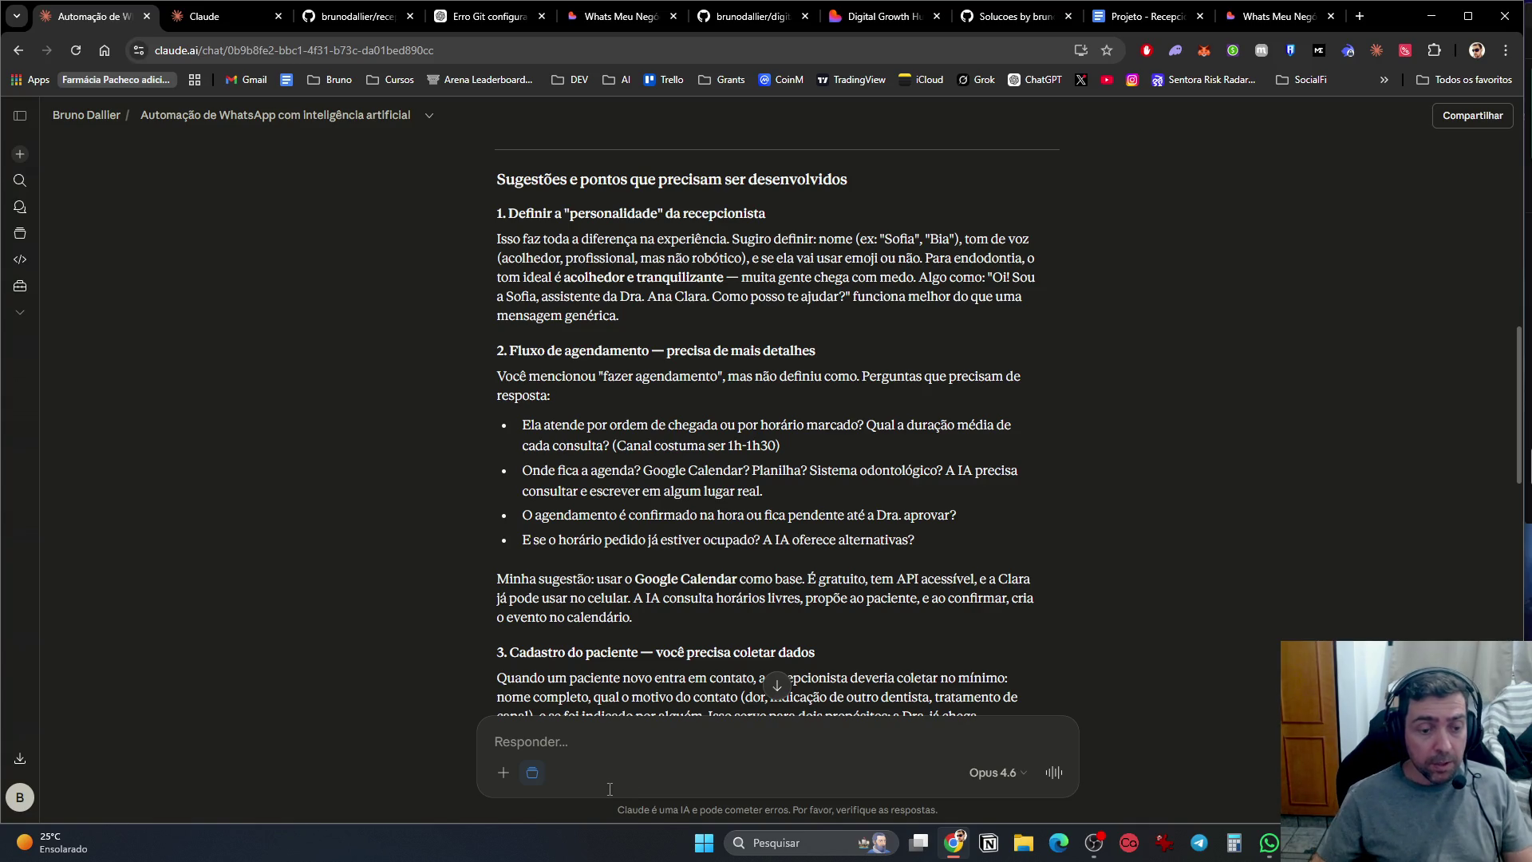
# Step: Glance at the WhatsApp window, then return to the Claude reply box
pyautogui.moveTo(1271, 853)
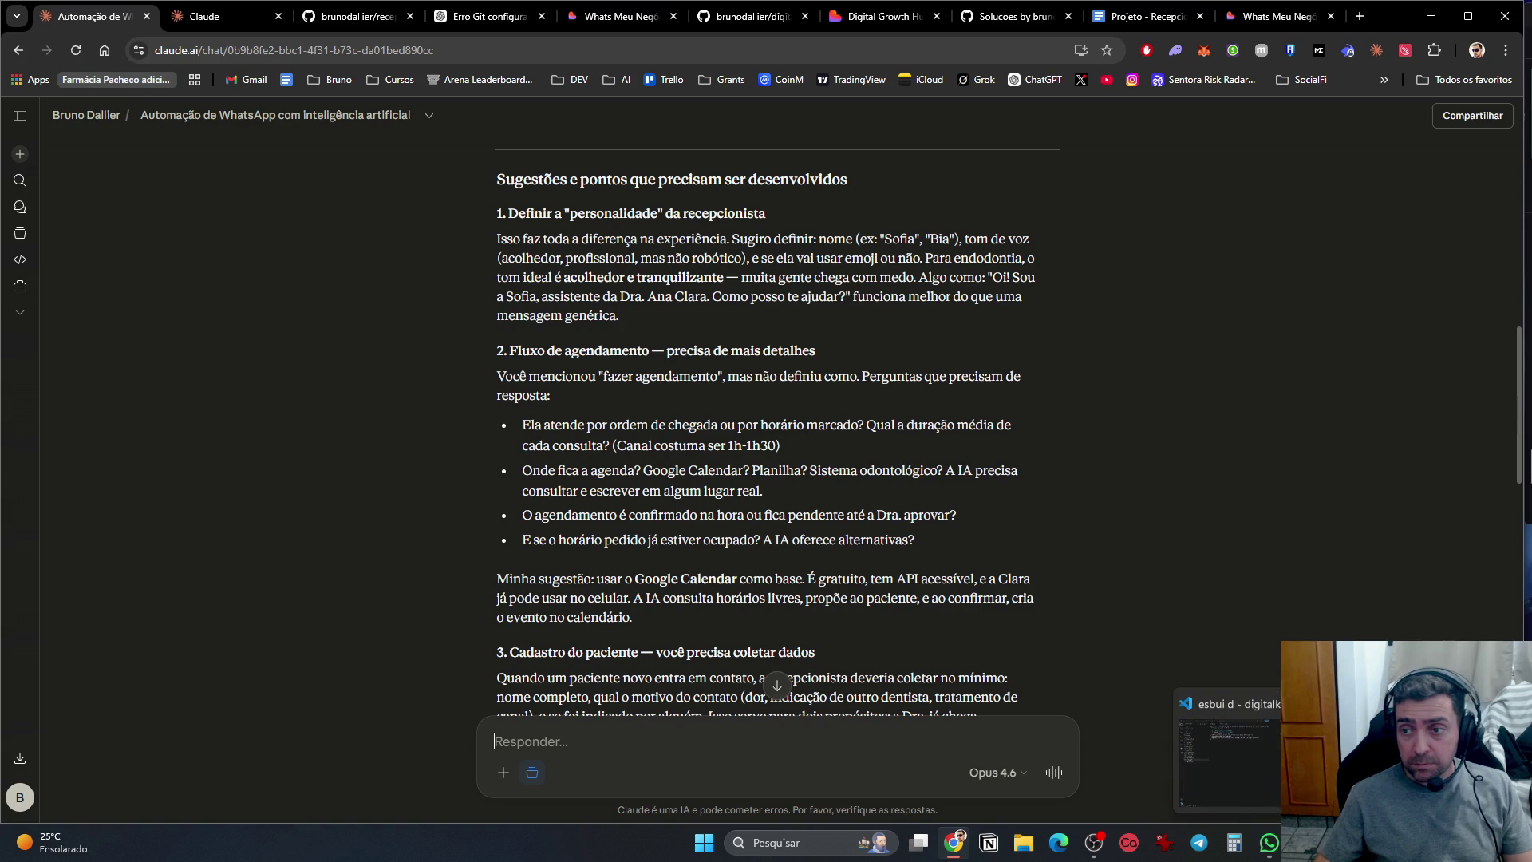
pyautogui.click(1270, 852)
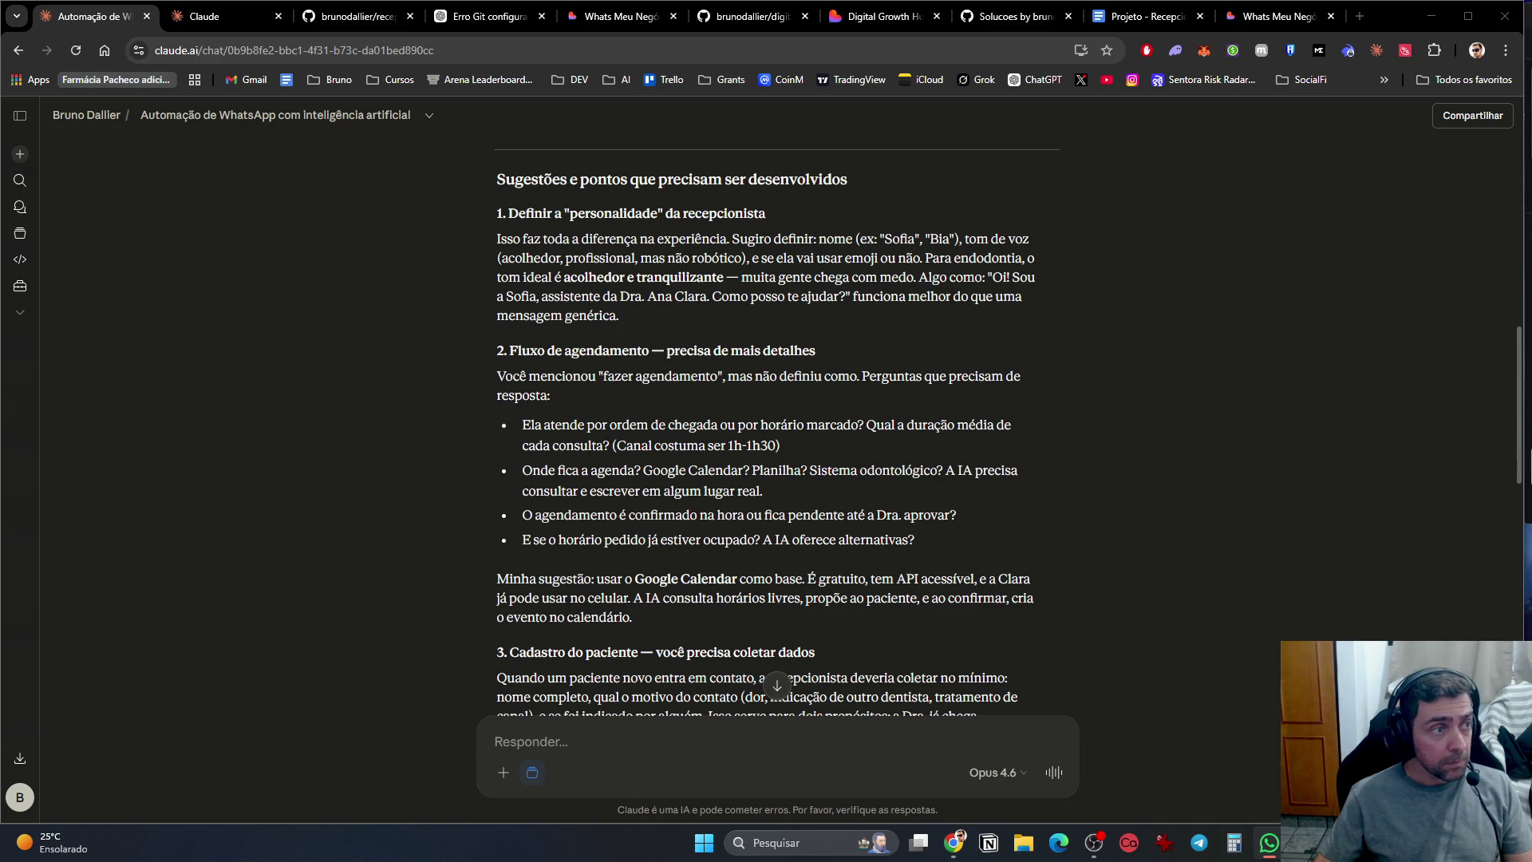
pyautogui.click(520, 762)
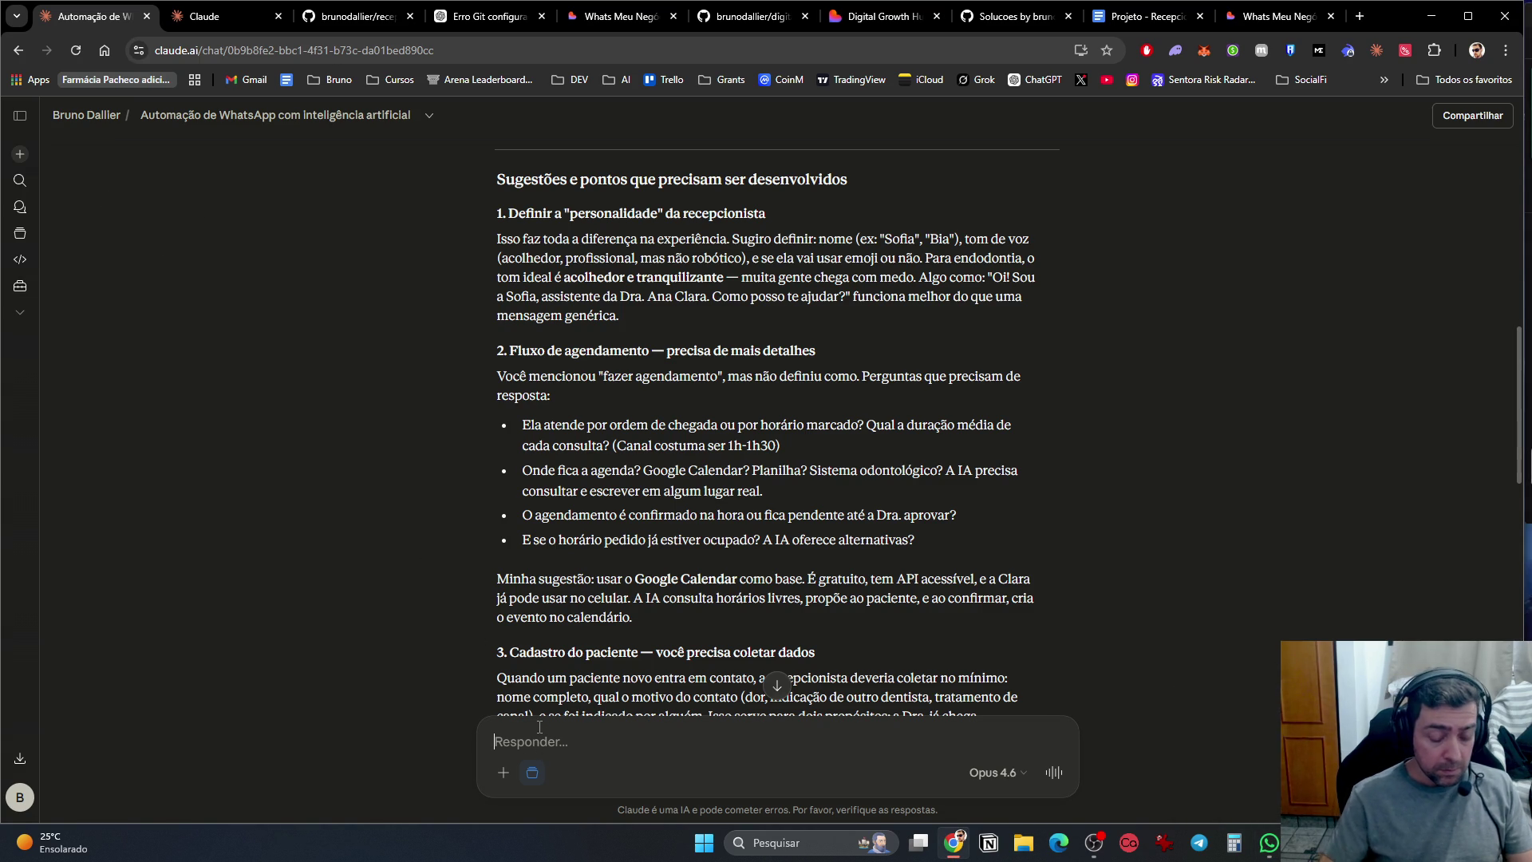
# Step: Type 'Nome: Bia' and 'Horário marcado: Avaliação dura 30 minutos' on two lines
pyautogui.write('Nome: Bia')
pyautogui.hotkey('shift', 'Return')
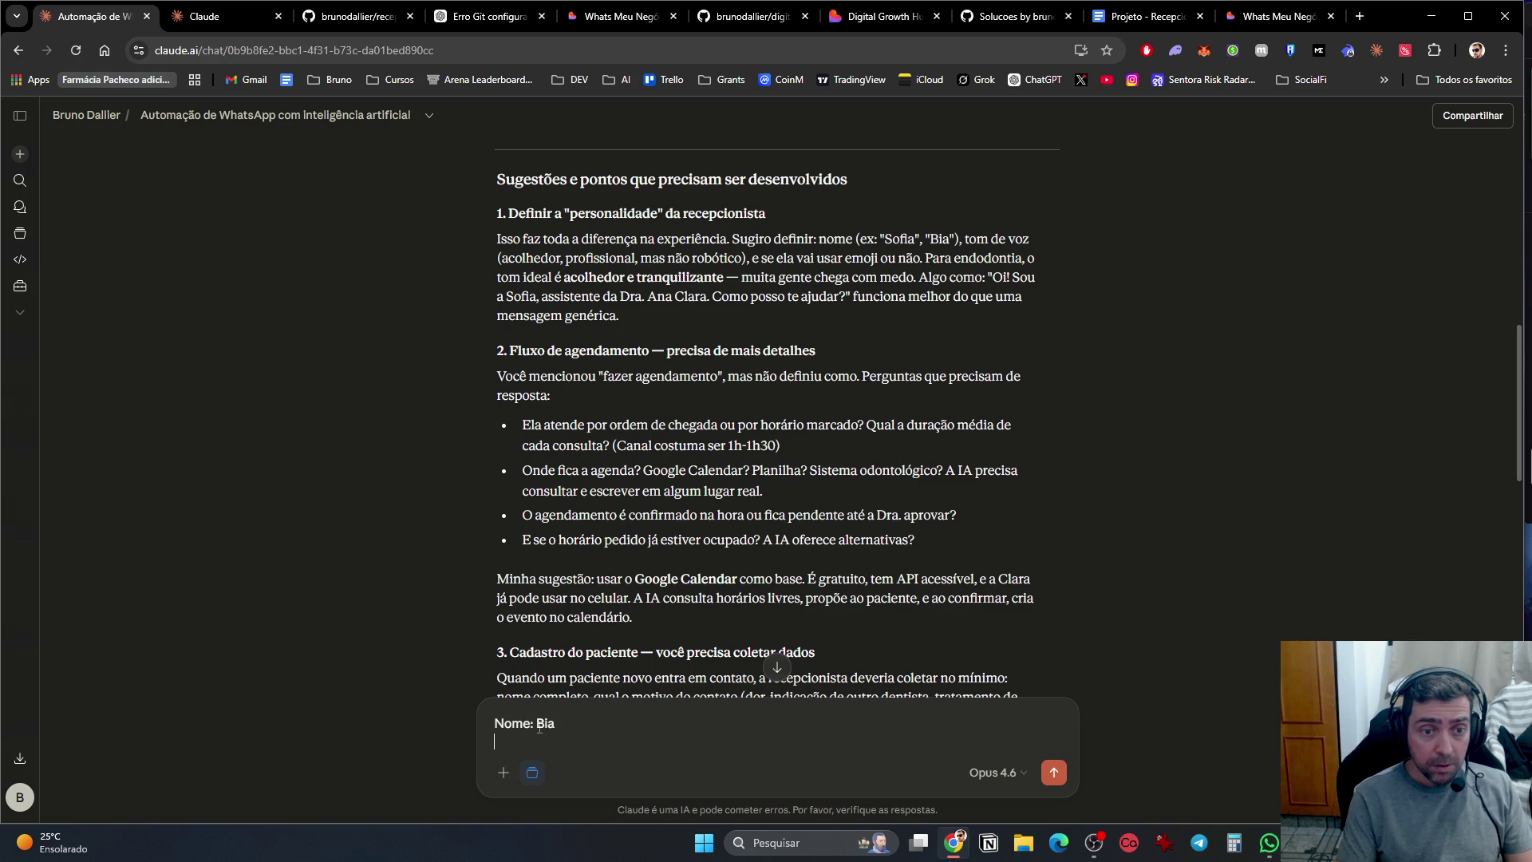
pyautogui.write('Horário mar')
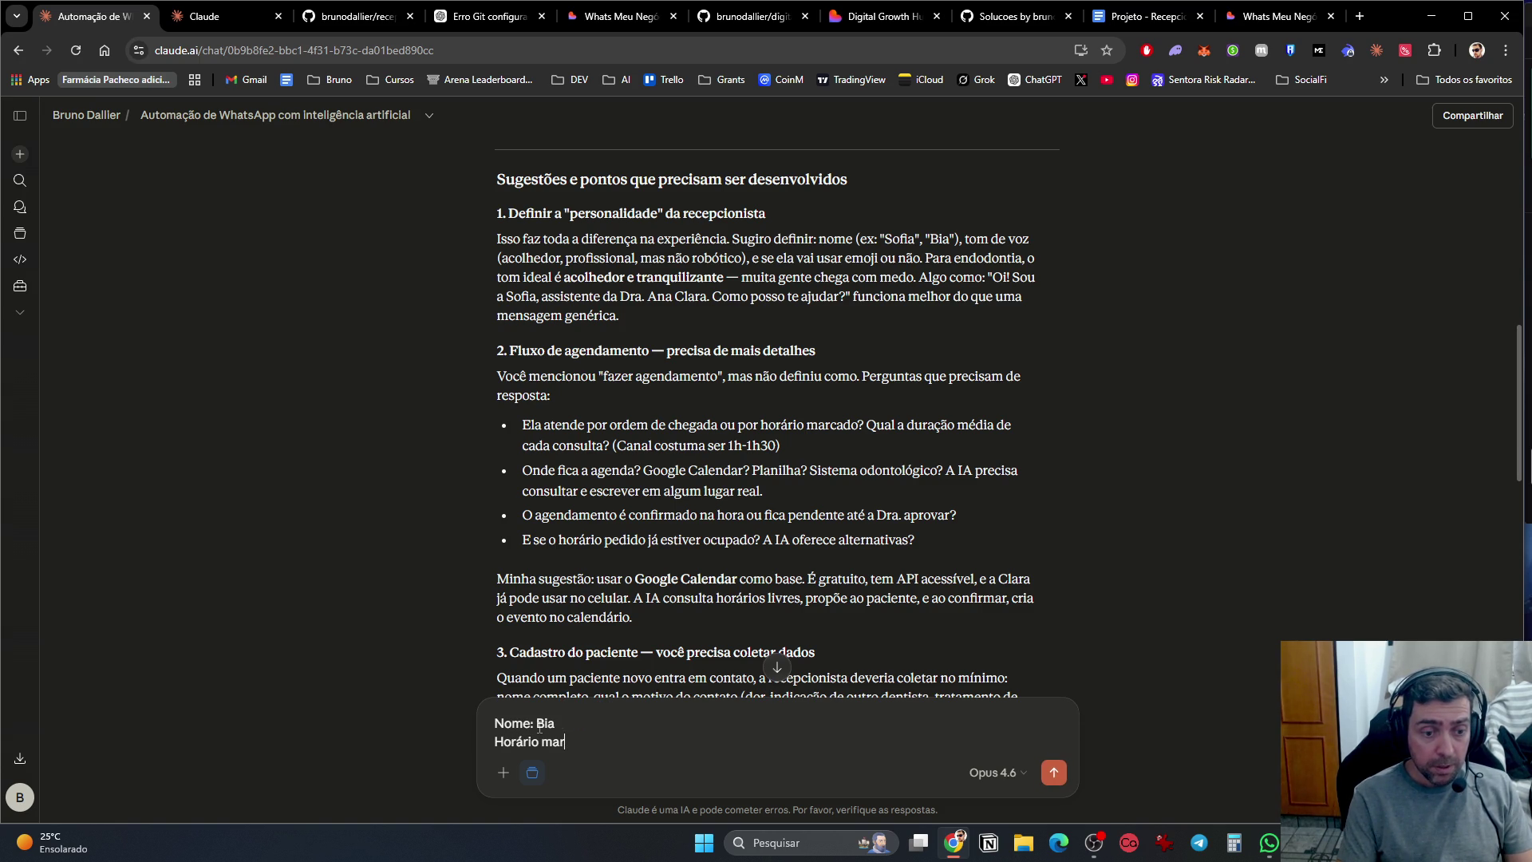
pyautogui.write('cado: Avaliaçã')
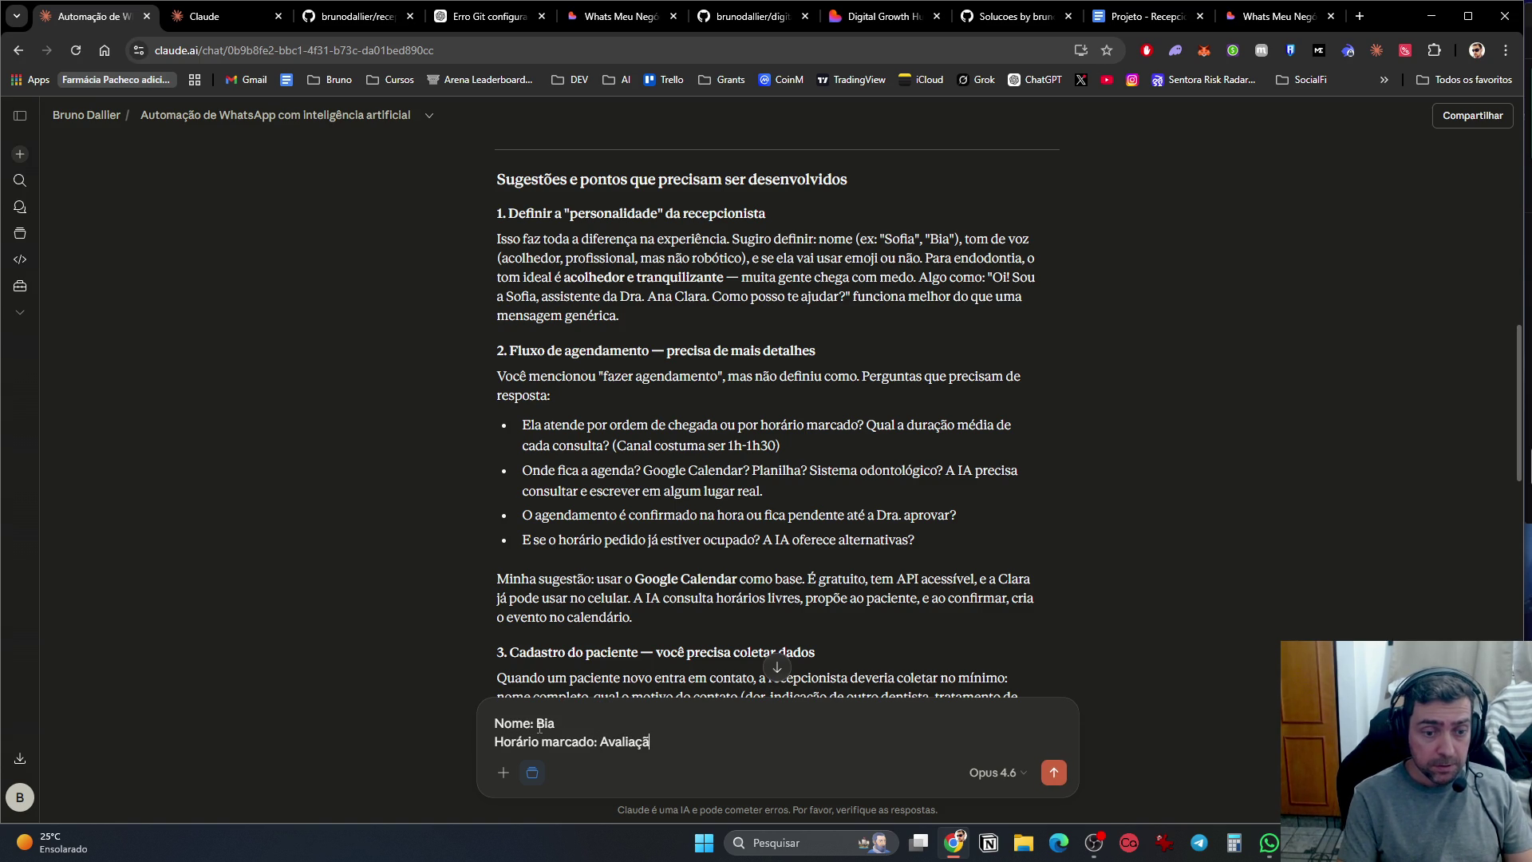
pyautogui.write('o dura')
pyautogui.press('BackSpace')
pyautogui.press('BackSpace')
pyautogui.write('4a')
pyautogui.press('BackSpace')
pyautogui.press('BackSpace')
pyautogui.write('ra 30 mi')
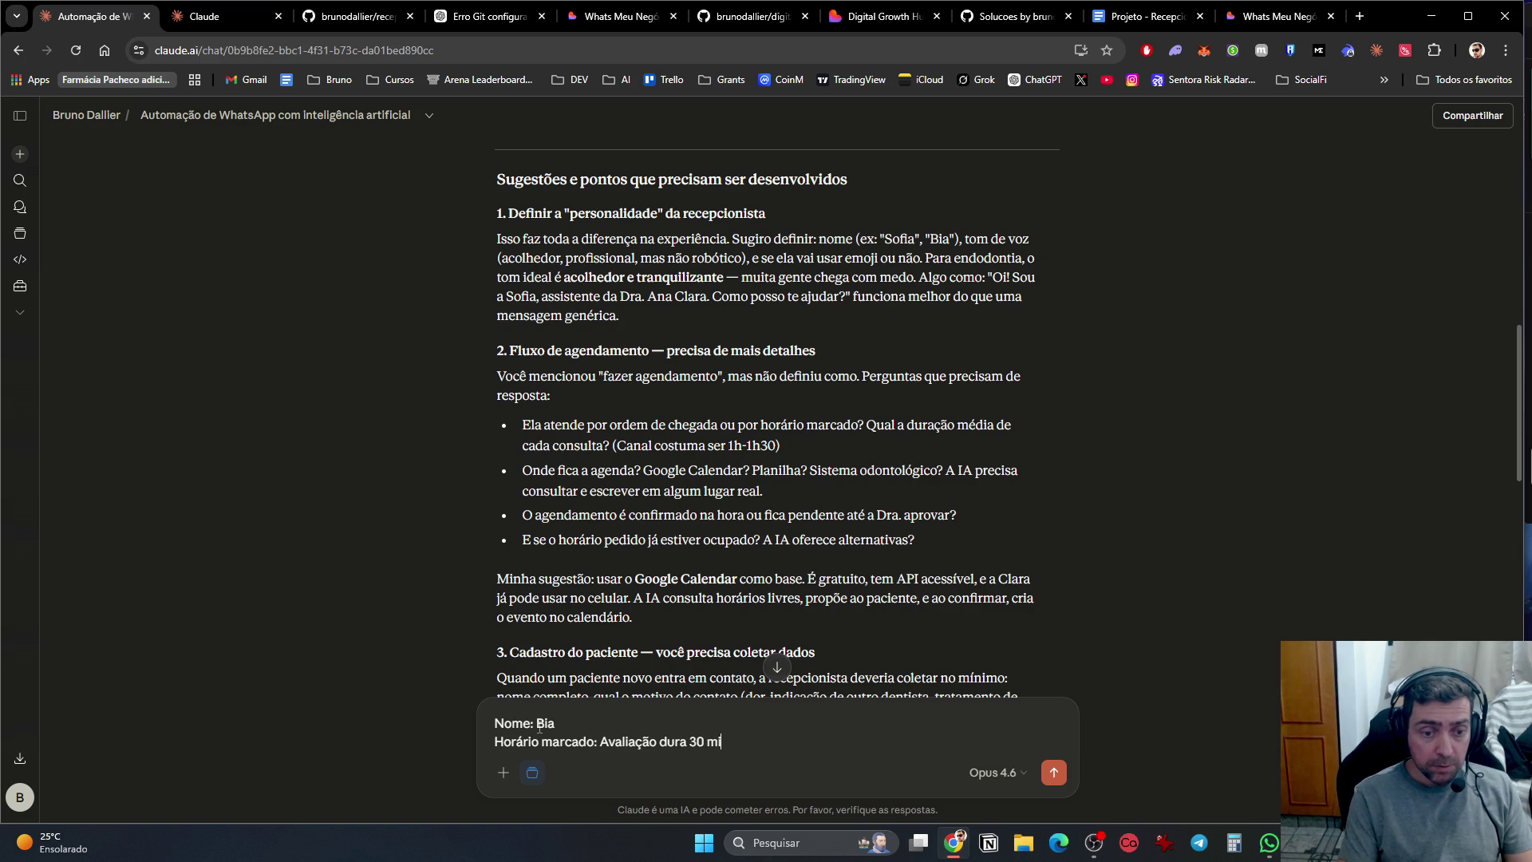
pyautogui.write('nutos')
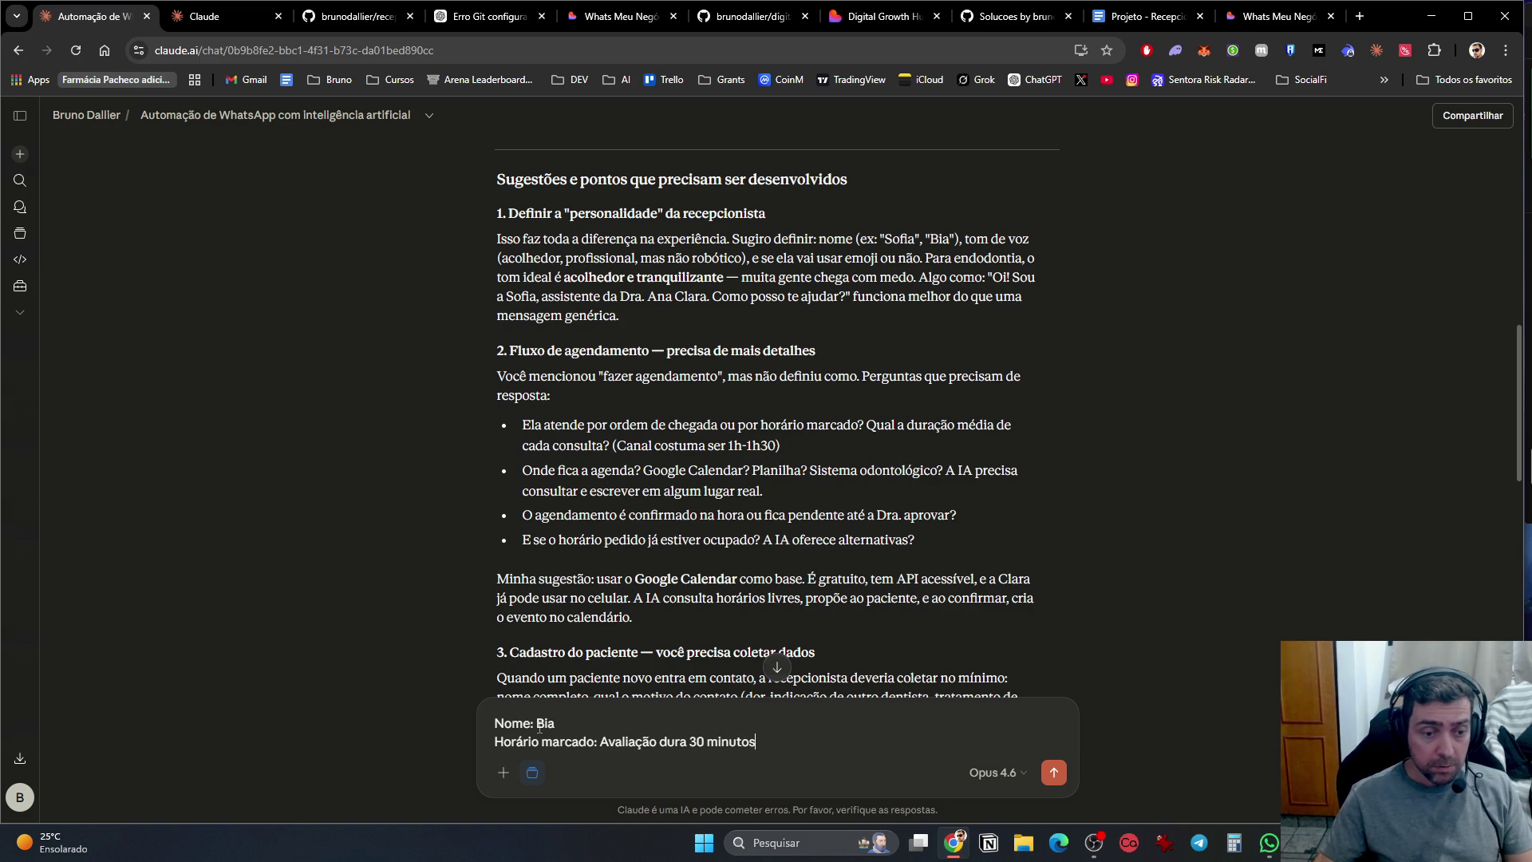
pyautogui.click(503, 778)
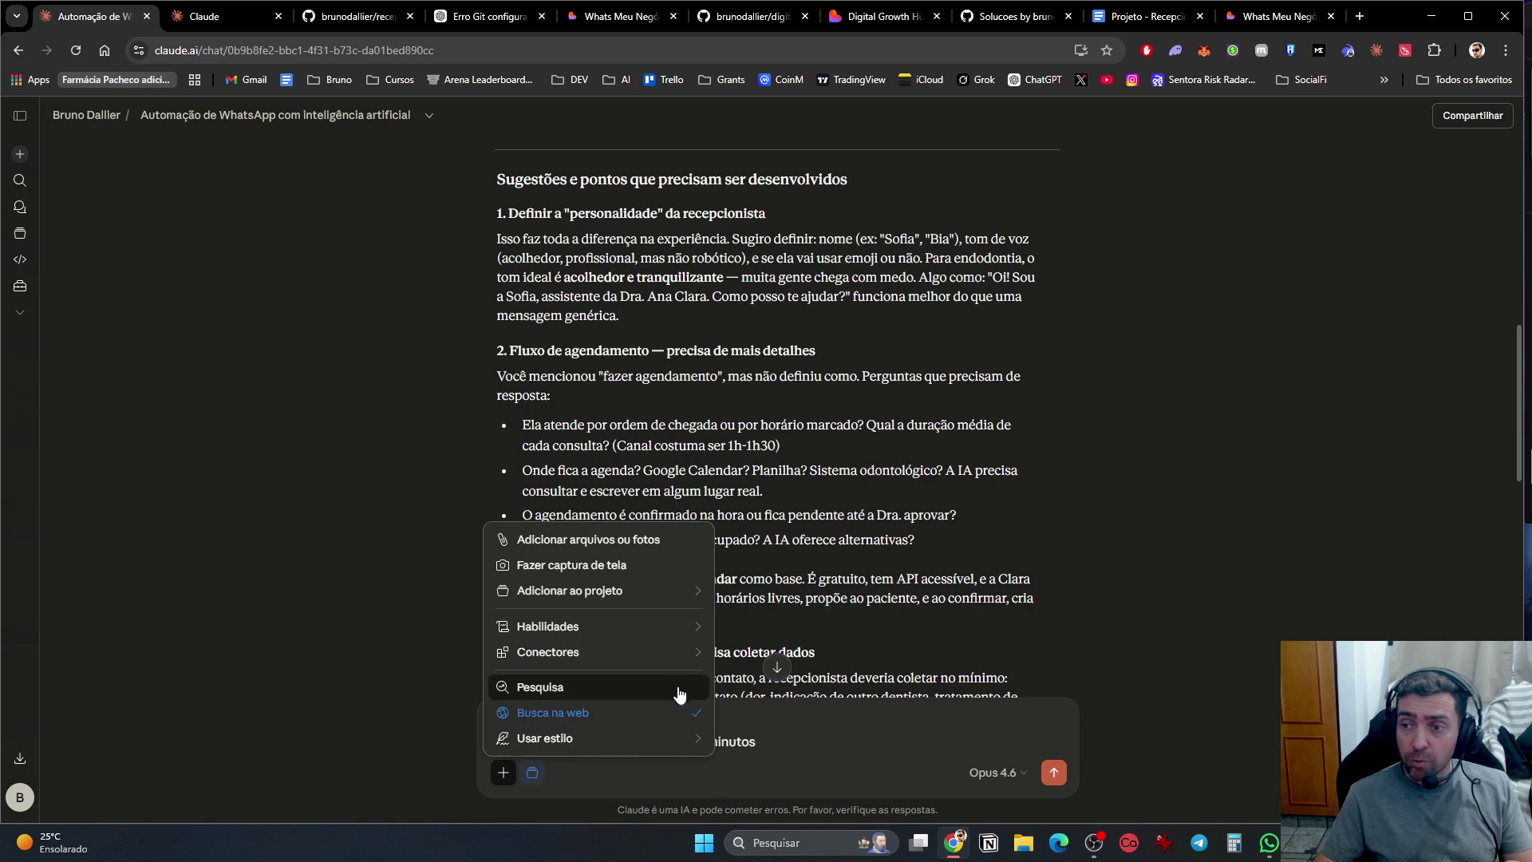
pyautogui.moveTo(656, 749)
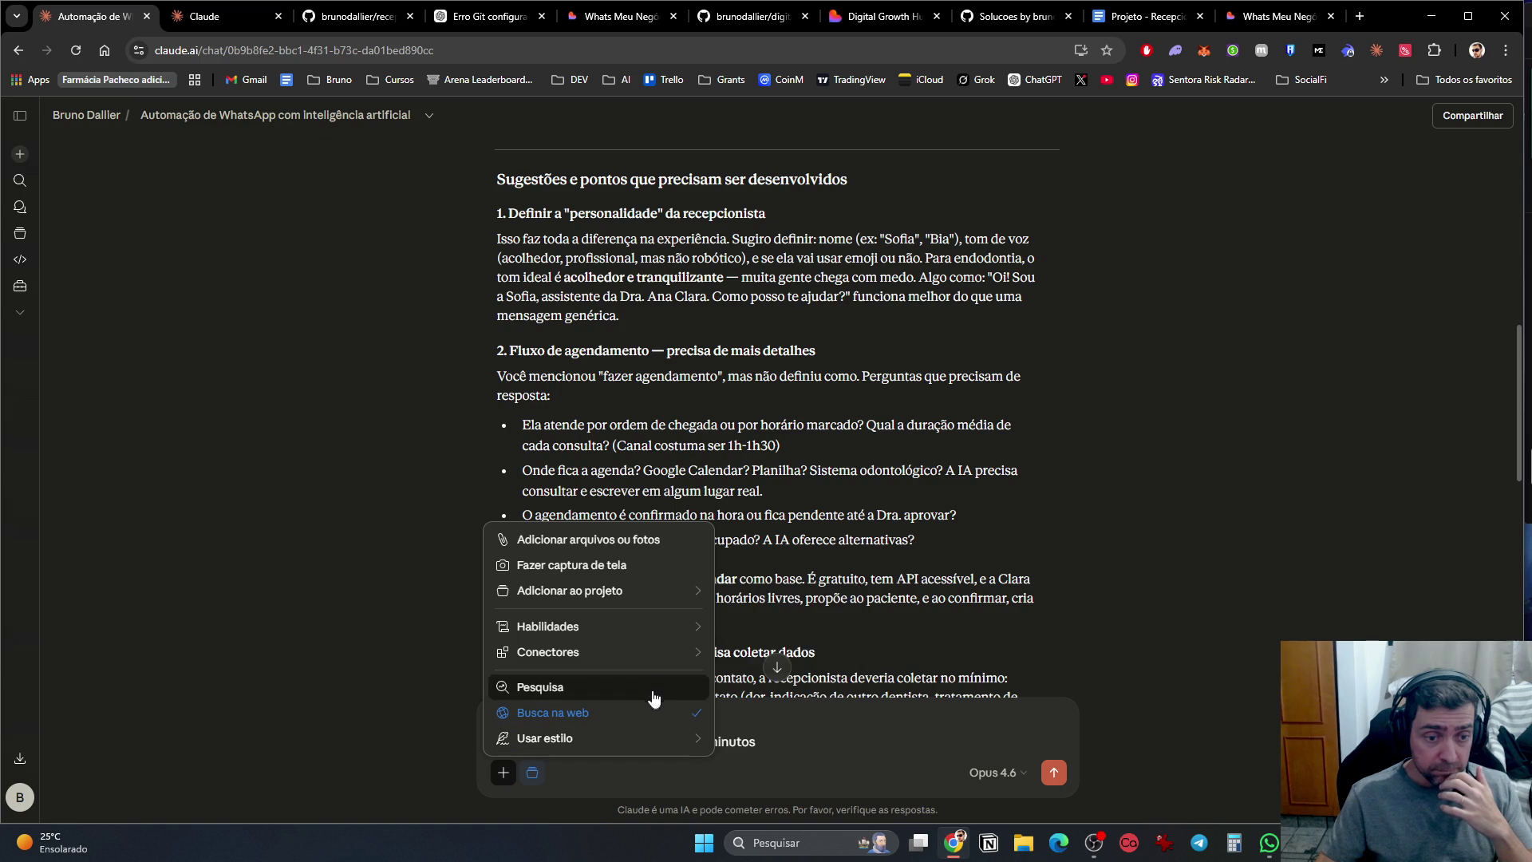
pyautogui.moveTo(650, 661)
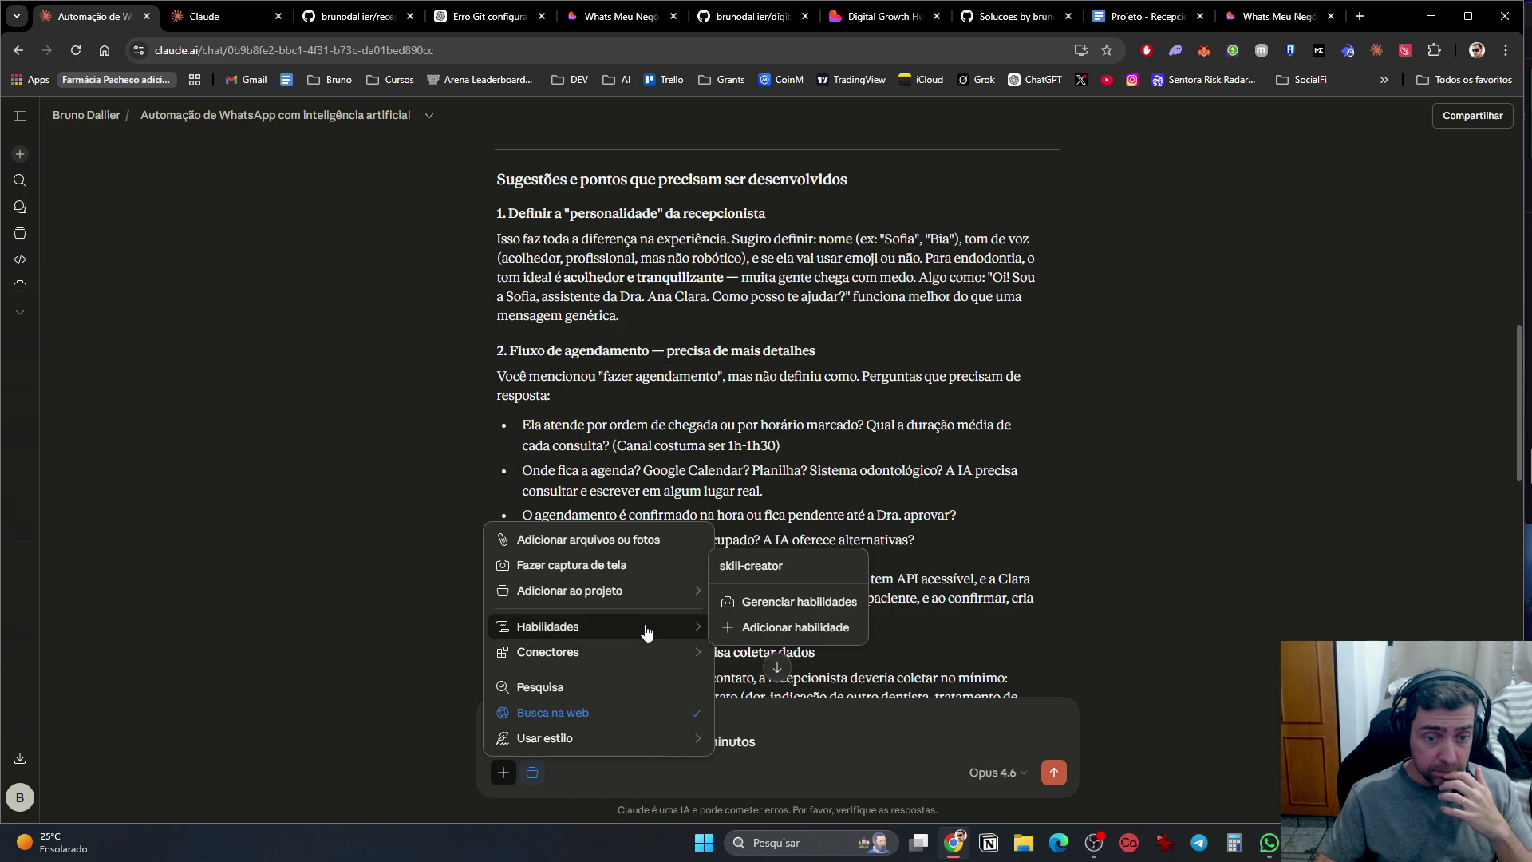
pyautogui.moveTo(644, 600)
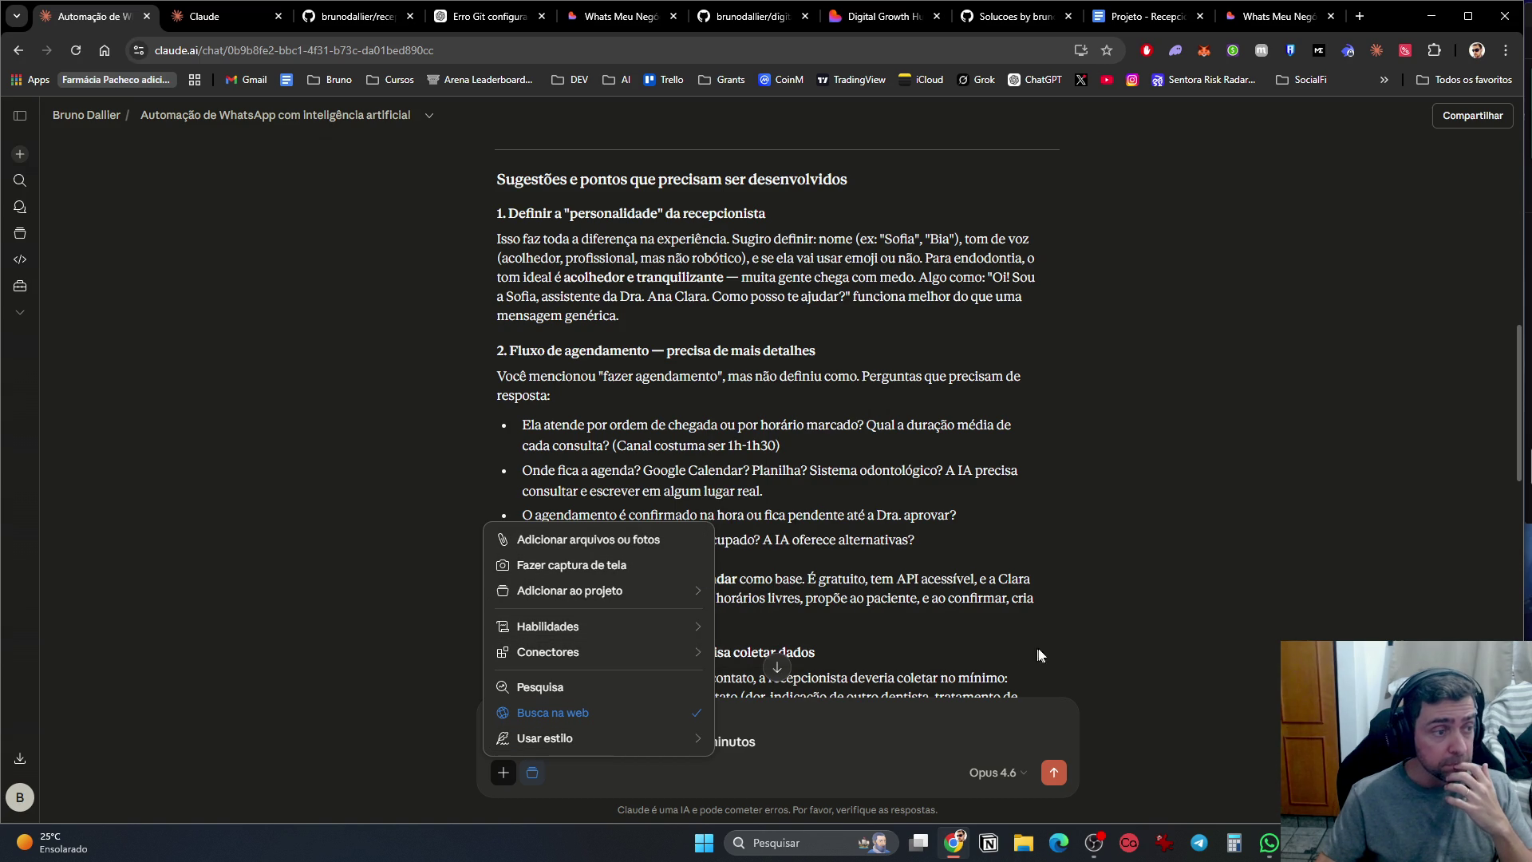
pyautogui.click(1086, 608)
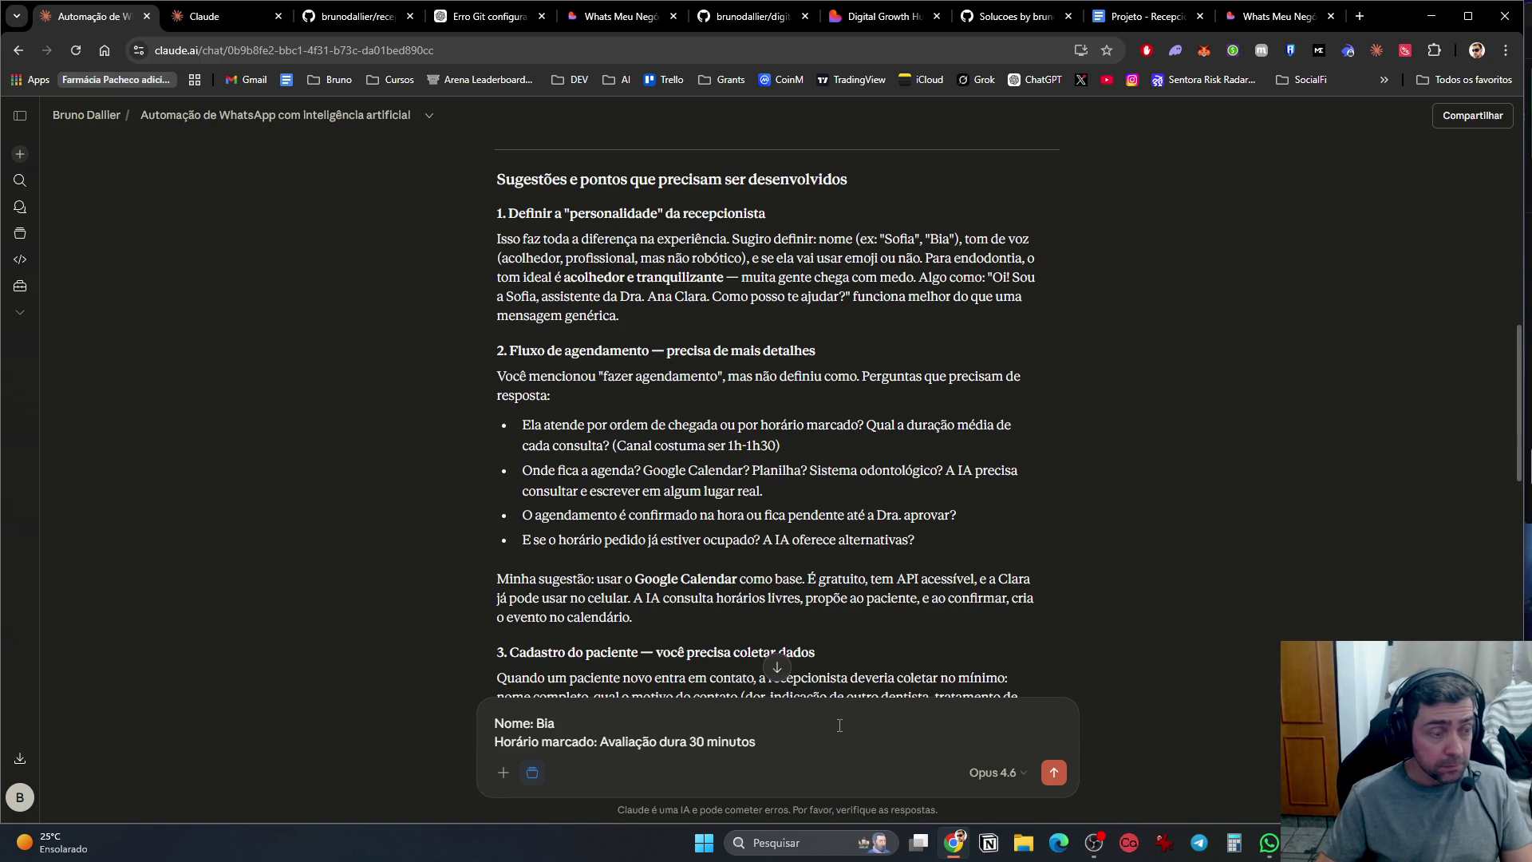
# Step: Add the line 'Antes de marcar consultas, a recepcionista deve consultar a agenda para ver horios disponíveis.'
pyautogui.hotkey('shift', 'Return')
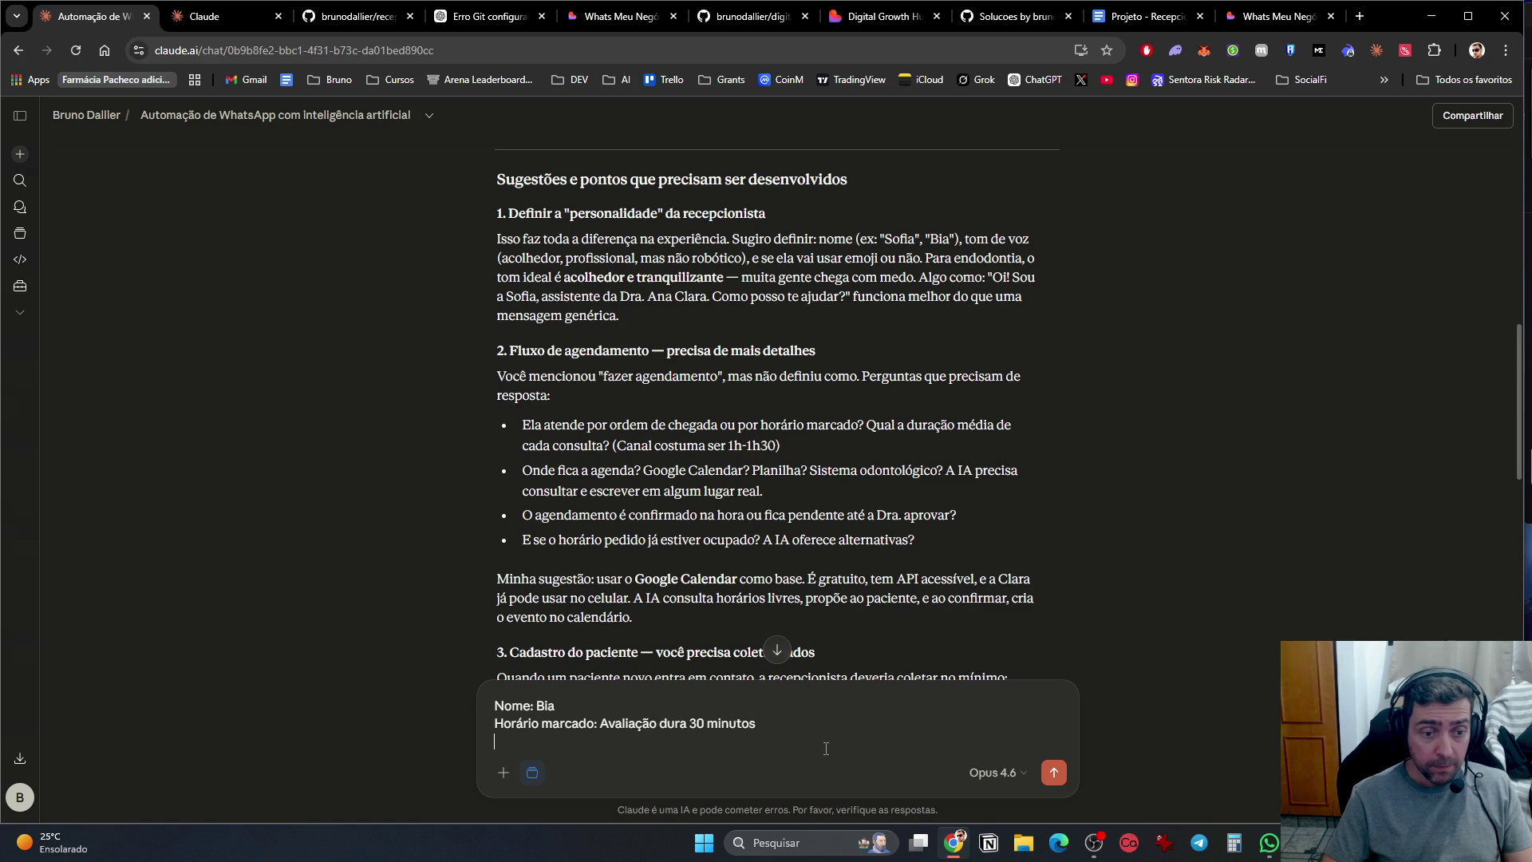
pyautogui.write('Antes')
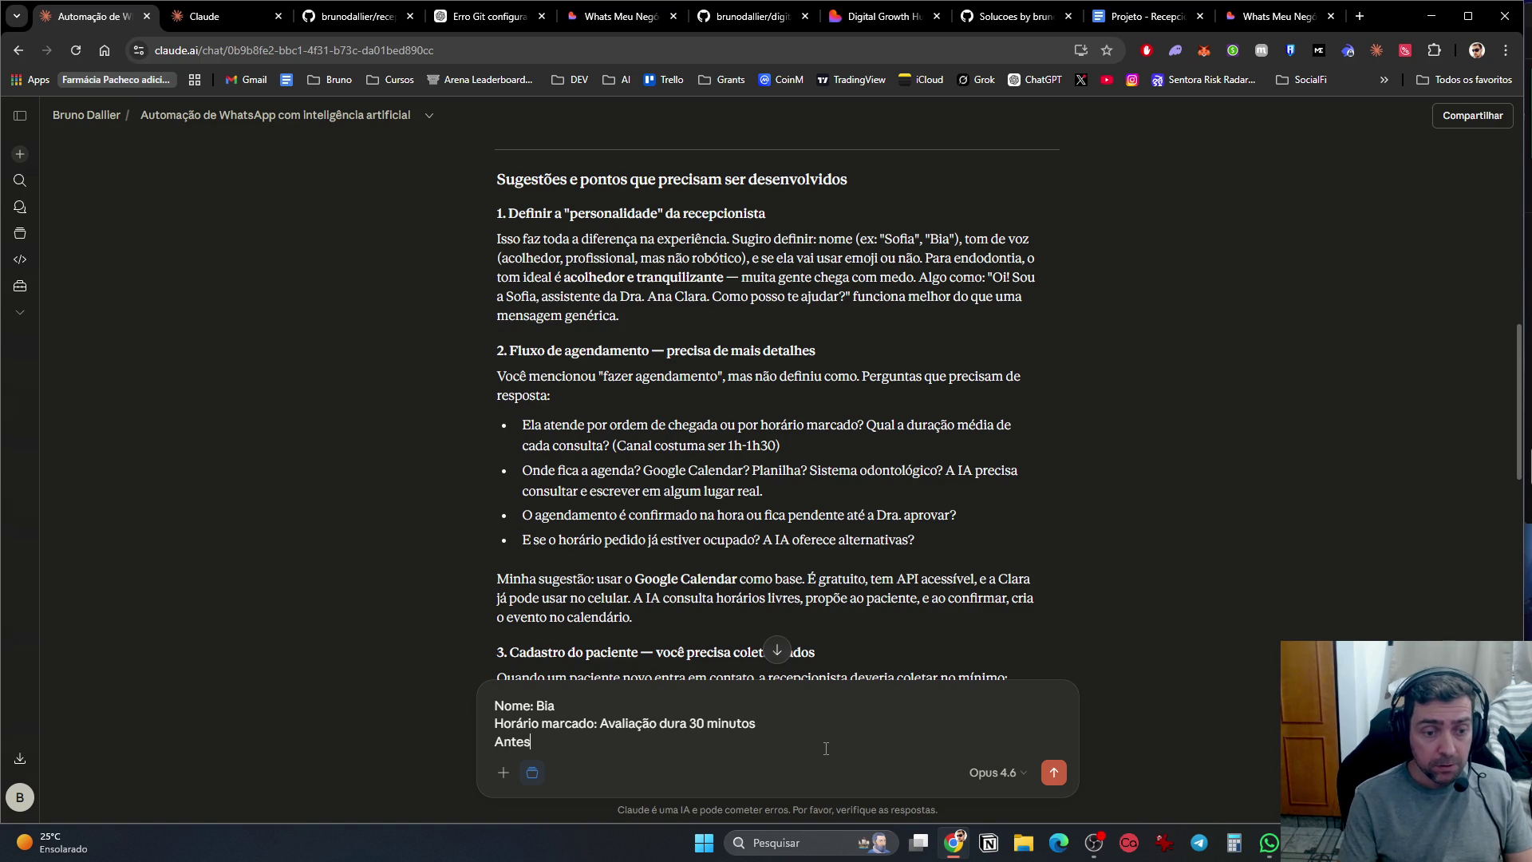
pyautogui.write(' de mar')
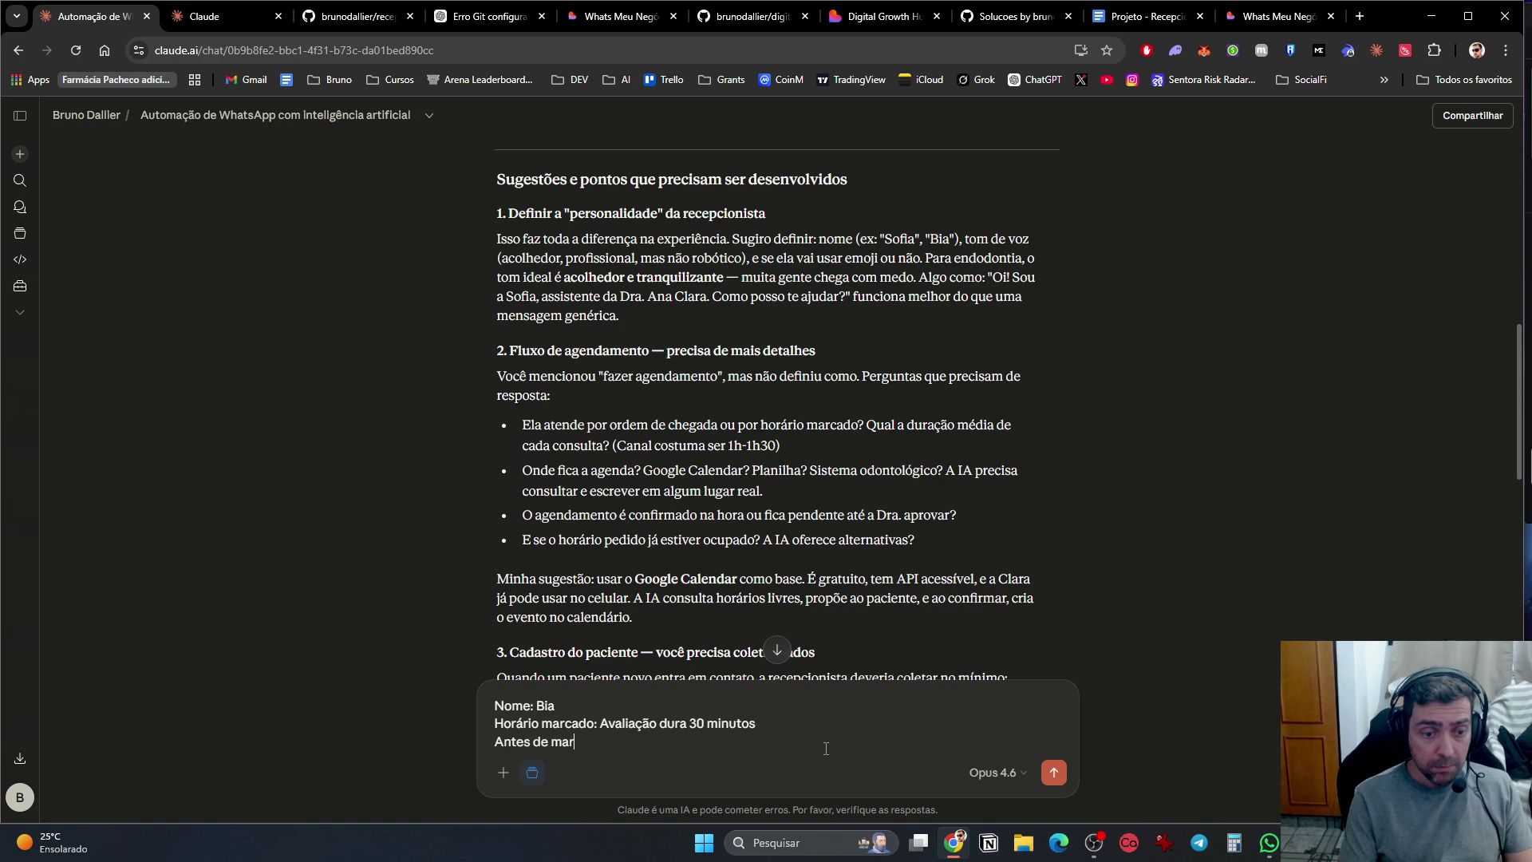
pyautogui.write('car consultas, a recepc')
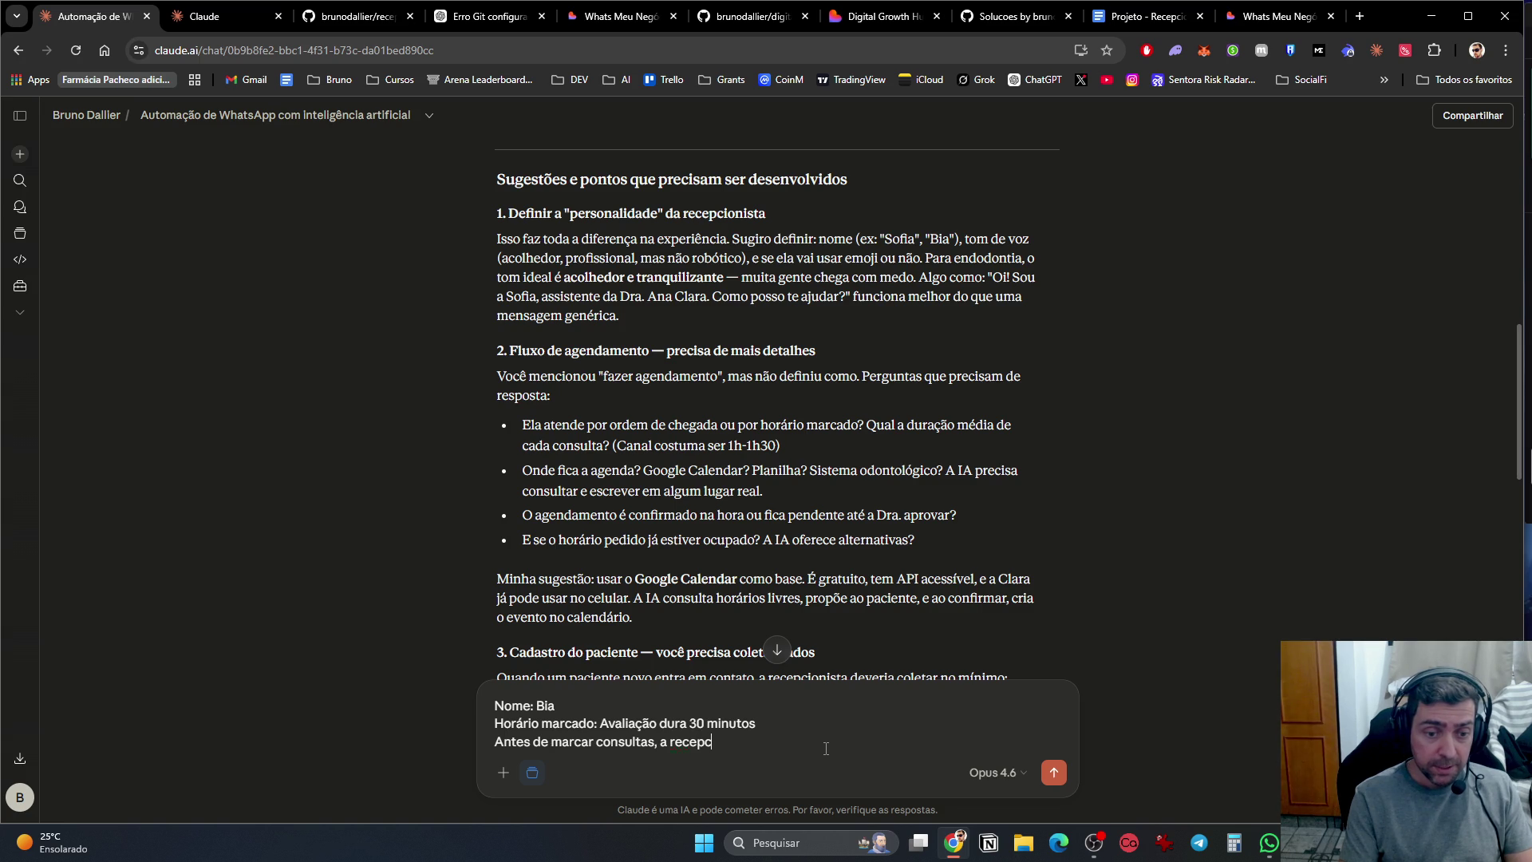
pyautogui.write('ionista deve ')
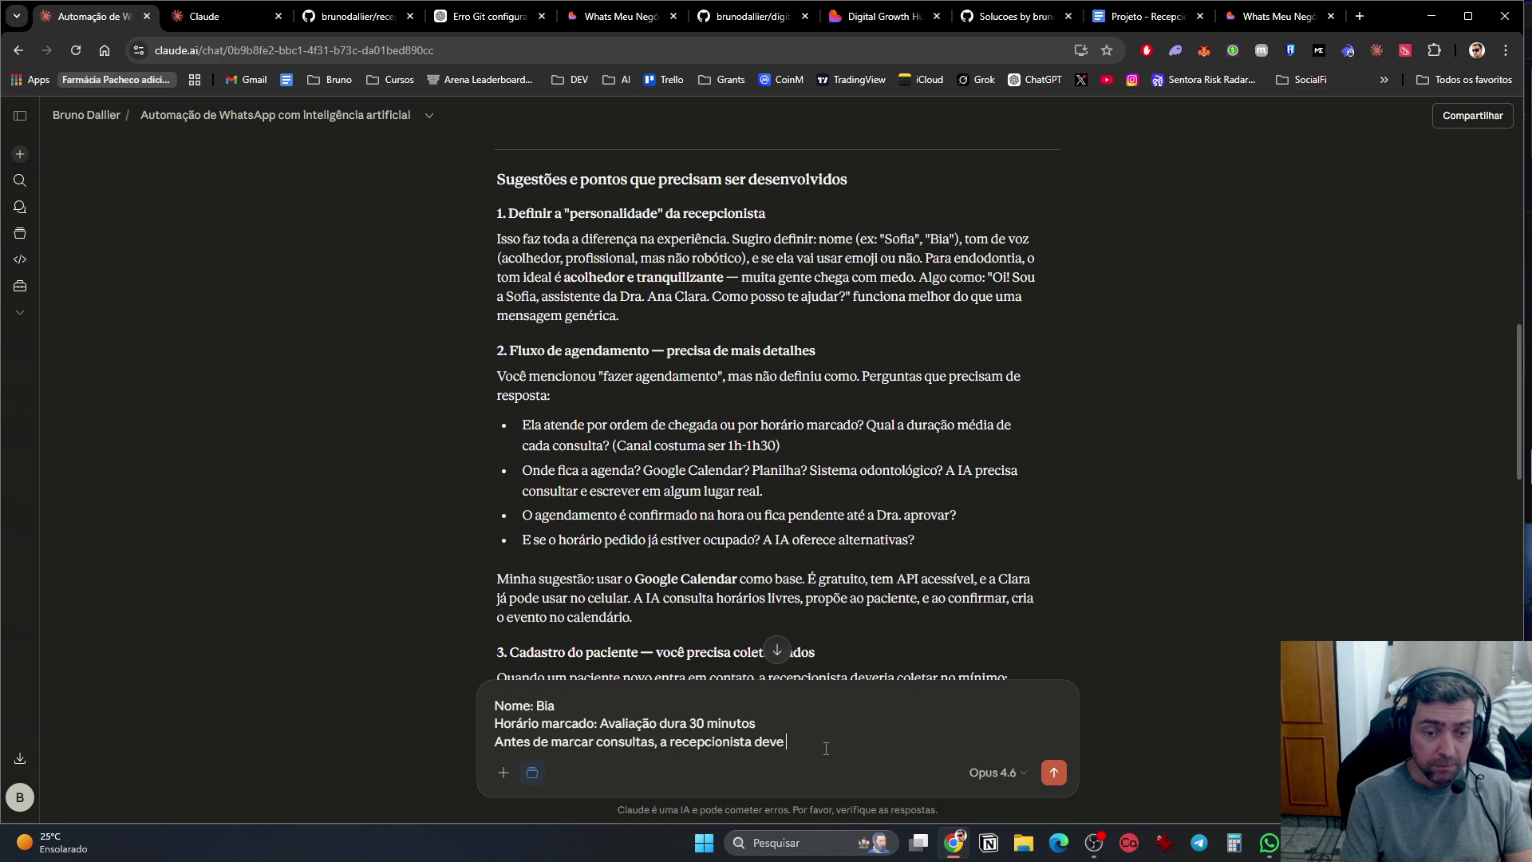
pyautogui.write('consultar a agenda ')
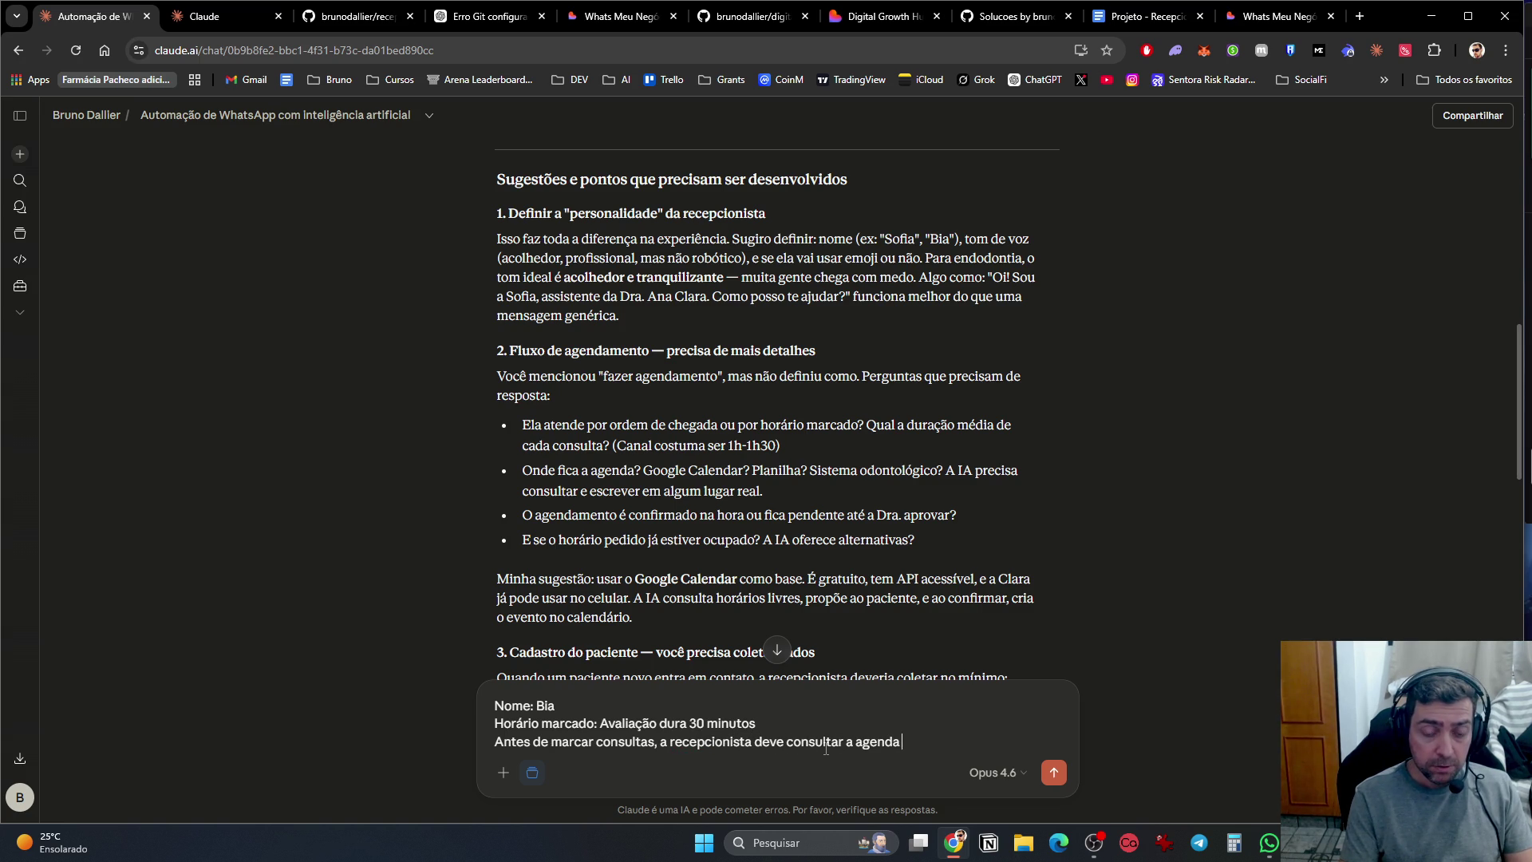
pyautogui.write('para ver ho´')
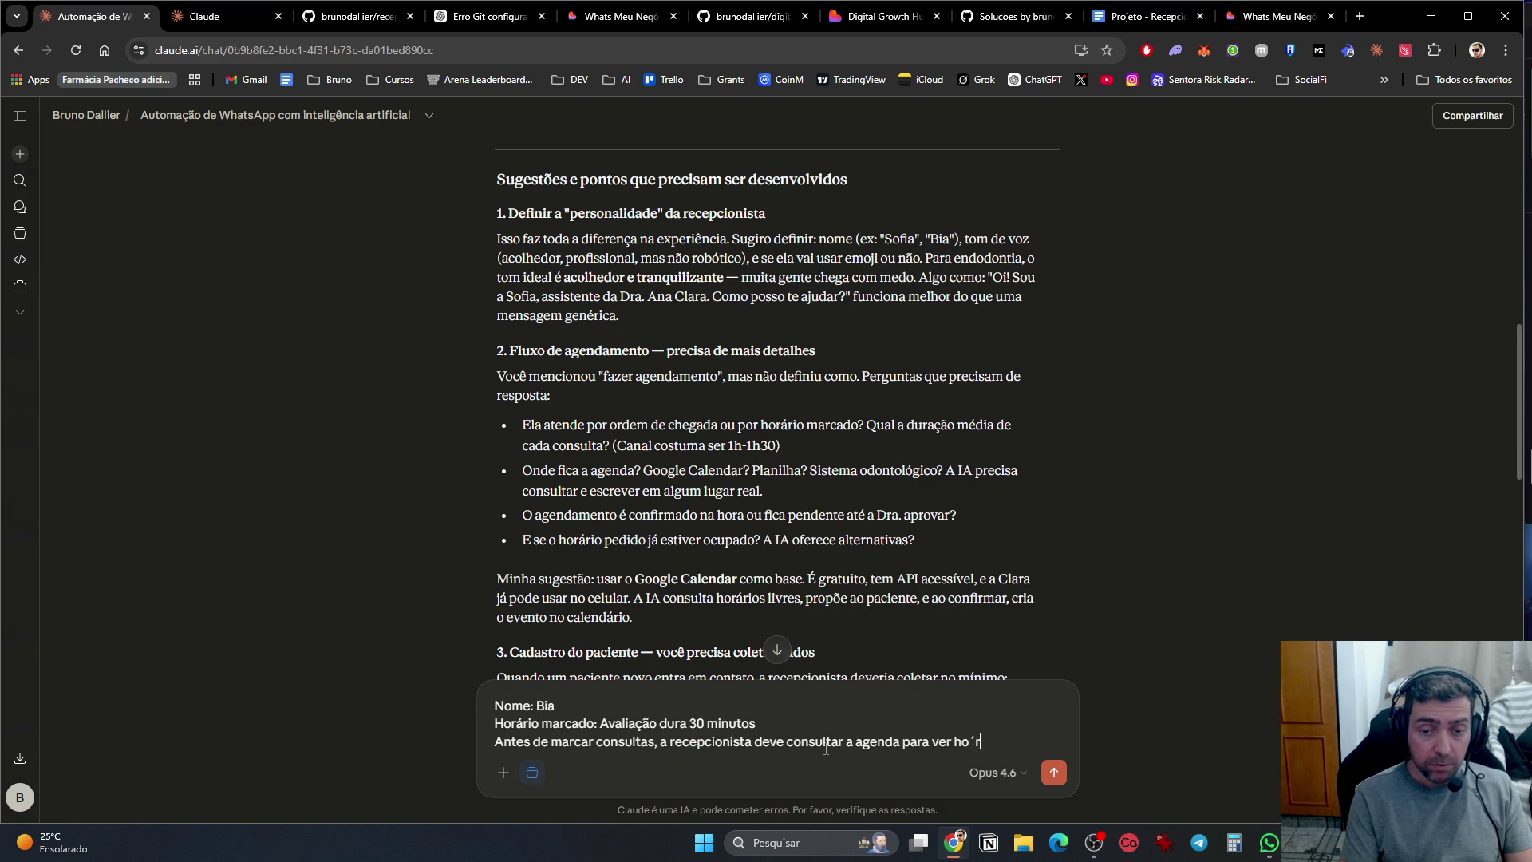
pyautogui.write('rpár')
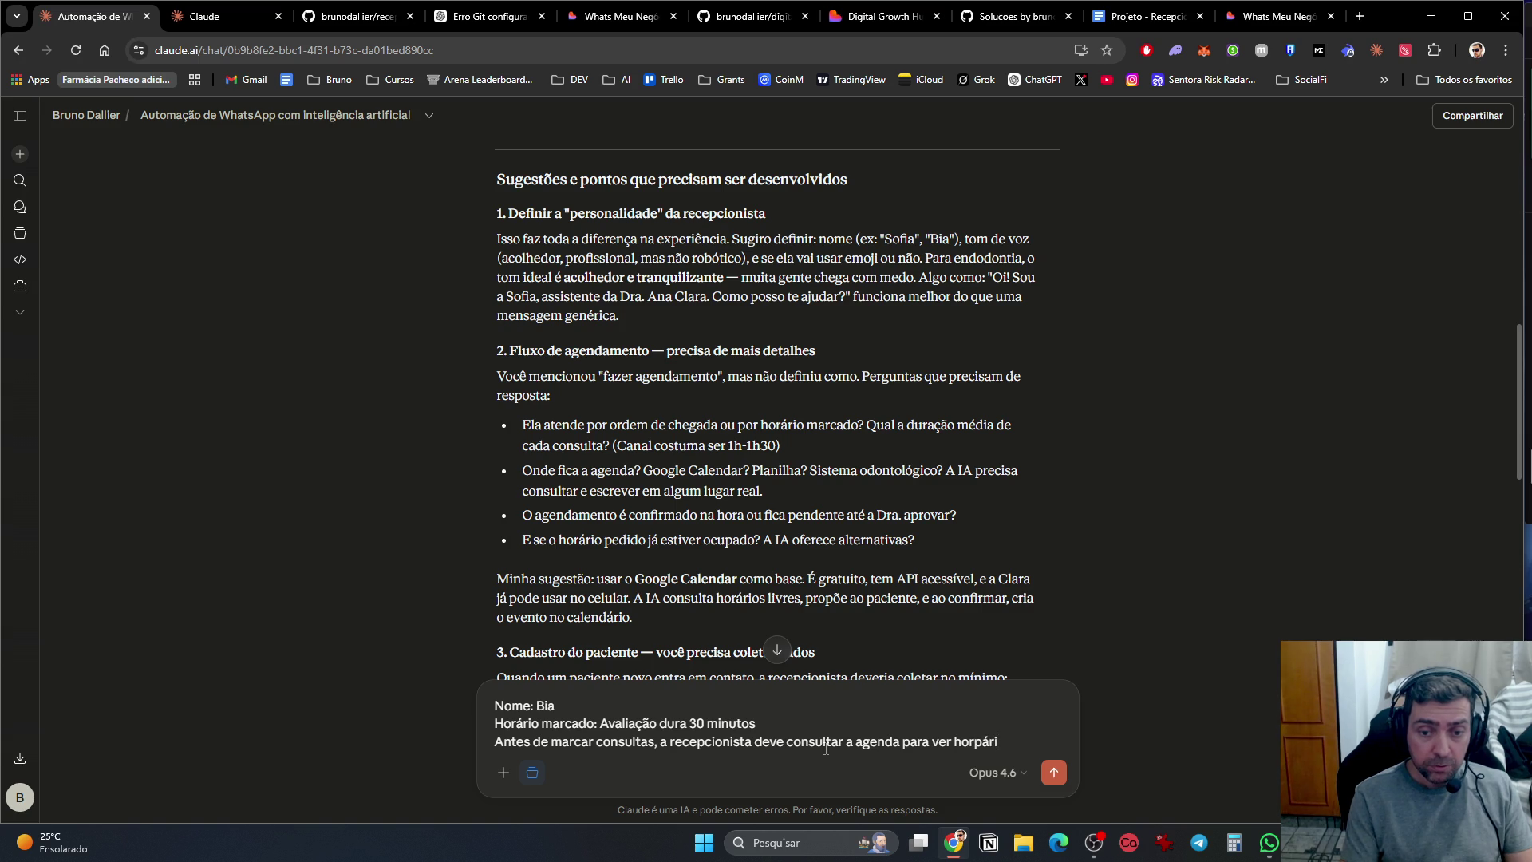
pyautogui.press('BackSpace')
pyautogui.press('BackSpace')
pyautogui.press('BackSpace')
pyautogui.write('ios di')
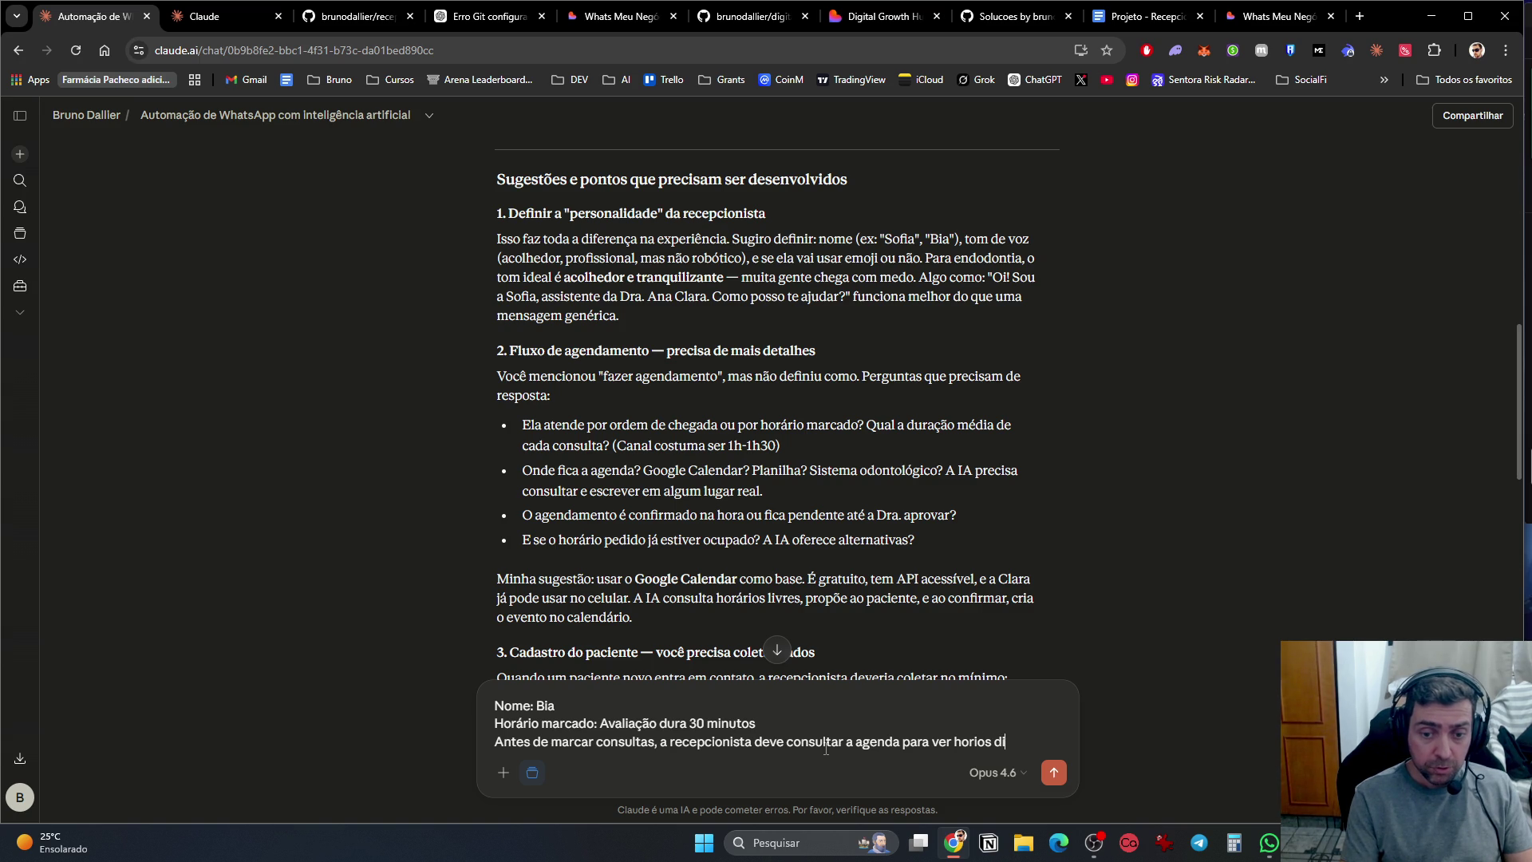
pyautogui.write('sponíveis.')
pyautogui.hotkey('shift', 'Return')
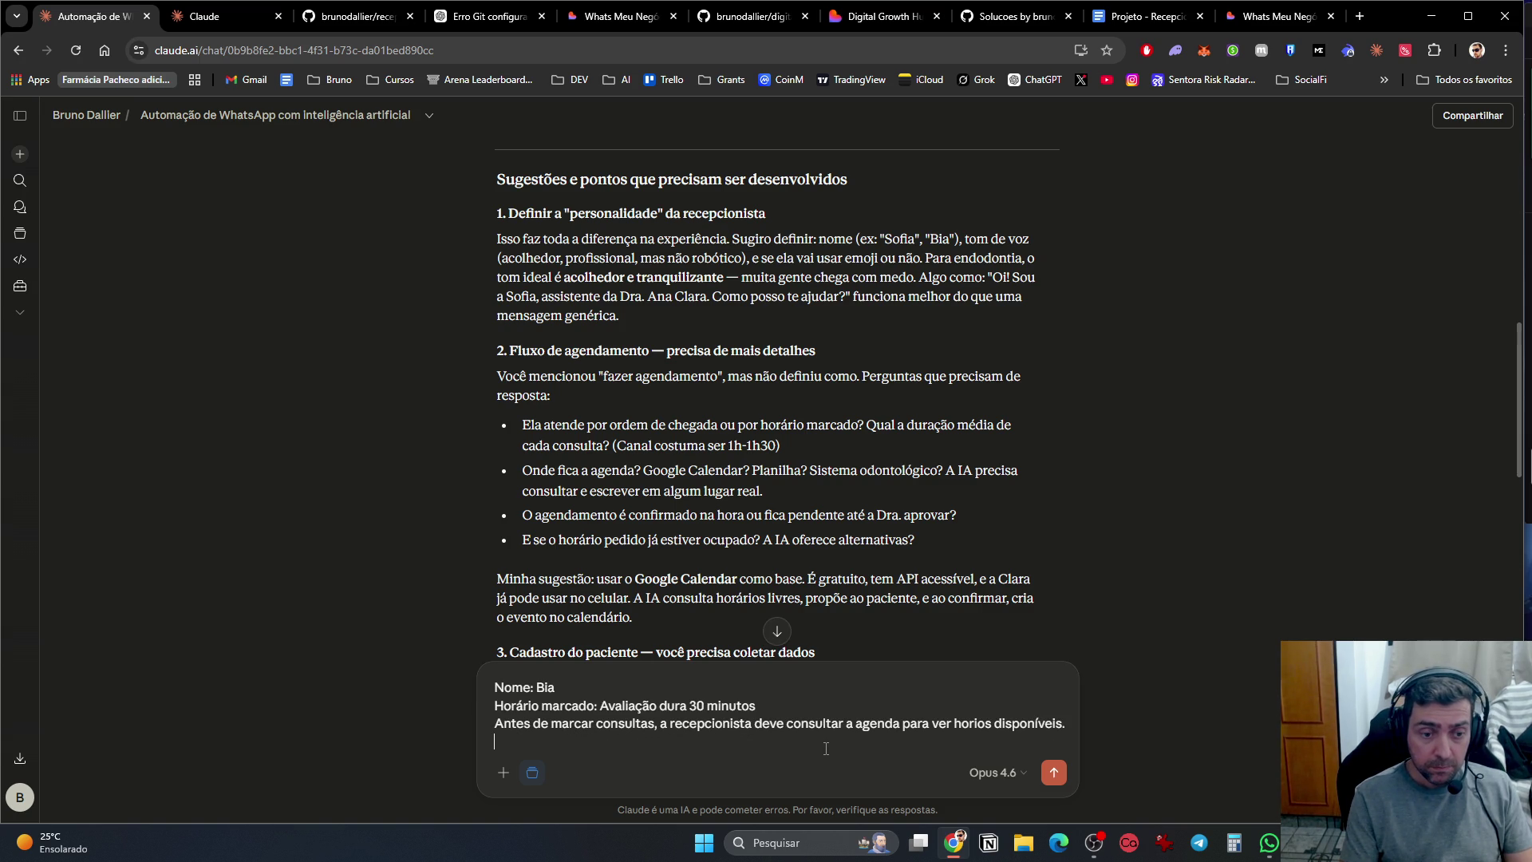
# Step: Write 'Cada serviço tem um tempo de atendimento e um nome.'
pyautogui.write('A')
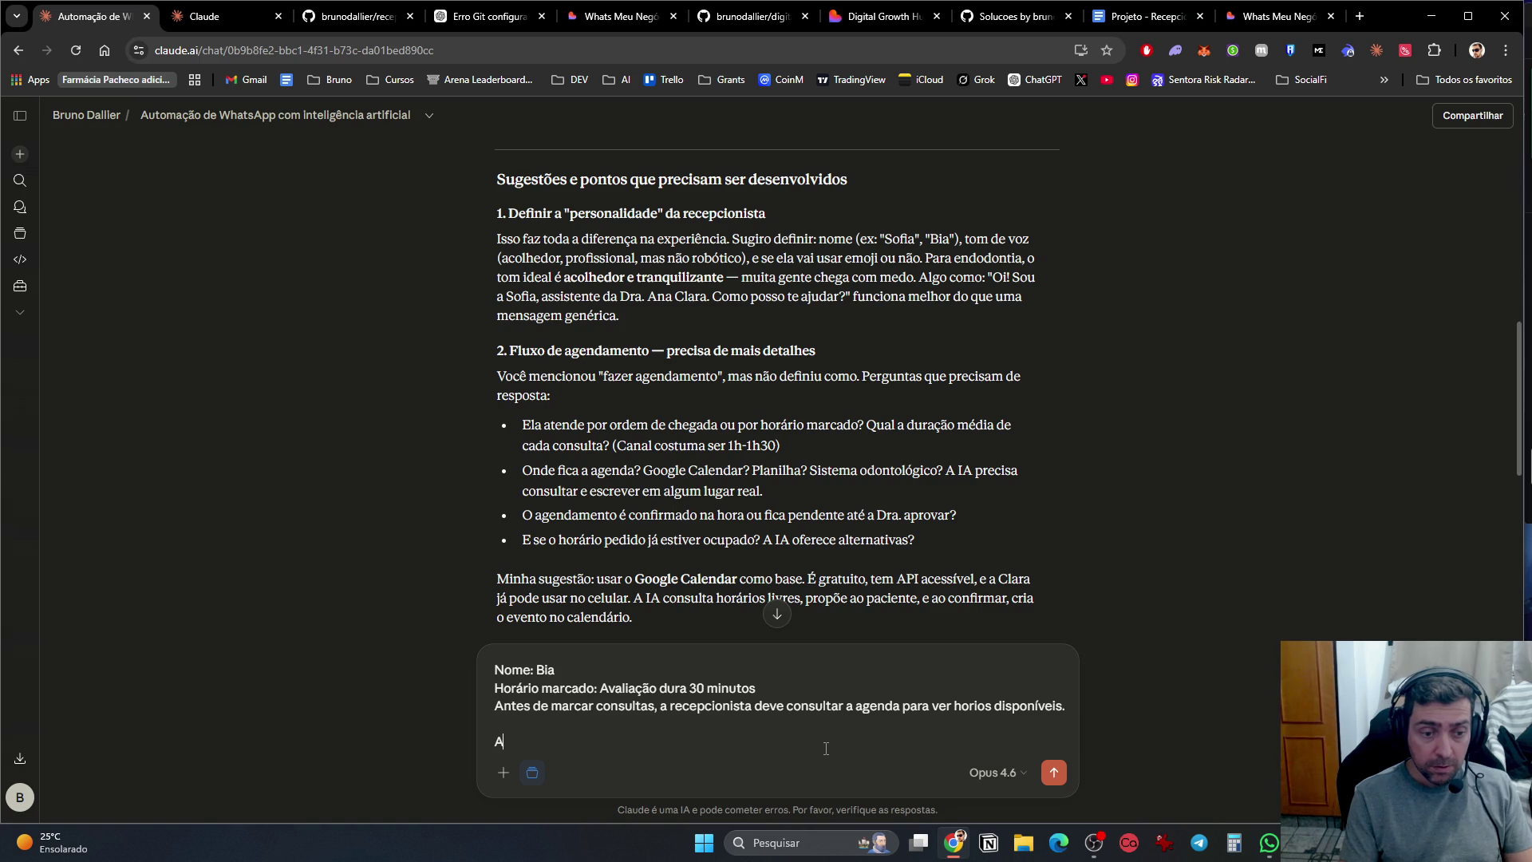
pyautogui.press('BackSpace')
pyautogui.write('Cada serviço ')
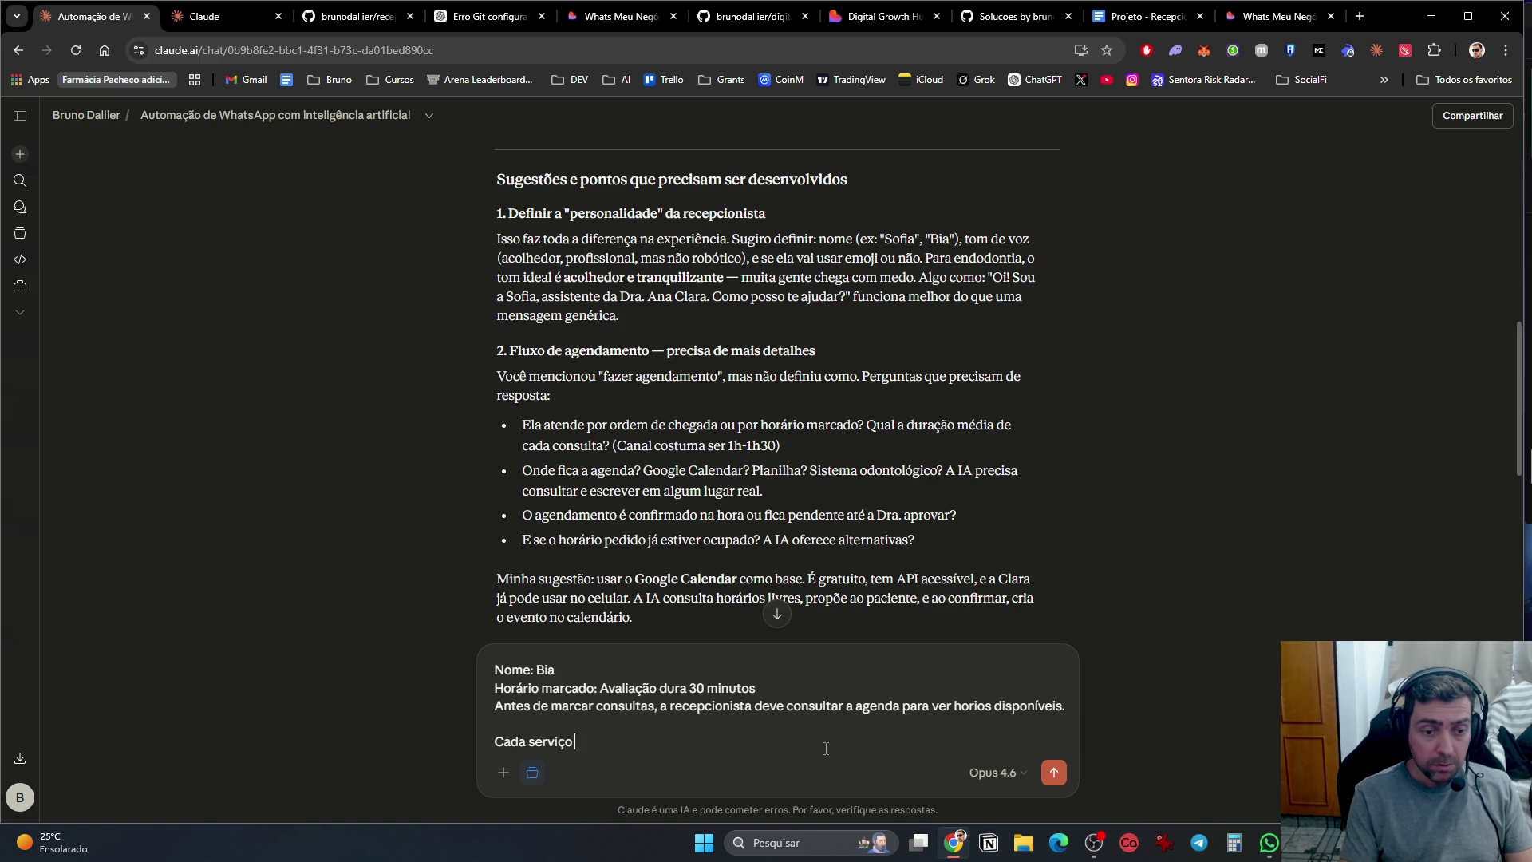
pyautogui.write('tem um tempo')
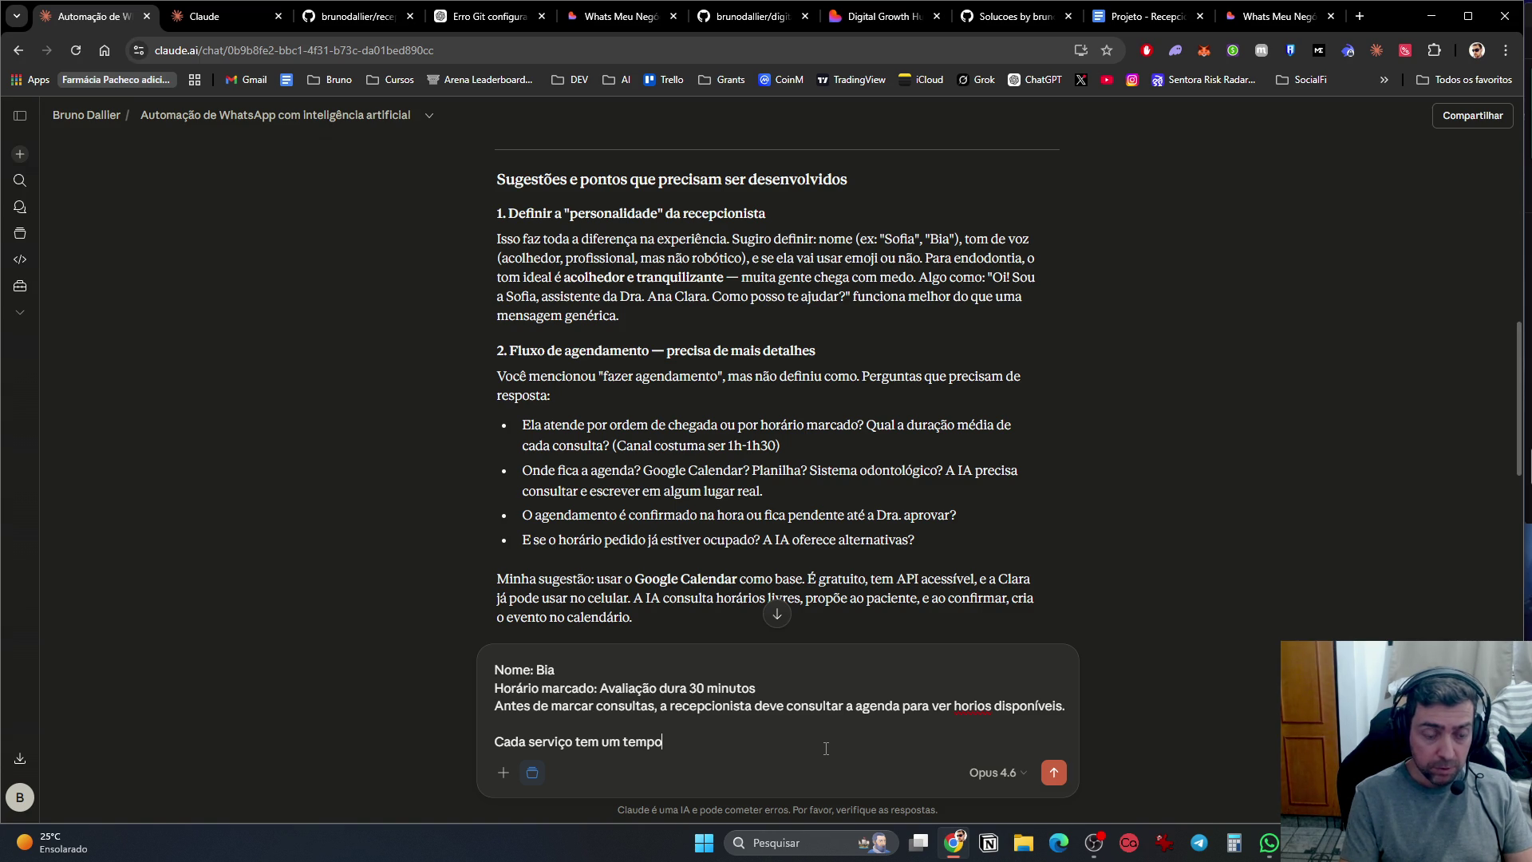
pyautogui.write(' de atendimento.')
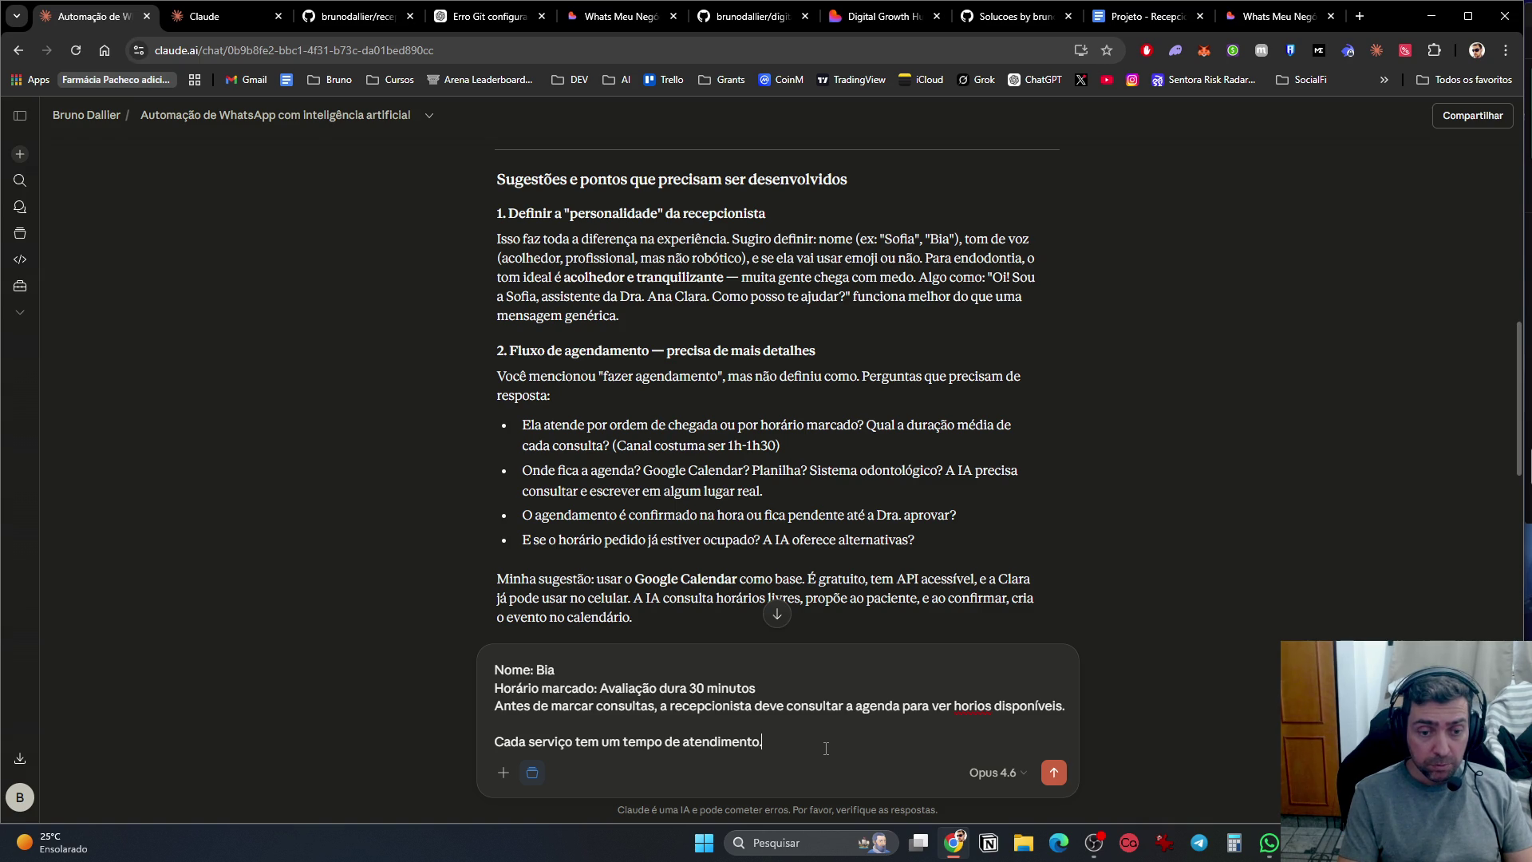
pyautogui.write('e um nome')
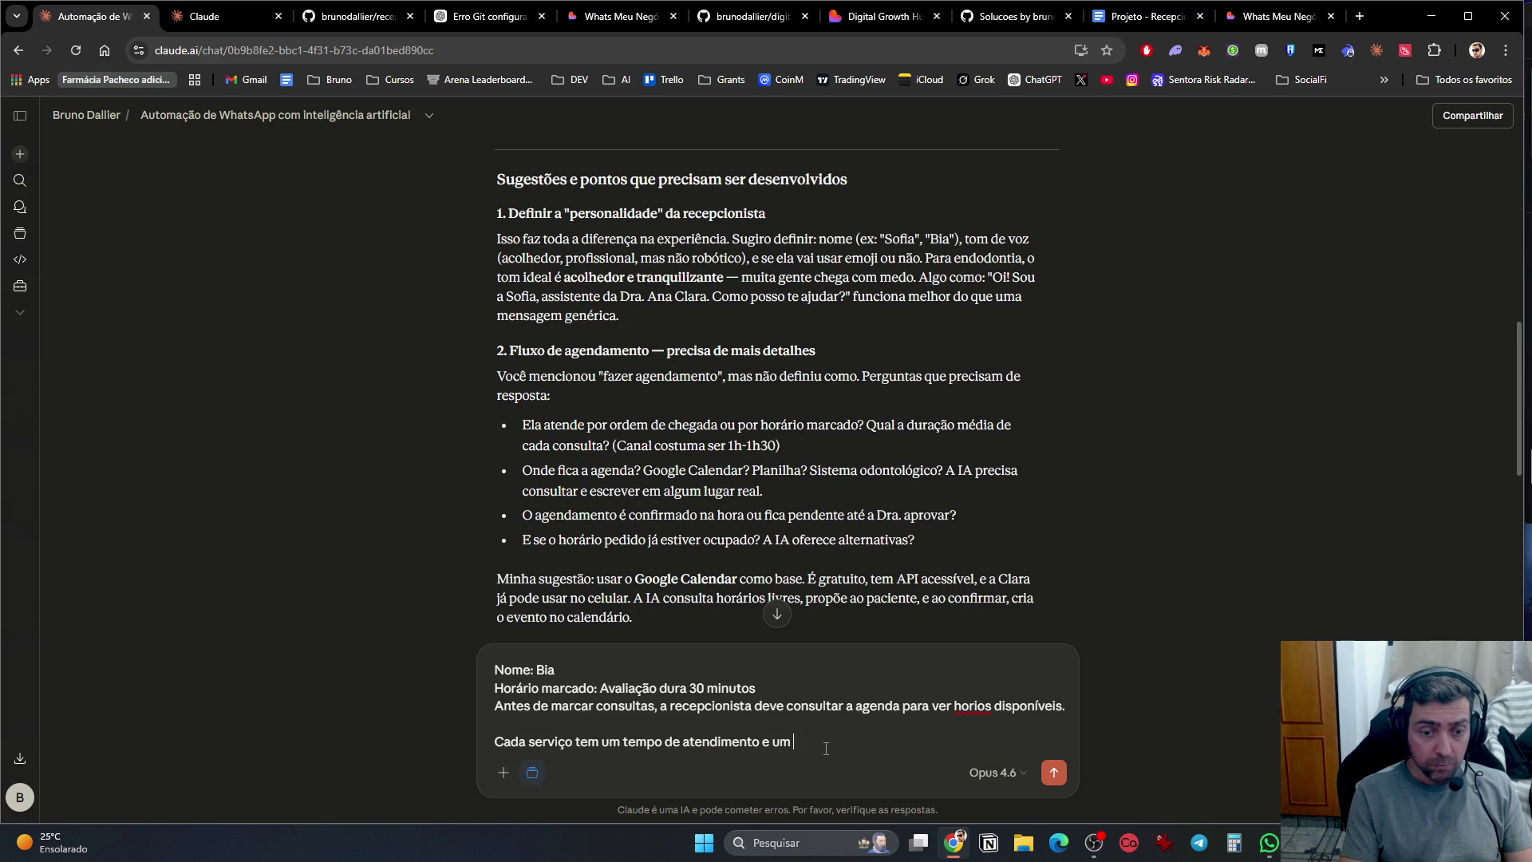
# Step: Add that a list of service names and times will follow, and 'Iremos usar google Calendar'
pyautogui.hotkey('shift', 'Return')
pyautogui.write('Irei ')
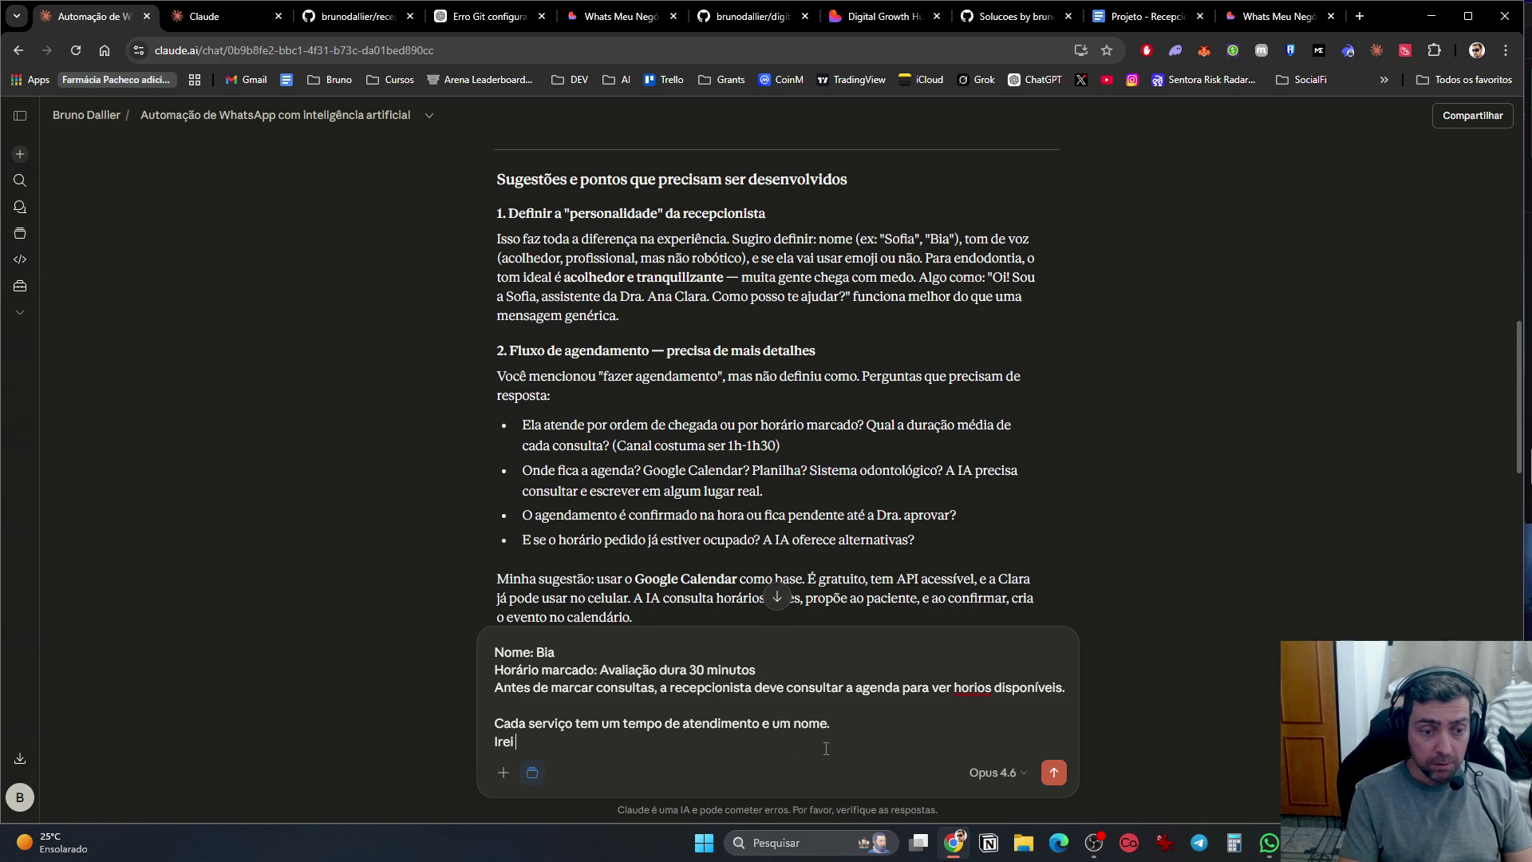
pyautogui.write('forncer')
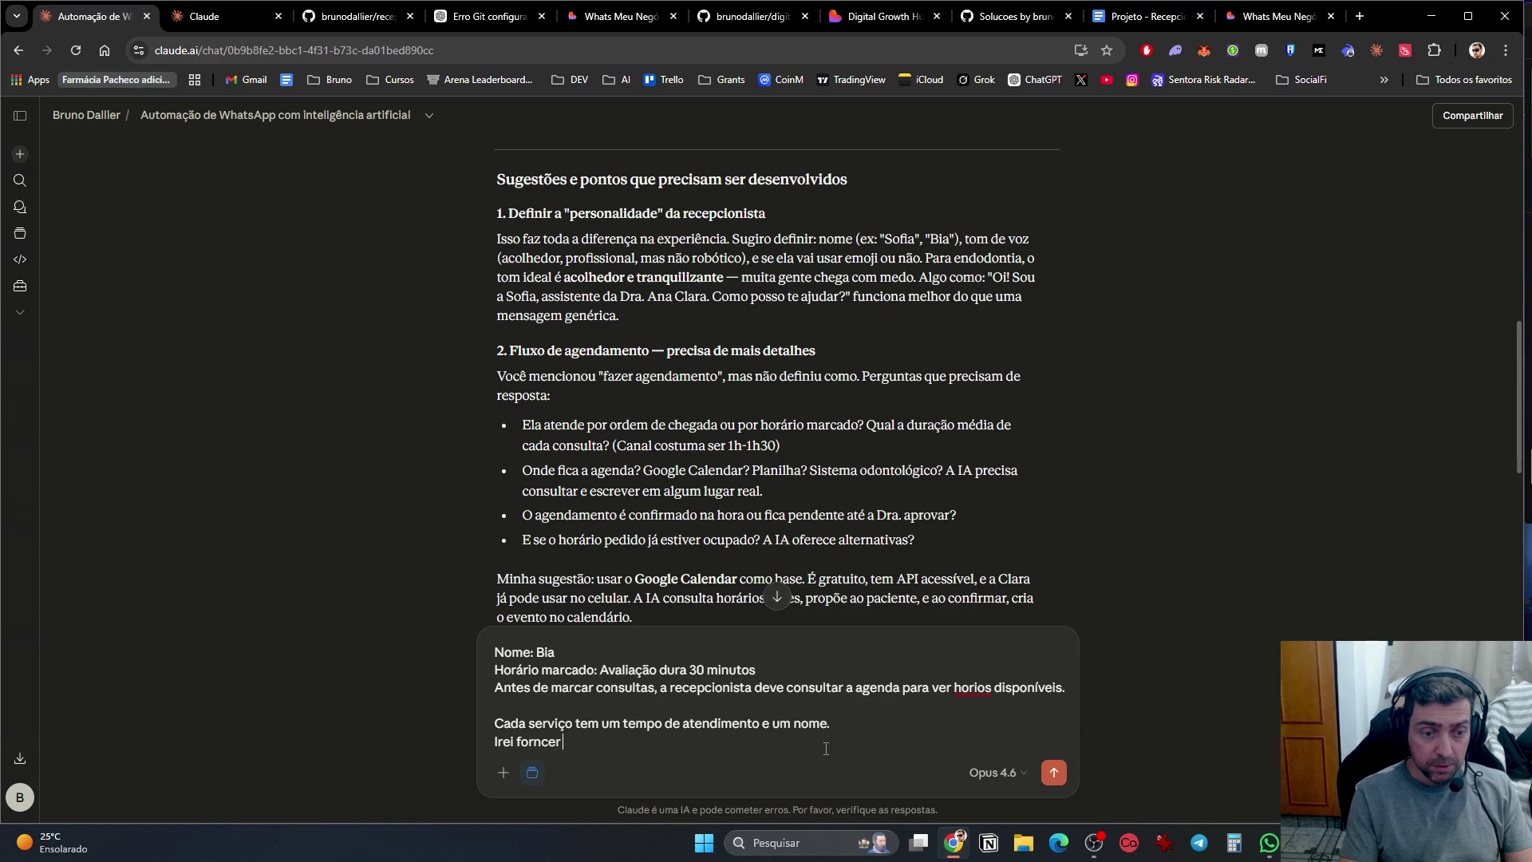
pyautogui.press('BackSpace')
pyautogui.press('BackSpace')
pyautogui.write('ecer ')
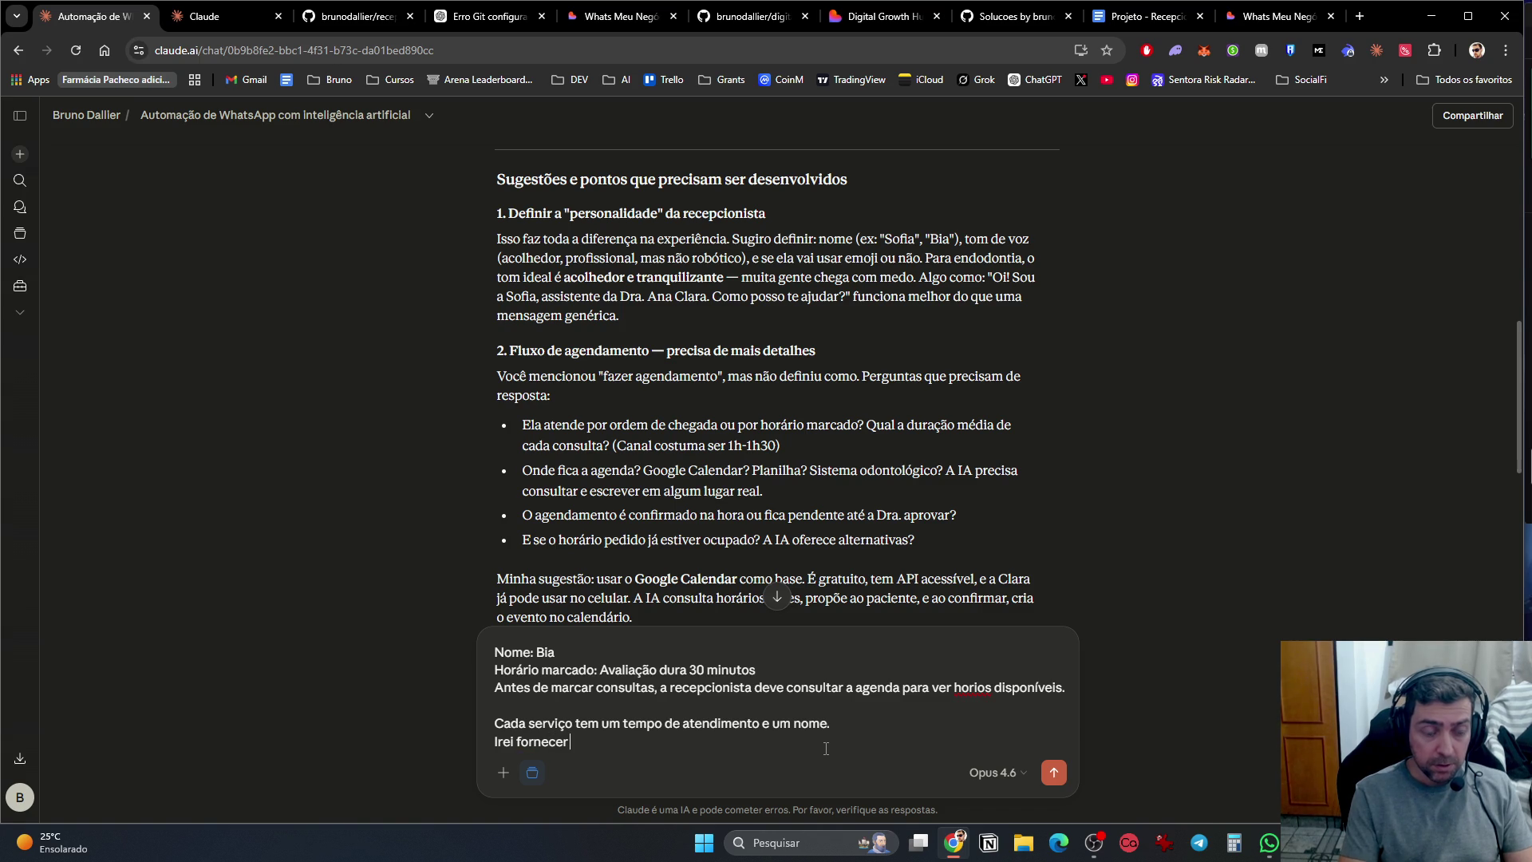
pyautogui.write('um')
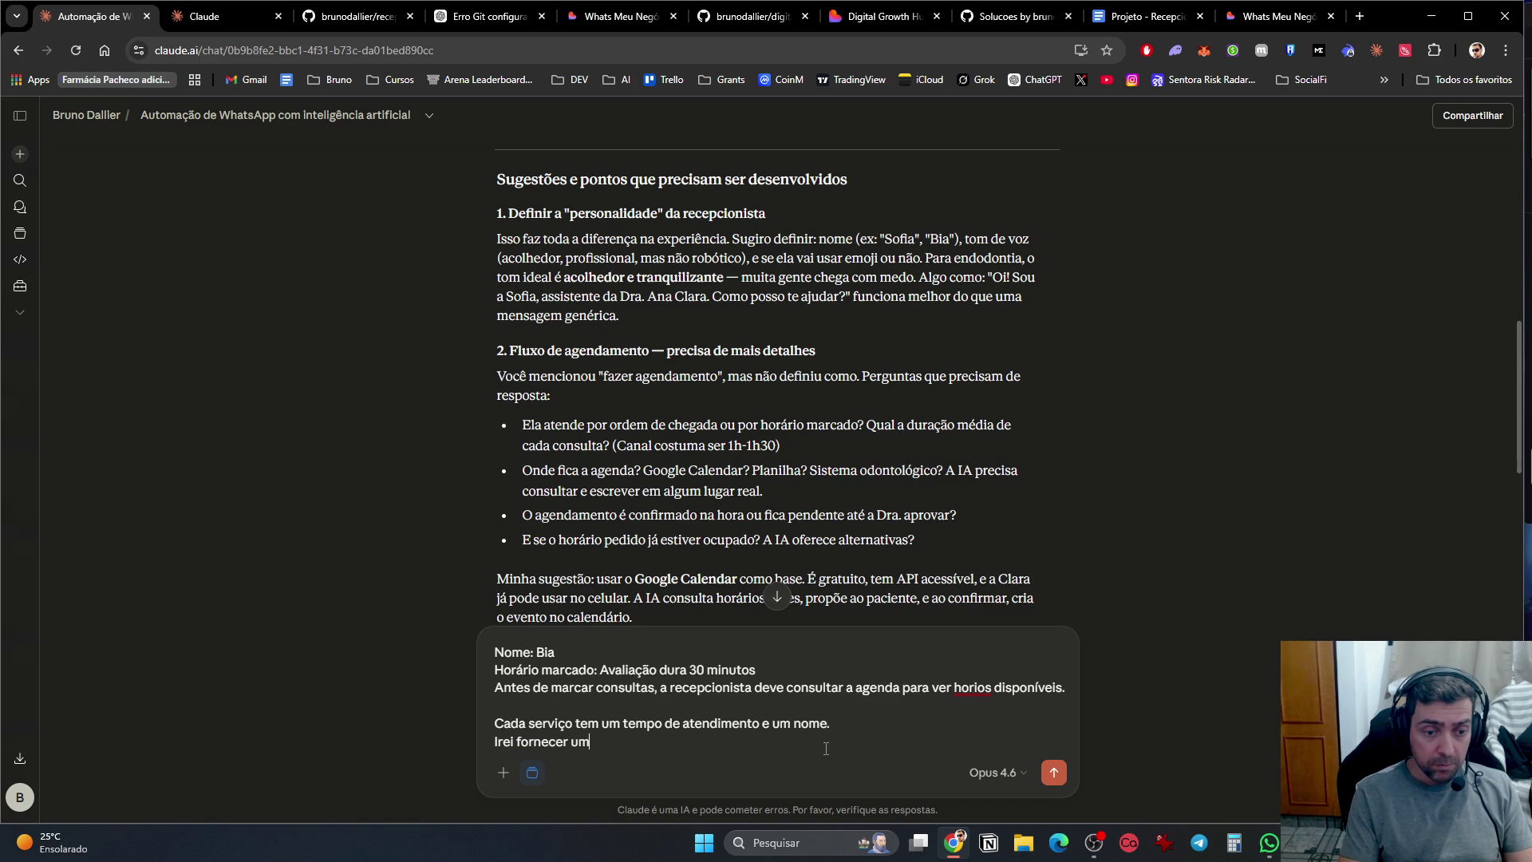
pyautogui.press('BackSpace')
pyautogui.write('futurament')
pyautogui.write('e uma lista com ')
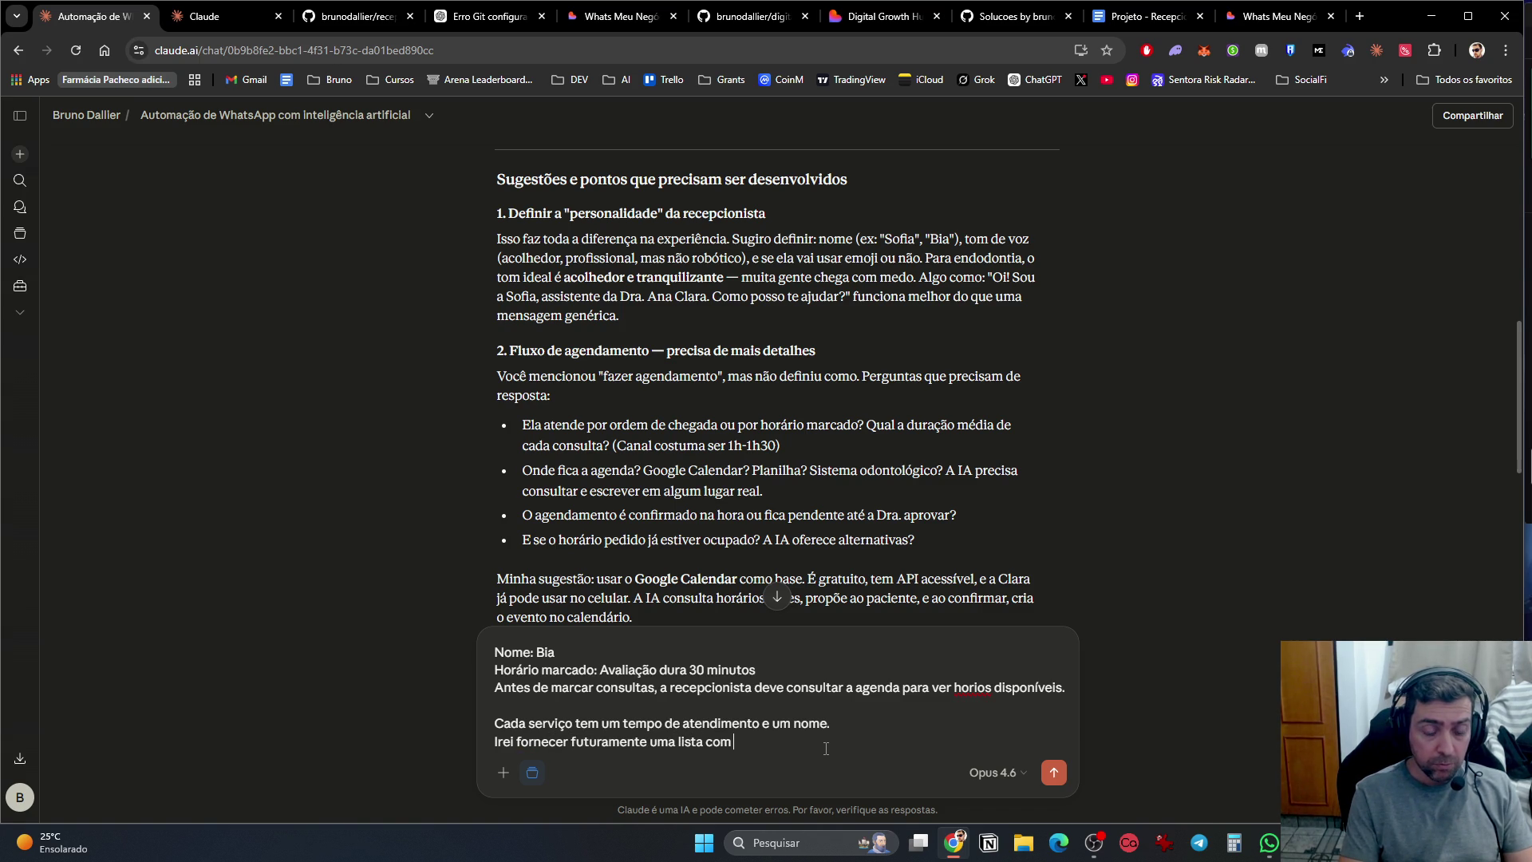
pyautogui.write('nome do ser')
pyautogui.write('viço,')
pyautogui.press('BackSpace')
pyautogui.press('BackSpace')
pyautogui.write('e tempo de atendimento.')
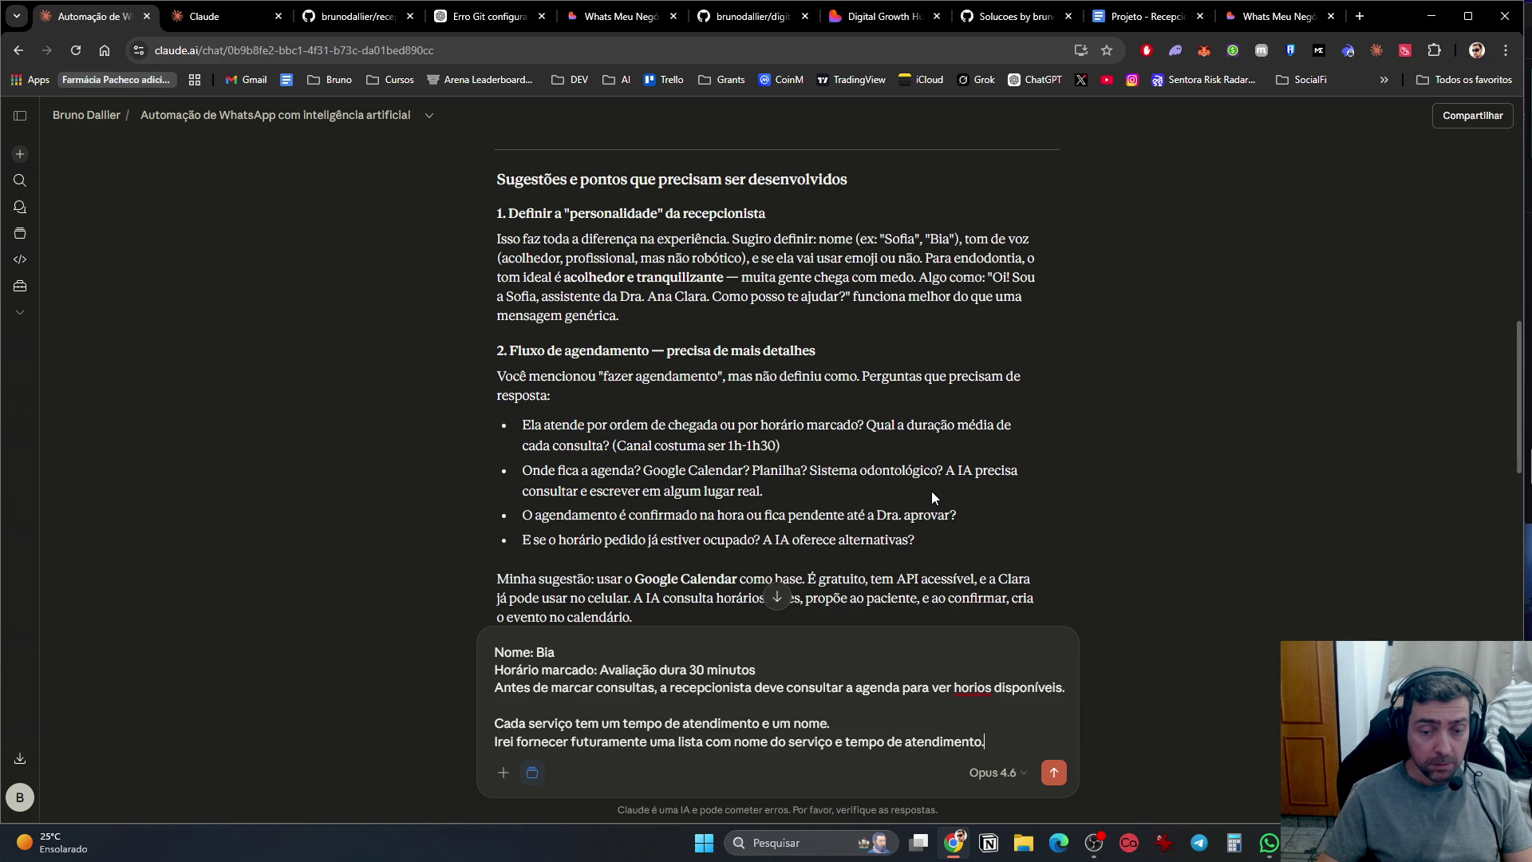
pyautogui.hotkey('shift', 'Return')
pyautogui.write('Iremos usar google Calendar')
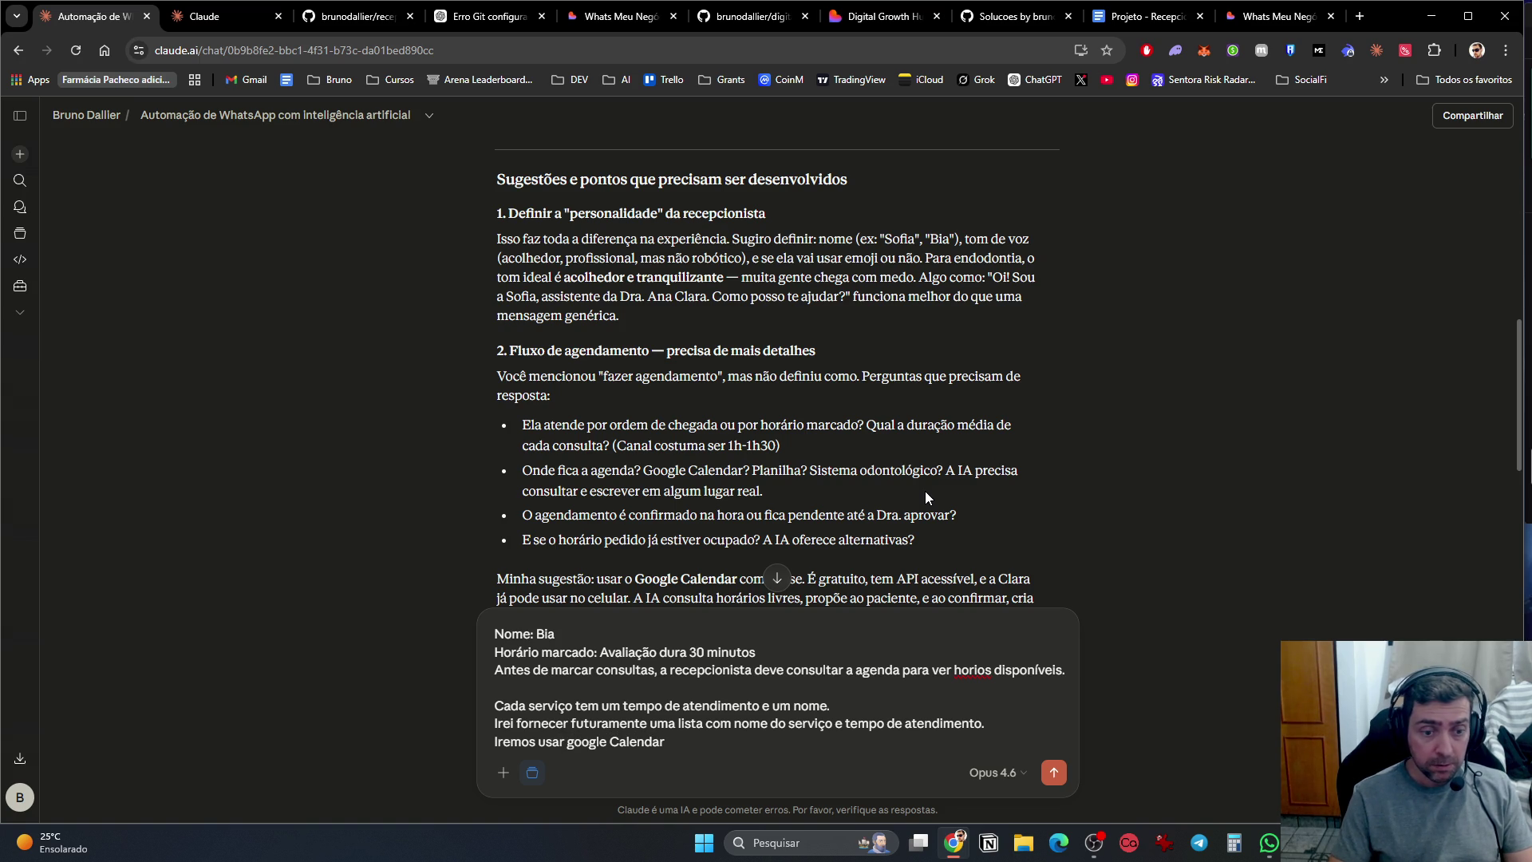
# Step: Write that booking is immediate and, if occupied, Bia offers another available time
pyautogui.hotkey('shift', 'Return')
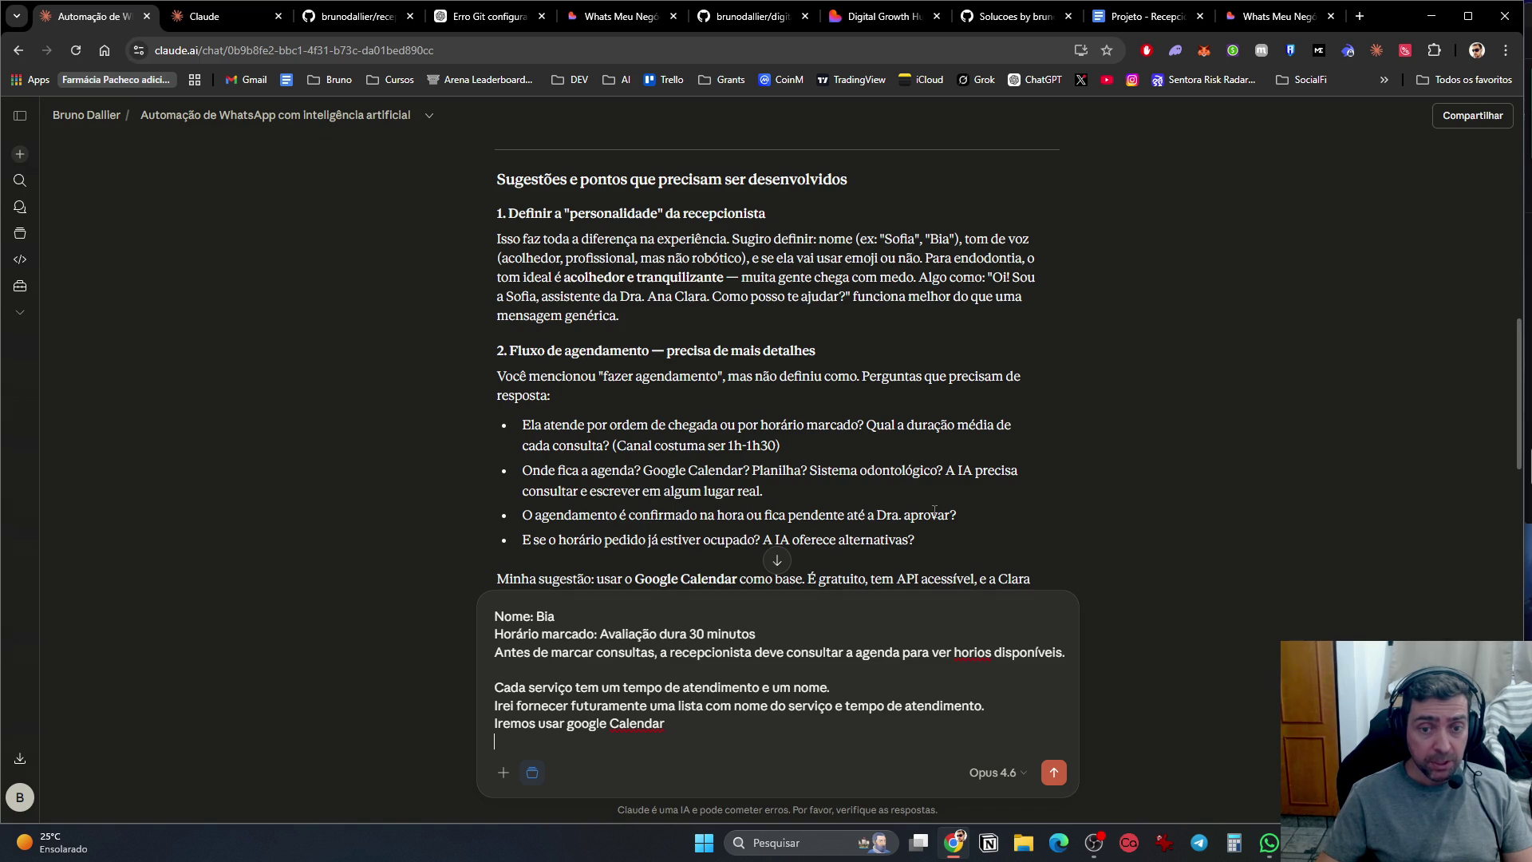
pyautogui.scroll(-1, 950, 514)
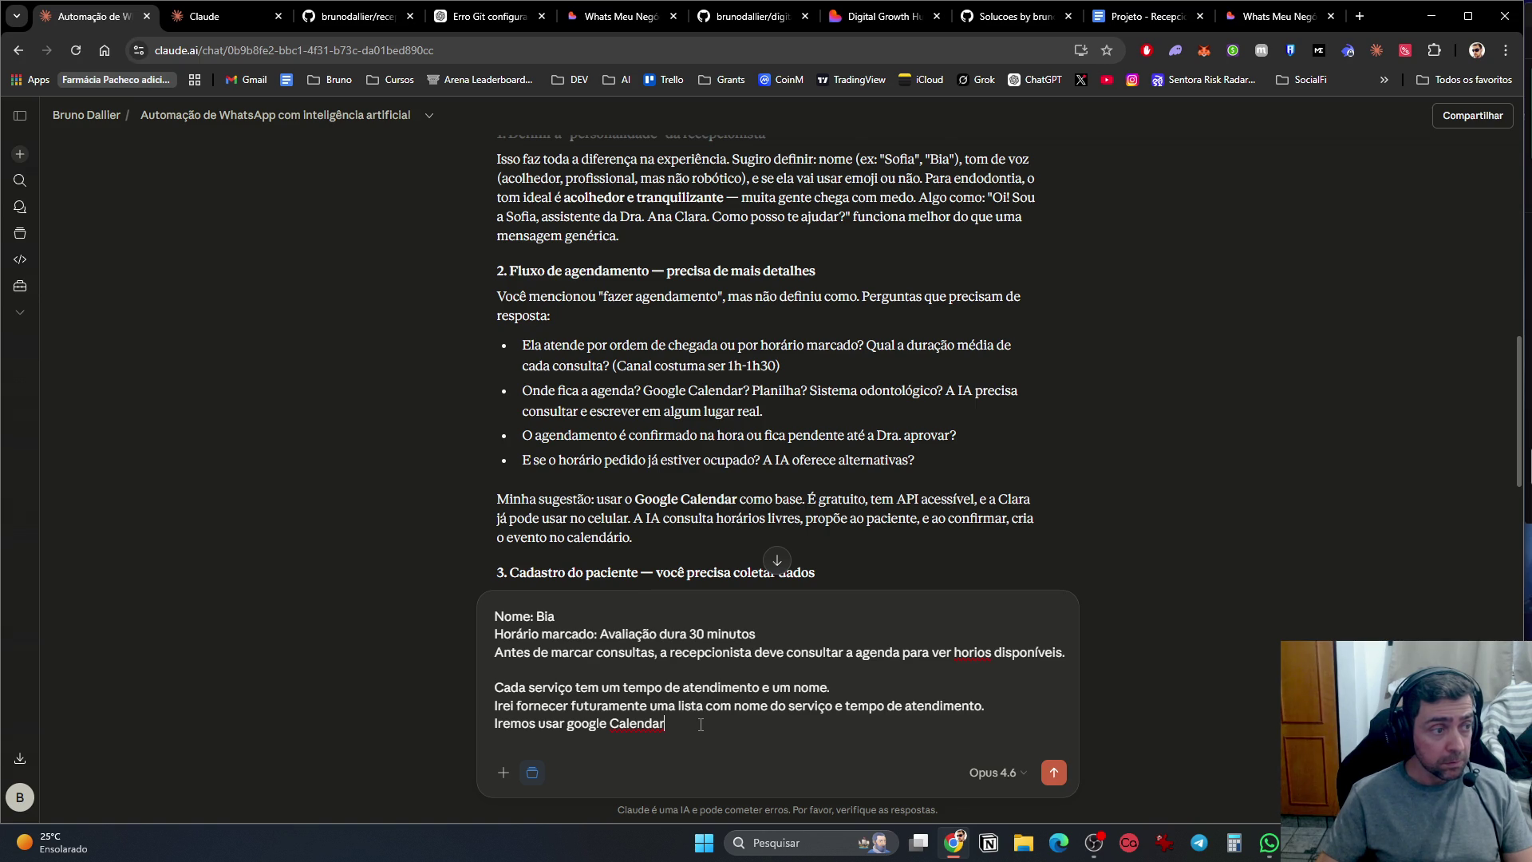
pyautogui.hotkey('shift', 'Return')
pyautogui.hotkey('shift', 'Return')
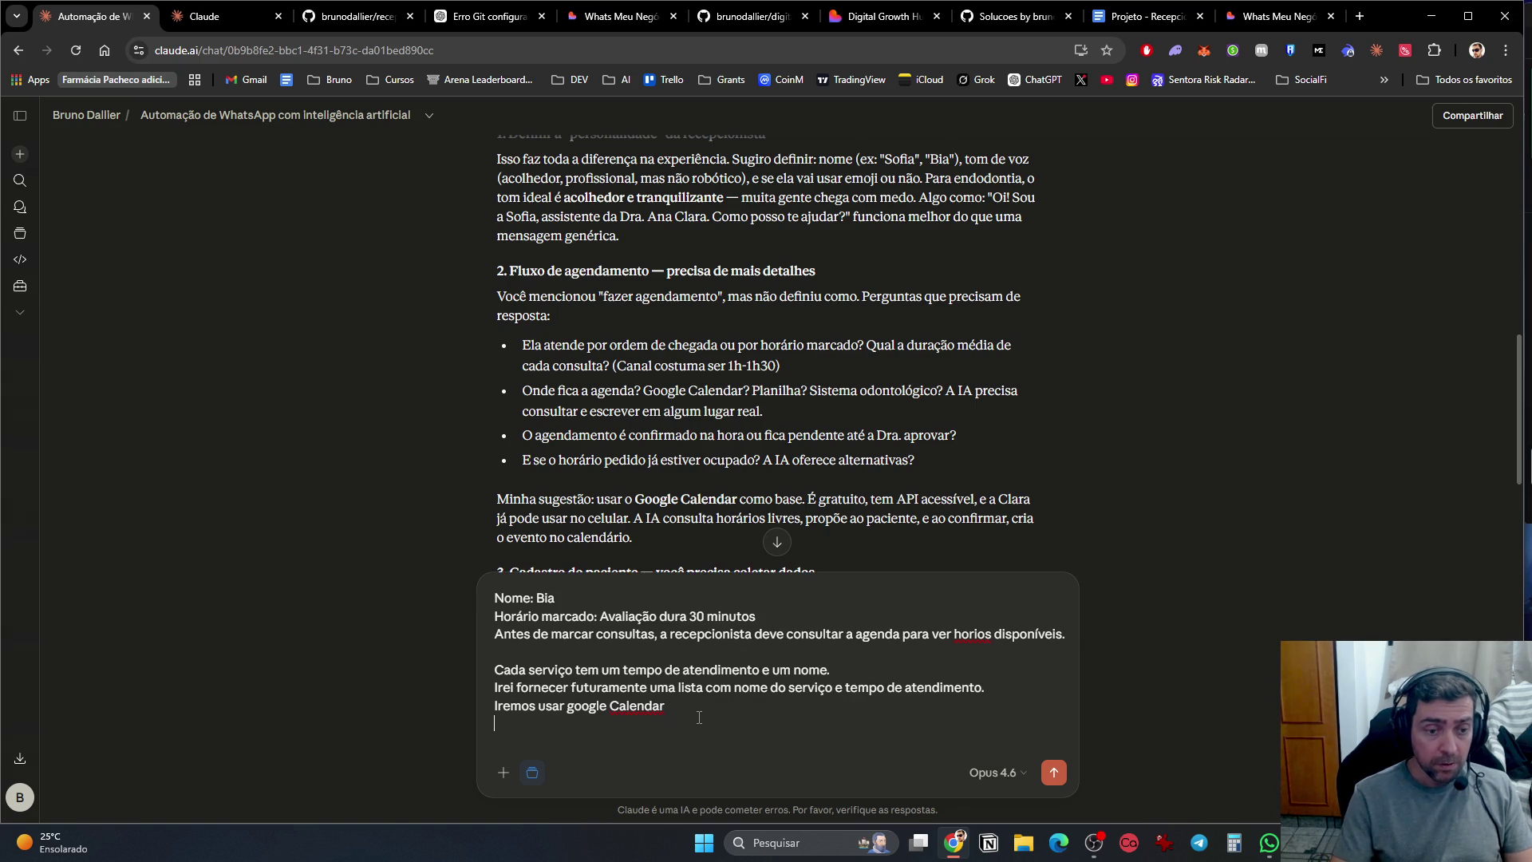
pyautogui.write('O ag')
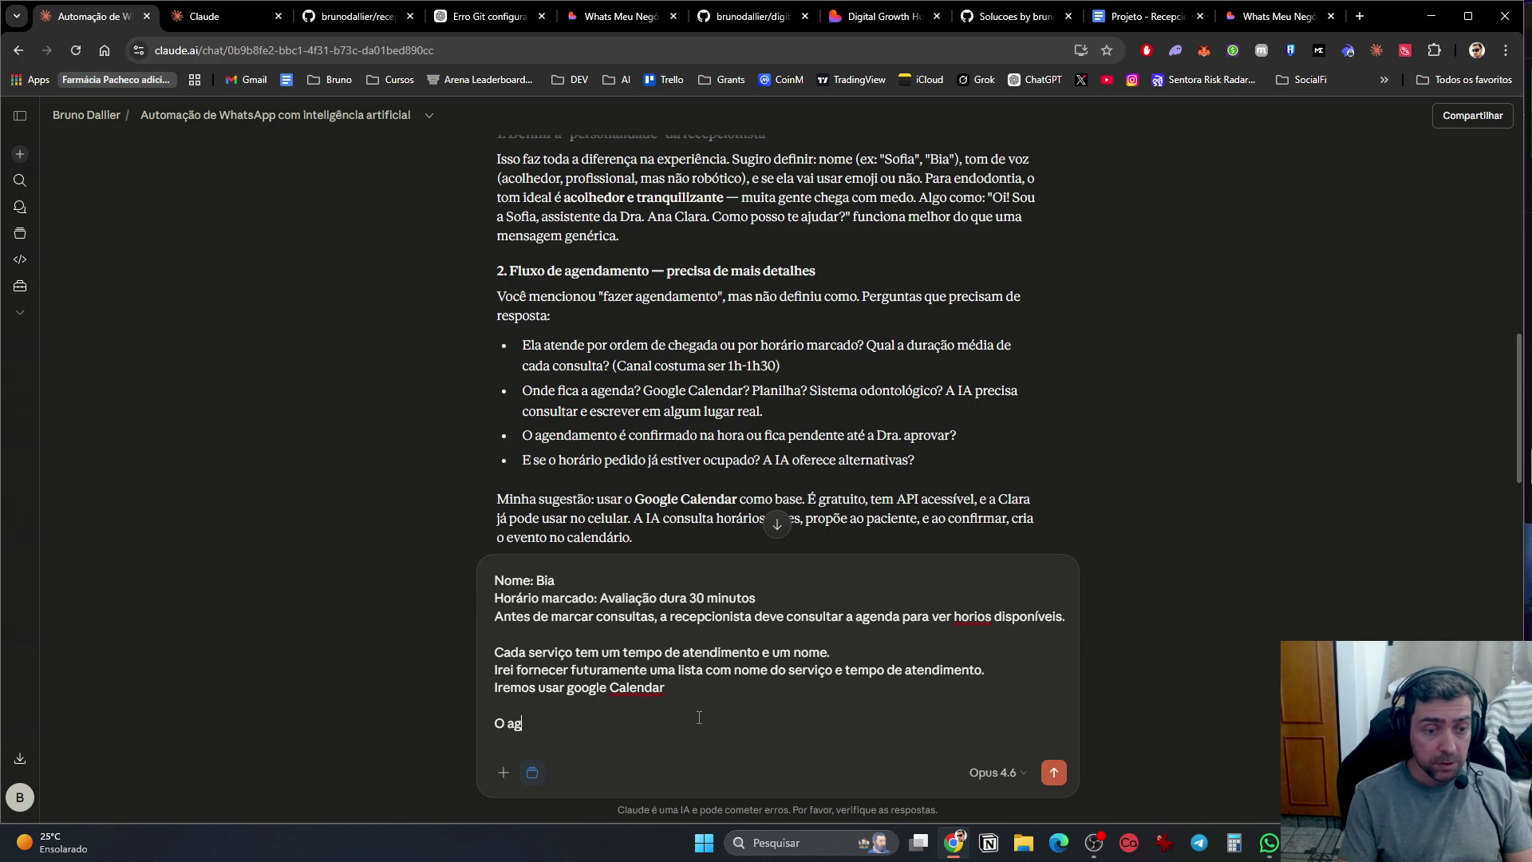
pyautogui.write('endamento é f')
pyautogui.write('eito na hora. ')
pyautogui.write('Caso o')
pyautogui.write(' s')
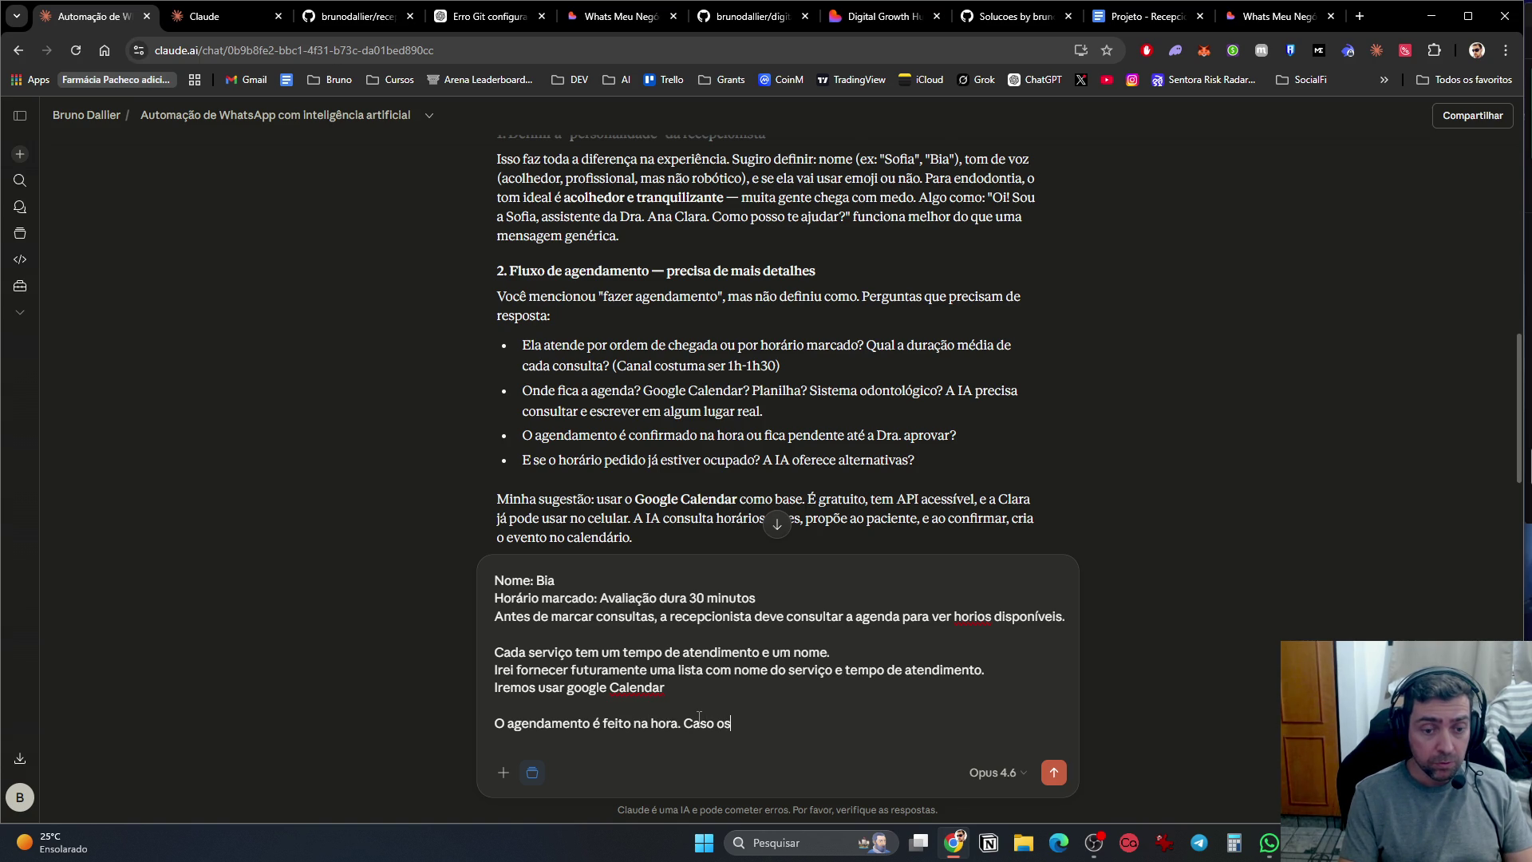
pyautogui.press('BackSpace')
pyautogui.write(' horario esteja')
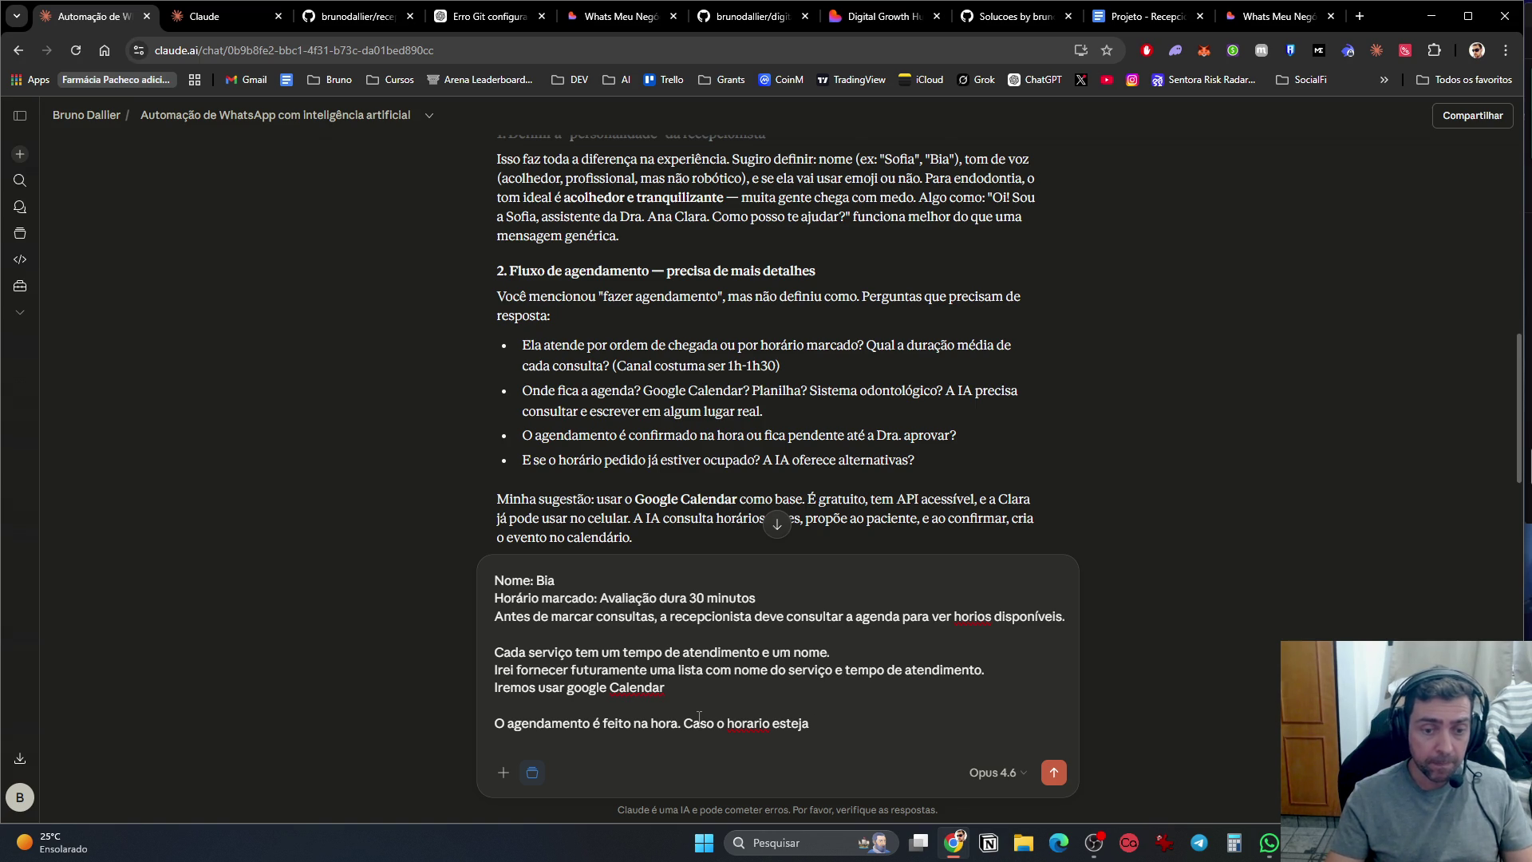
pyautogui.write('ocupado, a ')
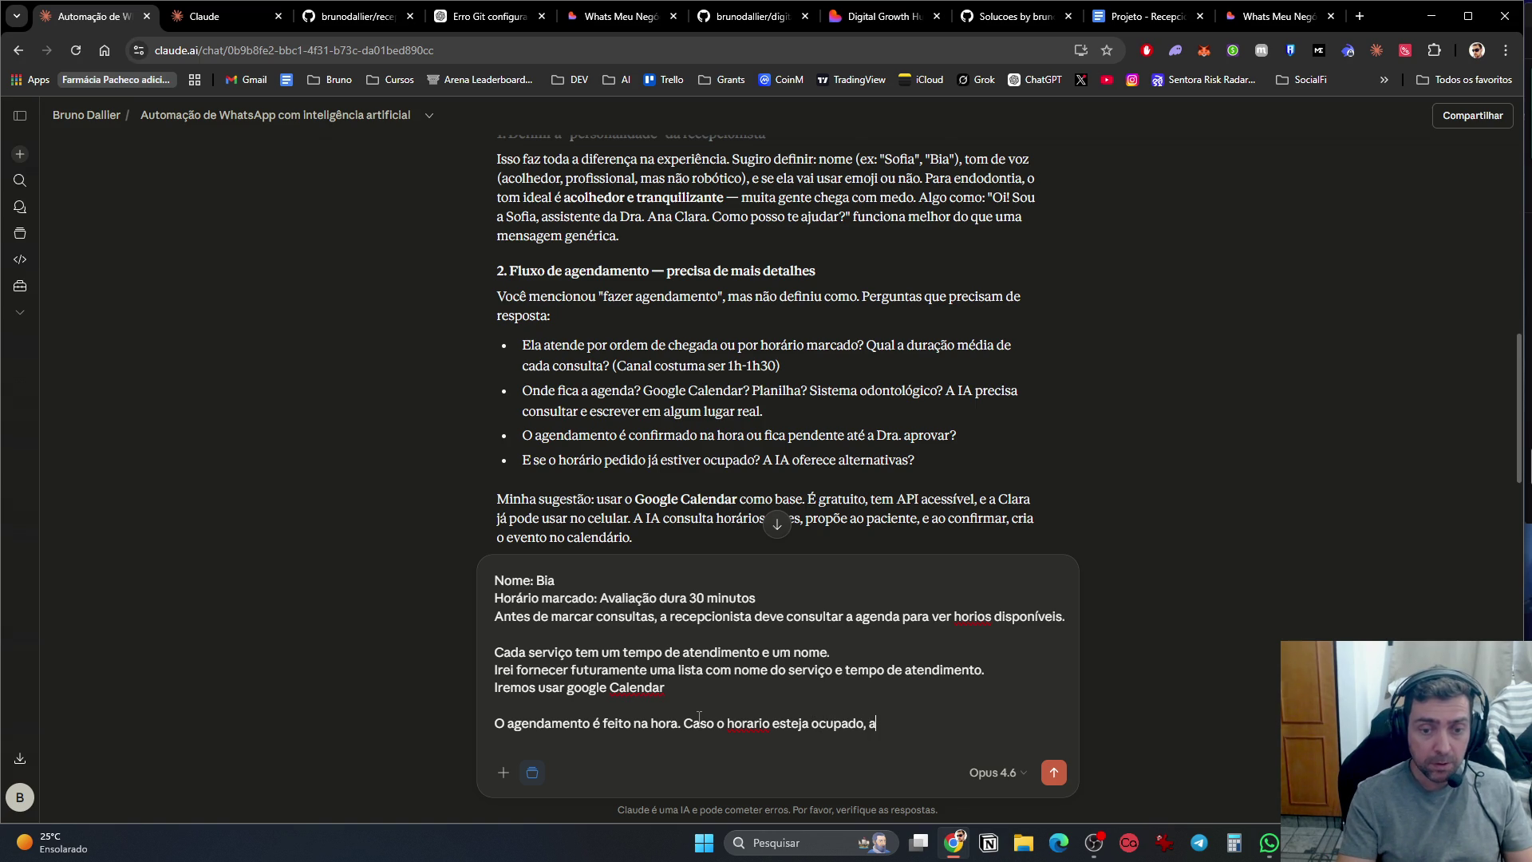
pyautogui.write('r')
pyautogui.write('Bia oferece horario')
pyautogui.press('BackSpace')
pyautogui.press('BackSpace')
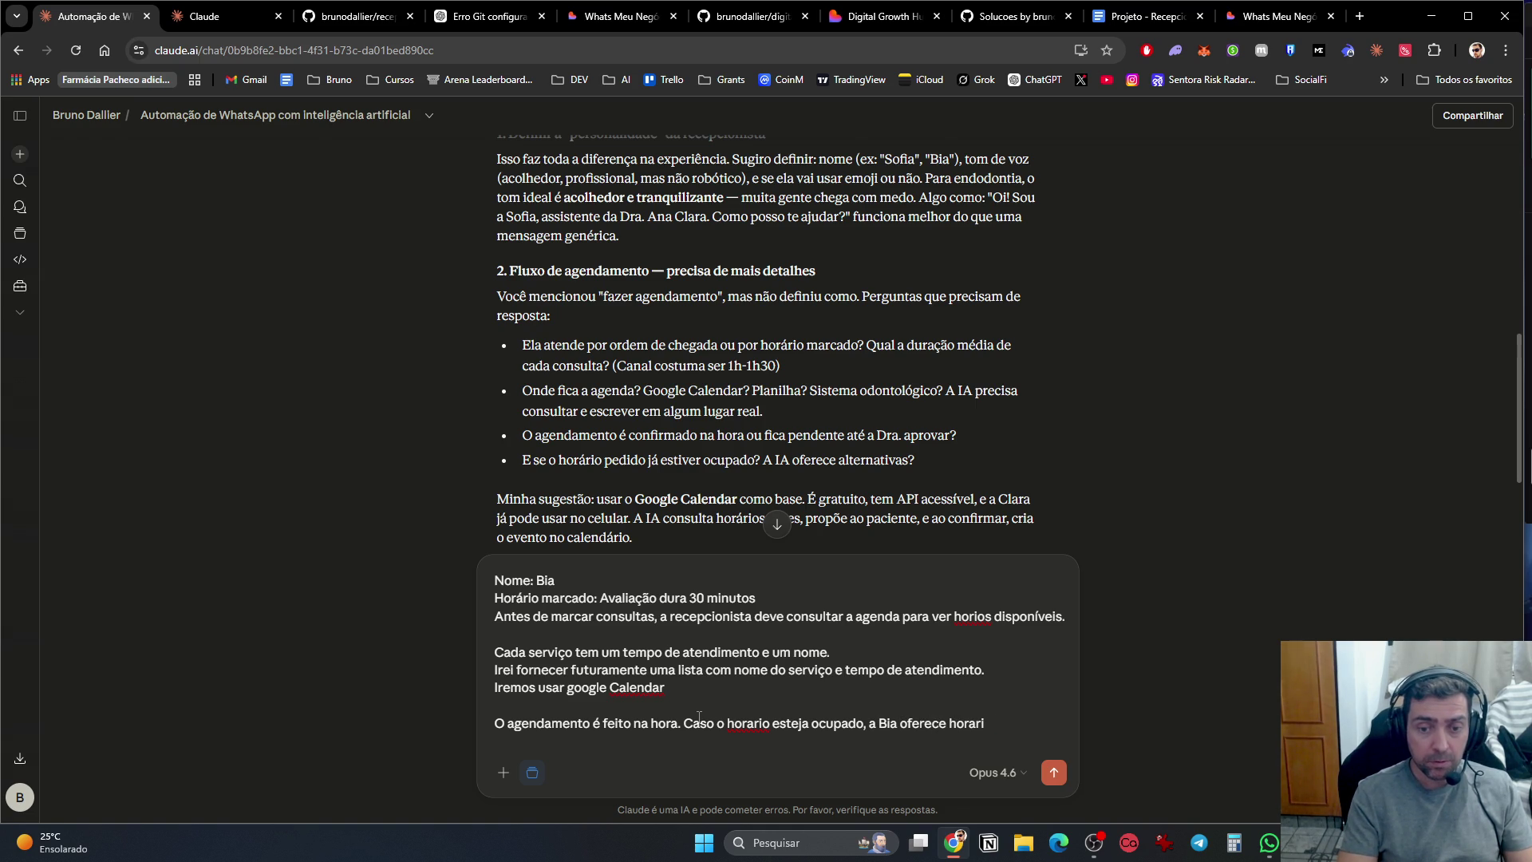
pyautogui.press('BackSpace')
pyautogui.press('BackSpace')
pyautogui.press('BackSpace')
pyautogui.write('outr h')
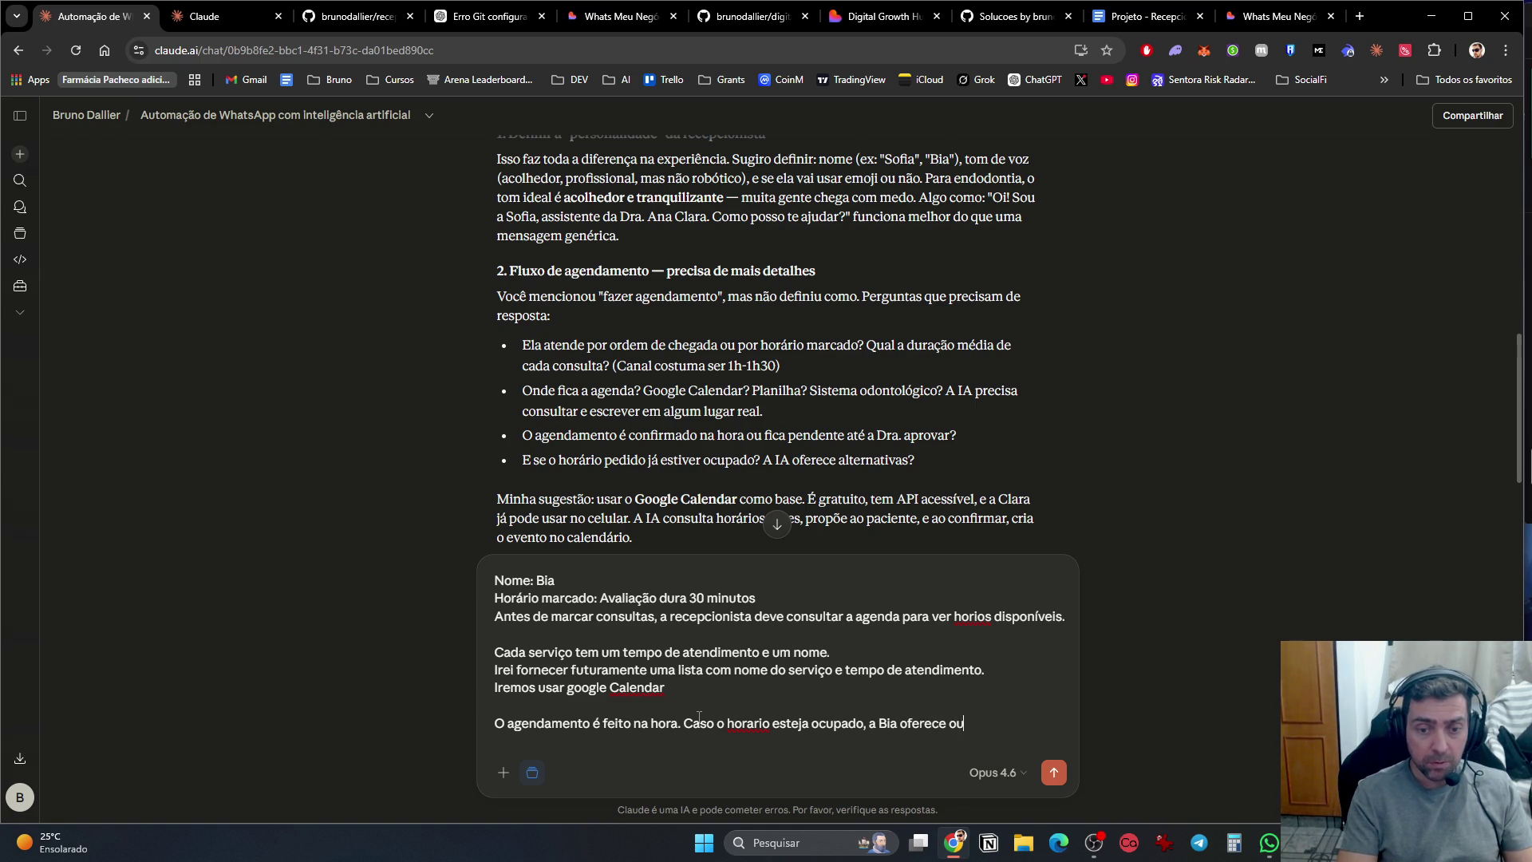
pyautogui.press('BackSpace')
pyautogui.press('BackSpace')
pyautogui.write('o horario dispoi')
pyautogui.write('nivel.')
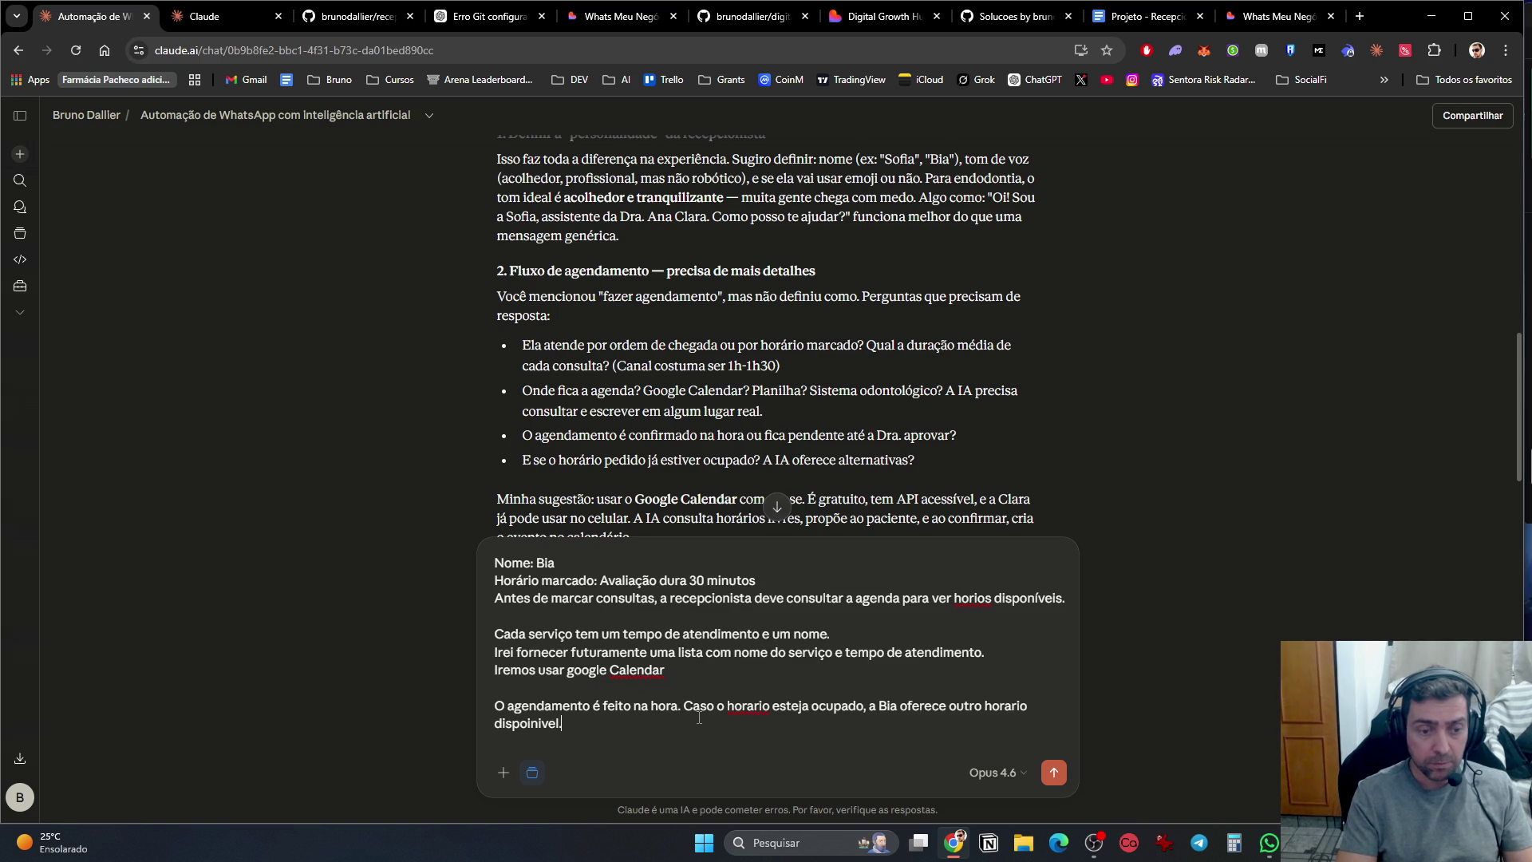
# Step: Add 'Caso não tenha, pode oferecer em outro dia, respeitando os dias de atendimento.'
pyautogui.hotkey('shift', 'Return')
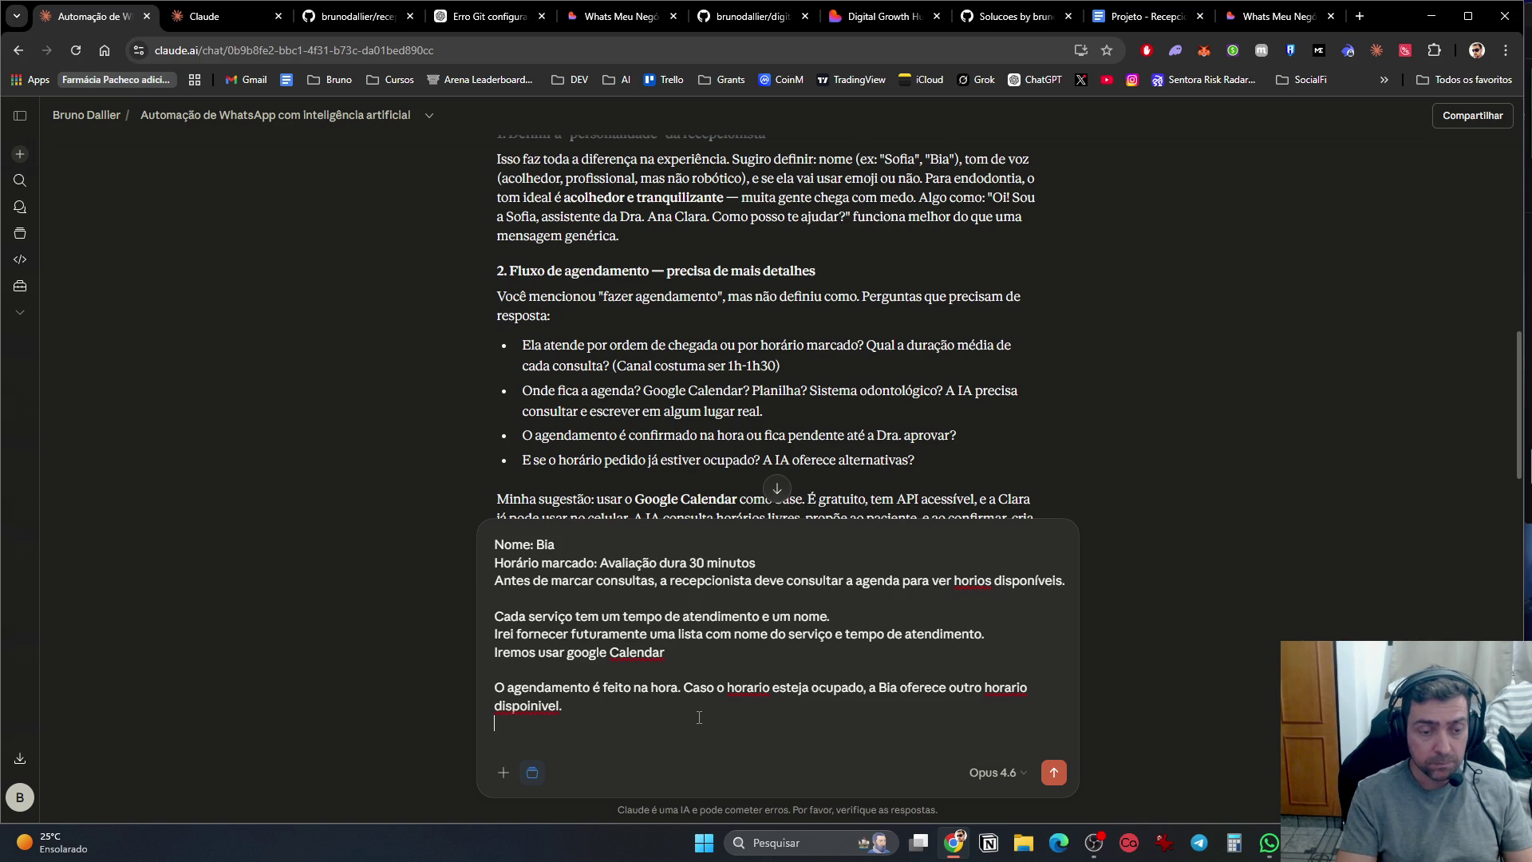
pyautogui.hotkey('shift', 'Return')
pyautogui.write('Caso não t')
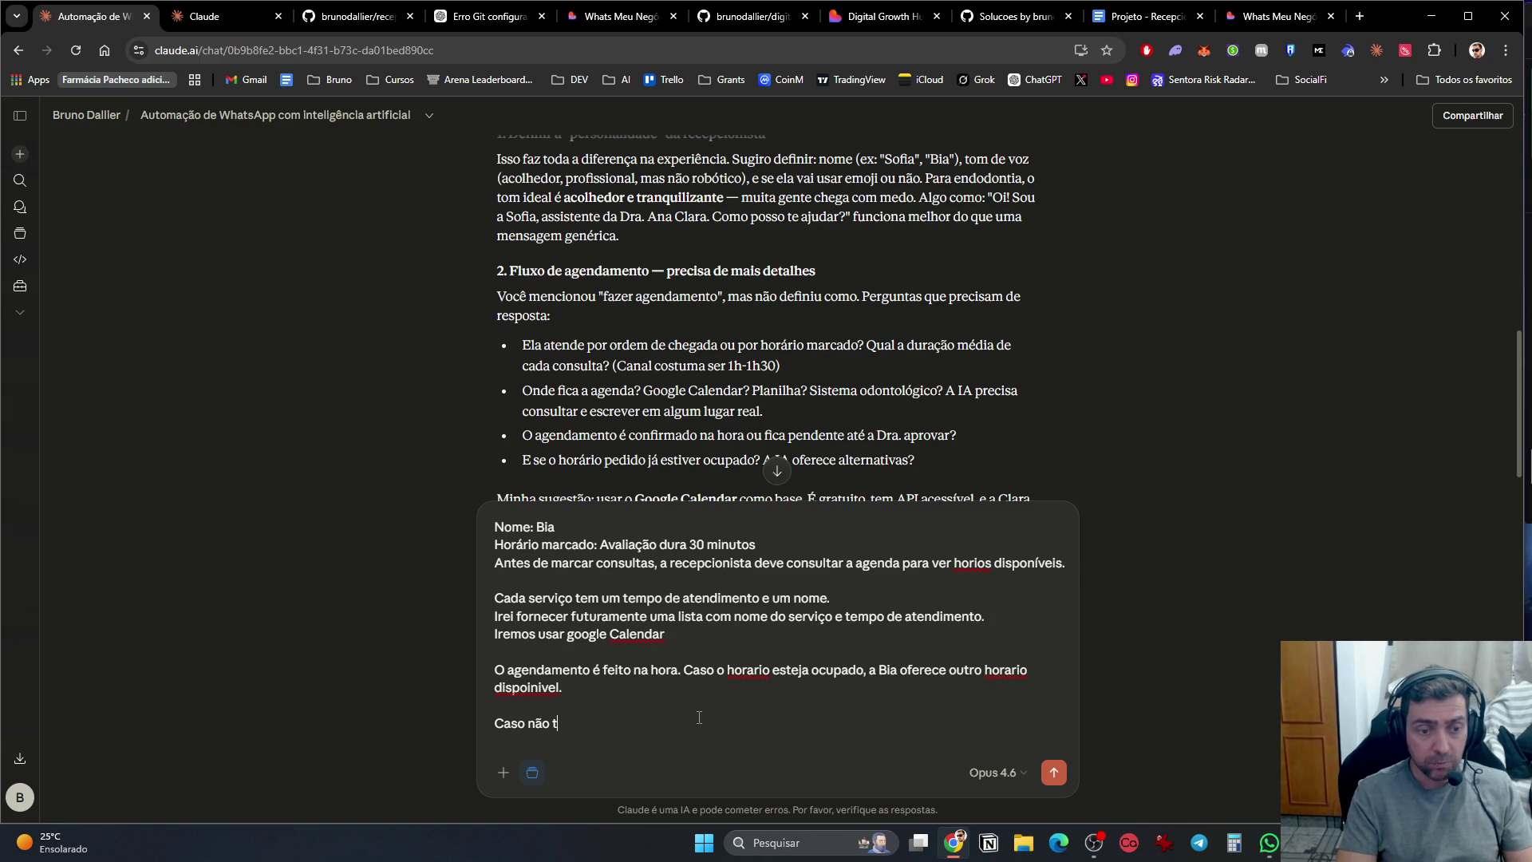
pyautogui.write('enha, pode oferecer ')
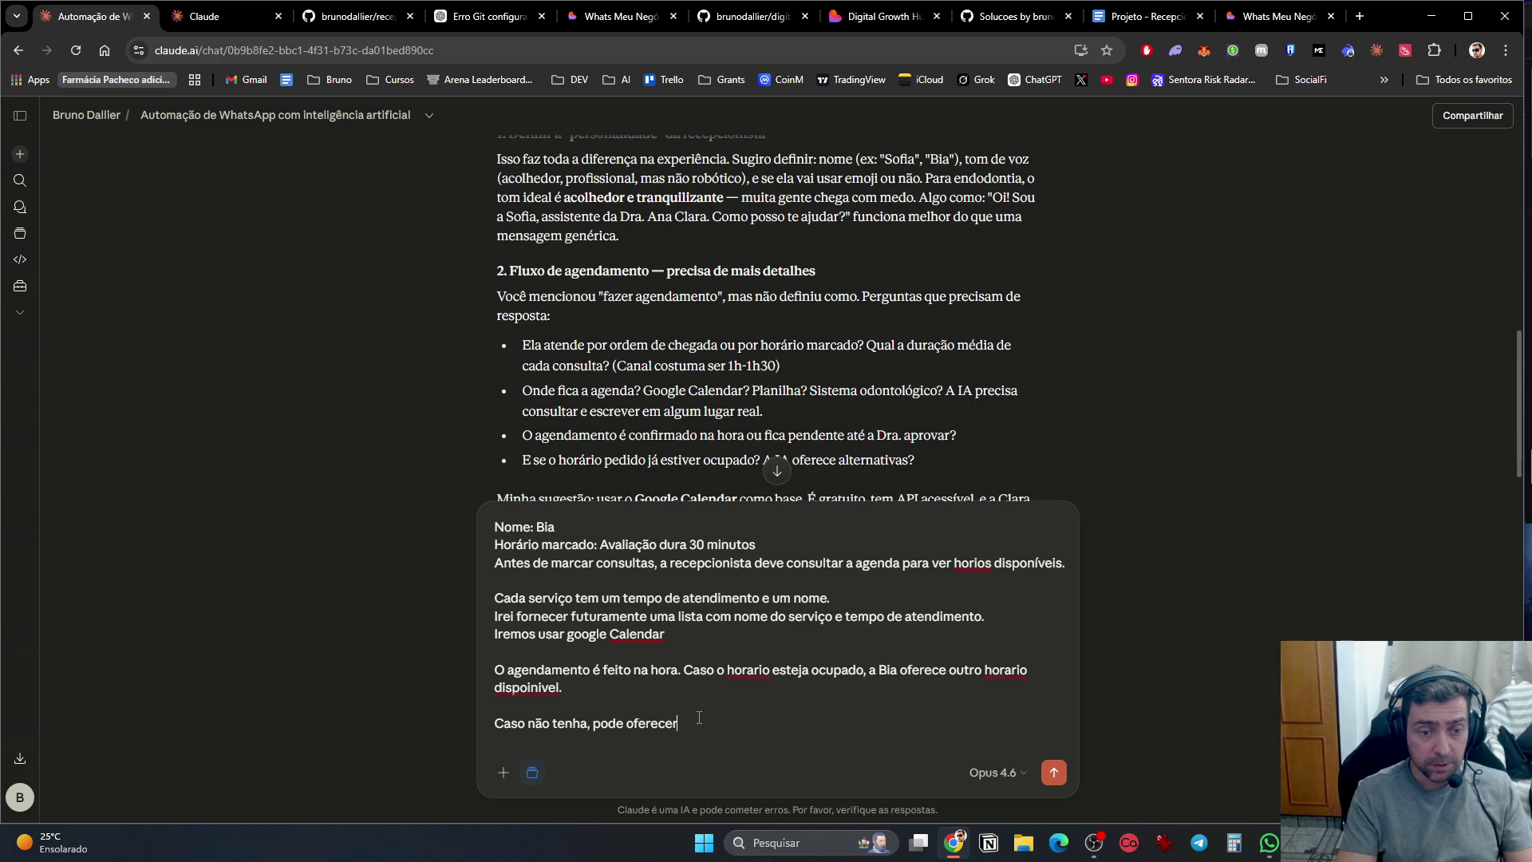
pyautogui.write('em outro dia')
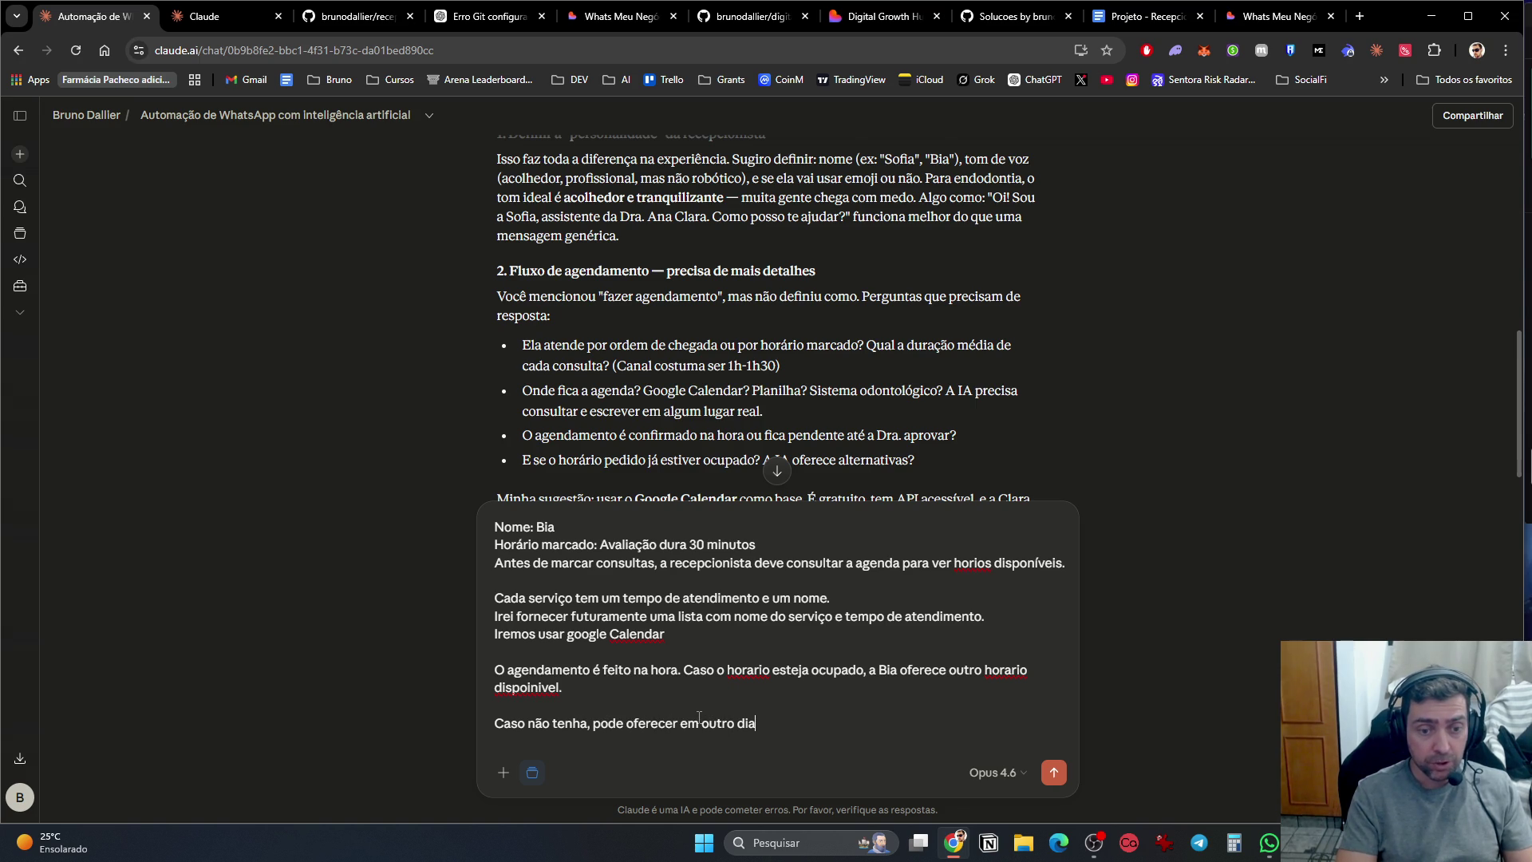
pyautogui.write(', respeitan')
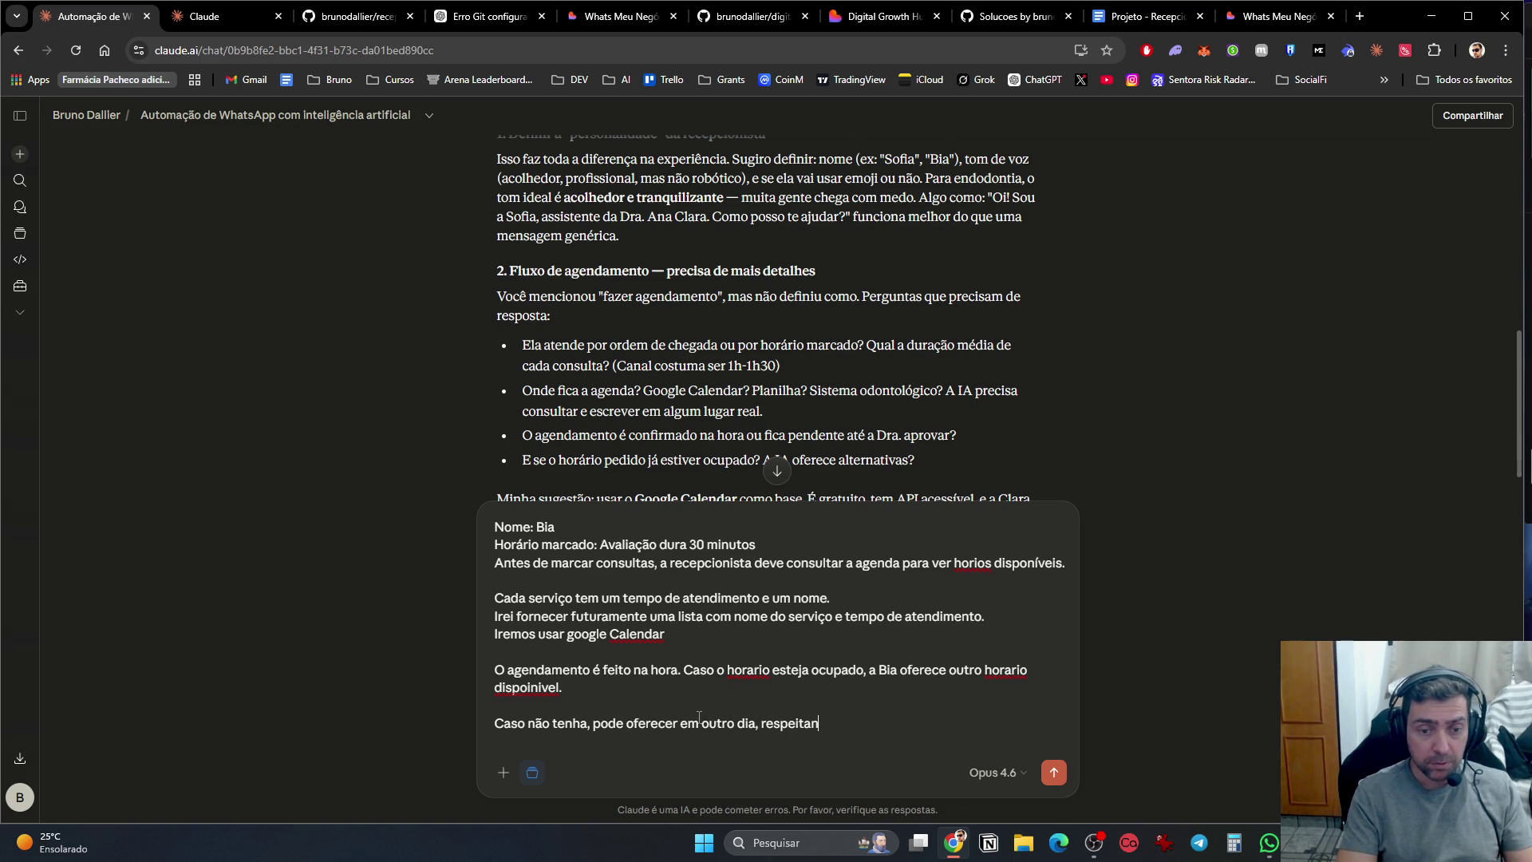
pyautogui.write('do os dias de atendimento.')
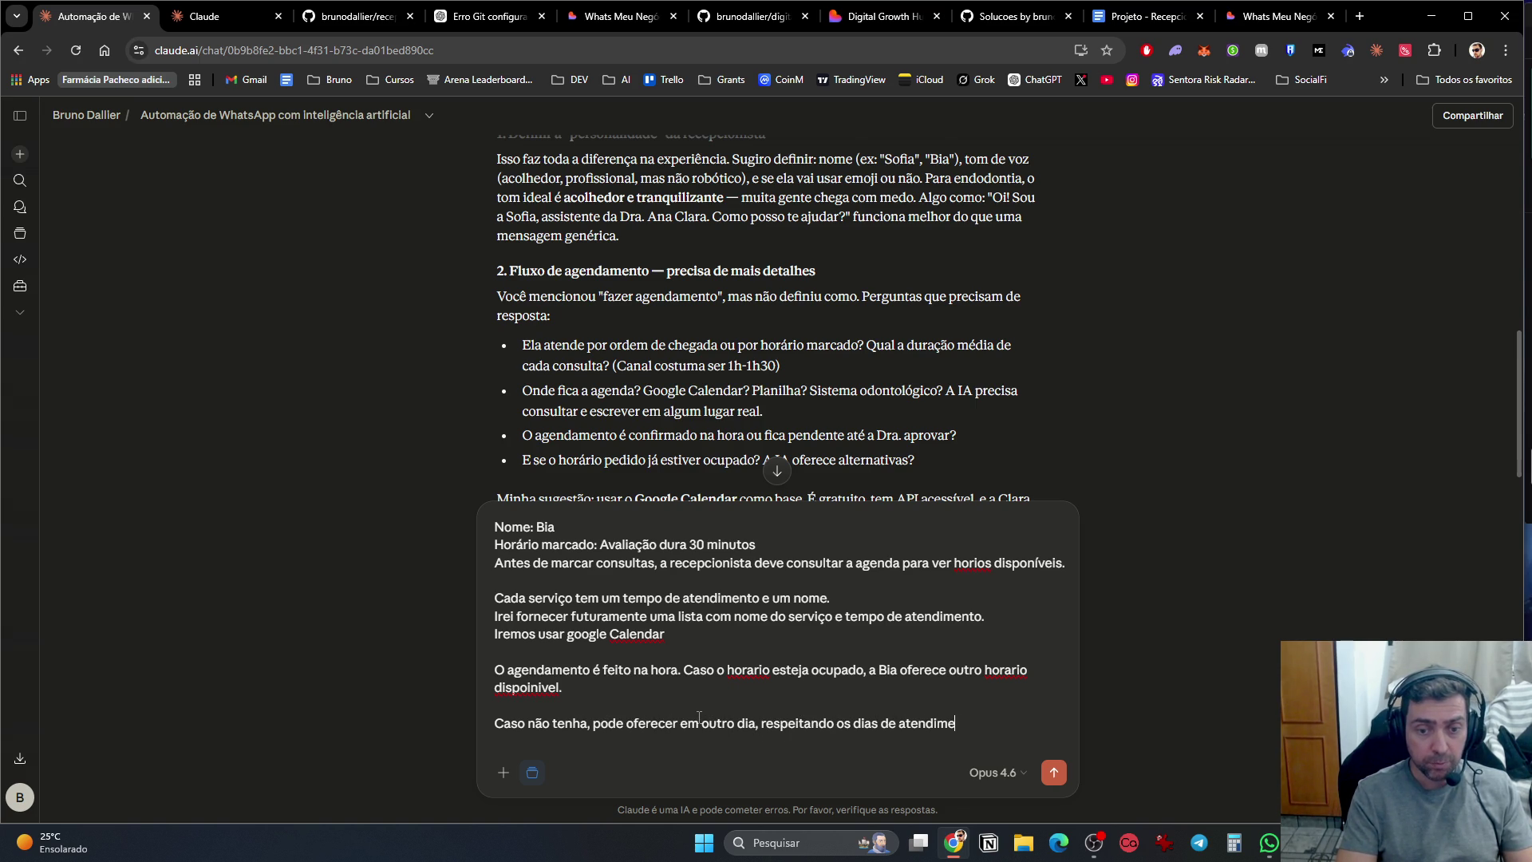
pyautogui.scroll(-3, 580, 378)
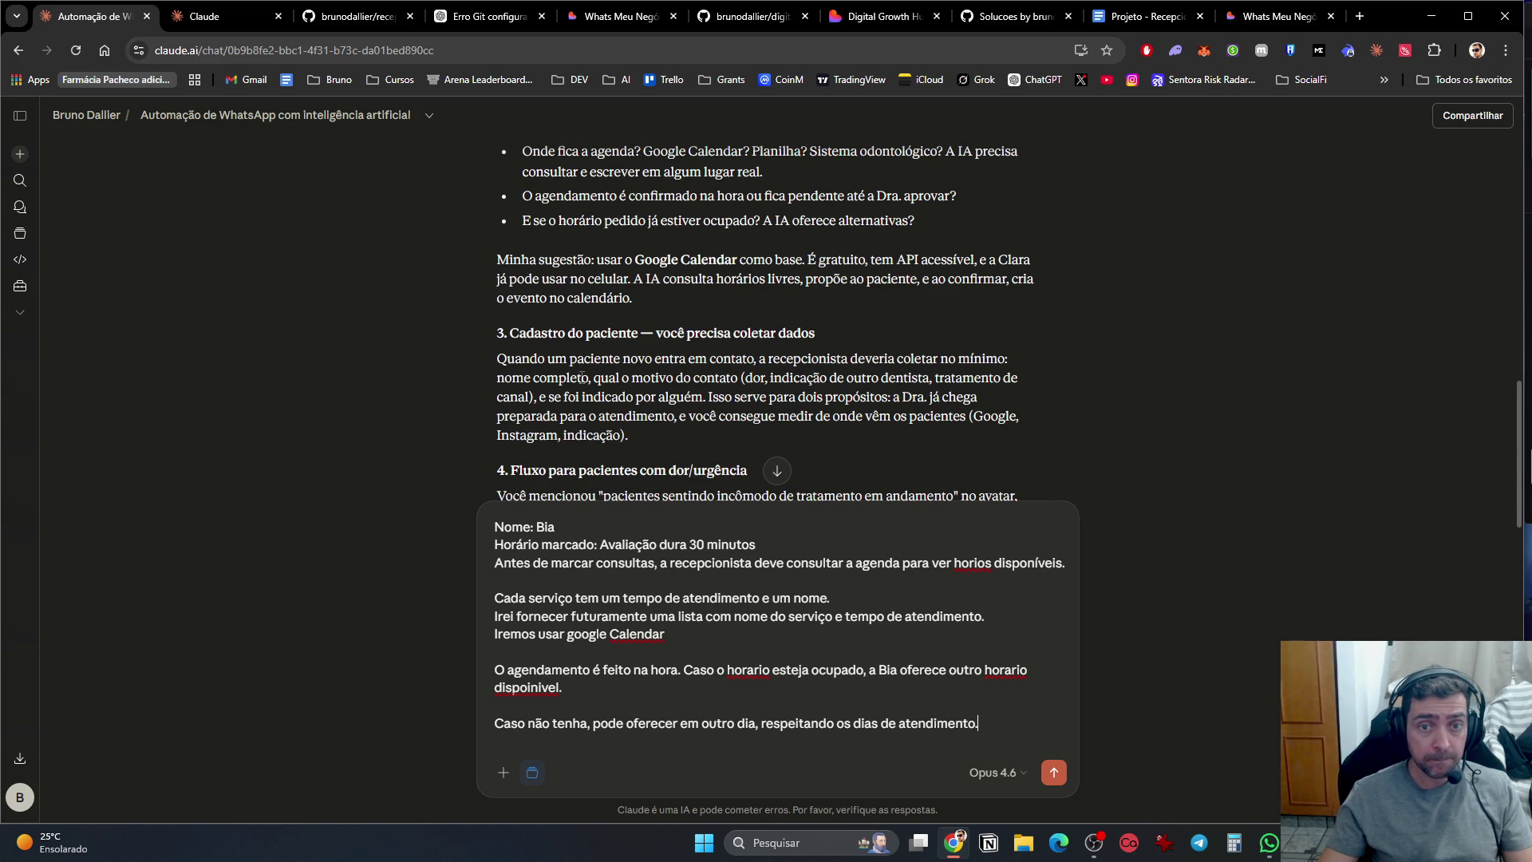
# Step: Scroll the transcript to sections 3 and 4 and start a new paragraph in the draft
pyautogui.scroll(-2, 603, 306)
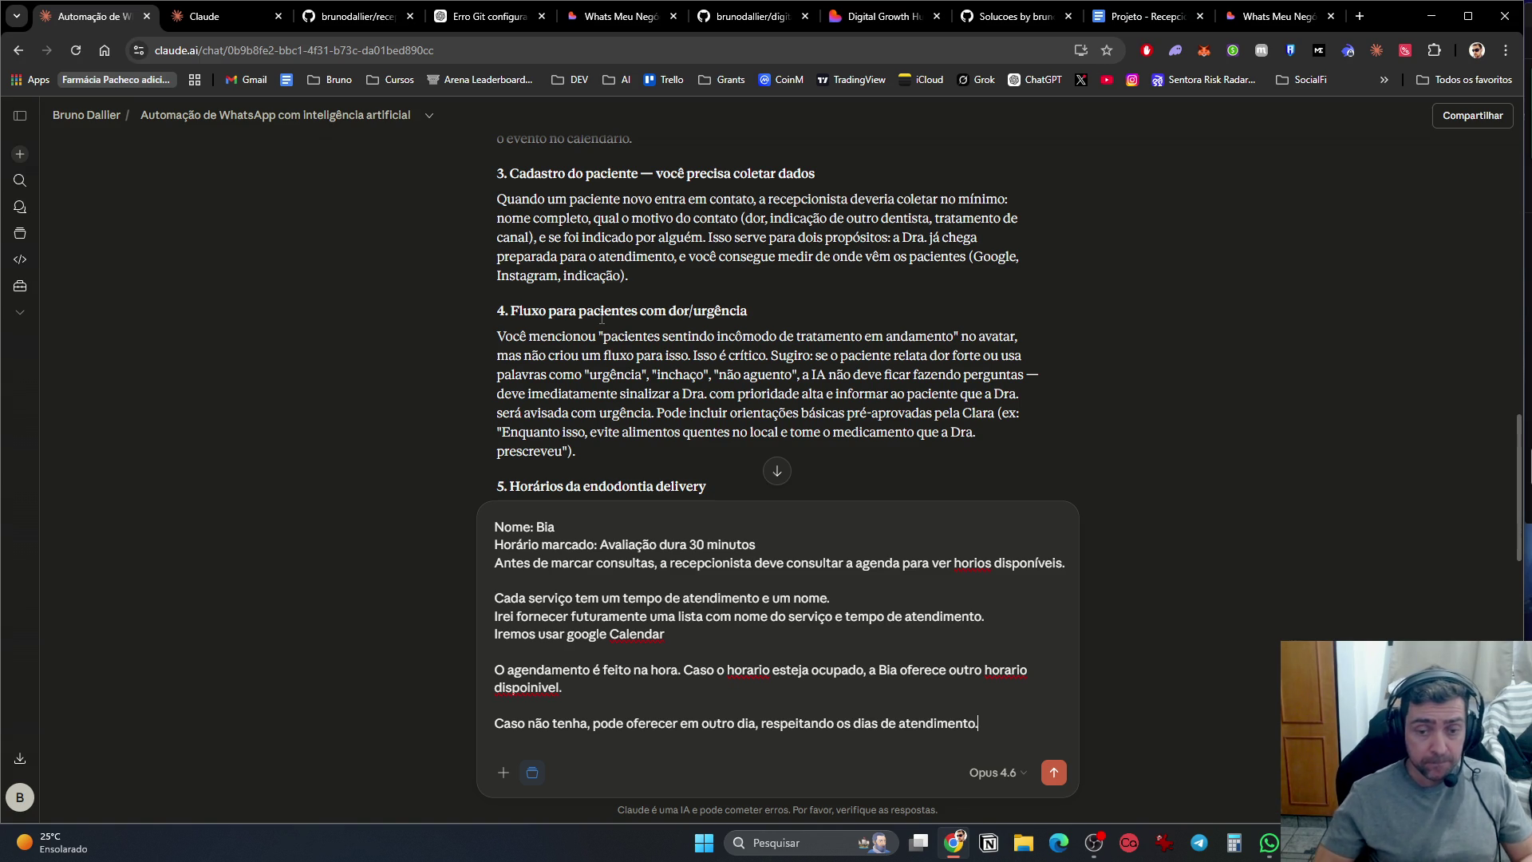
pyautogui.hotkey('shift', 'Return')
pyautogui.hotkey('shift', 'Return')
# Step: Write: collect full name, phone and email from booked patients; no data from unbooked ones
pyautogui.write('Para')
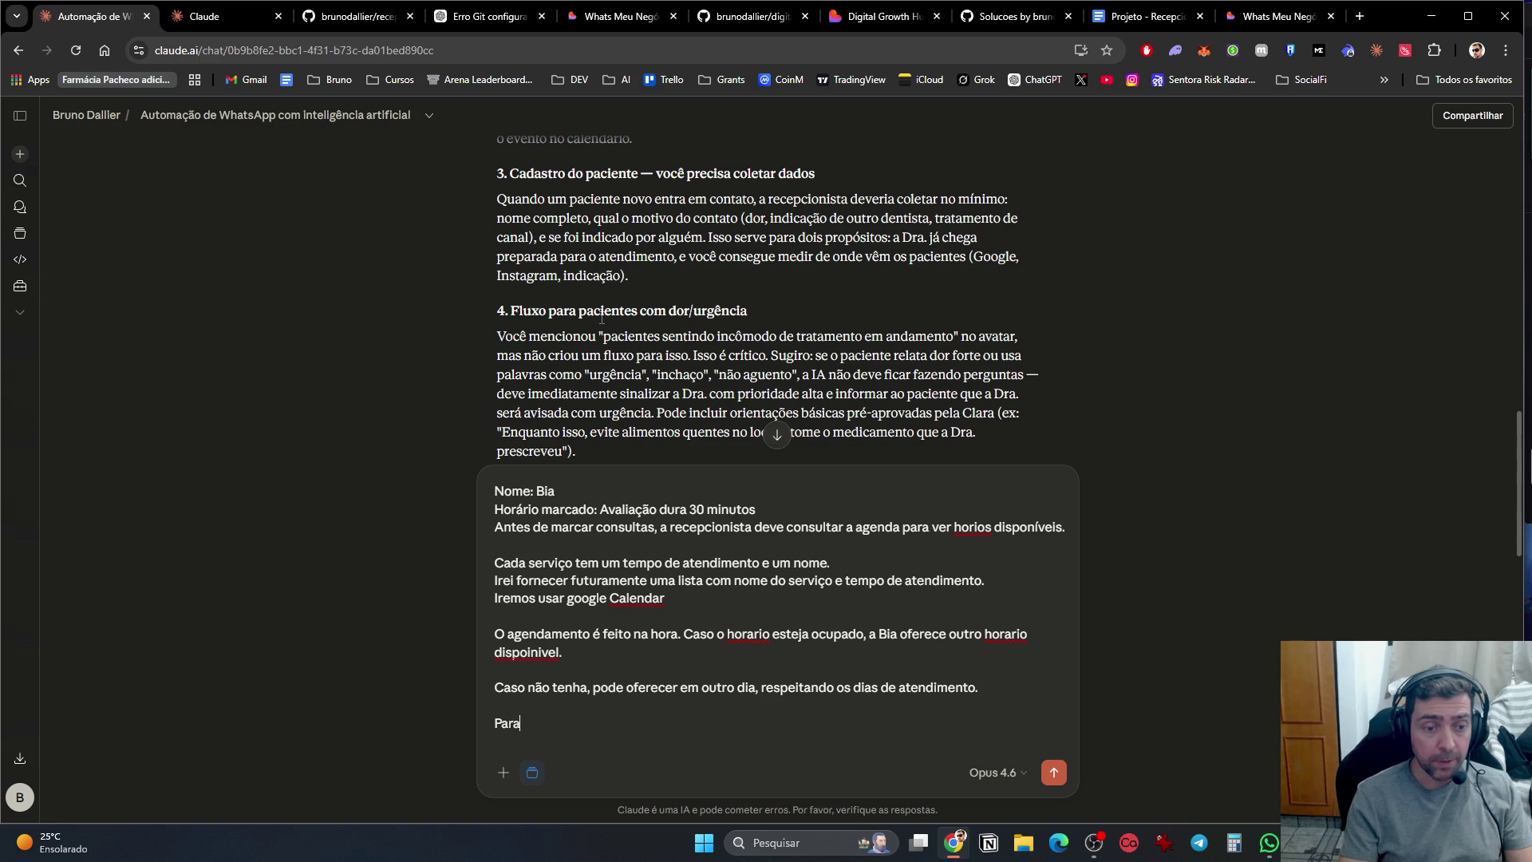
pyautogui.write(' os pacientes agendado')
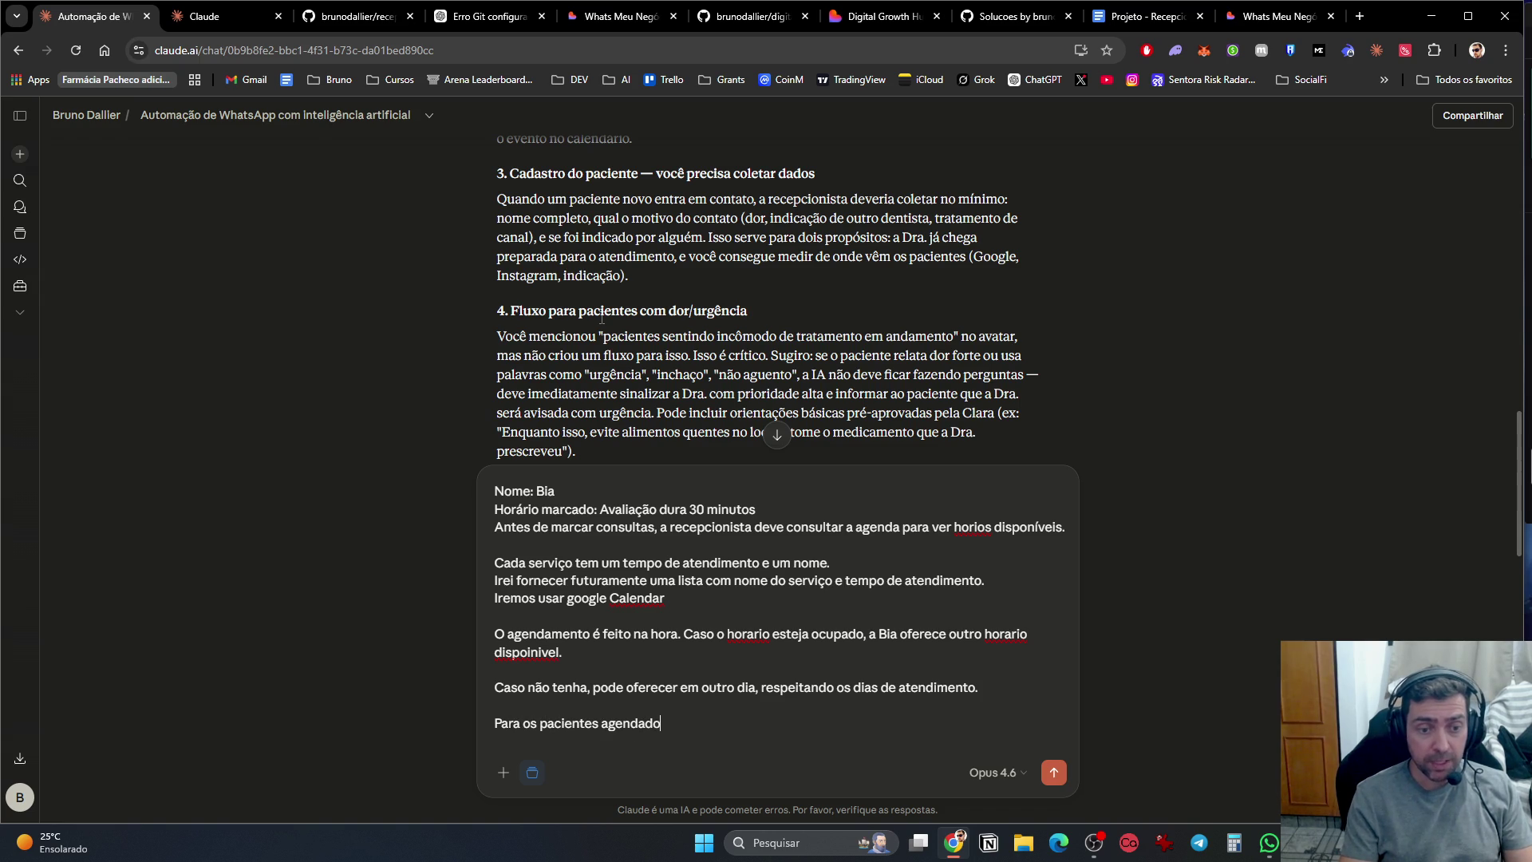
pyautogui.write('s, col')
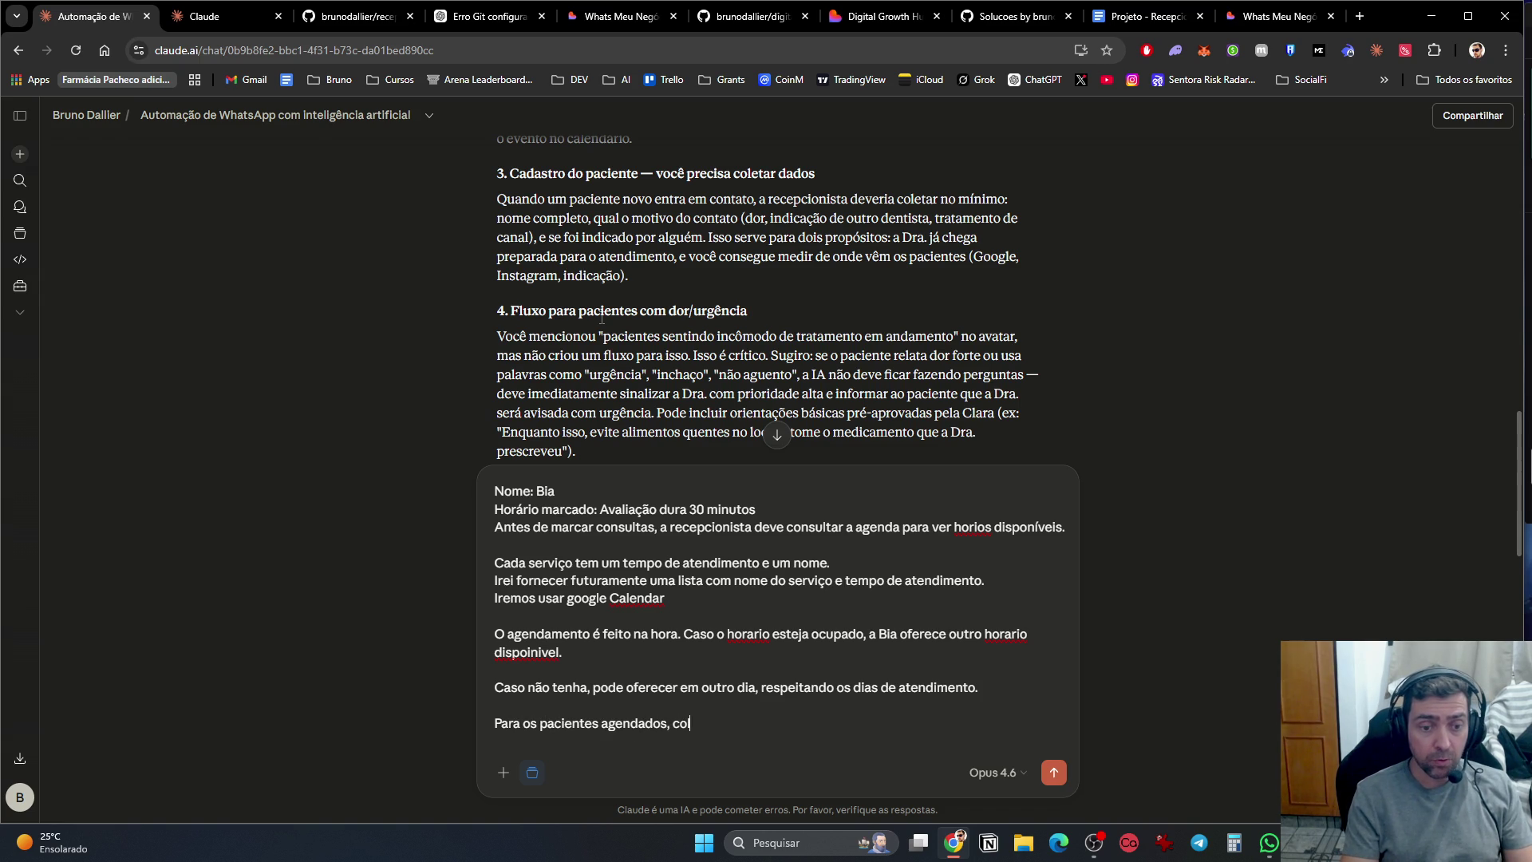
pyautogui.write('her nome completo, ')
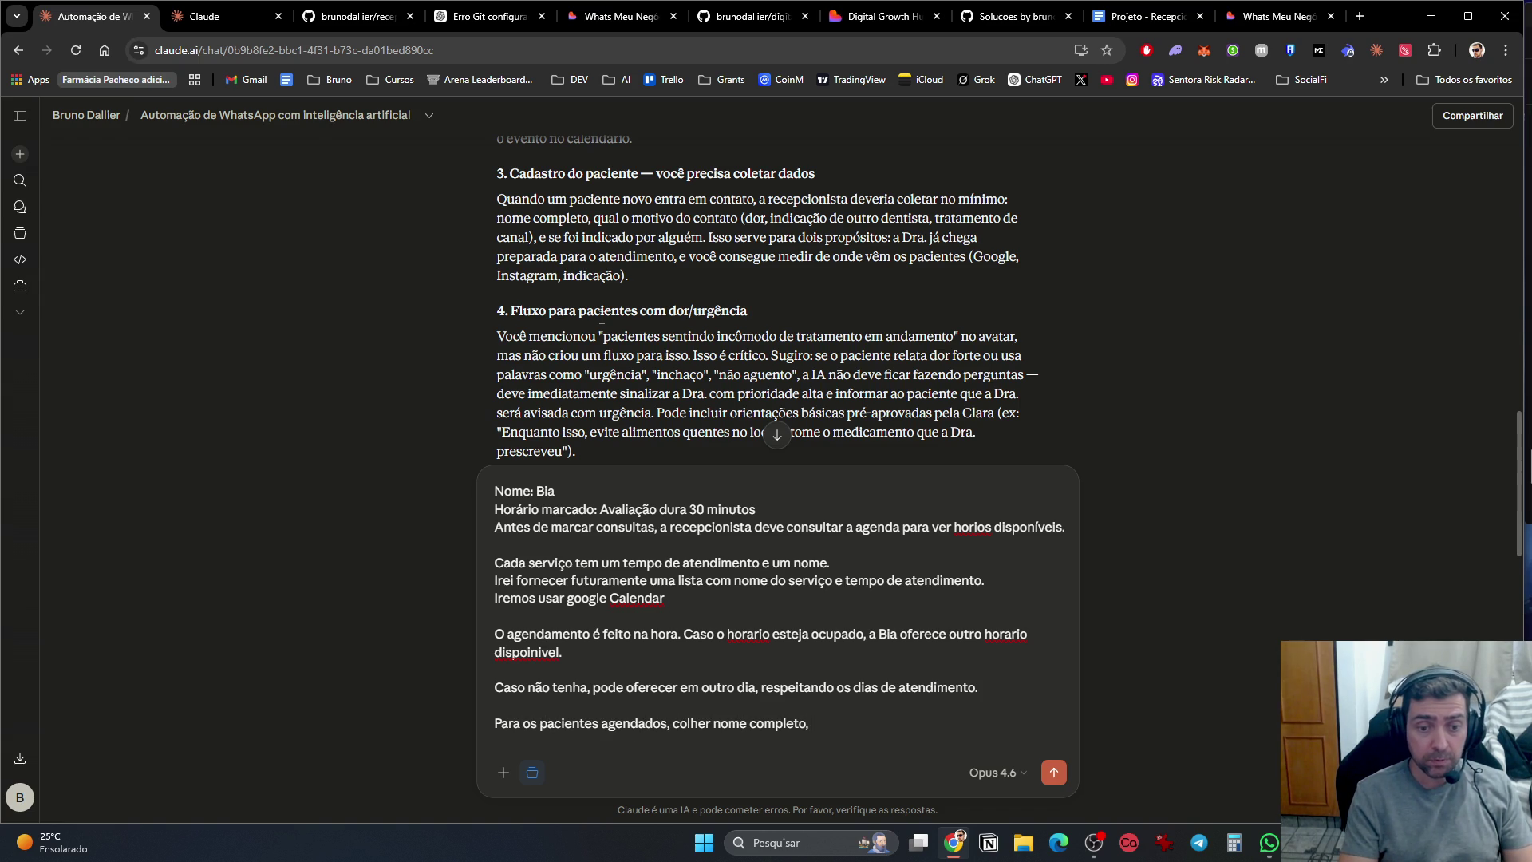
pyautogui.write('telefone e email.')
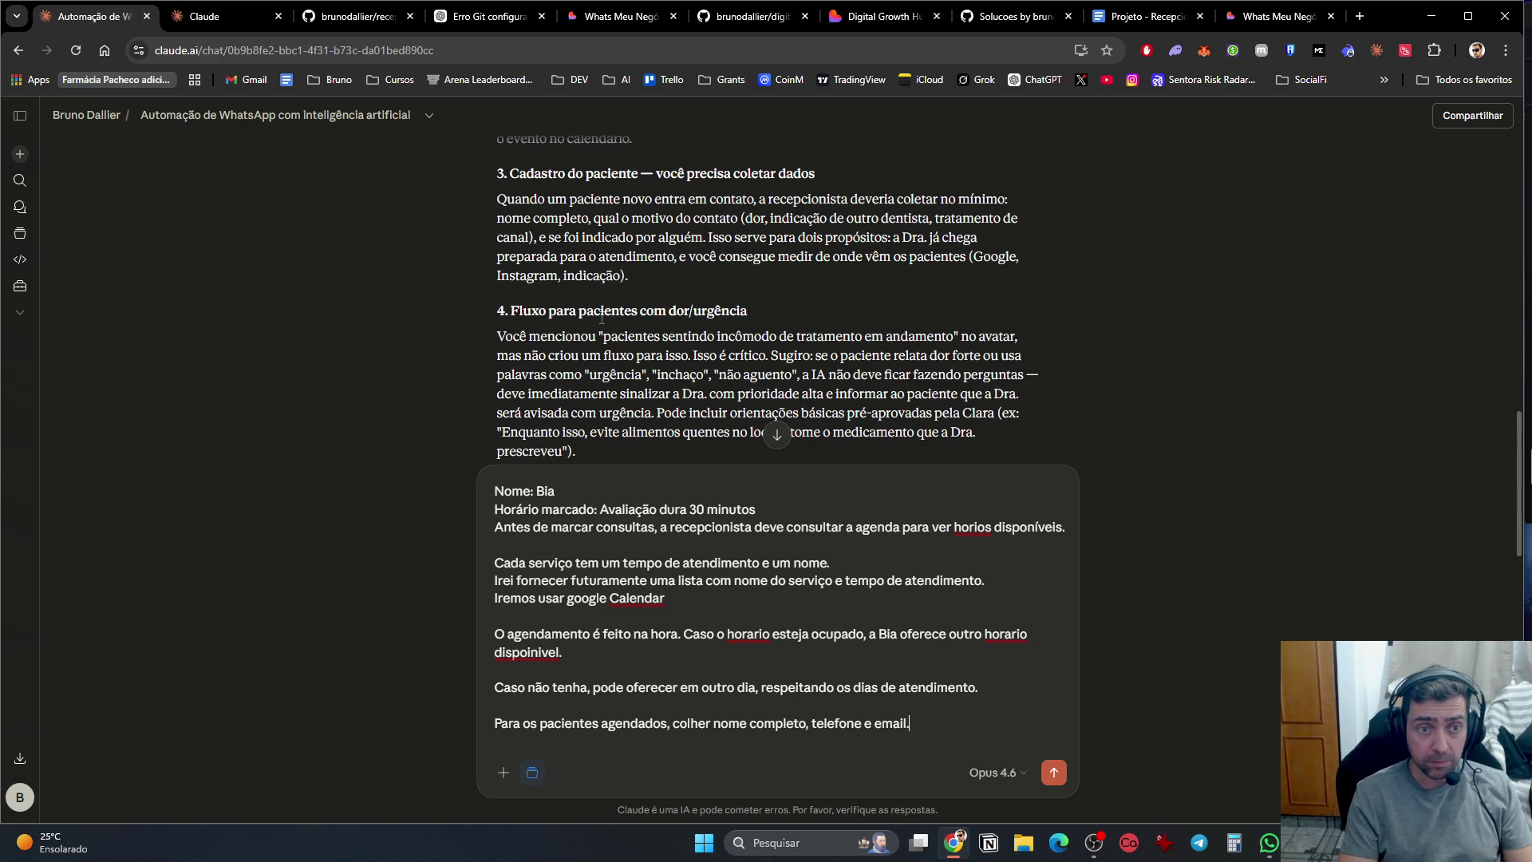
pyautogui.hotkey('shift', 'Return')
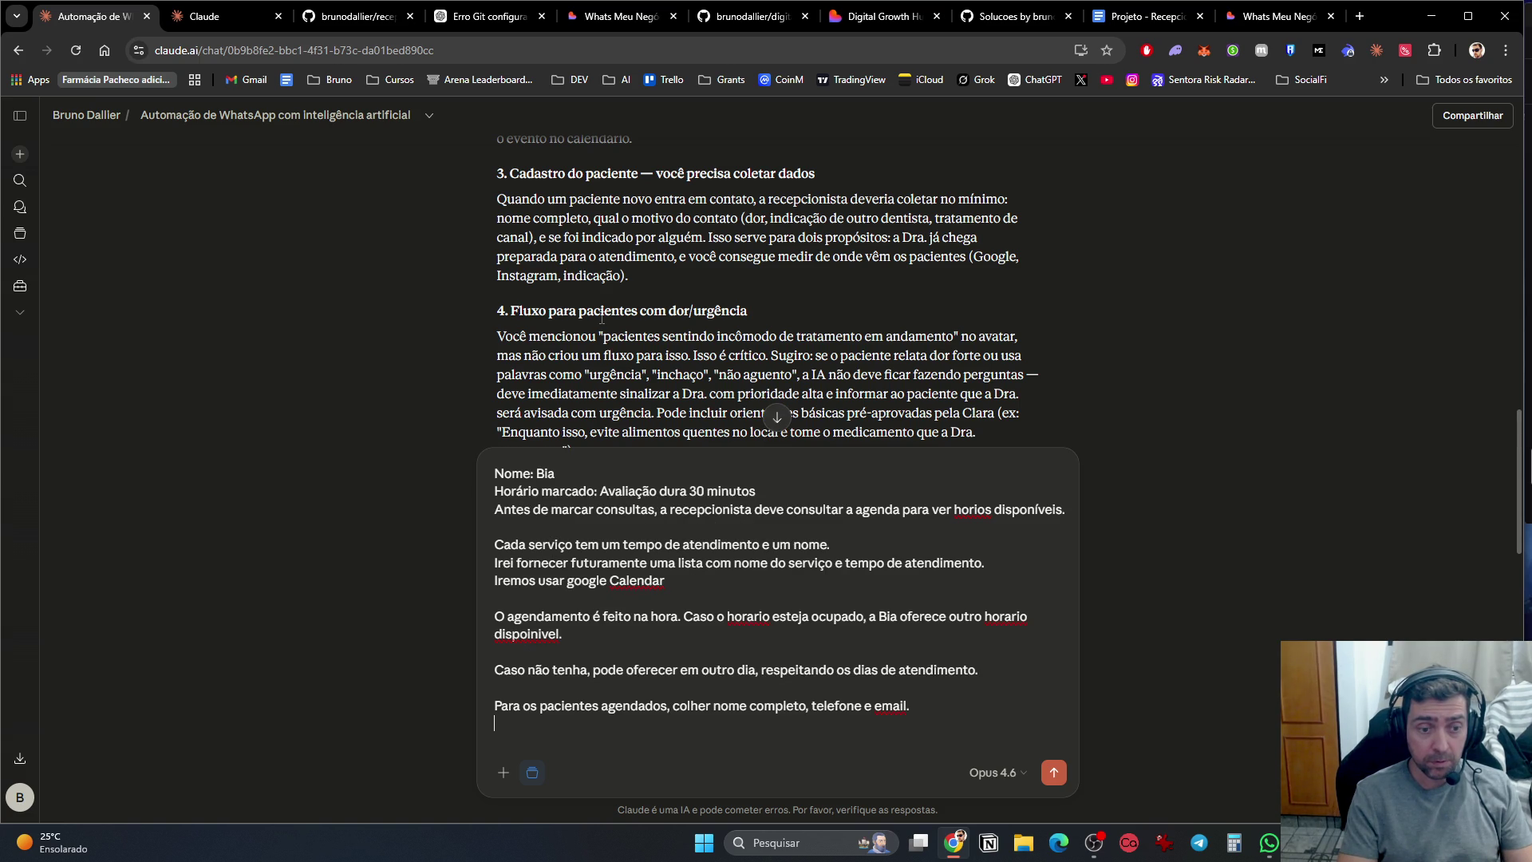
pyautogui.write('Para os pacientes não agenda')
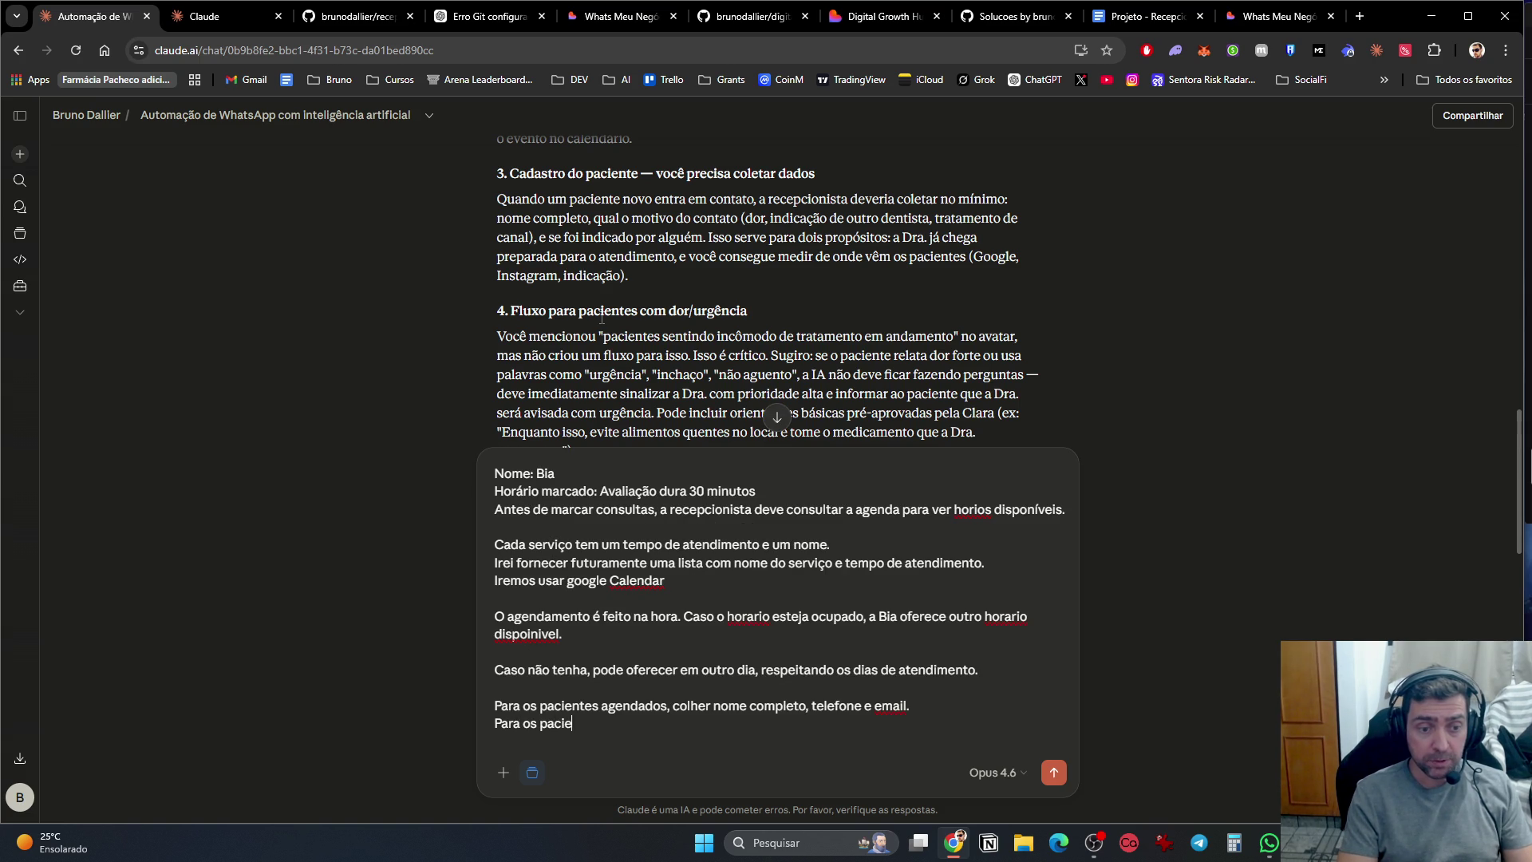
pyautogui.write('dos')
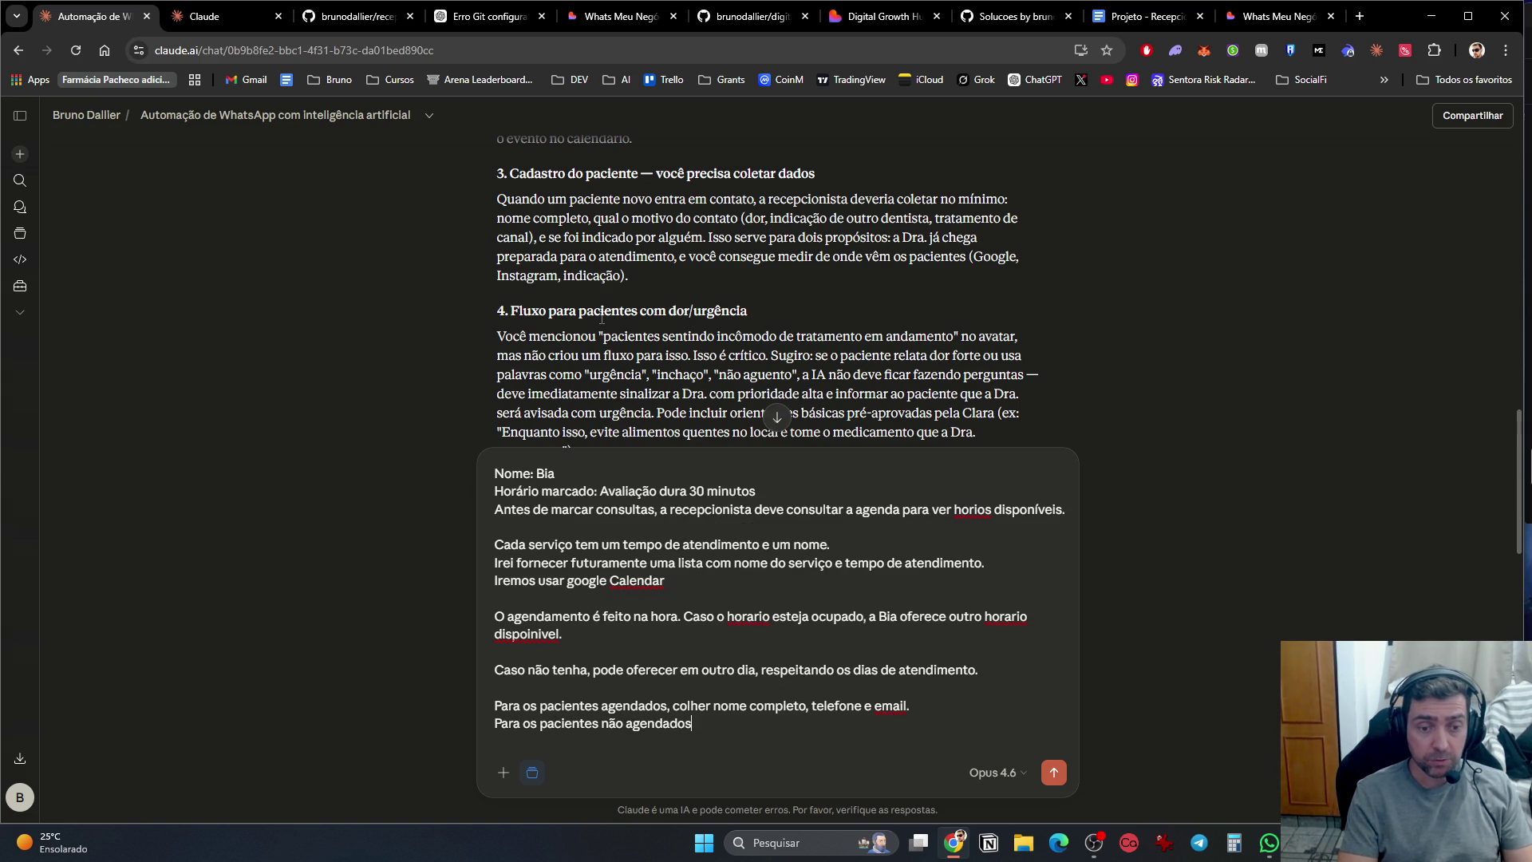
pyautogui.write('não coletar dados.')
pyautogui.write(', some')
pyautogui.press('BackSpace')
pyautogui.press('BackSpace')
pyautogui.press('BackSpace')
pyautogui.write('.')
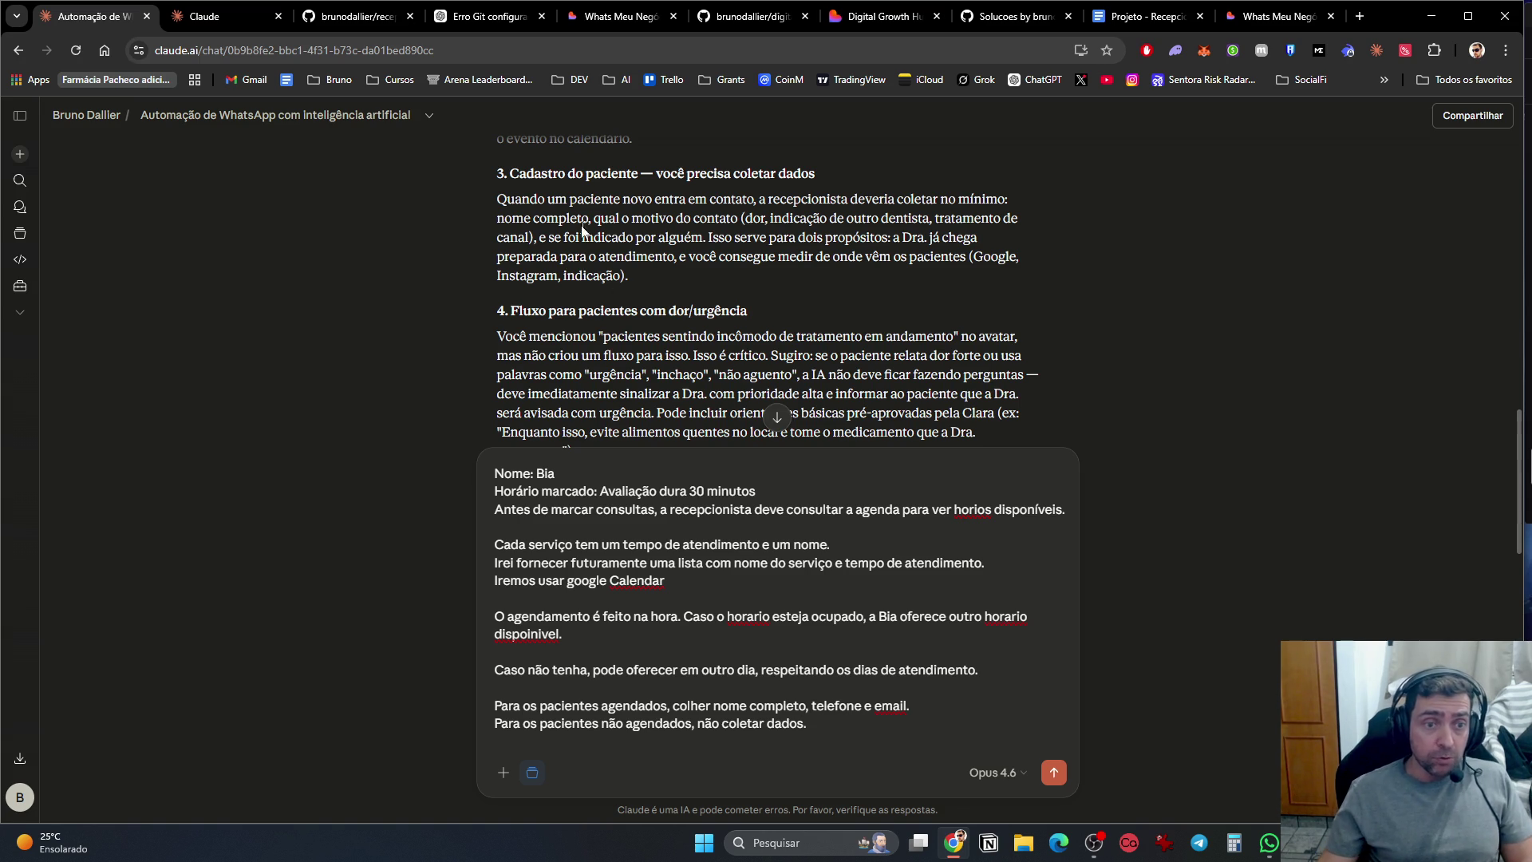
pyautogui.scroll(-2, 608, 294)
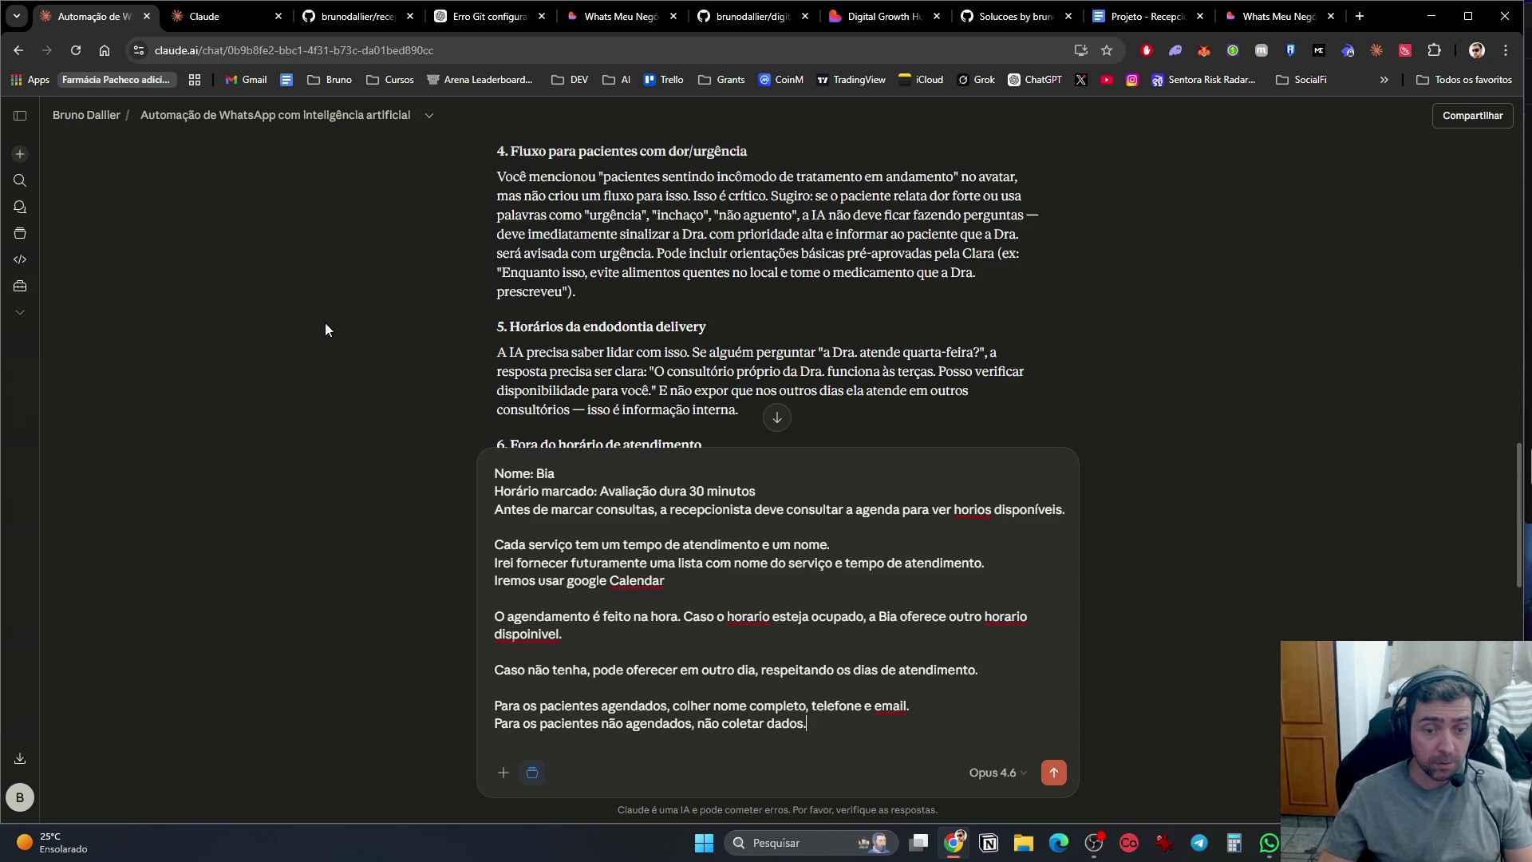
pyautogui.press('Return')
pyautogui.press('Return')
# Step: Answer point 4 'Concordo com o que vc disse.', point 5 'Concordo', and start point 6
pyautogui.write('4. ')
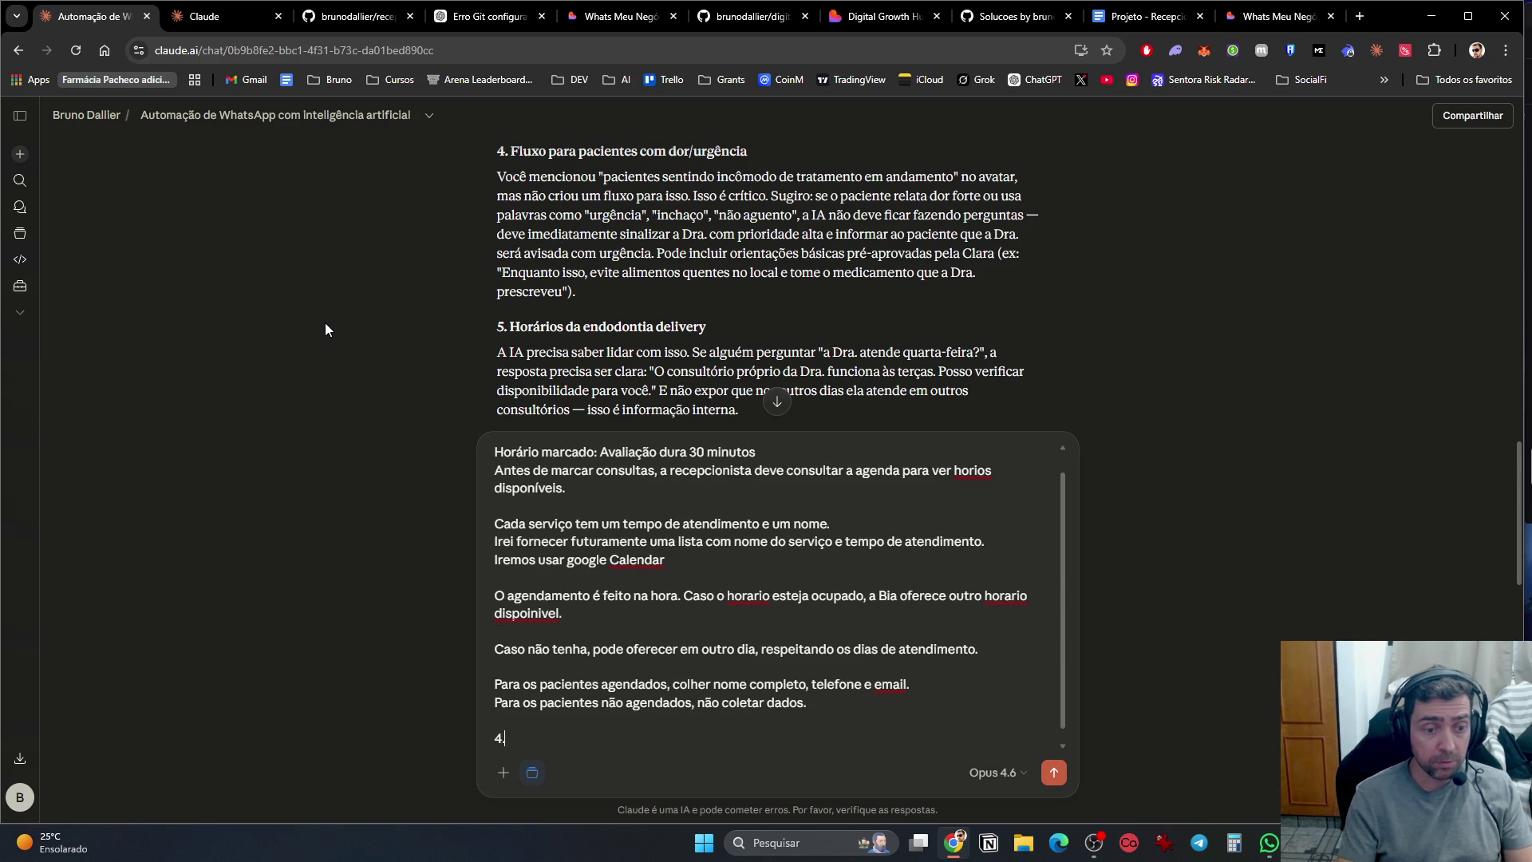
pyautogui.write('Concordo')
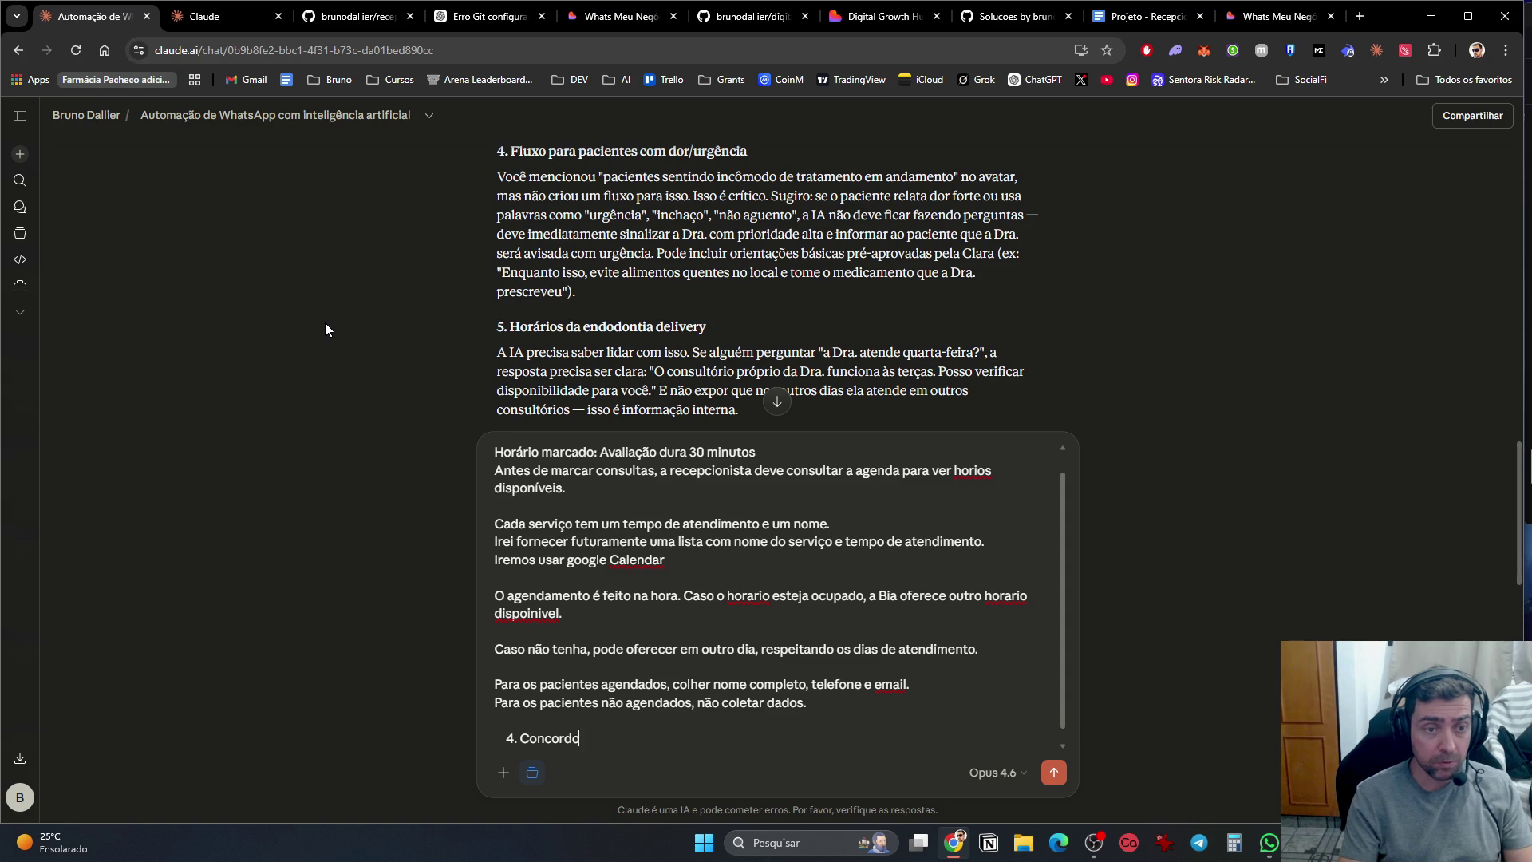
pyautogui.write(' com o que vc disse.')
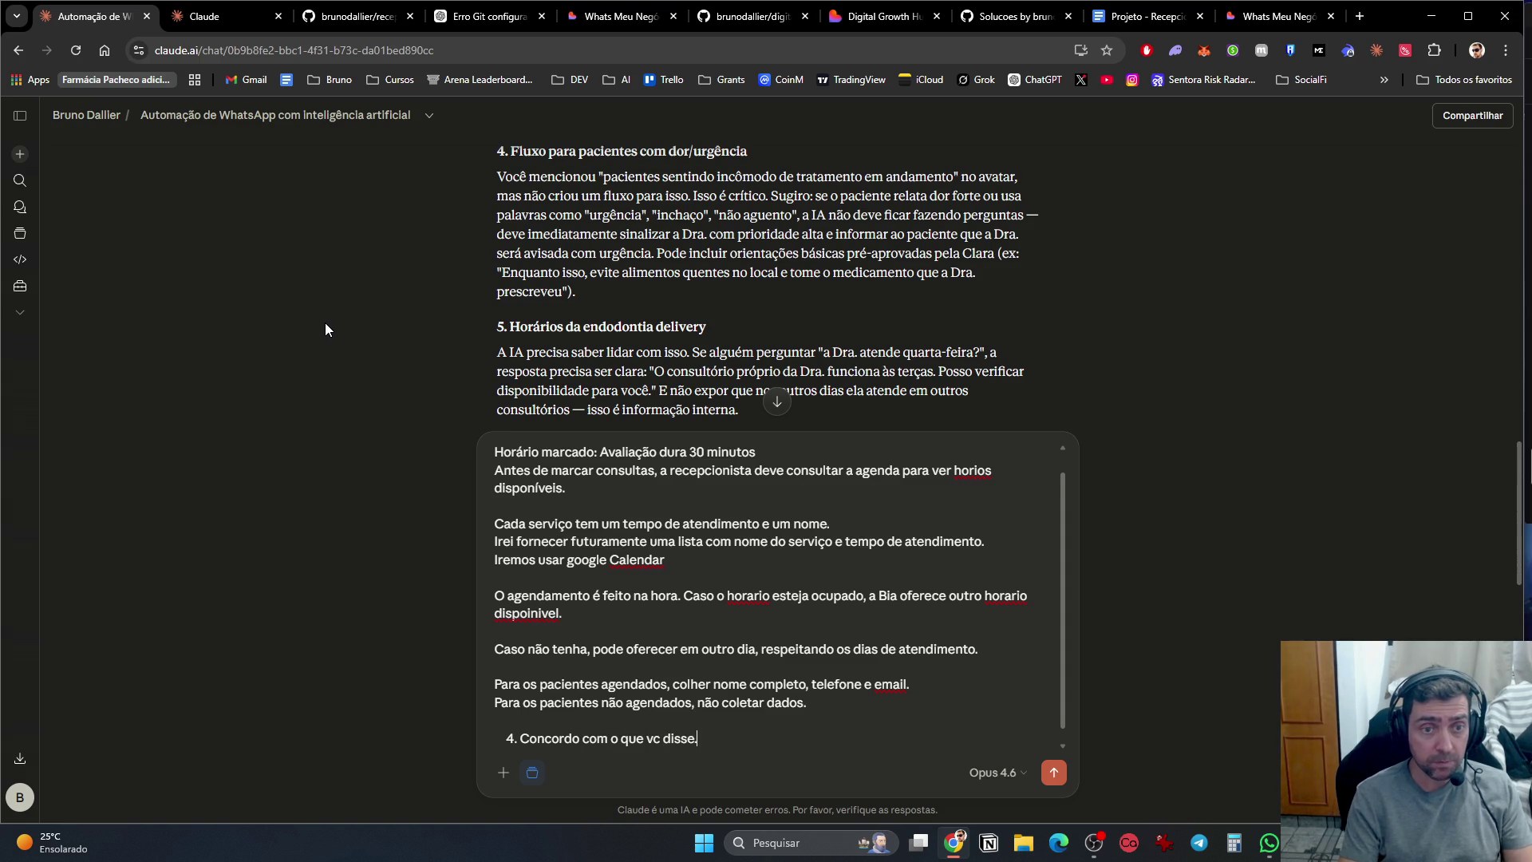
pyautogui.press('Return')
pyautogui.scroll(-2, 424, 344)
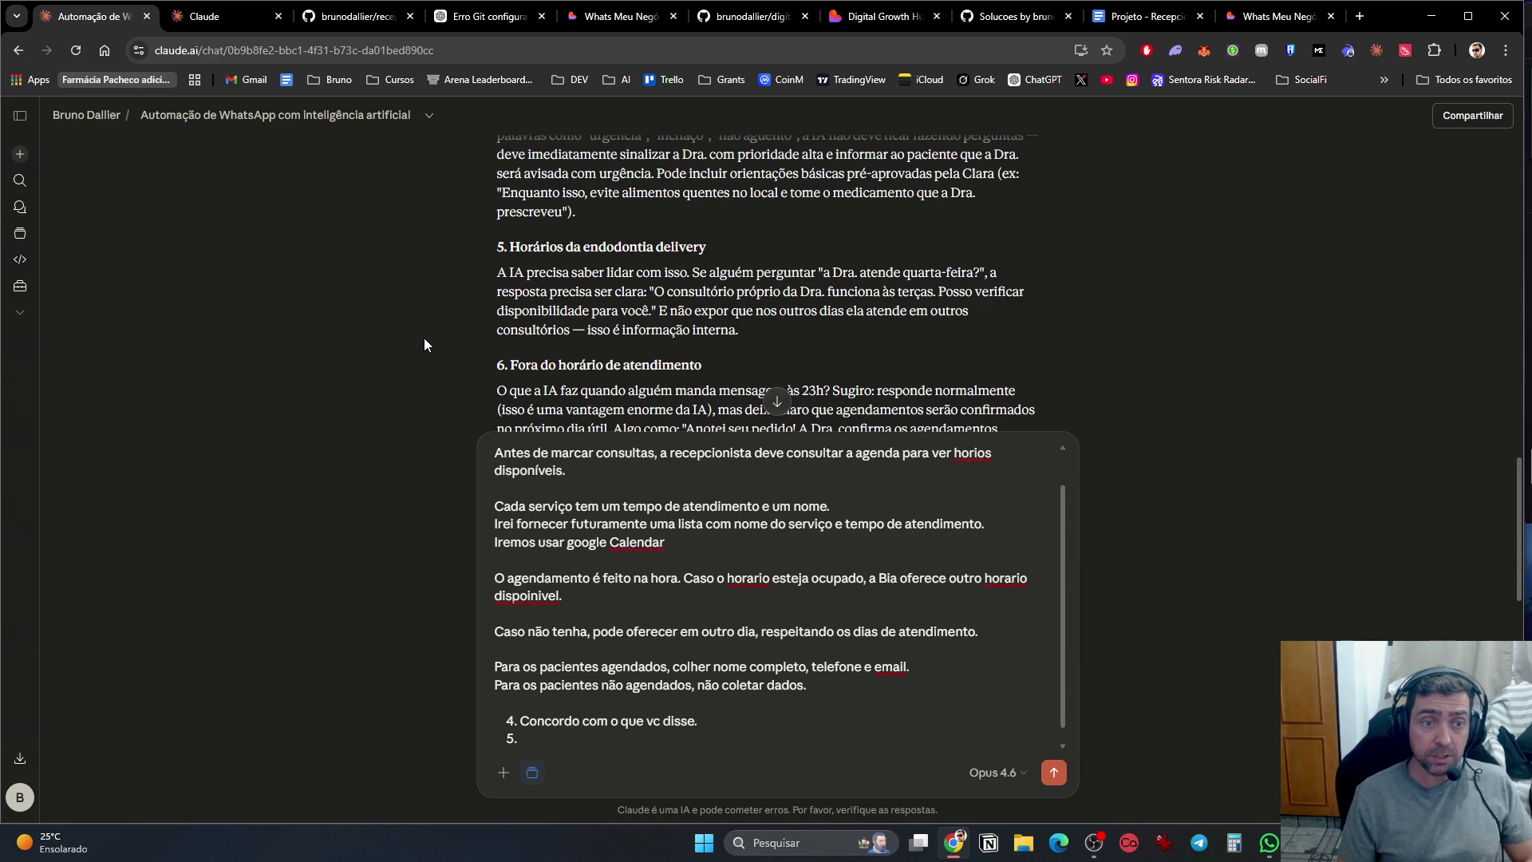
pyautogui.write('Concordo')
pyautogui.press('Return')
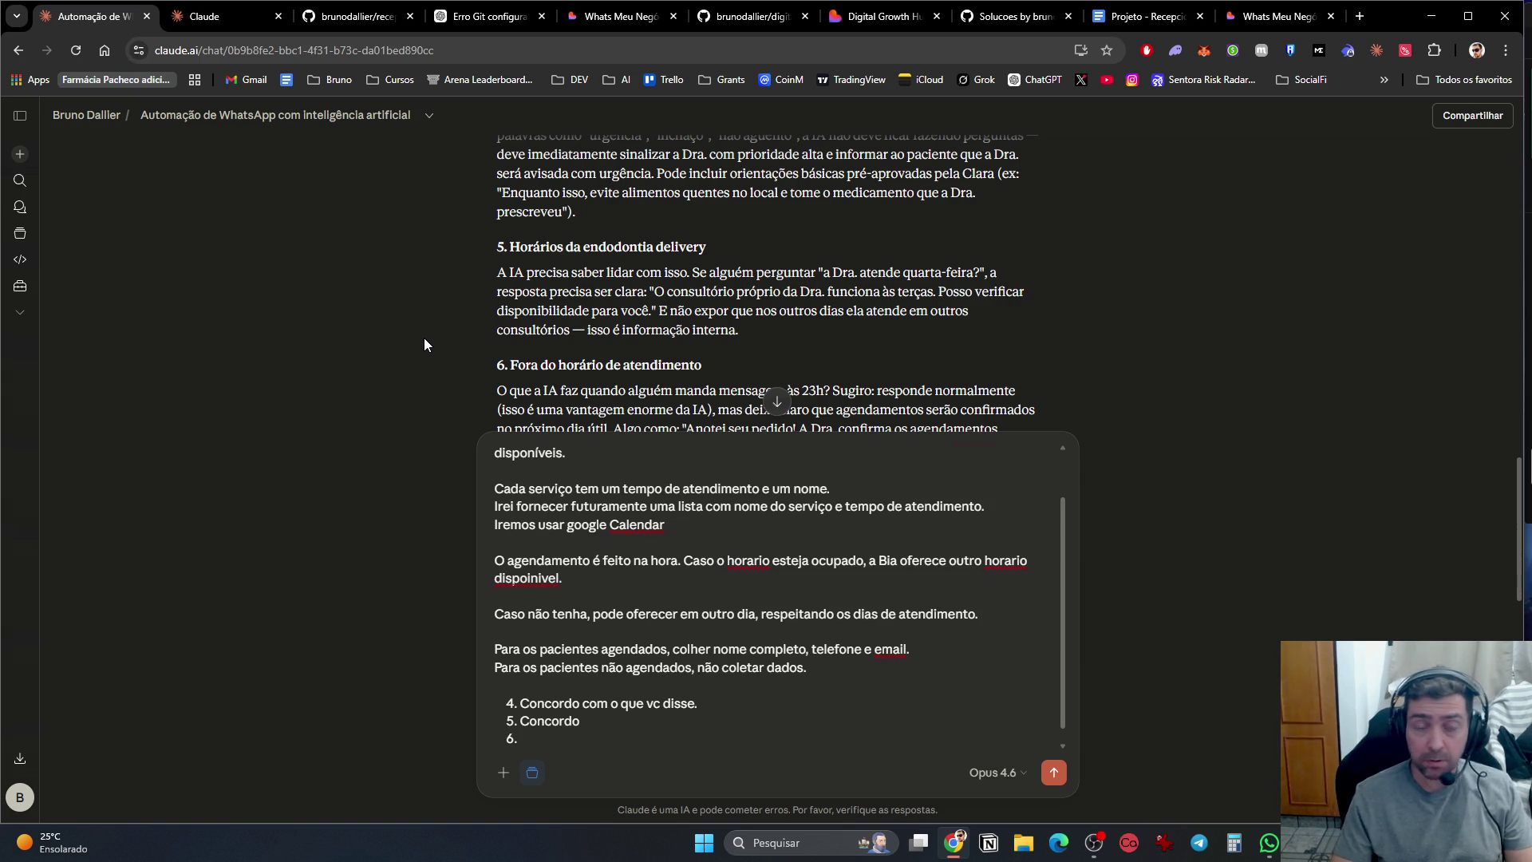
pyautogui.scroll(-2, 332, 300)
pyautogui.write('6')
pyautogui.press('BackSpace')
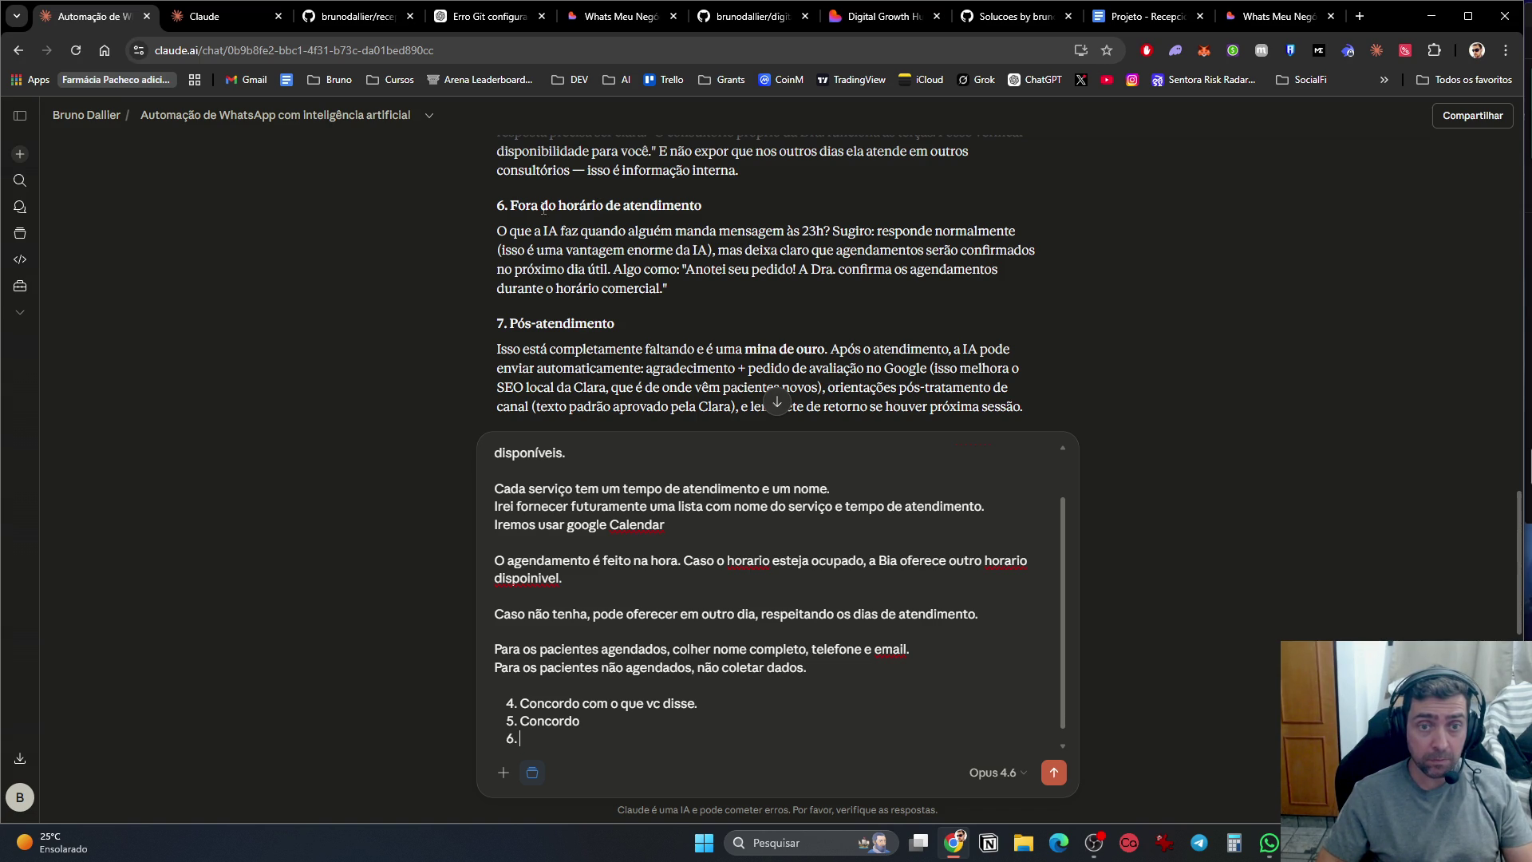
# Step: Answer points 6 and 7 'Concordo' and point 8 'Mandar resumo por whats'
pyautogui.write('Concordo')
pyautogui.press('Return')
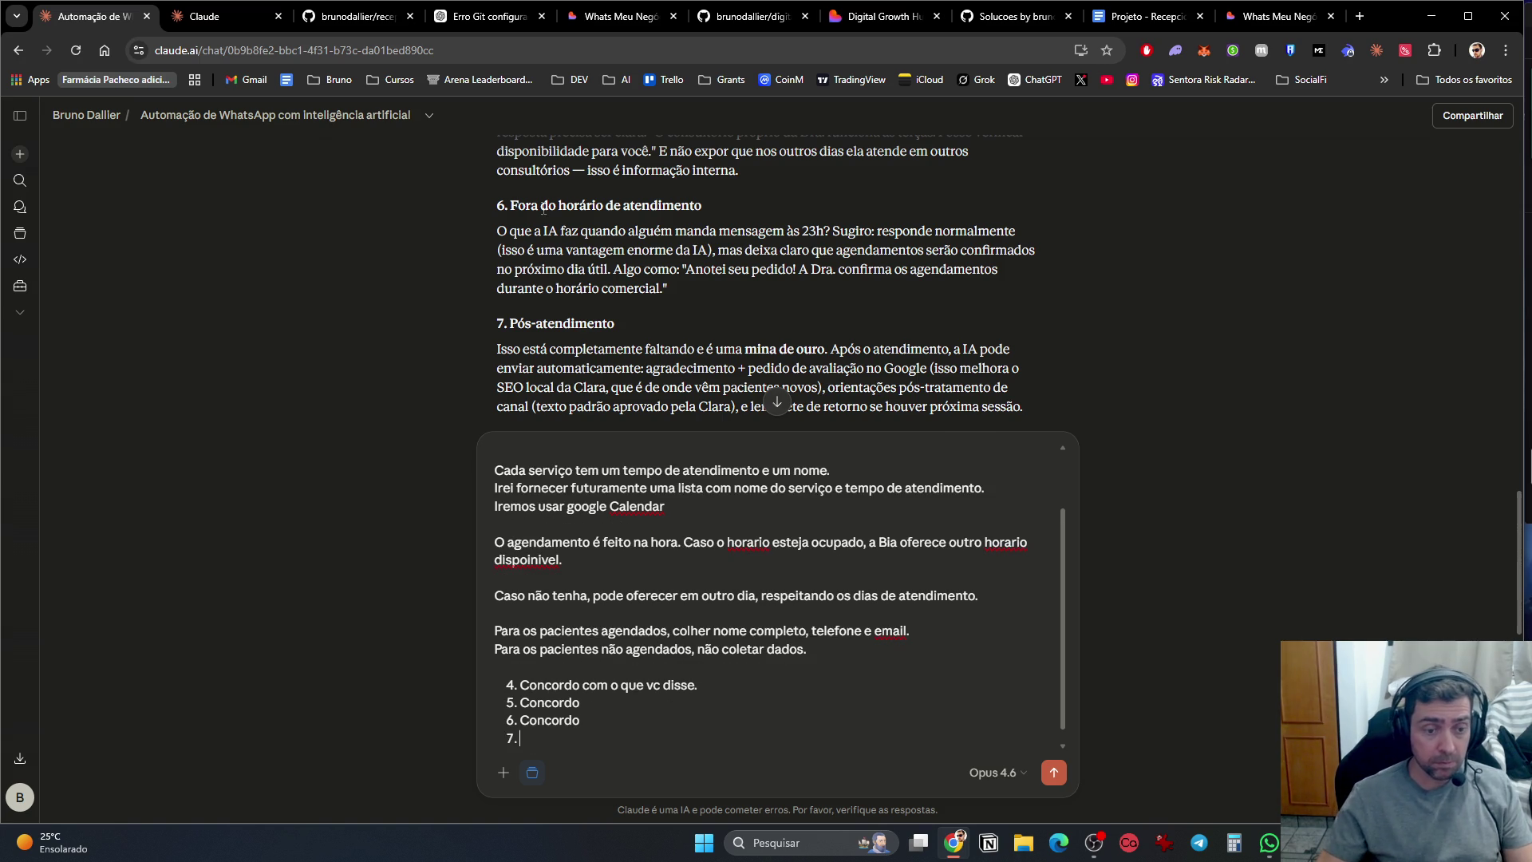
pyautogui.scroll(-2, 706, 347)
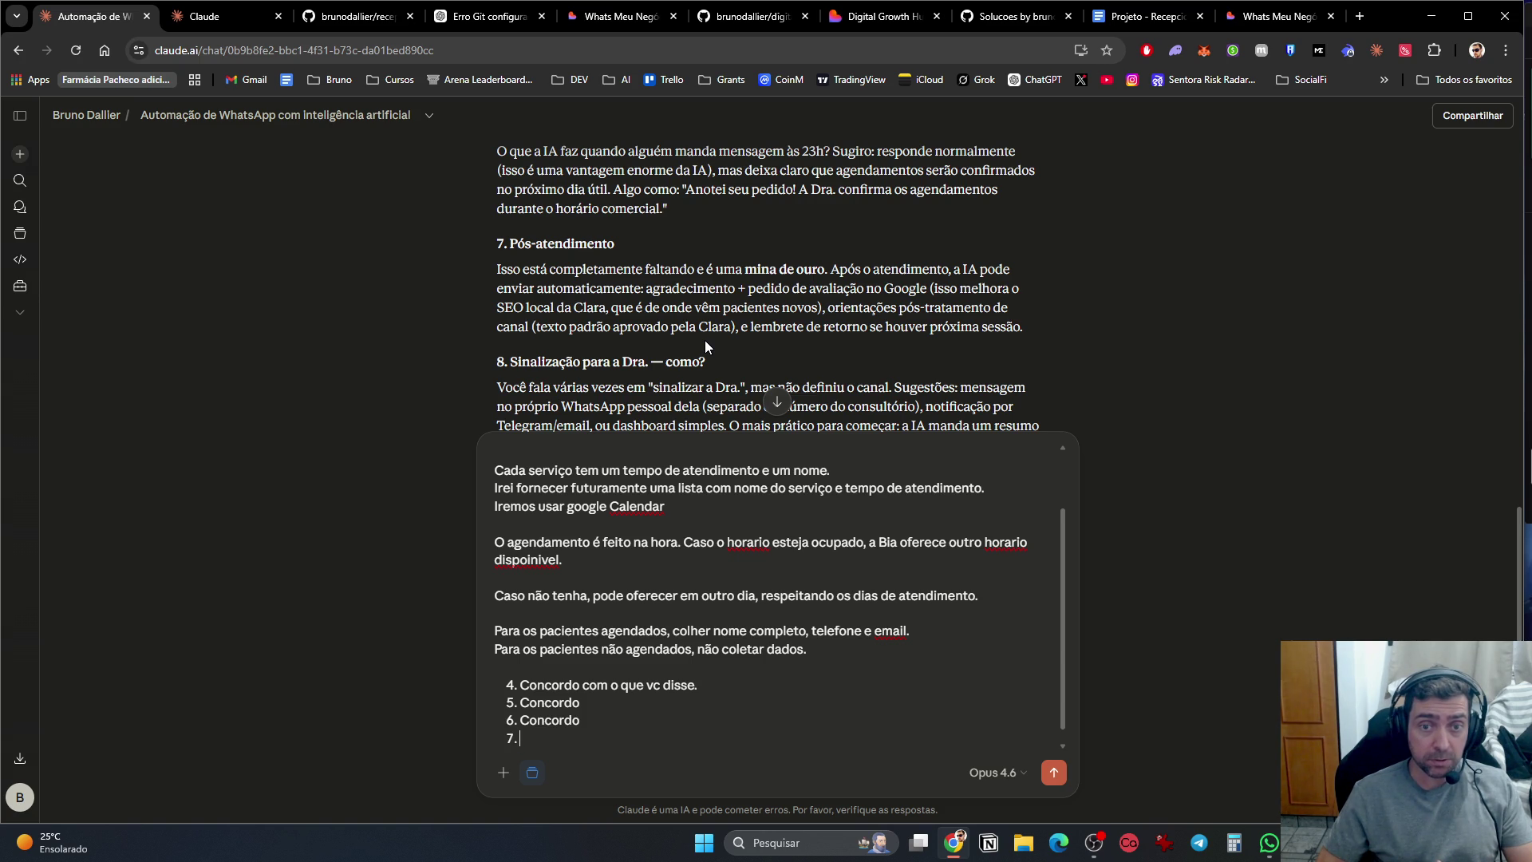
pyautogui.write('Concordo')
pyautogui.press('Return')
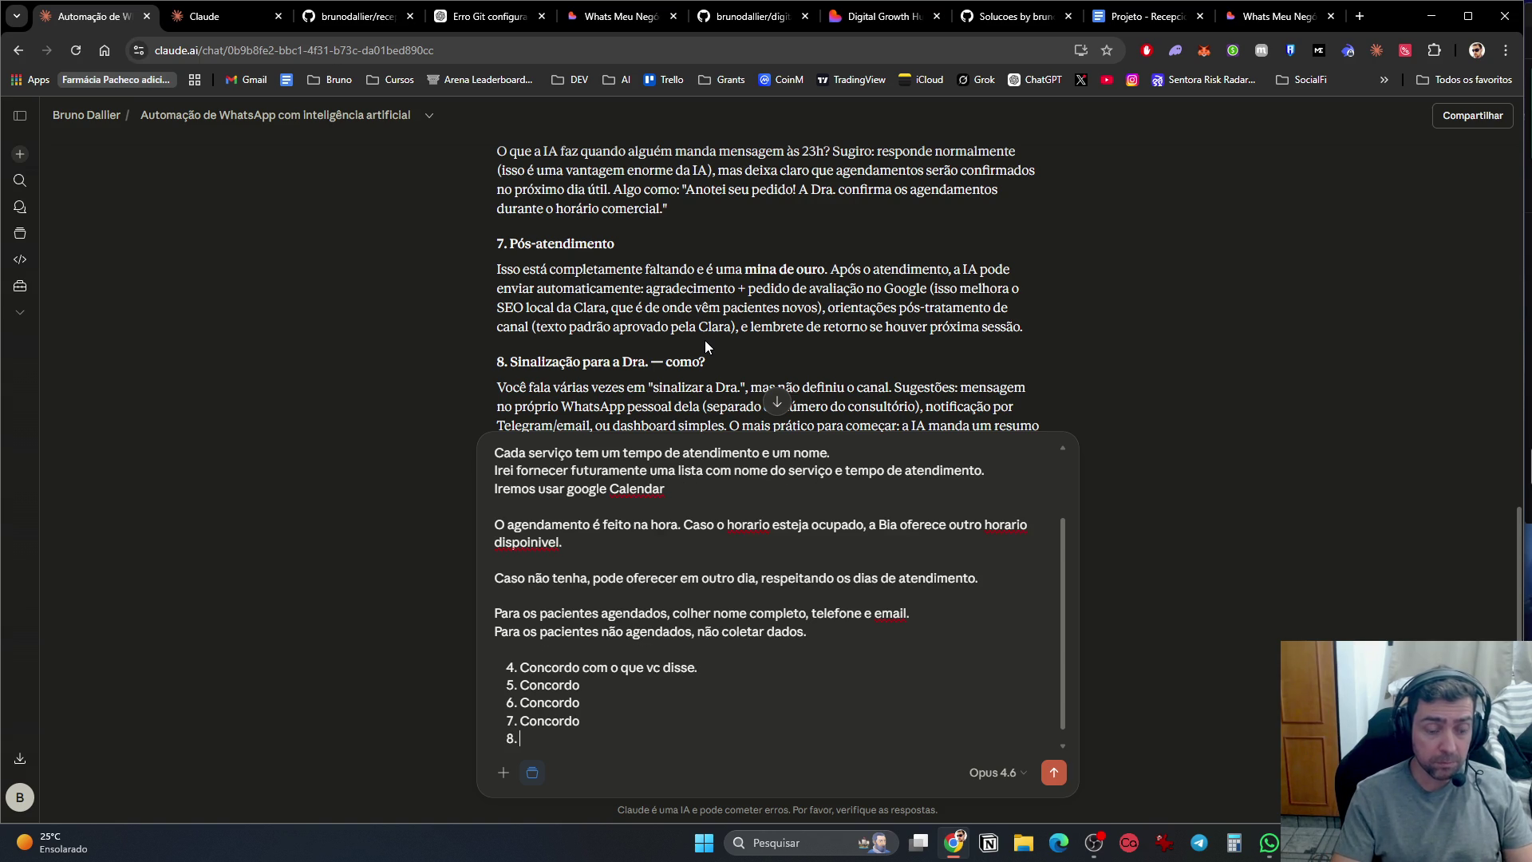
pyautogui.scroll(-2, 836, 305)
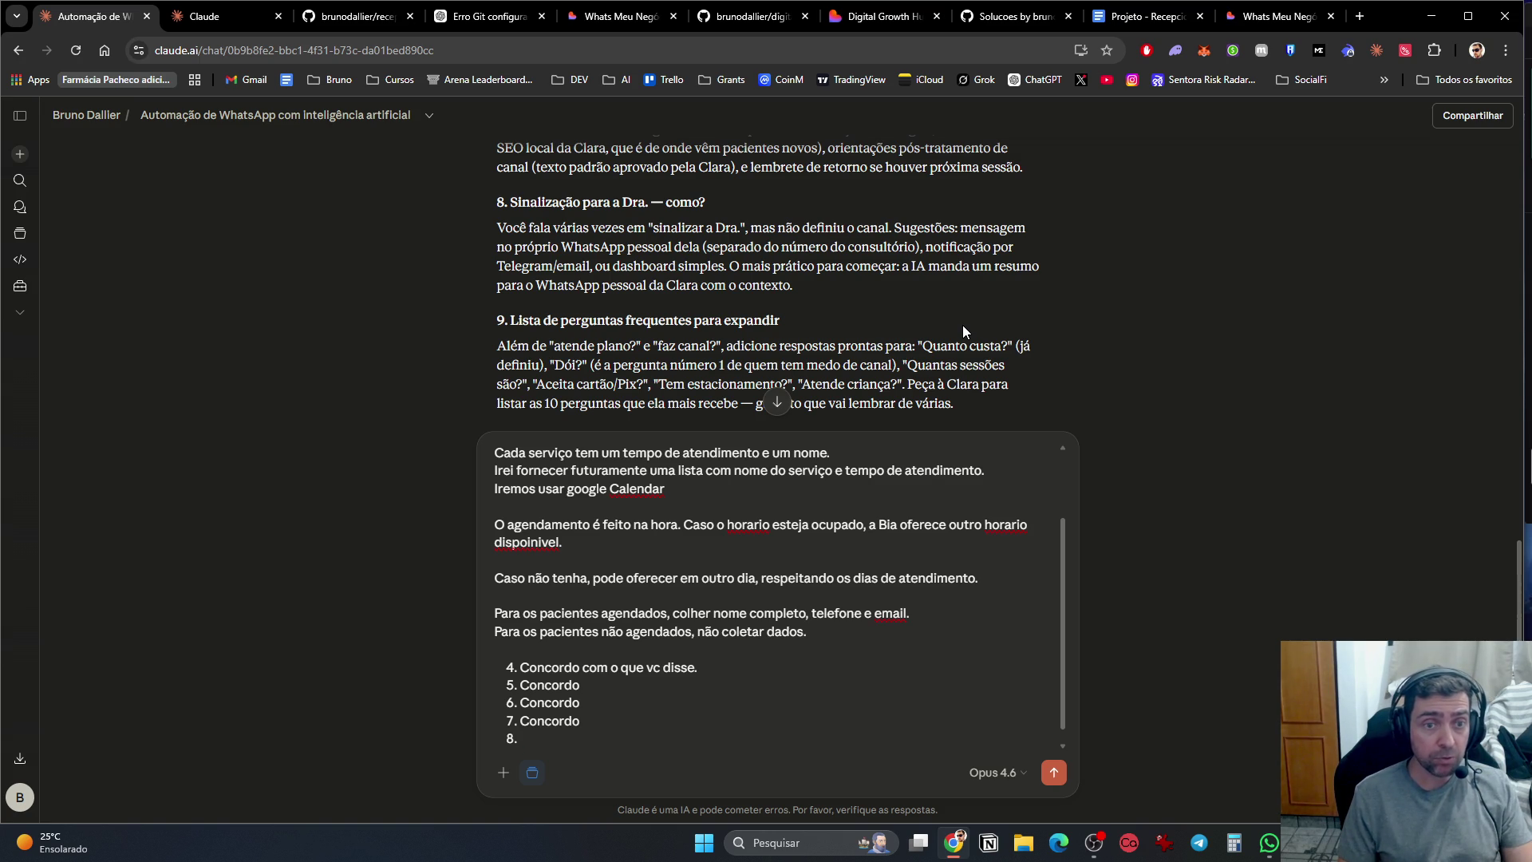
pyautogui.write('M')
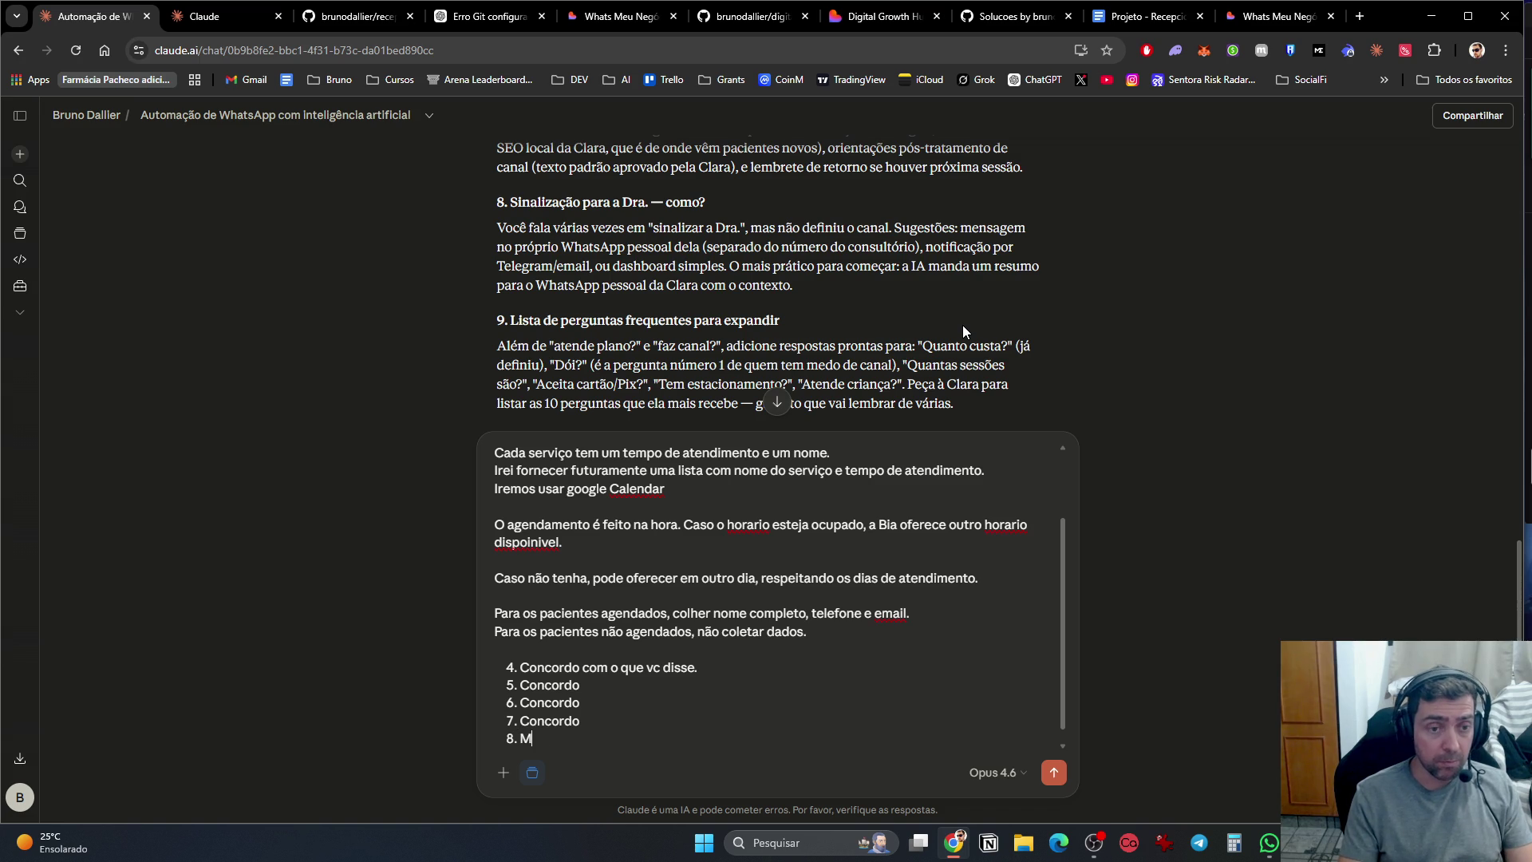
pyautogui.write('andar resumo por ')
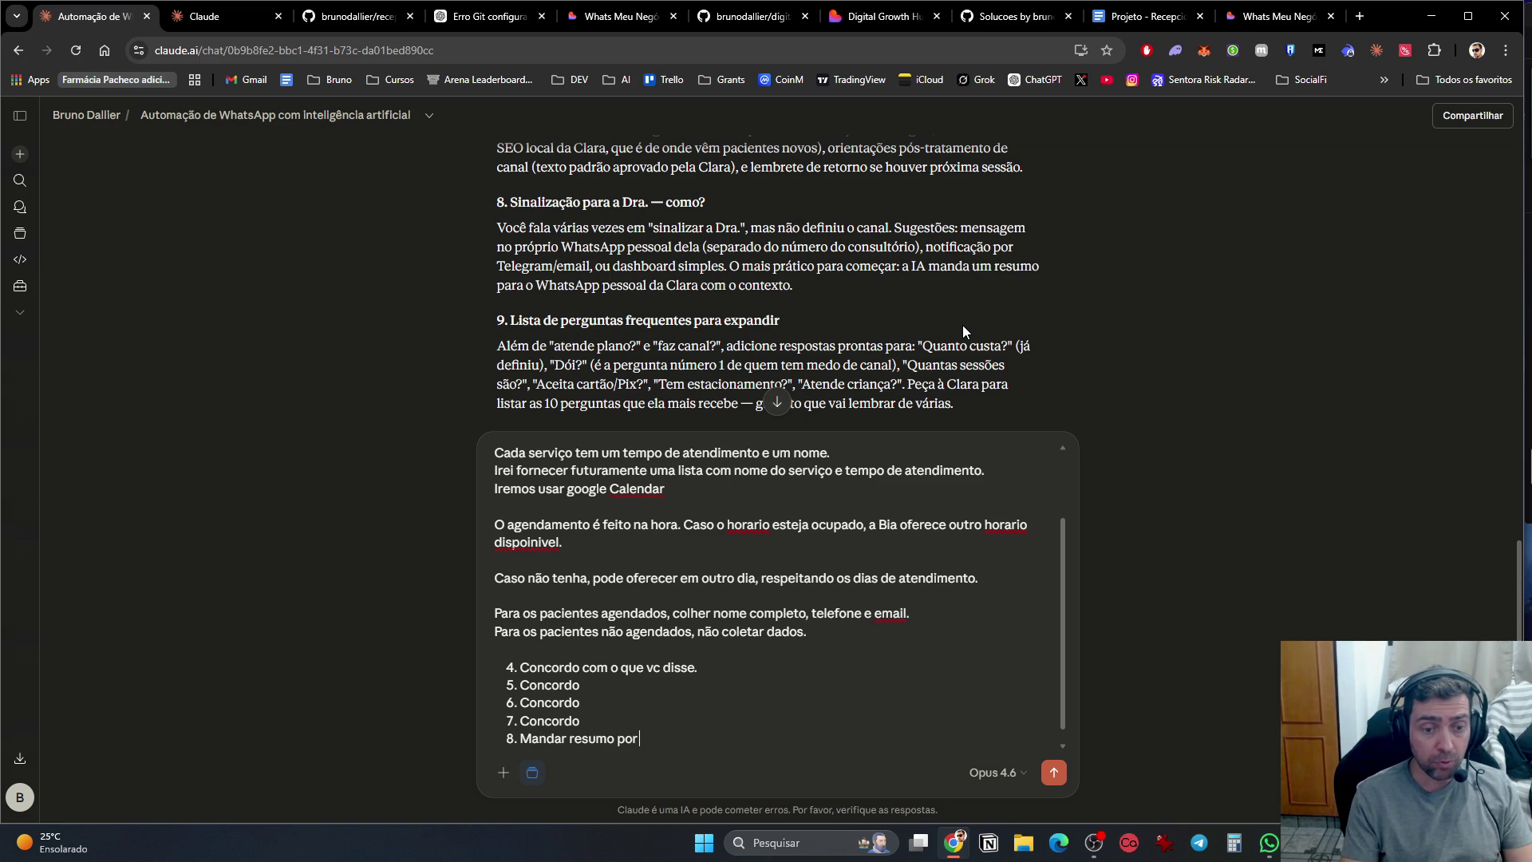
pyautogui.write('whats')
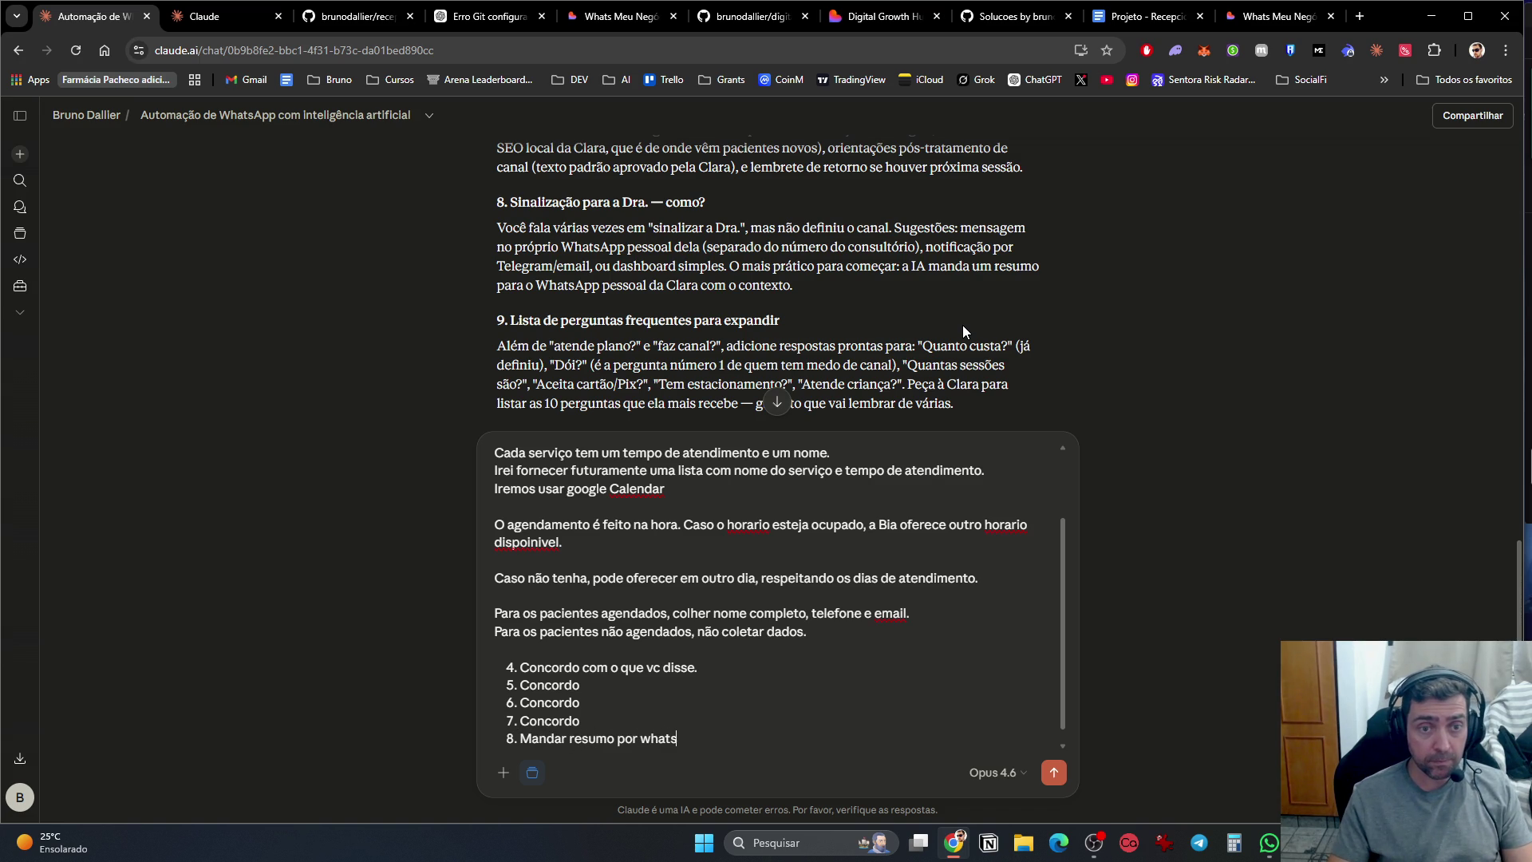
# Step: Answer point 9 with 'concordo' and leave the numbered list
pyautogui.press('Return')
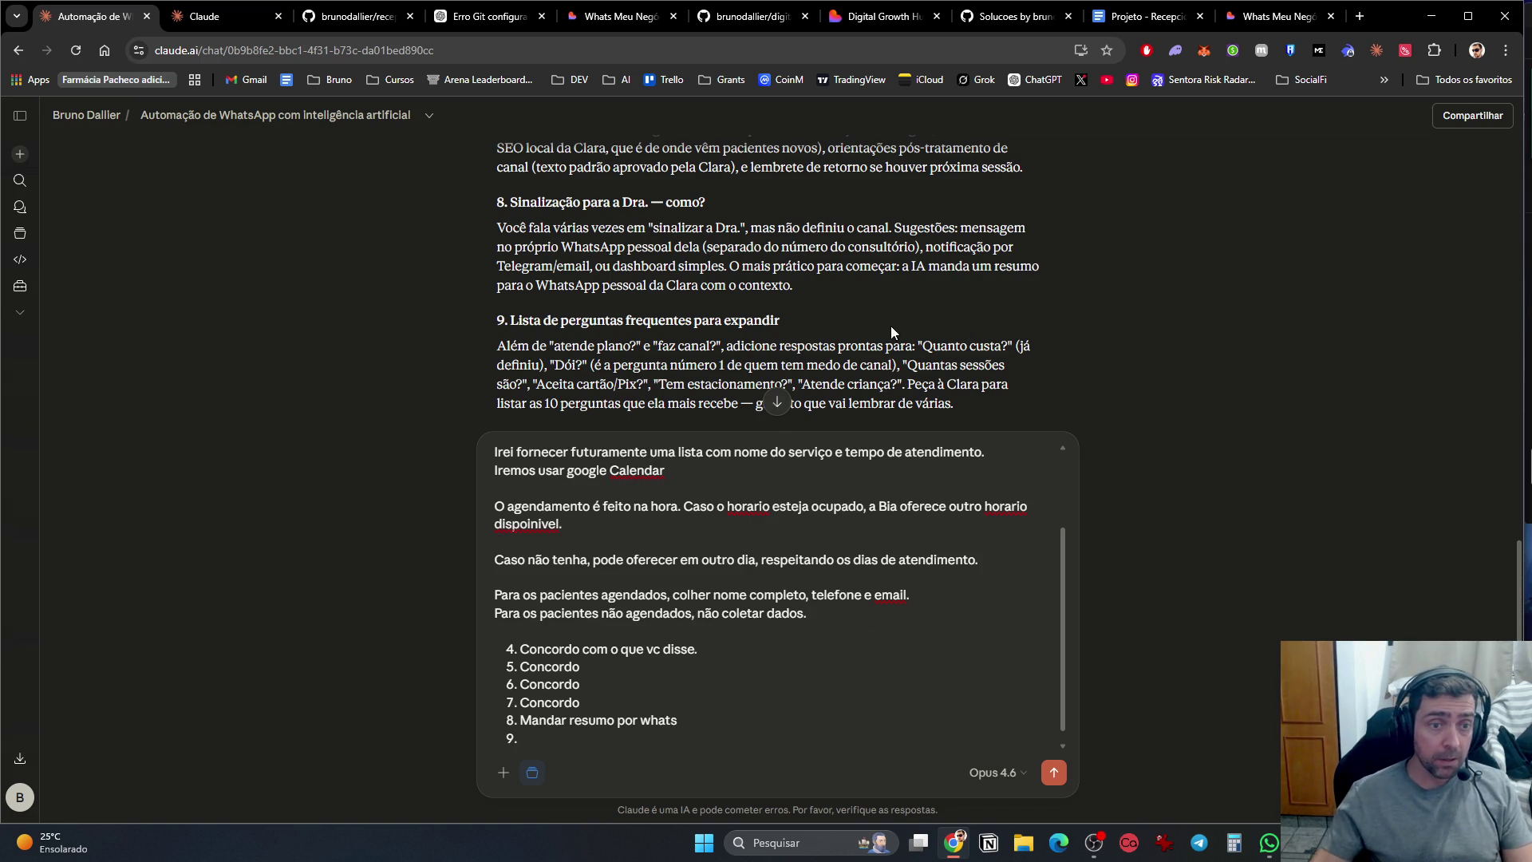
pyautogui.scroll(-2, 873, 271)
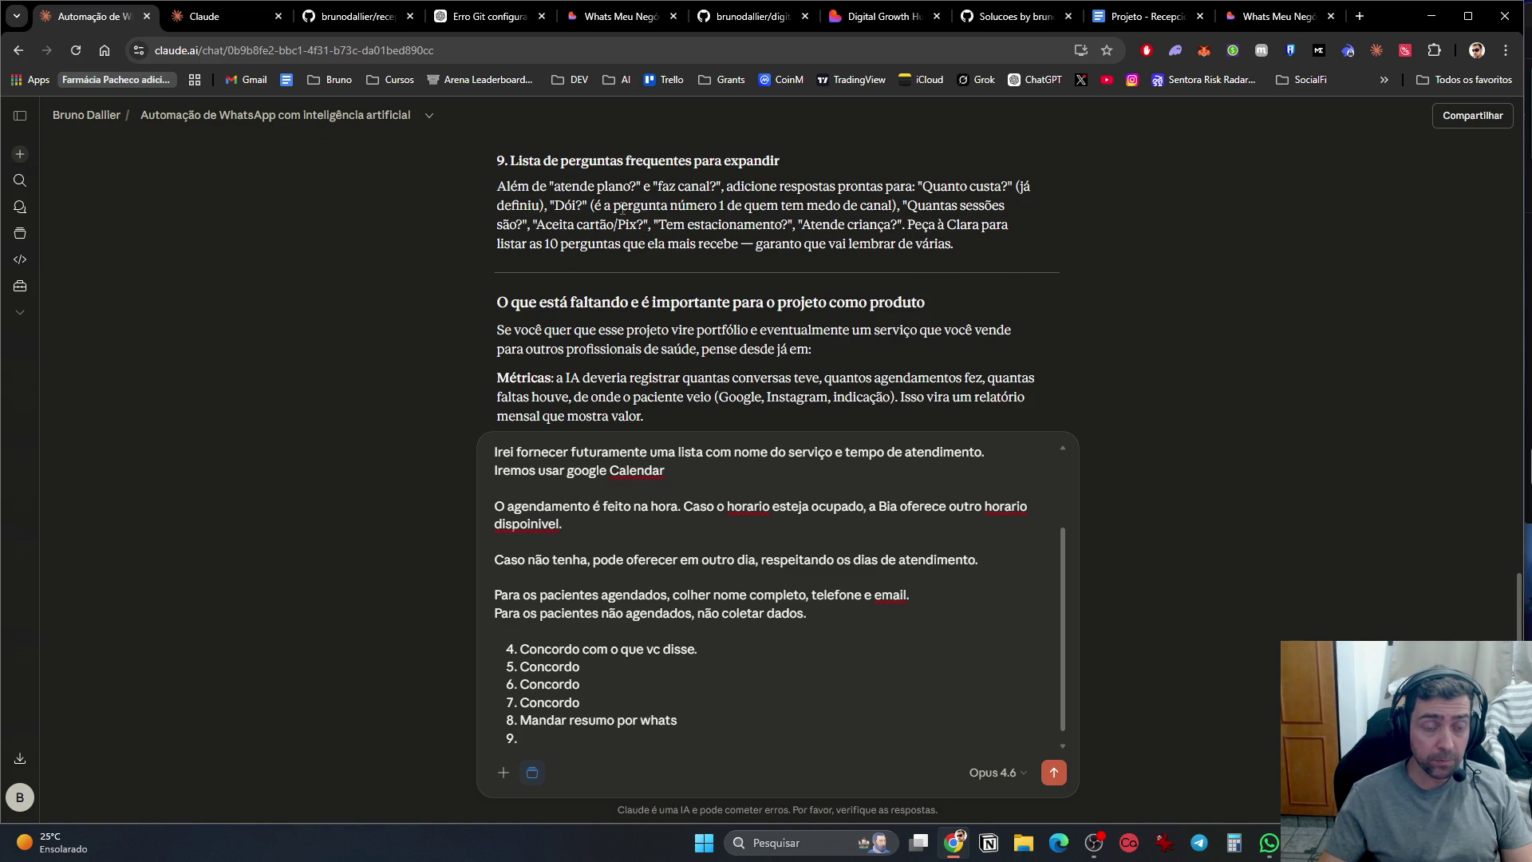
pyautogui.write('concordo')
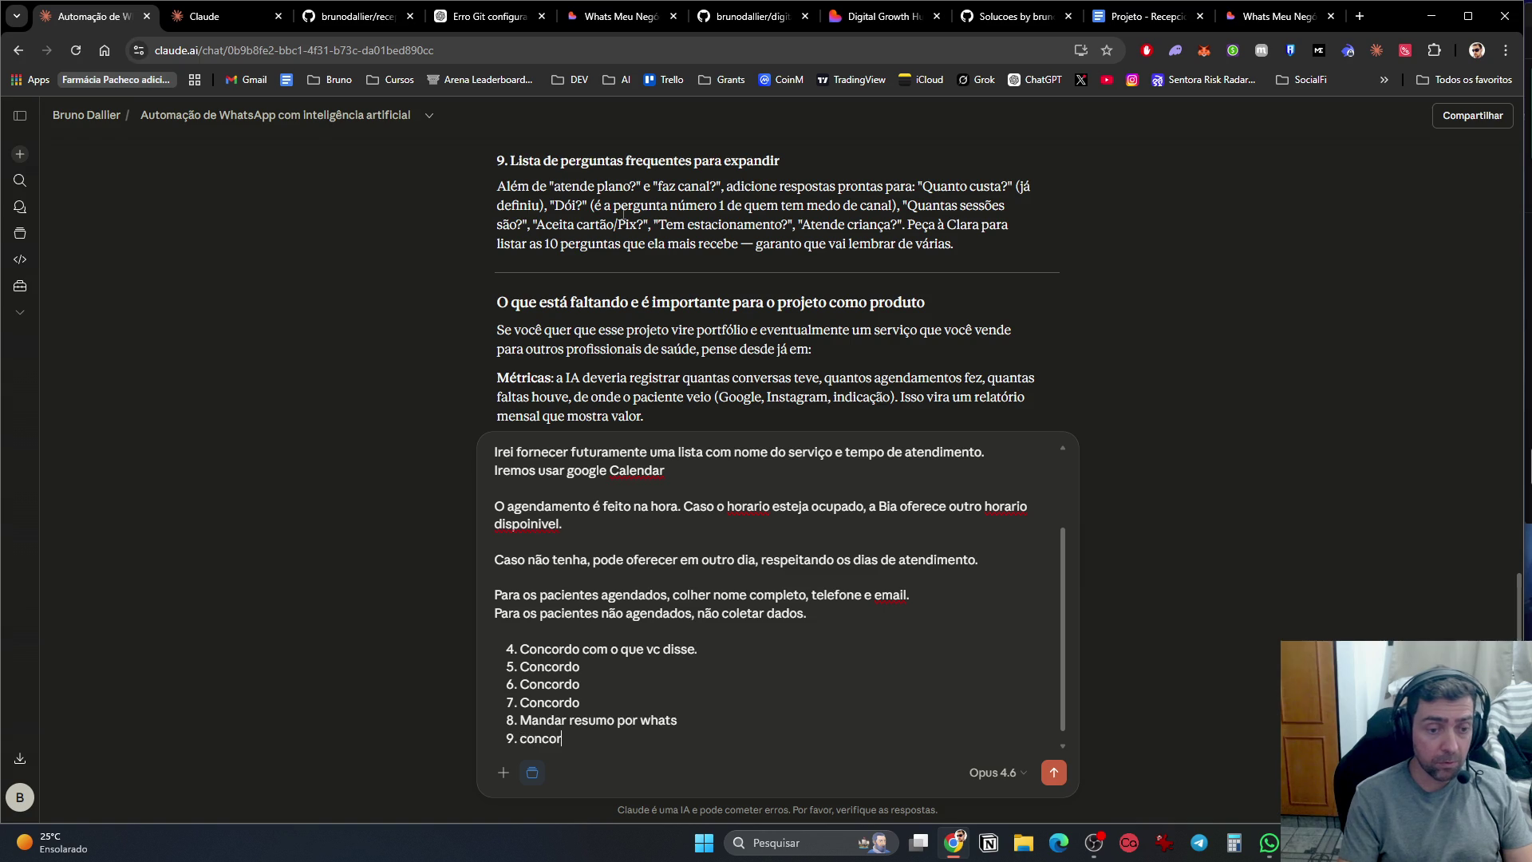
pyautogui.press('Return')
pyautogui.press('Return')
# Step: Add a closing request for the questions the dentist must answer for the project
pyautogui.write('Me passe todas as ')
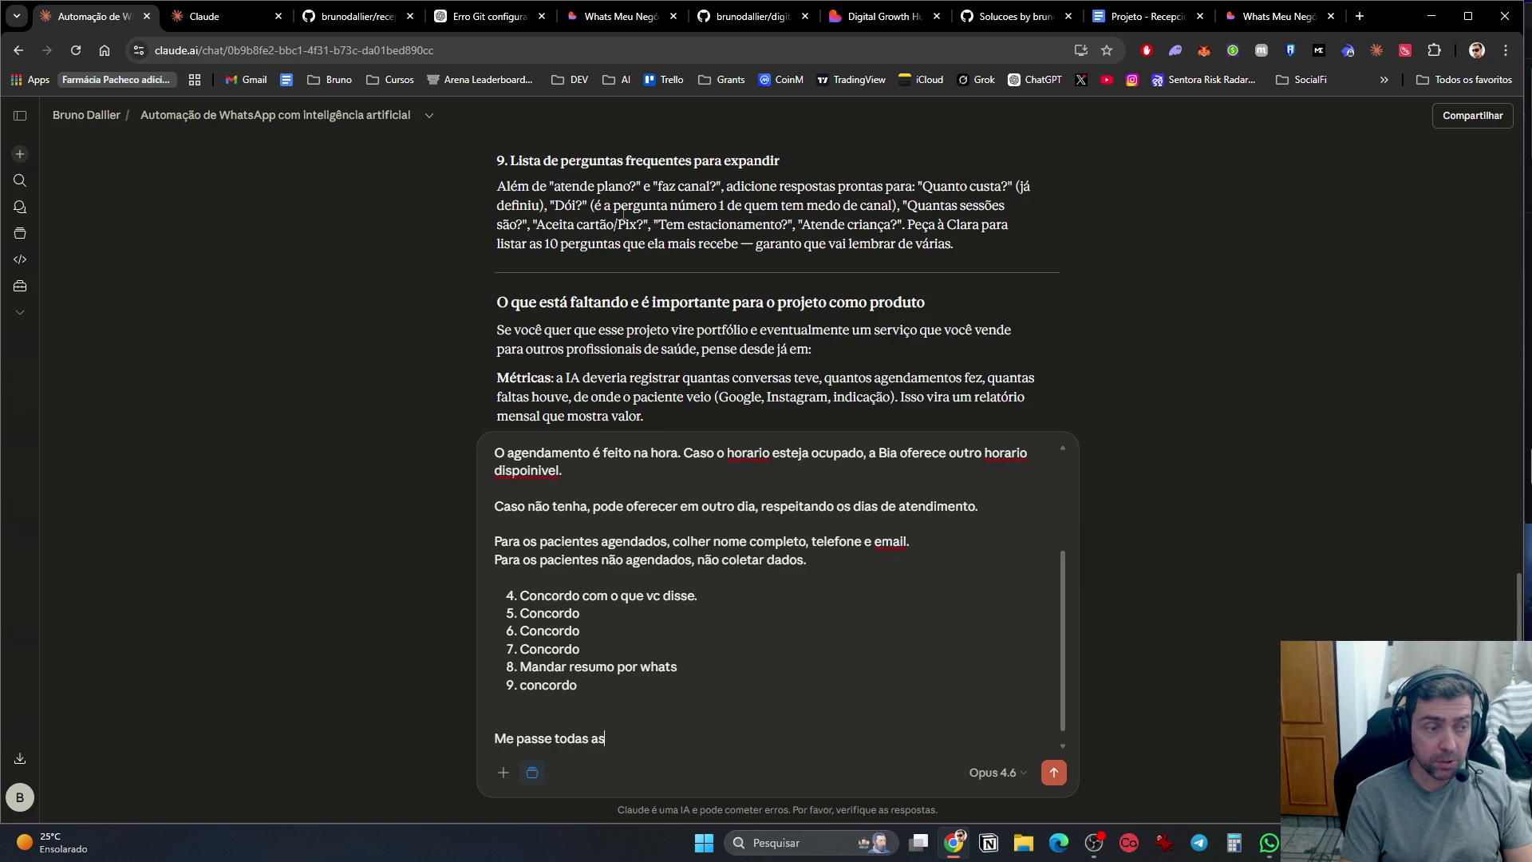
pyautogui.write('infor')
pyautogui.hotkey('ctrl', 'BackSpace')
pyautogui.hotkey('ctrl', 'BackSpace')
pyautogui.hotkey('ctrl', 'BackSpace')
pyautogui.write('passe as perguntas que preciso faz')
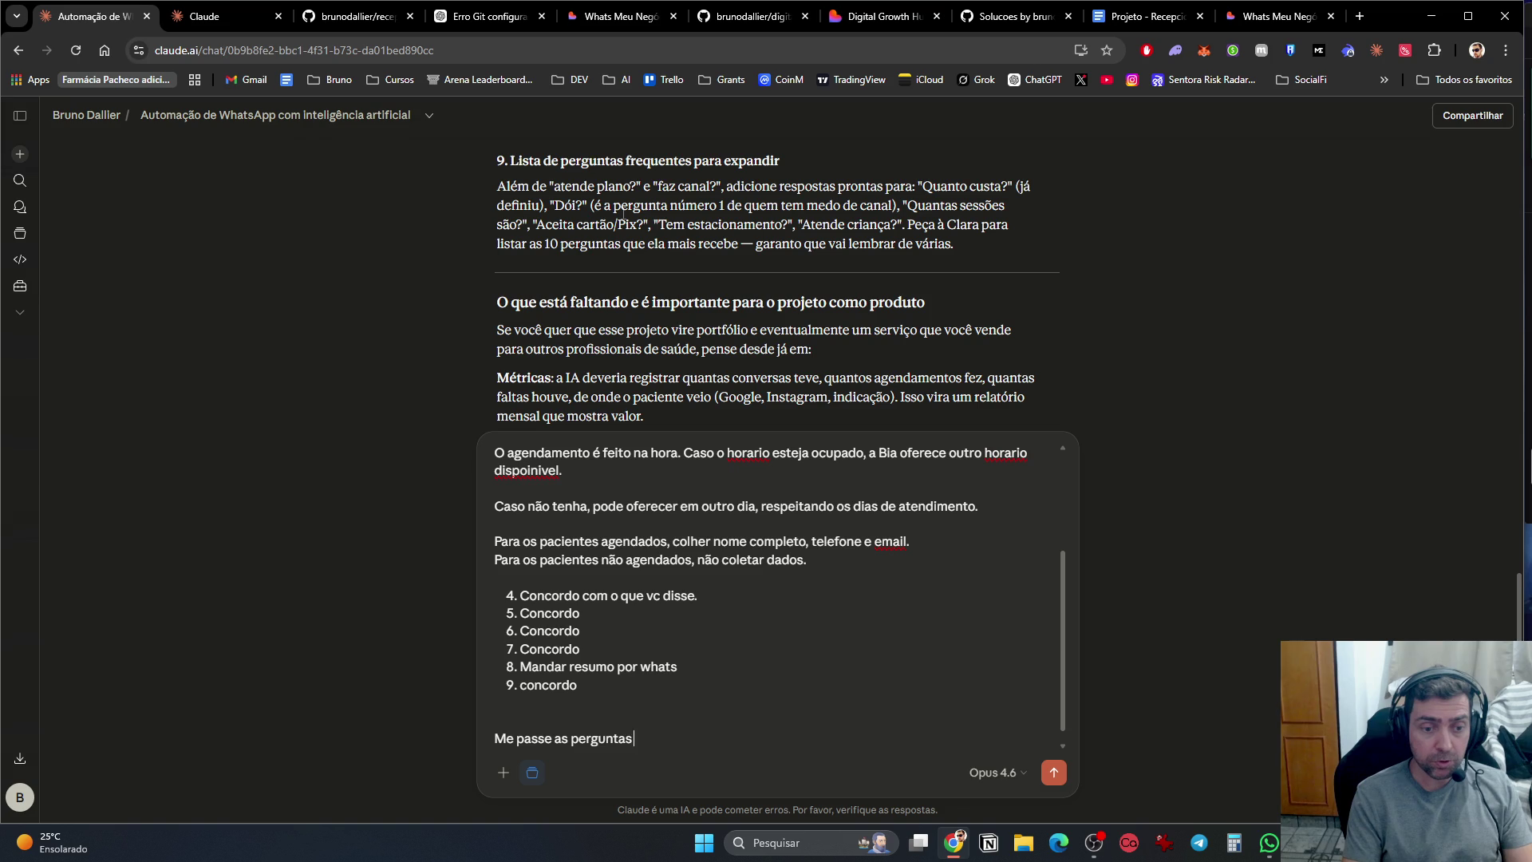
pyautogui.write('er para a ')
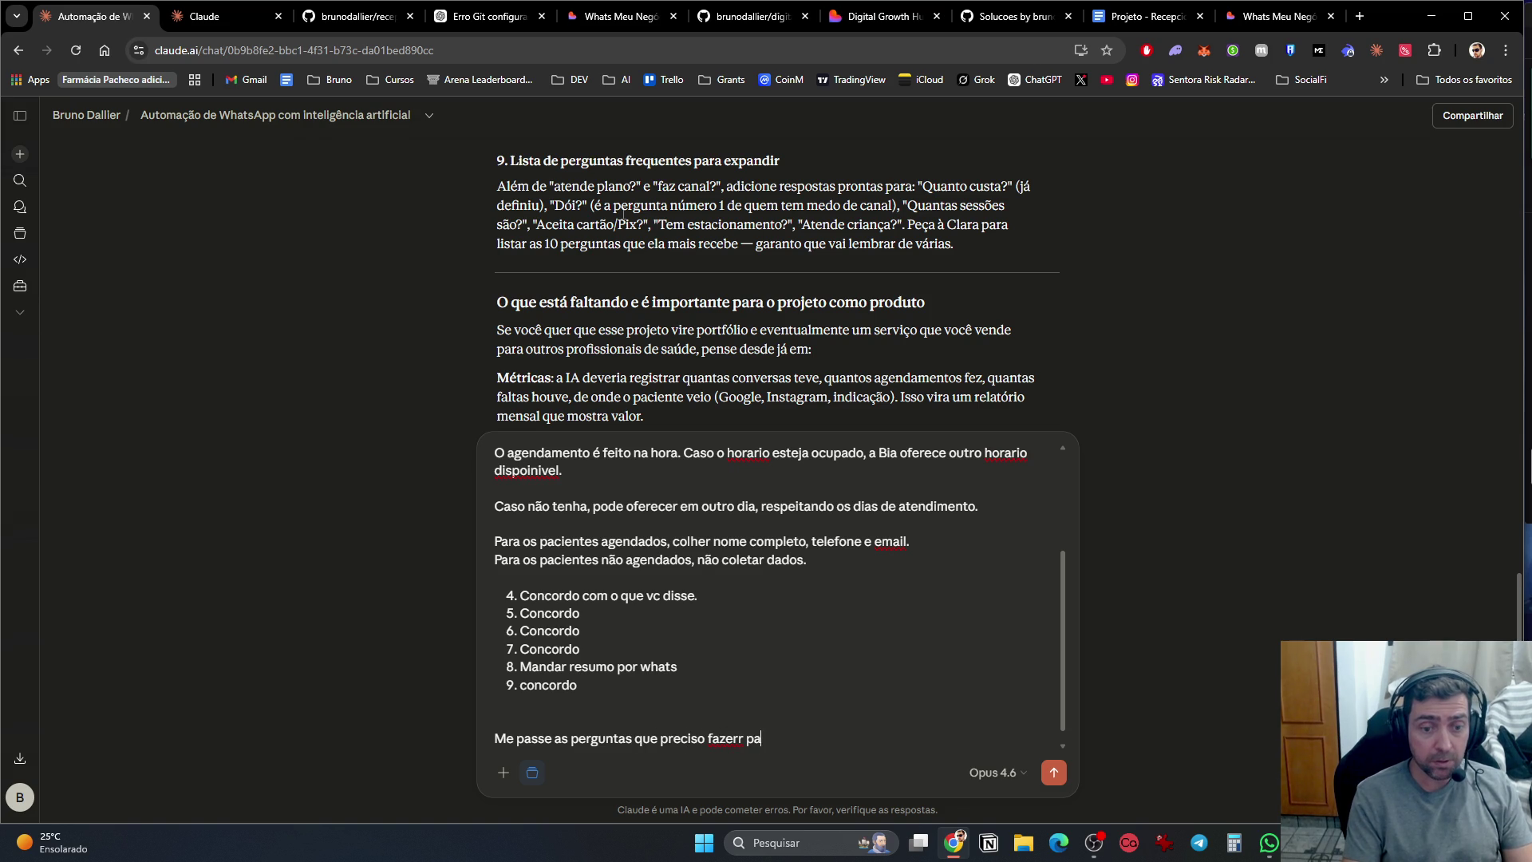
pyautogui.write('Clar')
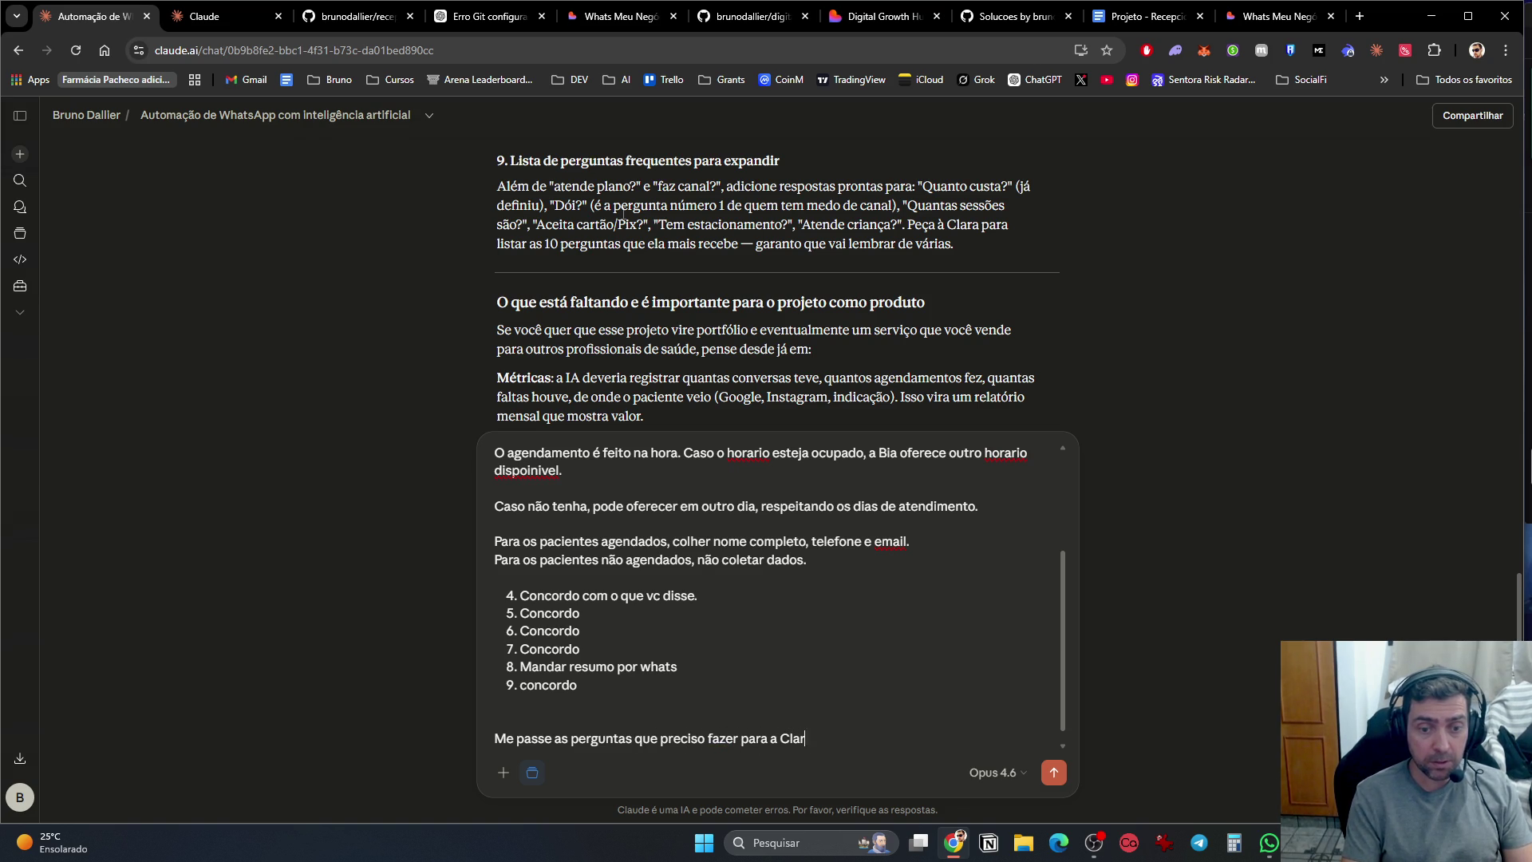
pyautogui.write('a, que ela prec')
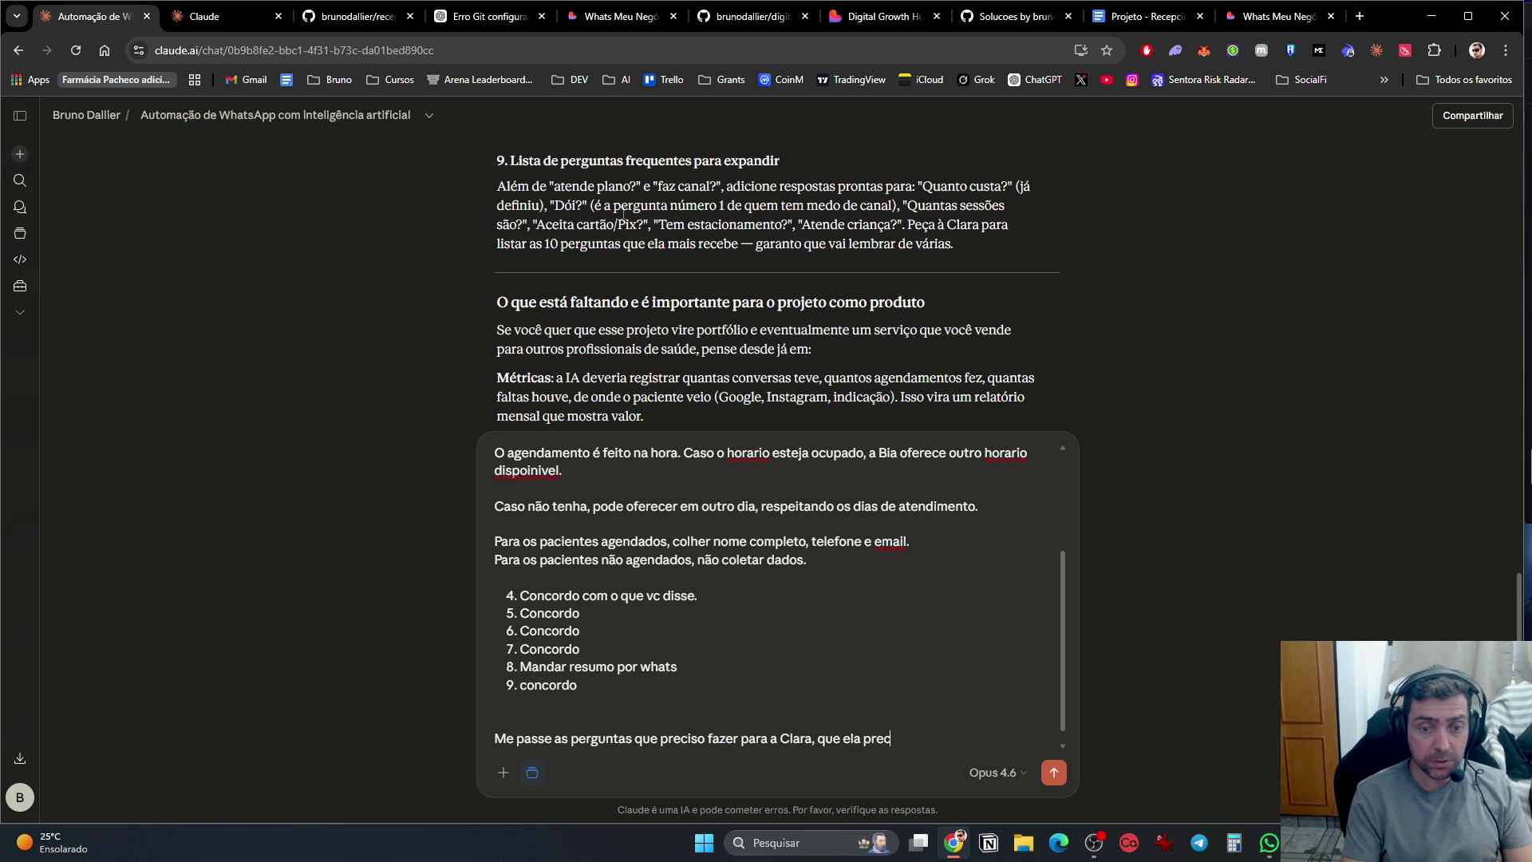
pyautogui.write('isa me responder para o projeto rodar.')
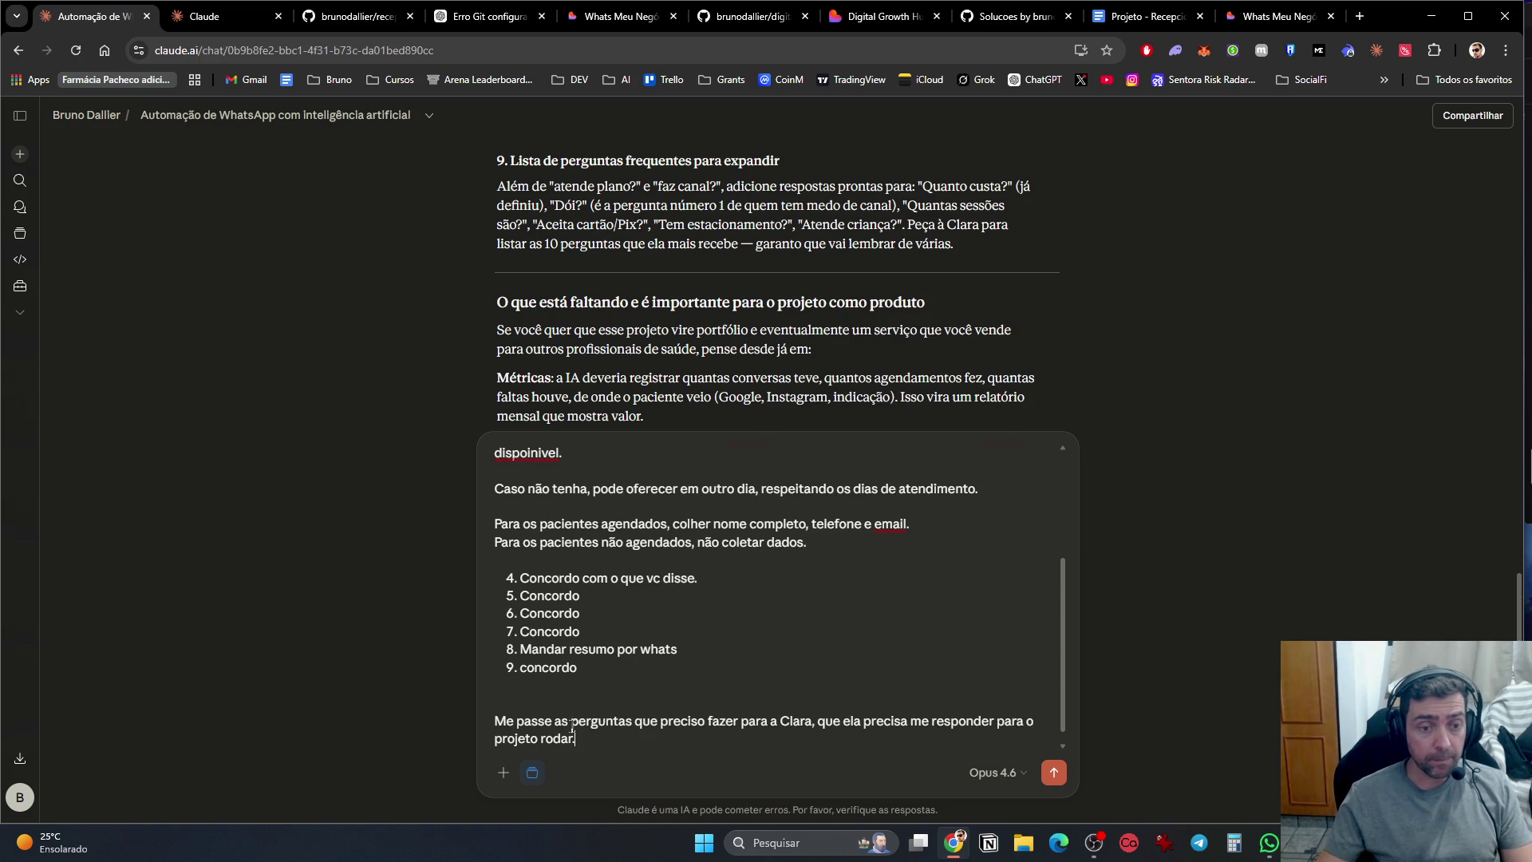
pyautogui.scroll(-2, 764, 307)
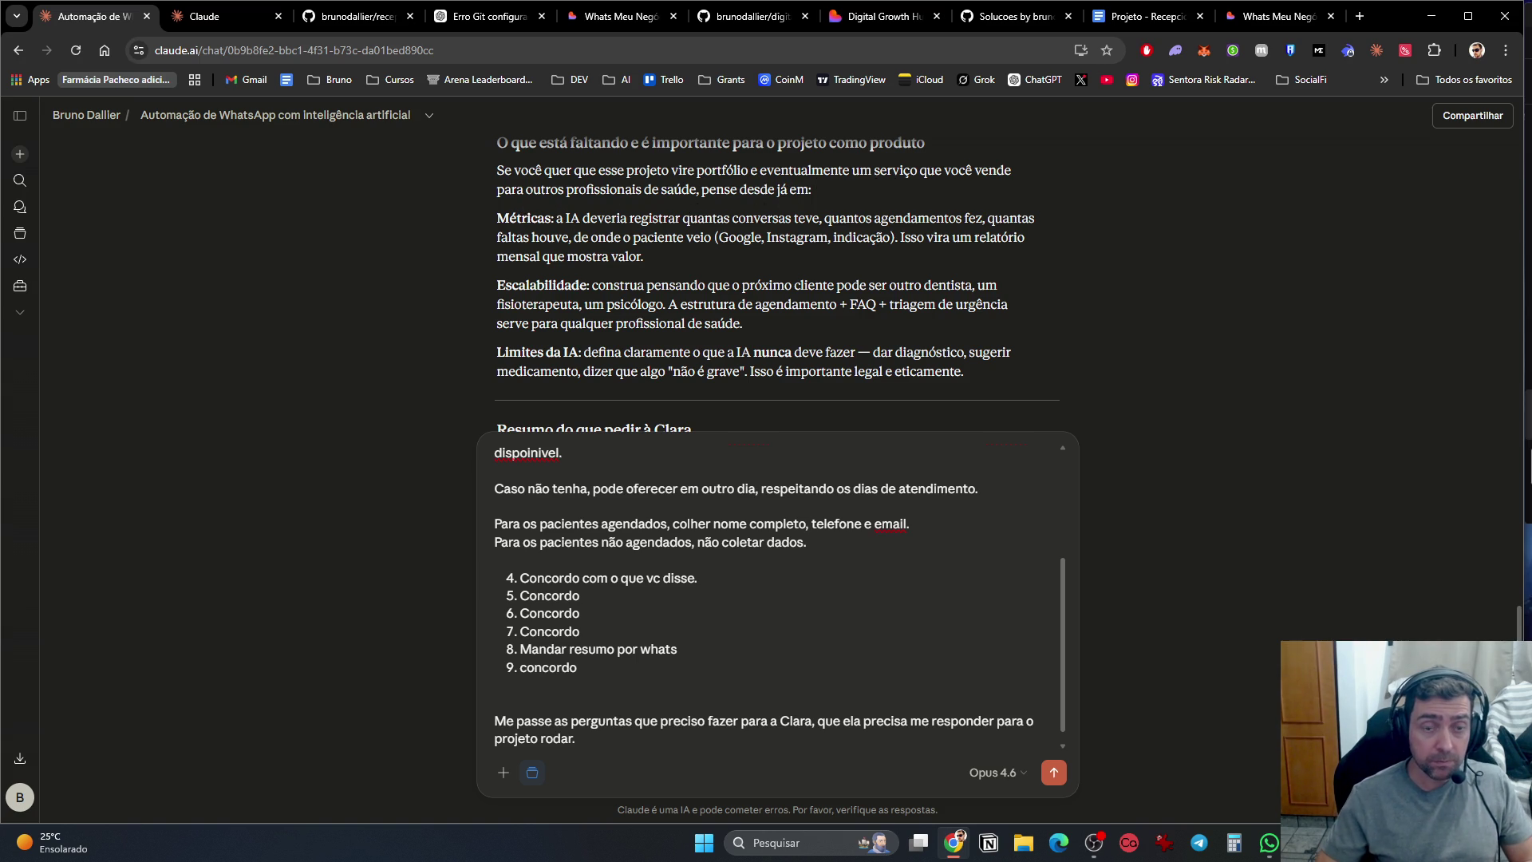
# Step: Add 'Sim eu quero que este projeto vire portfolio. Concordo com todas as suas sugestoes nesta area.'
pyautogui.click(731, 654)
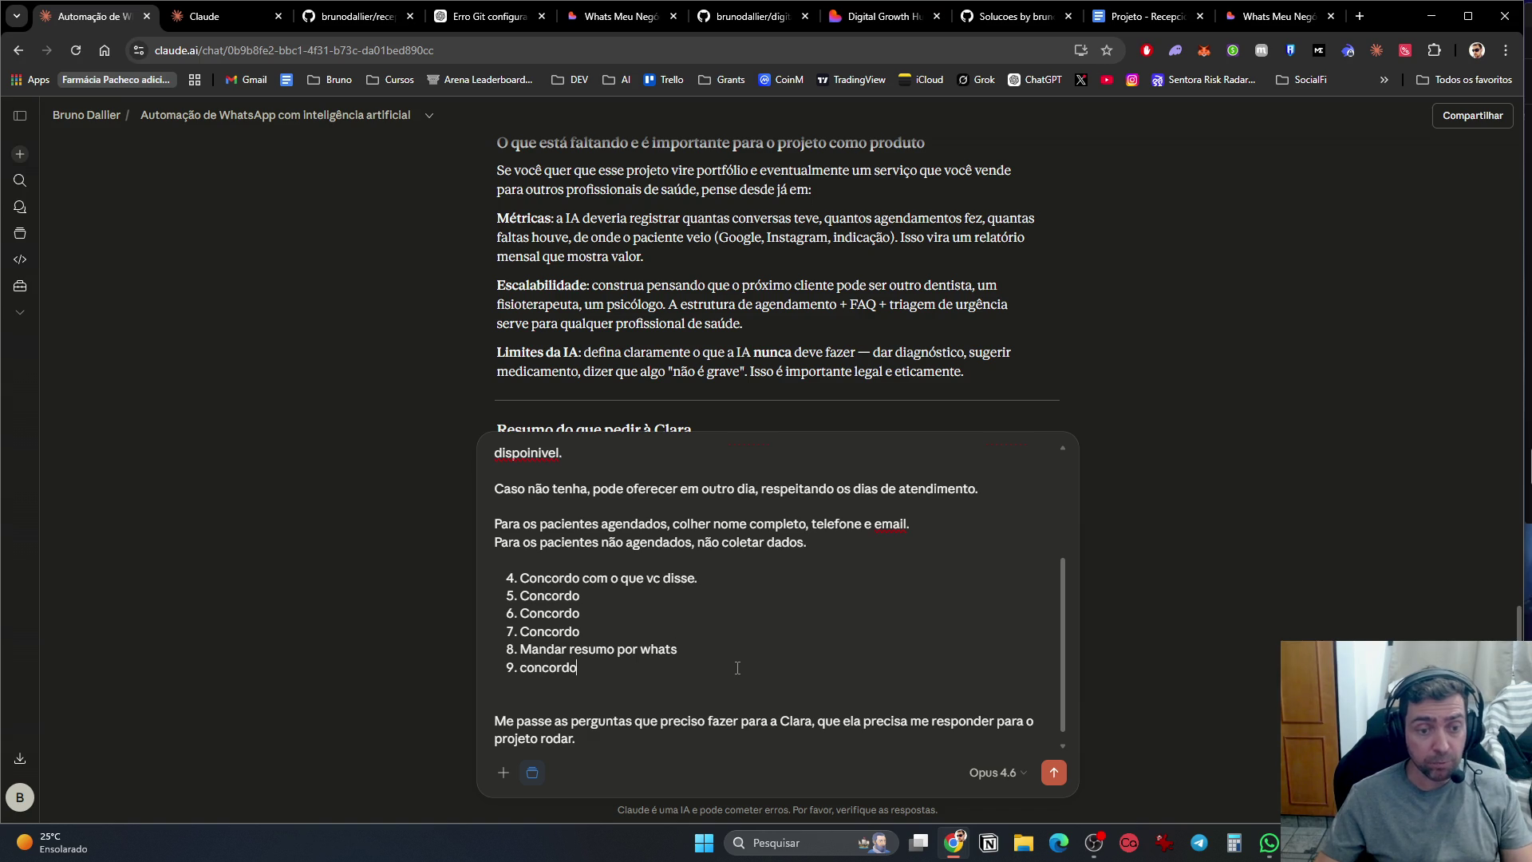
pyautogui.press('Return')
pyautogui.press('Return')
pyautogui.write('Sim')
pyautogui.press('BackSpace')
pyautogui.press('BackSpace')
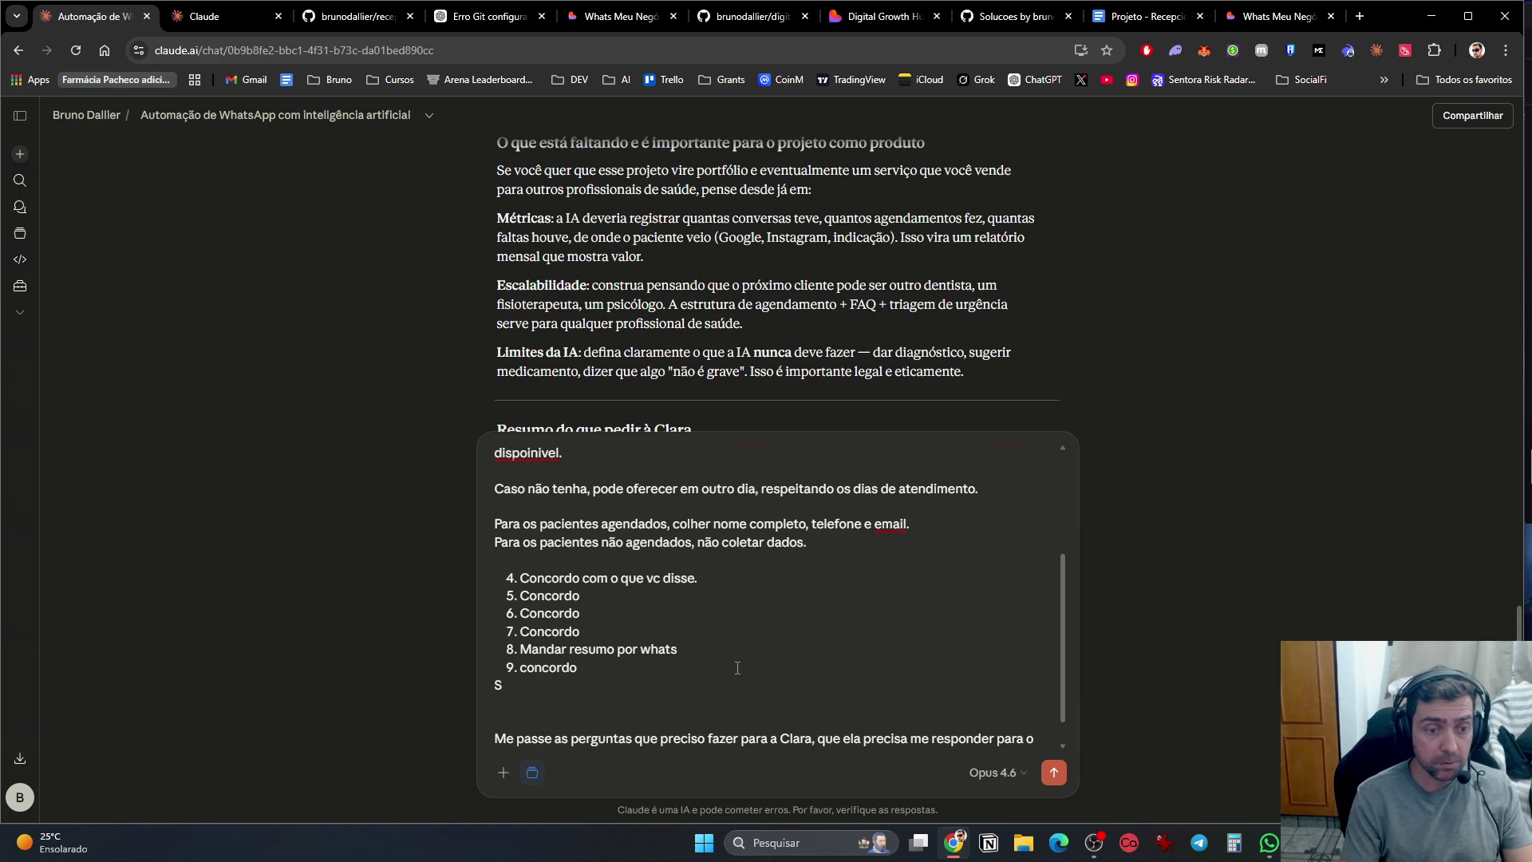
pyautogui.press('BackSpace')
pyautogui.press('Return')
pyautogui.write('Sim eu quero que este projeto vire portifolio.')
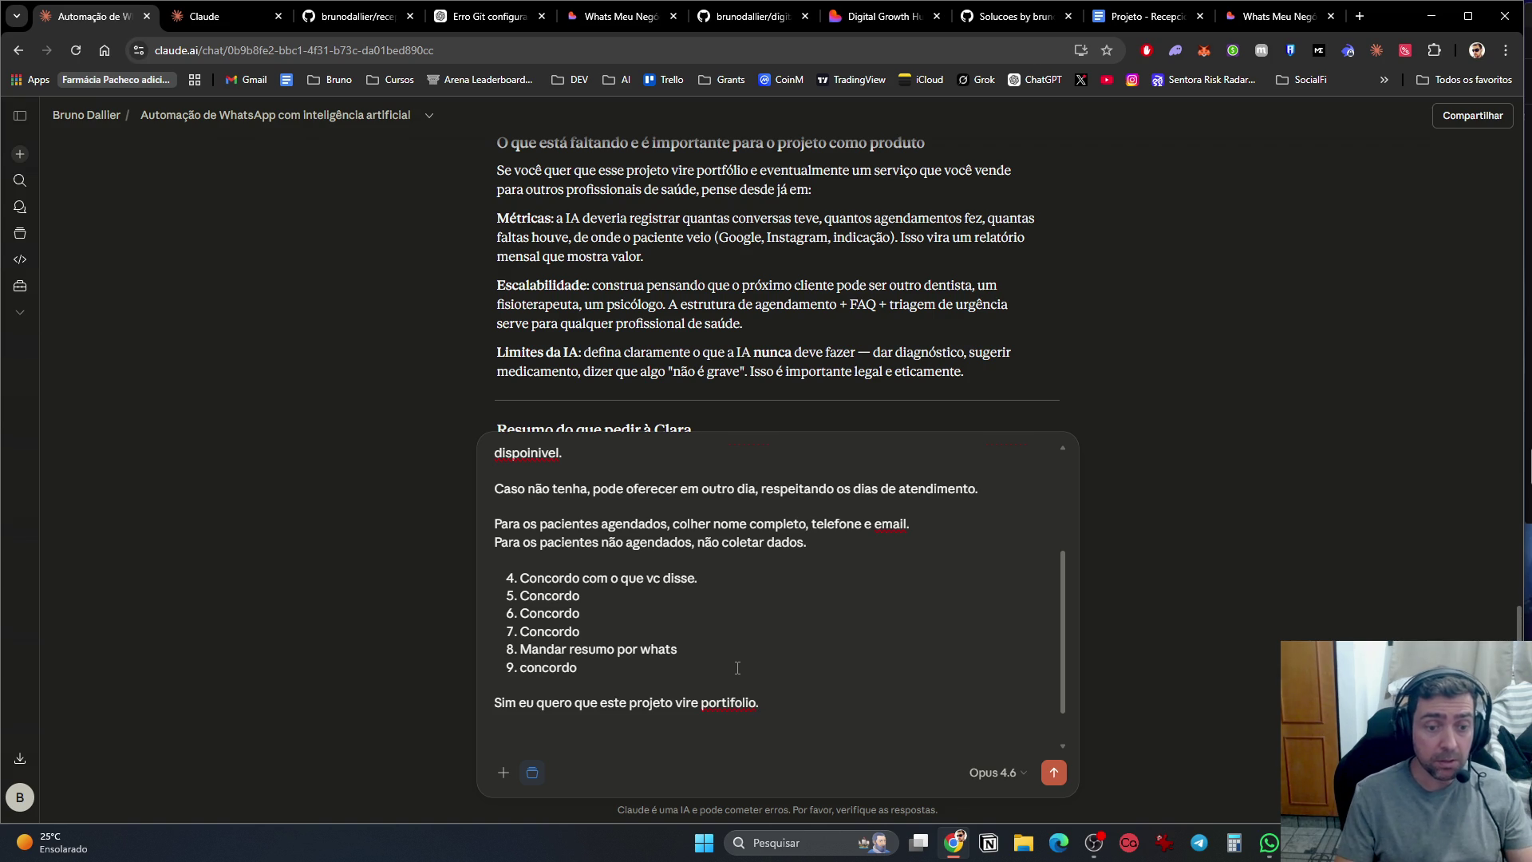
pyautogui.write('Concordo com todas as su')
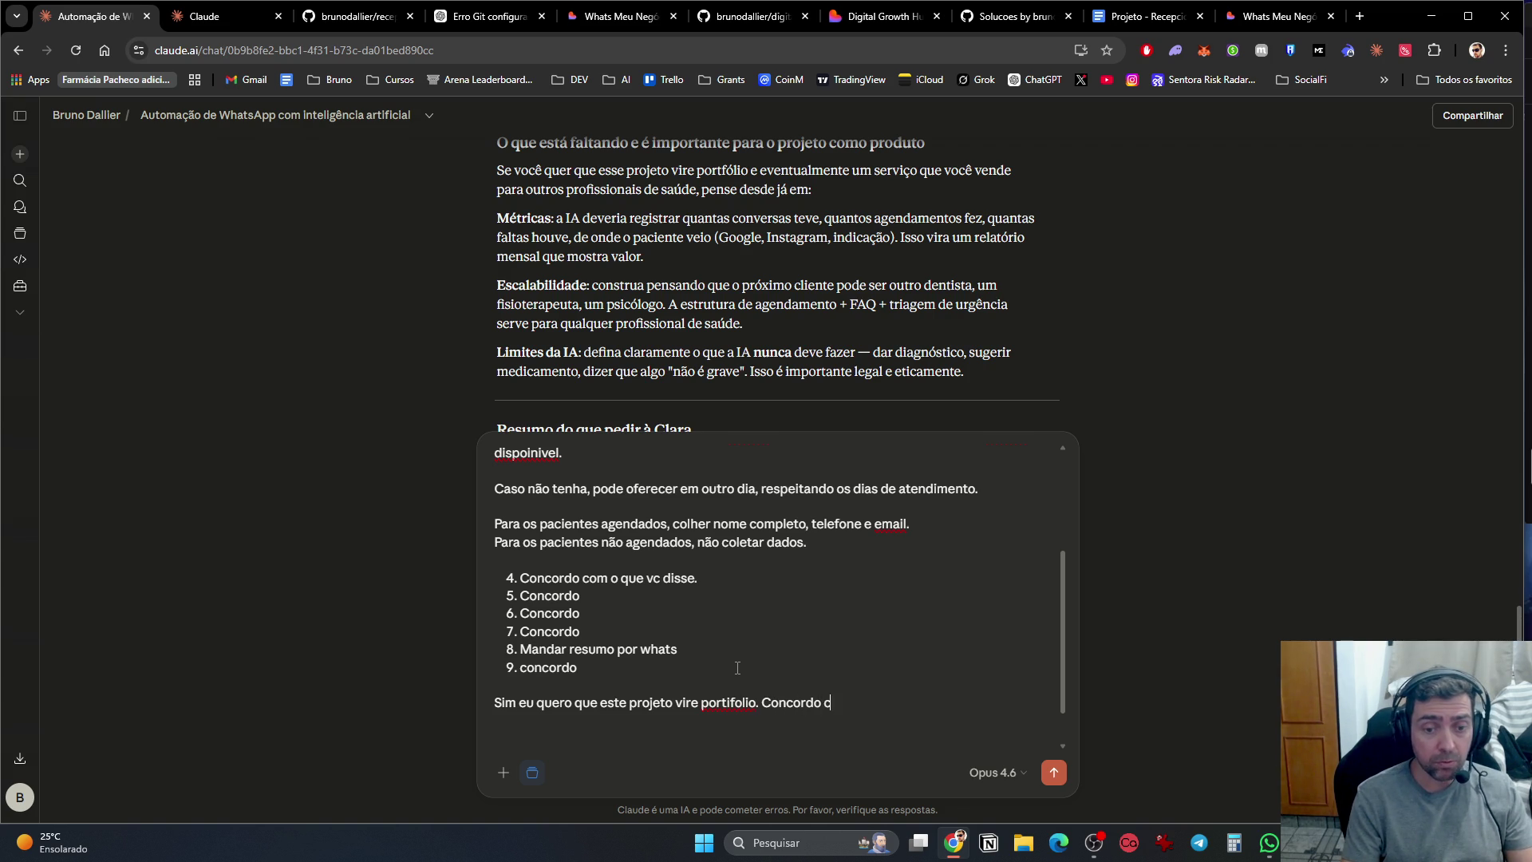
pyautogui.write('as ')
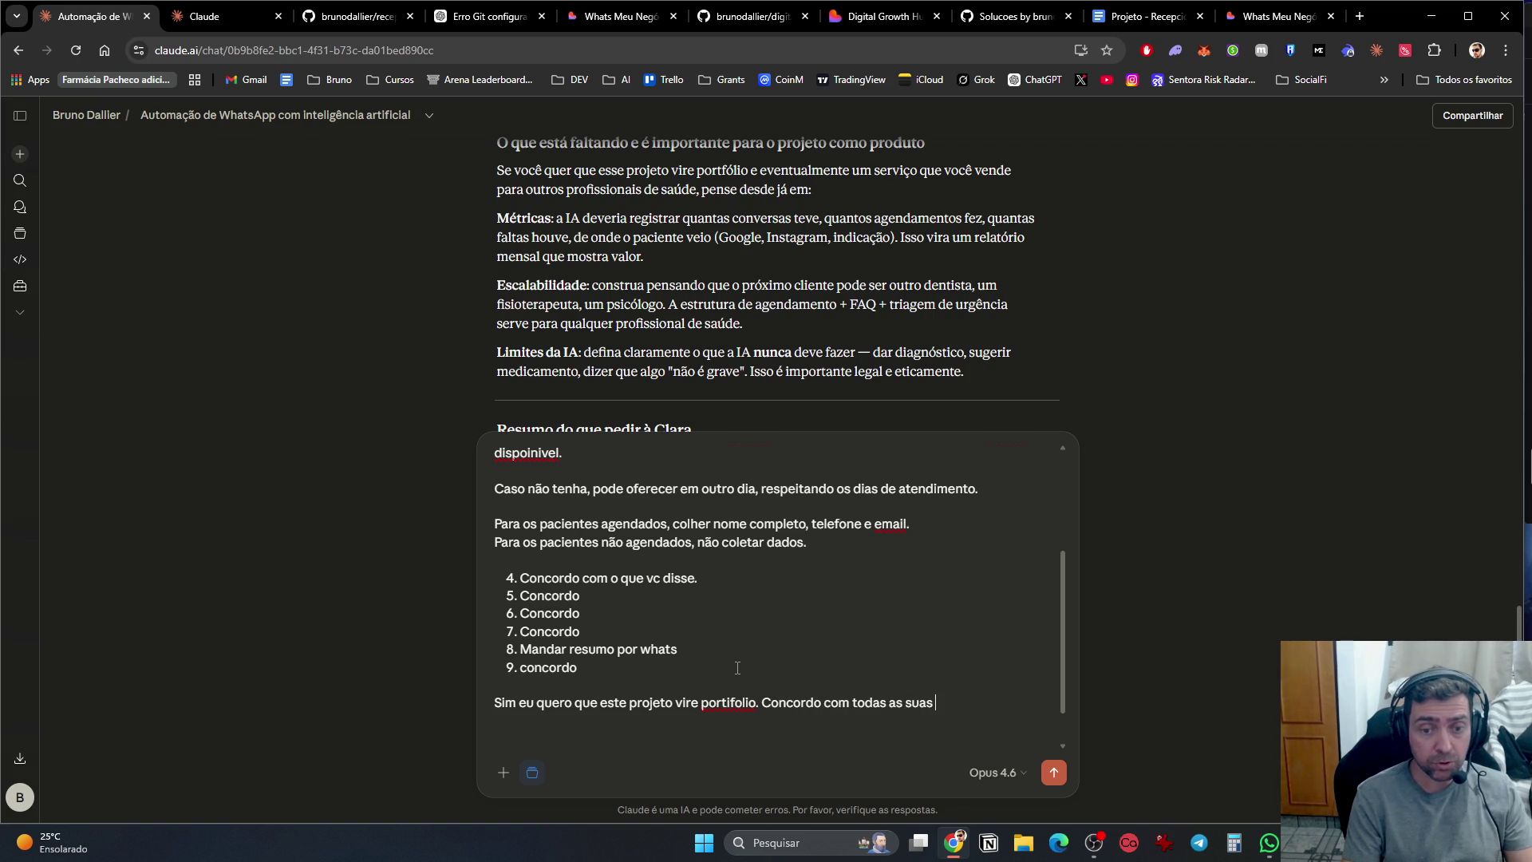
pyautogui.write('sugestoes ne')
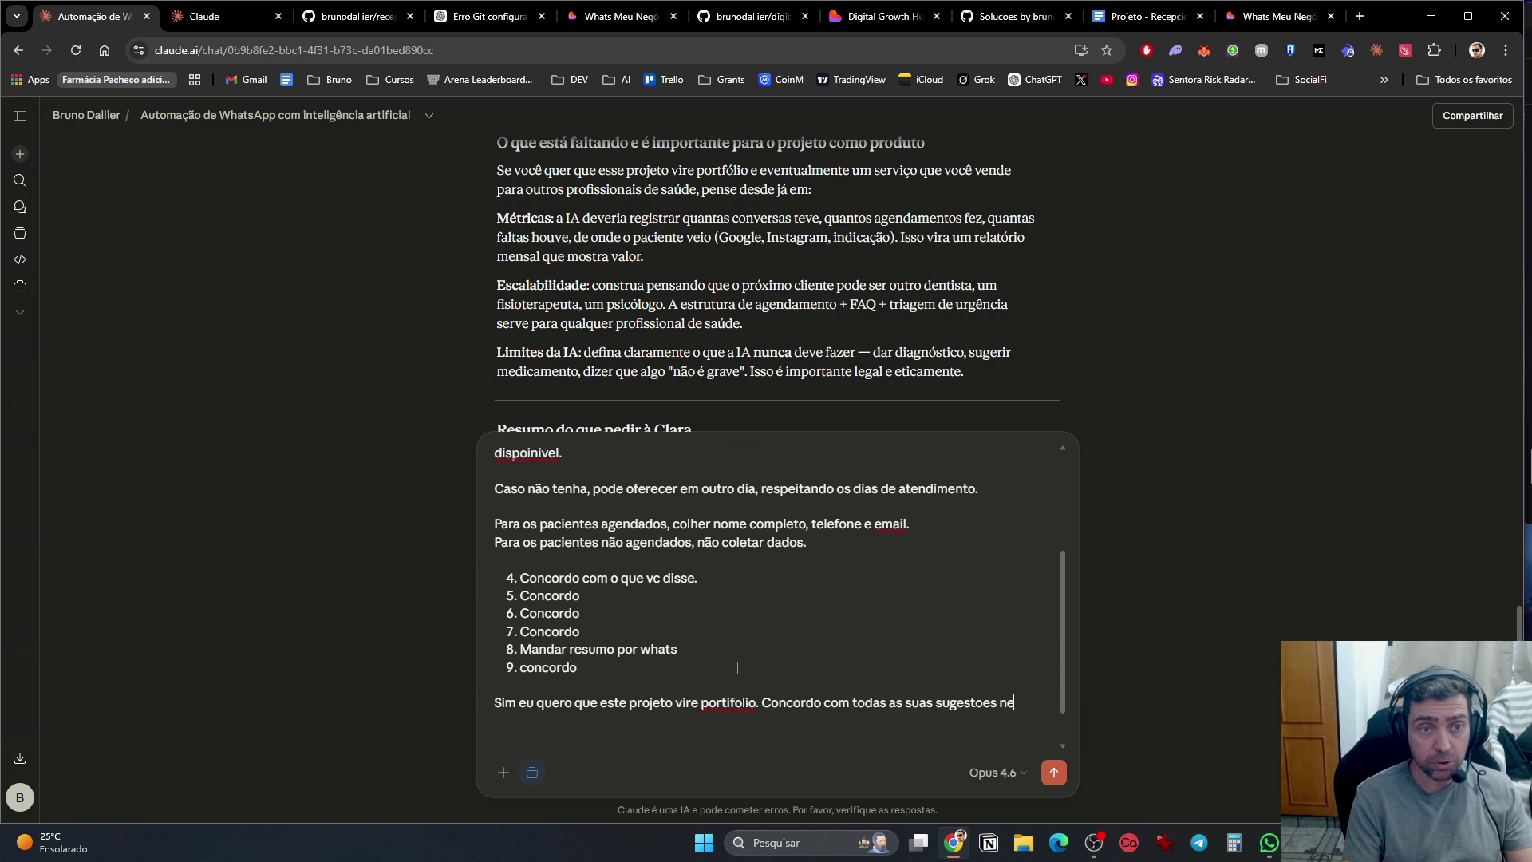
pyautogui.write('sta area.')
pyautogui.scroll(-3, 638, 389)
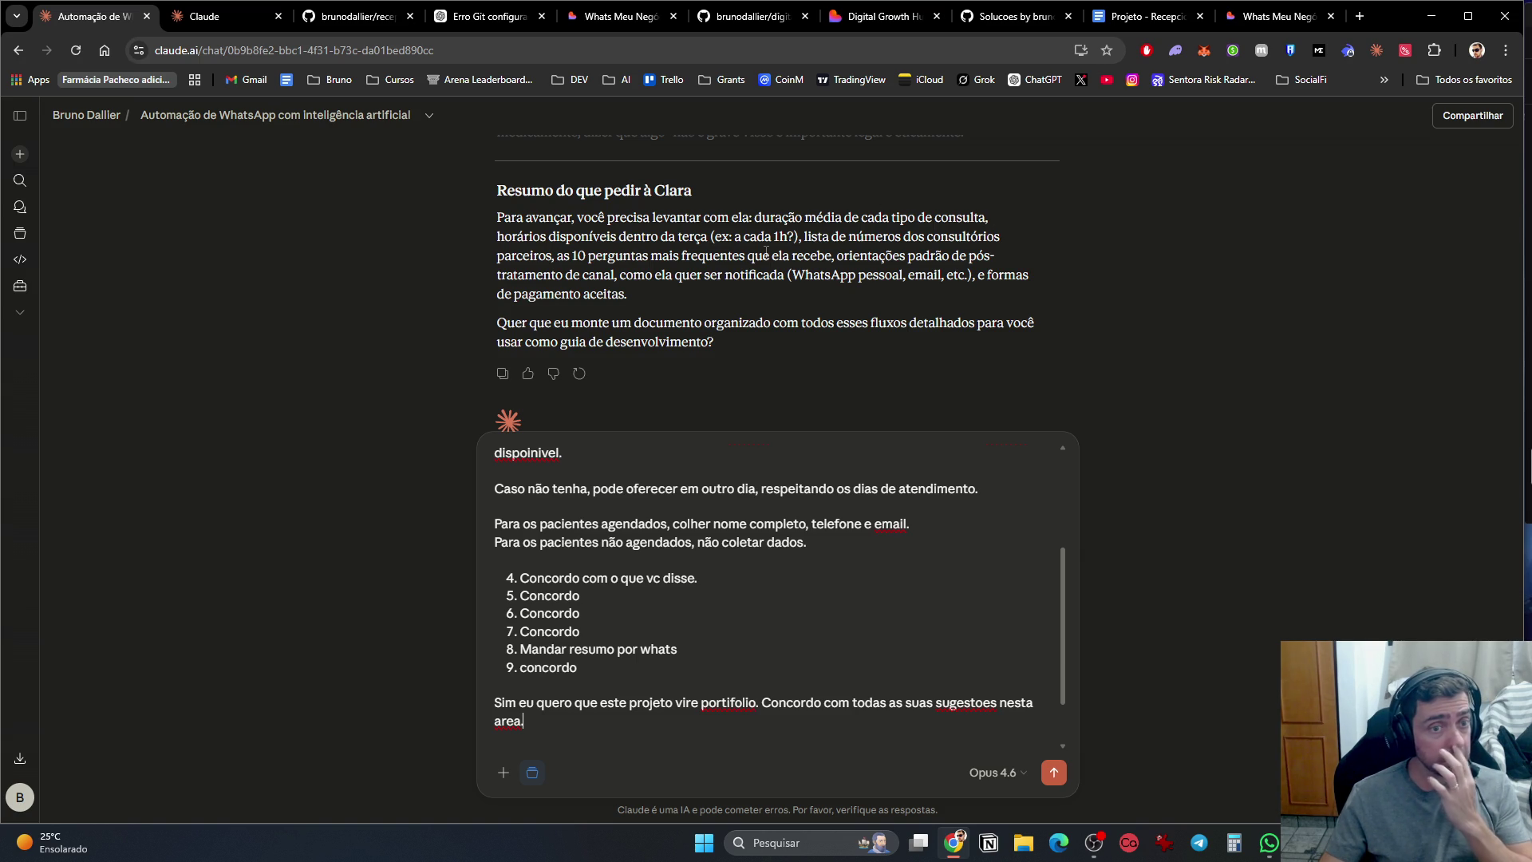
pyautogui.scroll(-1, 786, 272)
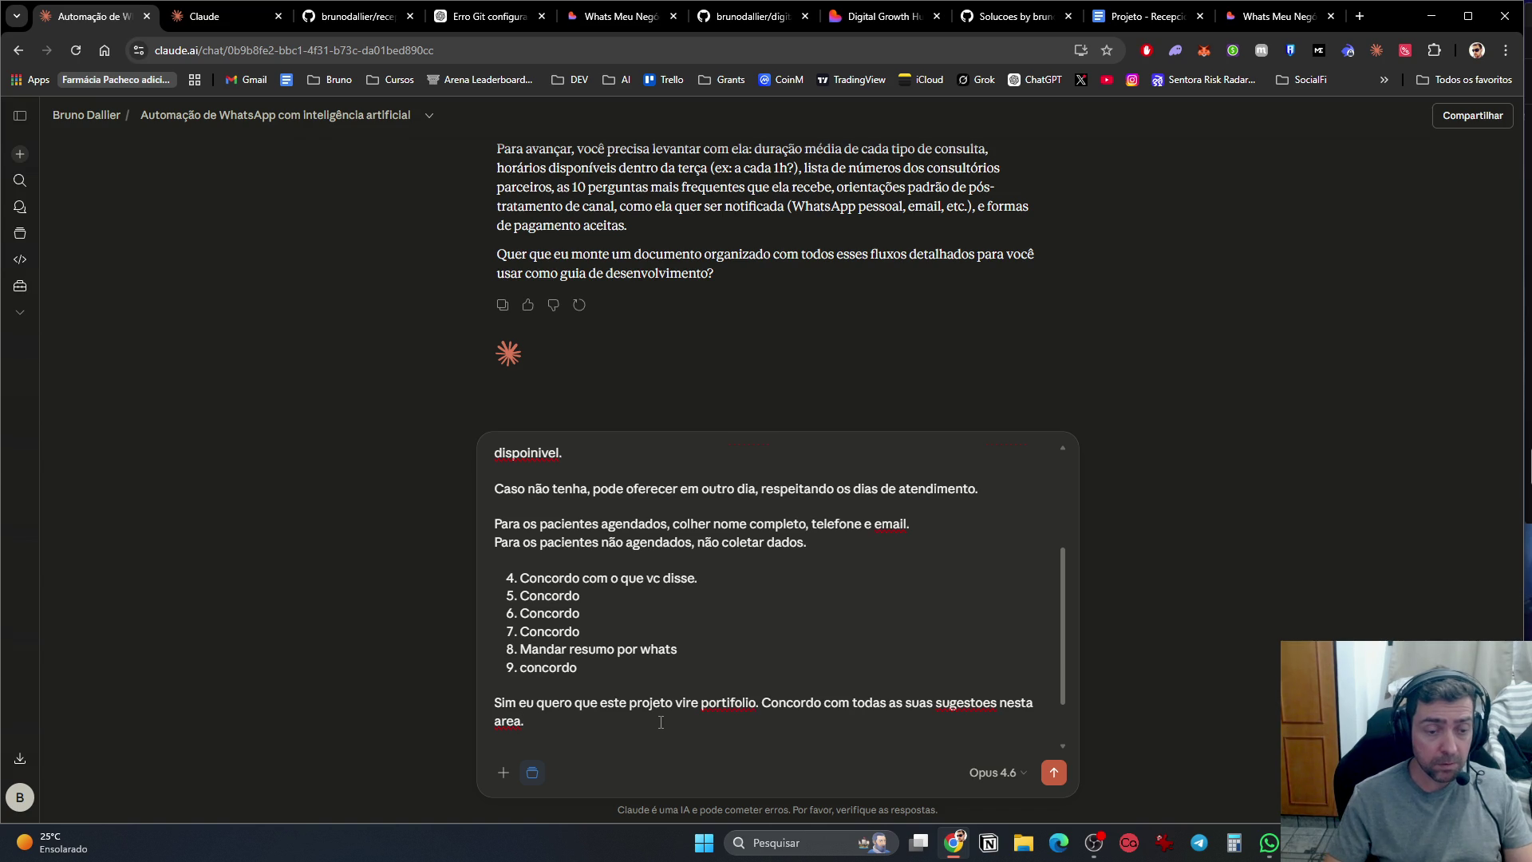
# Step: Add a closing line: 'Perfeito, agora pegue o meu texto, e monte um documento organizado com estas ideias'
pyautogui.hotkey('shift', 'Return')
pyautogui.write('Me passe as perguntas que preciso fazer para a Clara, que ela precisa me responder para o projeto rodar.')
pyautogui.hotkey('shift', 'Return')
pyautogui.hotkey('shift', 'Return')
pyautogui.write('Perfeito, agora pegue o meu')
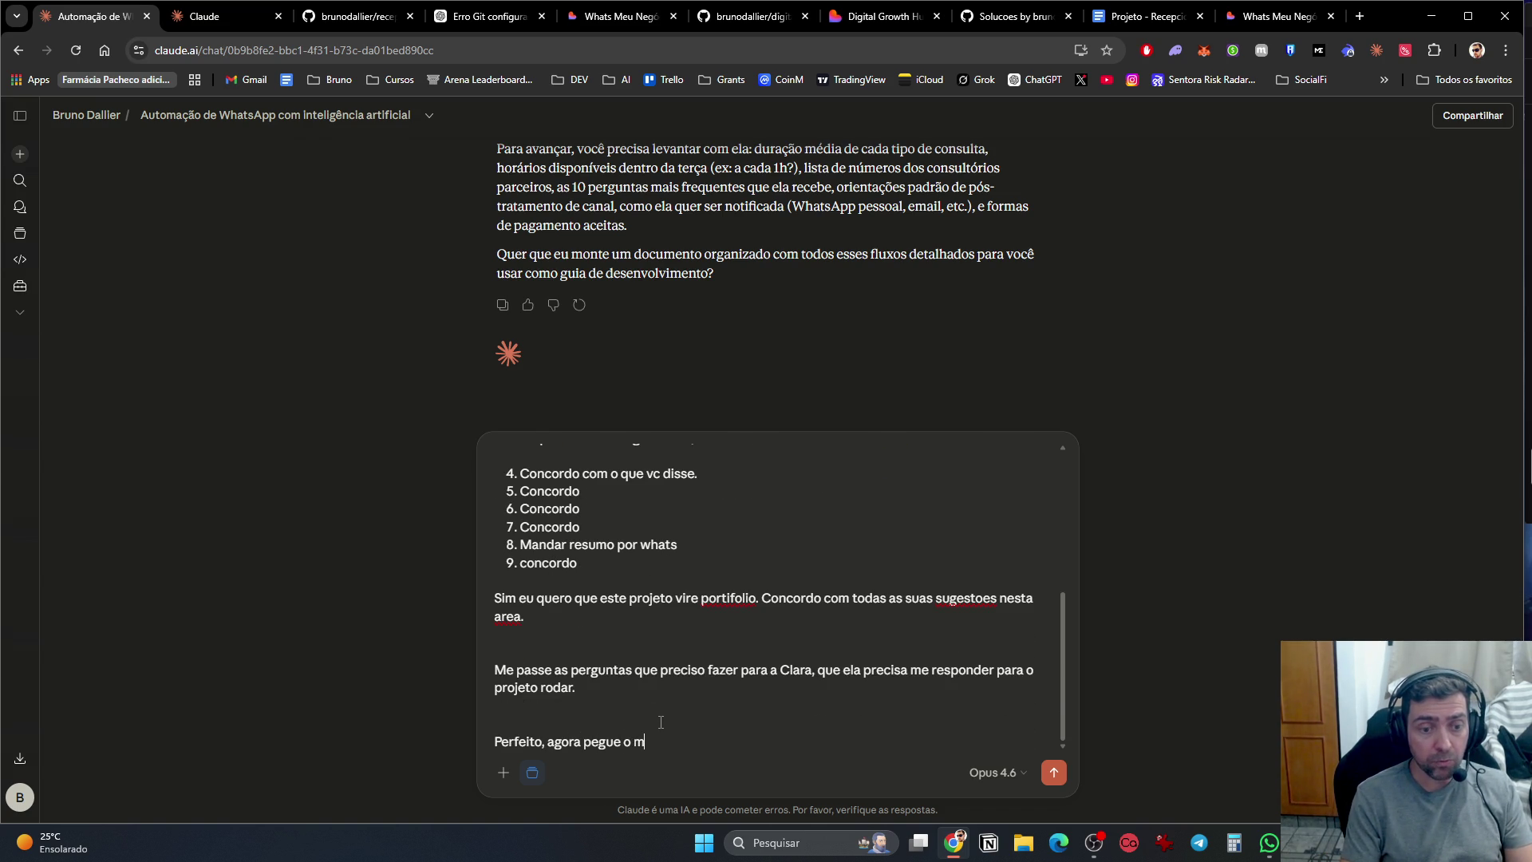
pyautogui.write(' texto, ')
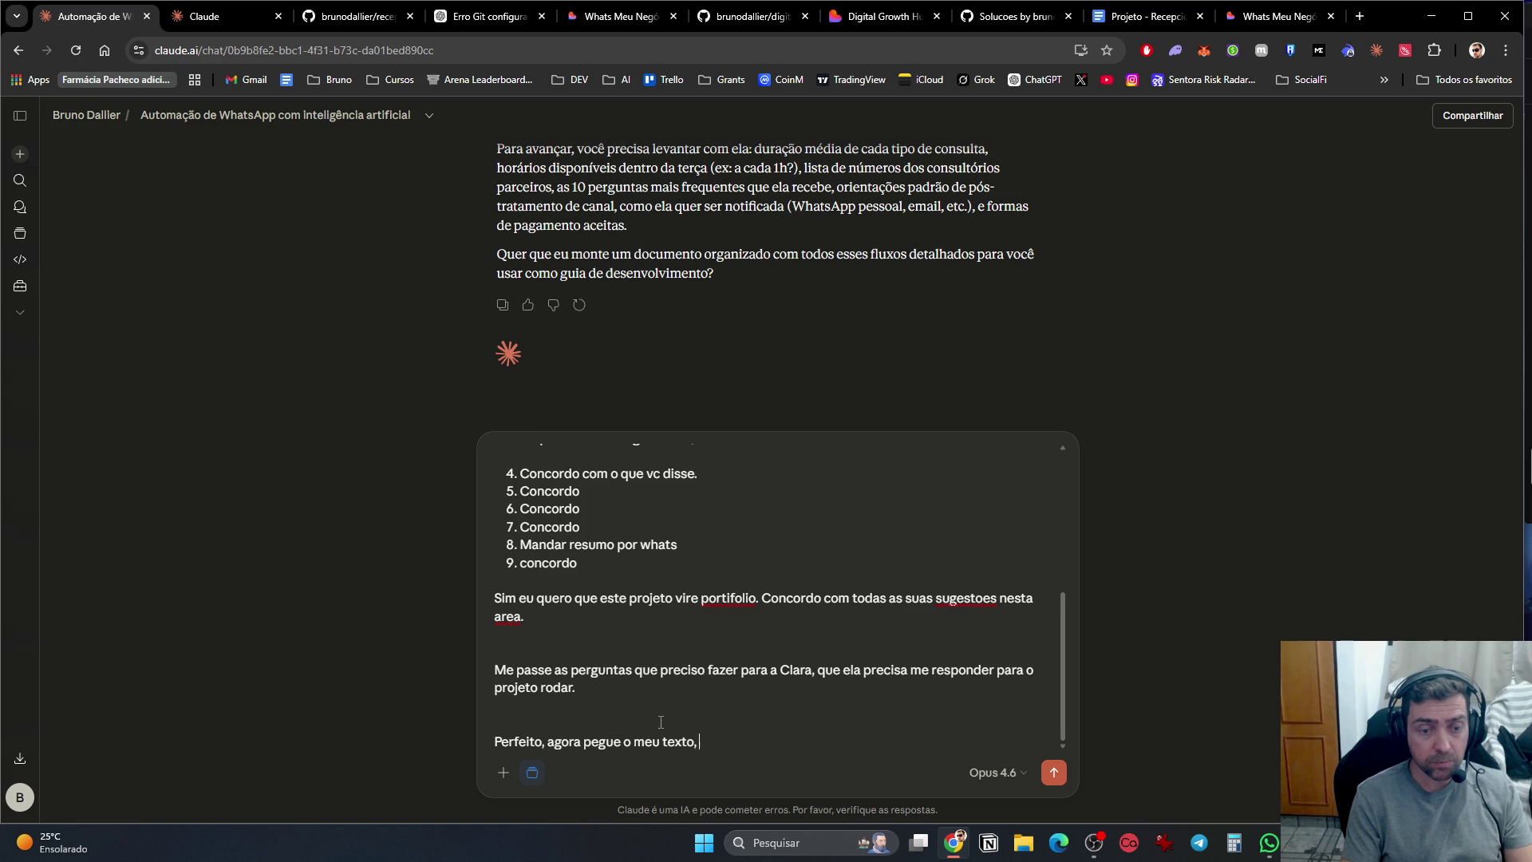
pyautogui.write(' monter ')
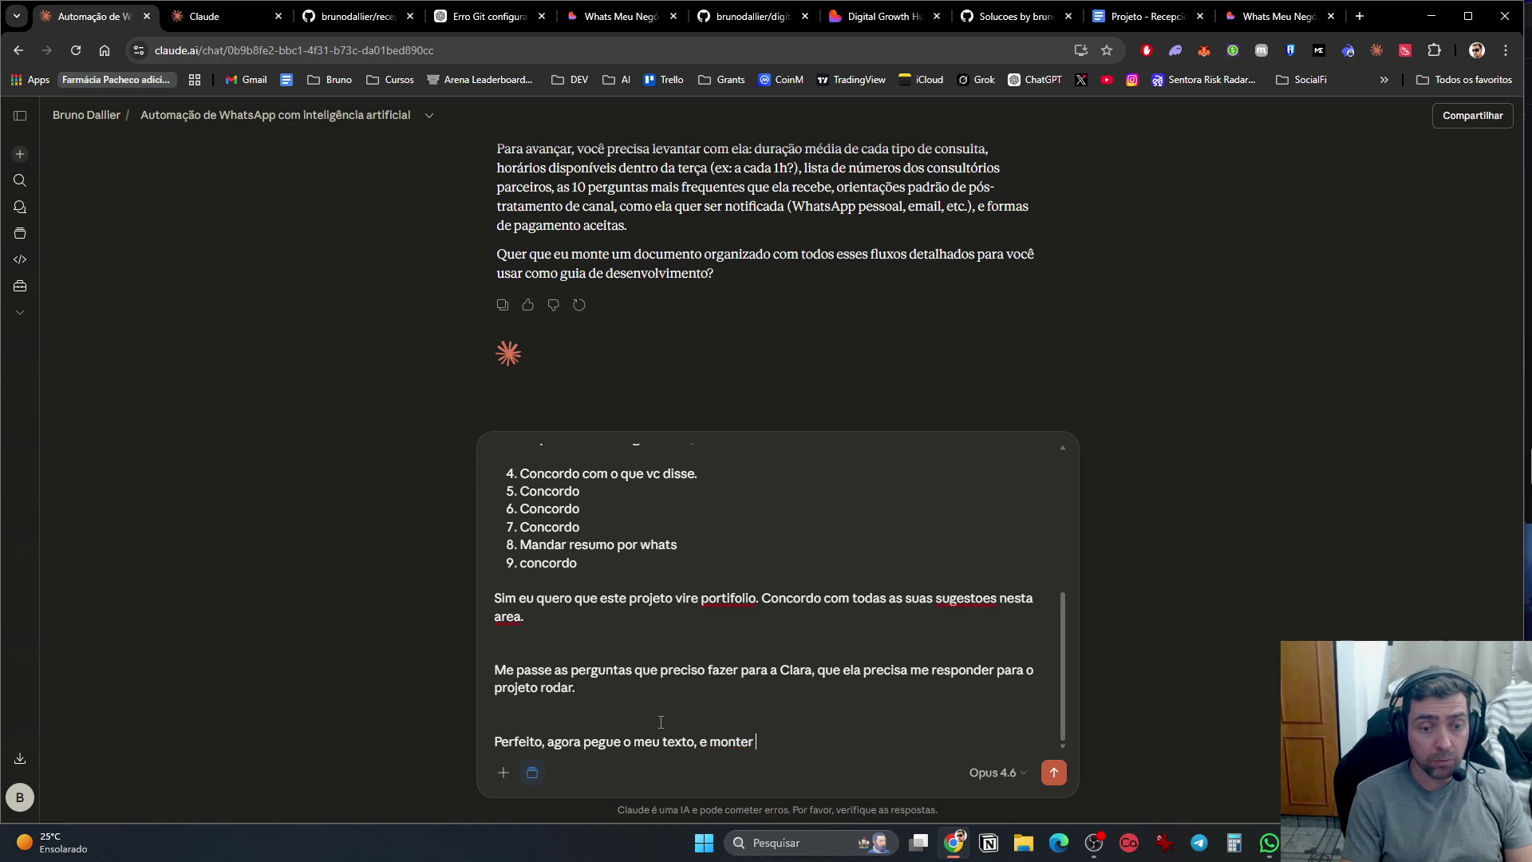
pyautogui.write('u um docume')
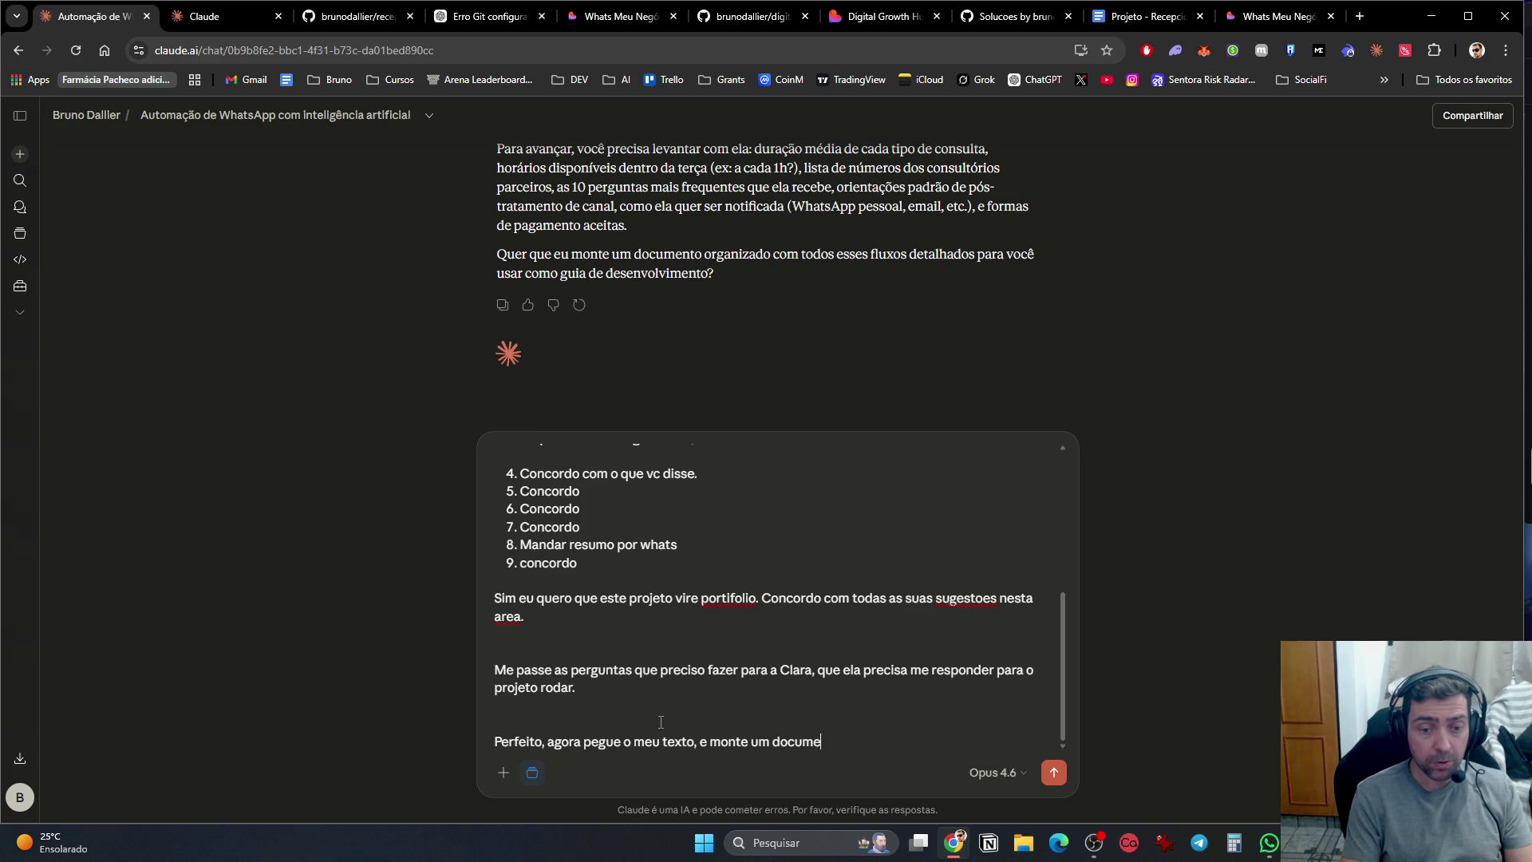
pyautogui.write('nto roganizado')
pyautogui.press('BackSpace')
pyautogui.press('BackSpace')
pyautogui.press('BackSpace')
pyautogui.write('organizado com estas ideias')
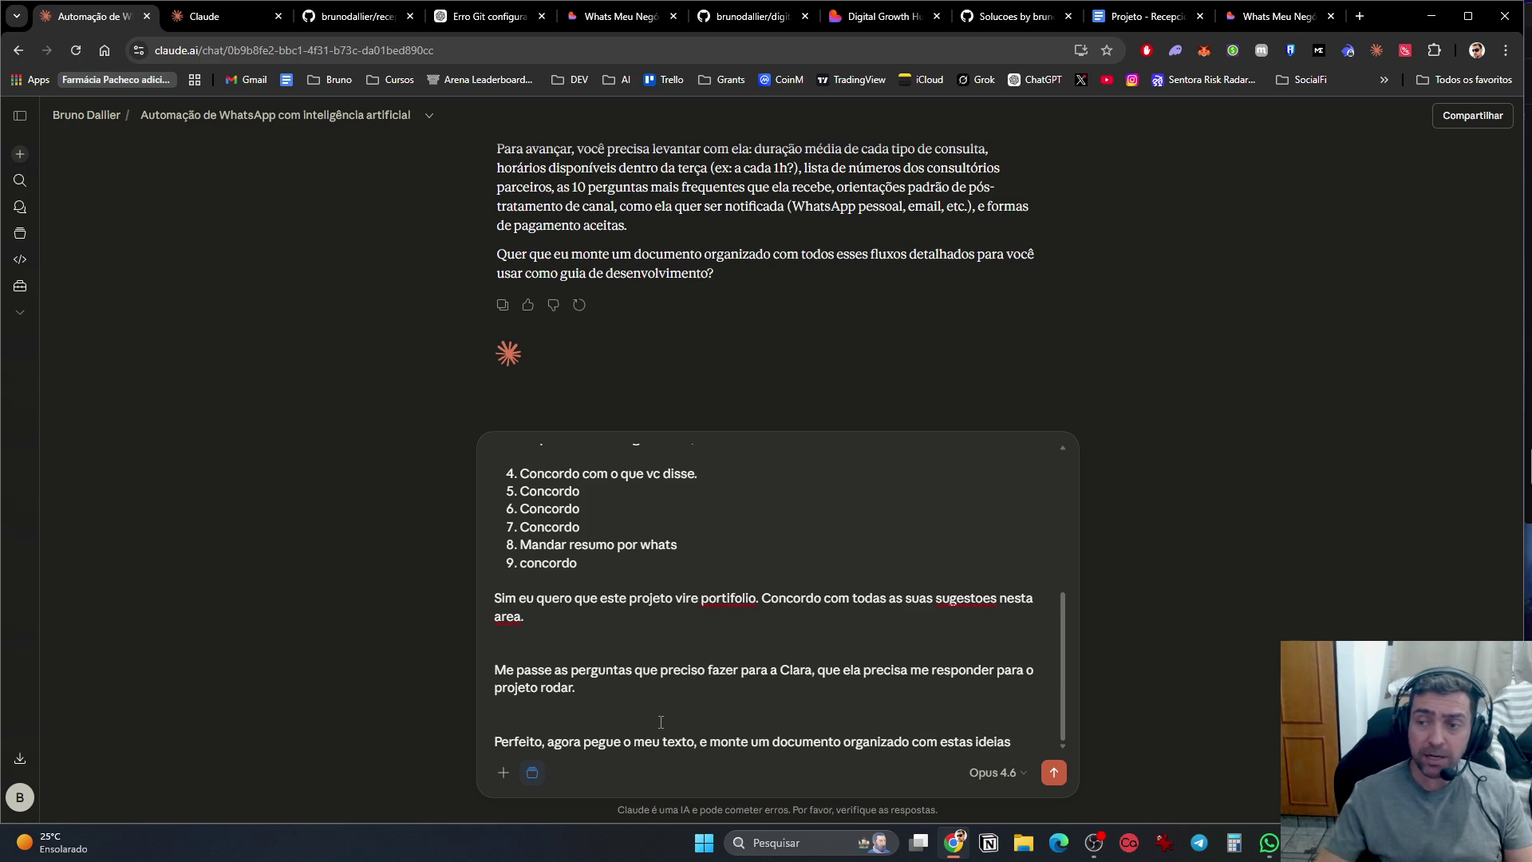
# Step: Switch the chat model from Opus 4.6 to Opus 4.7 and send the drafted message
pyautogui.click(1007, 773)
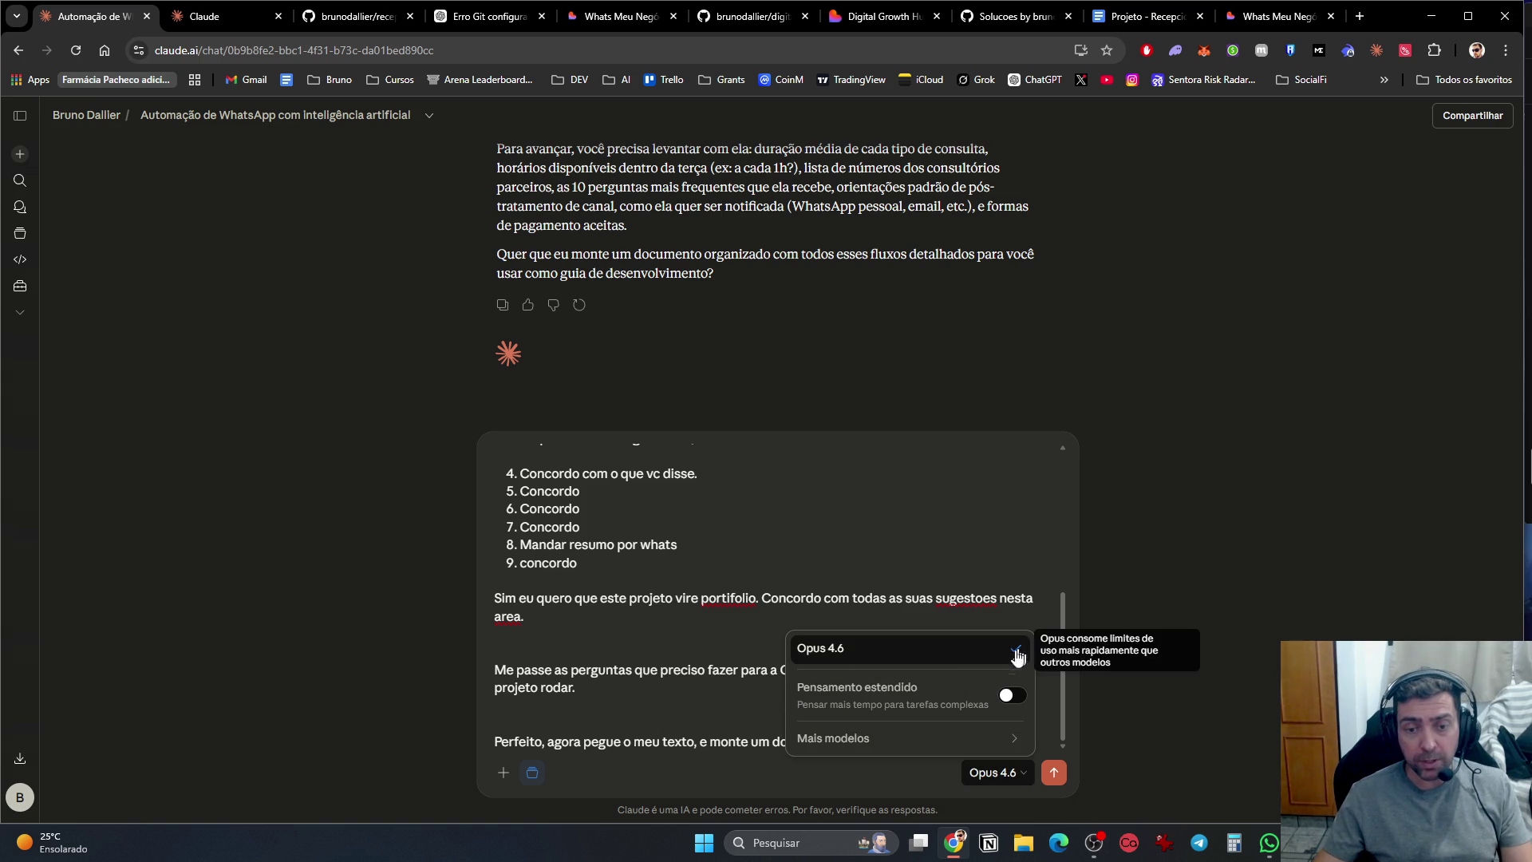
pyautogui.moveTo(987, 744)
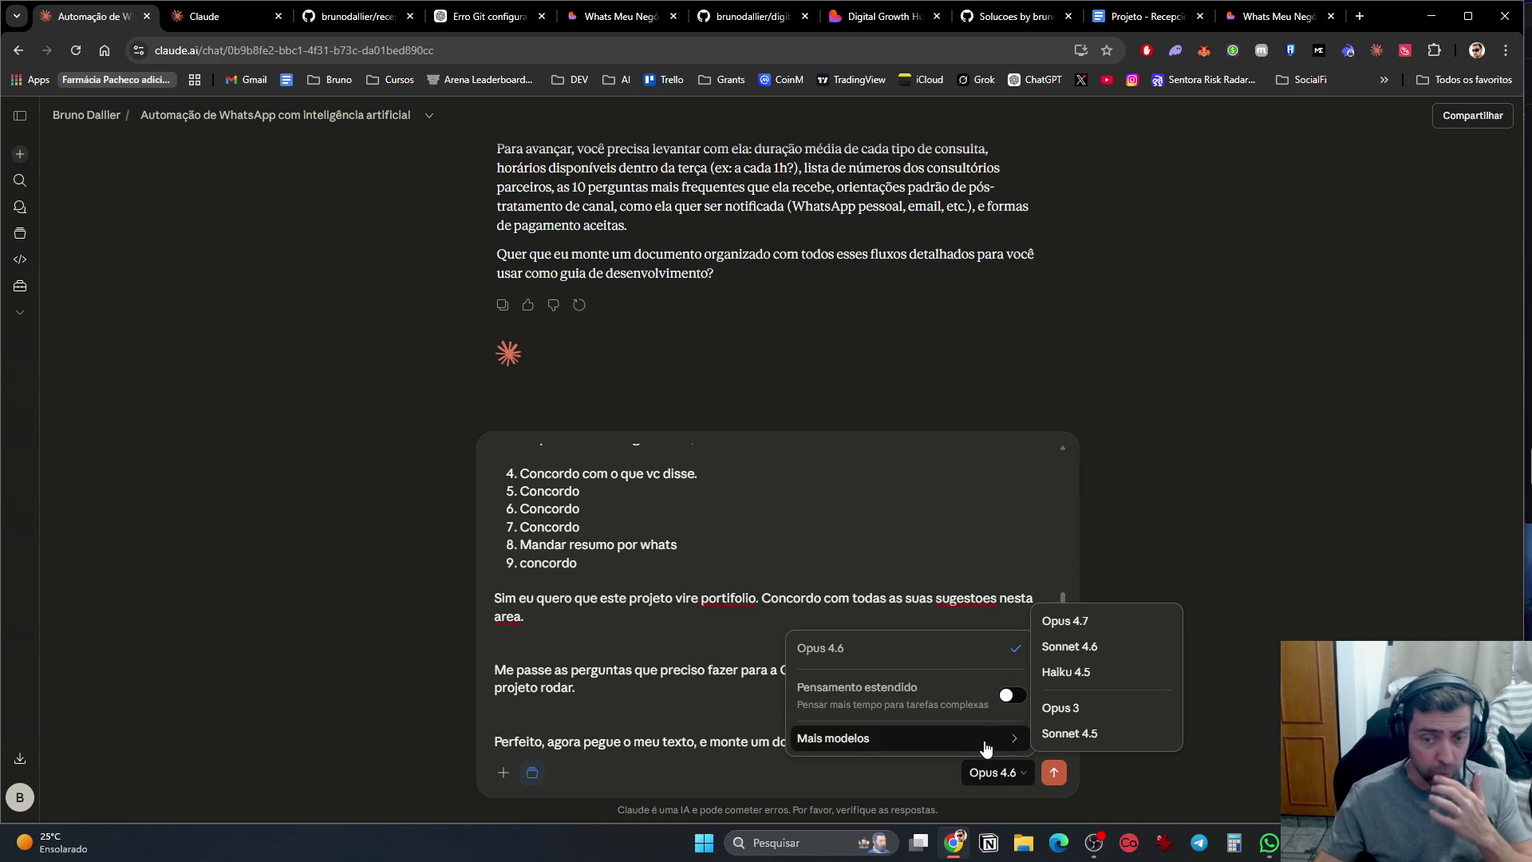
pyautogui.press('Escape')
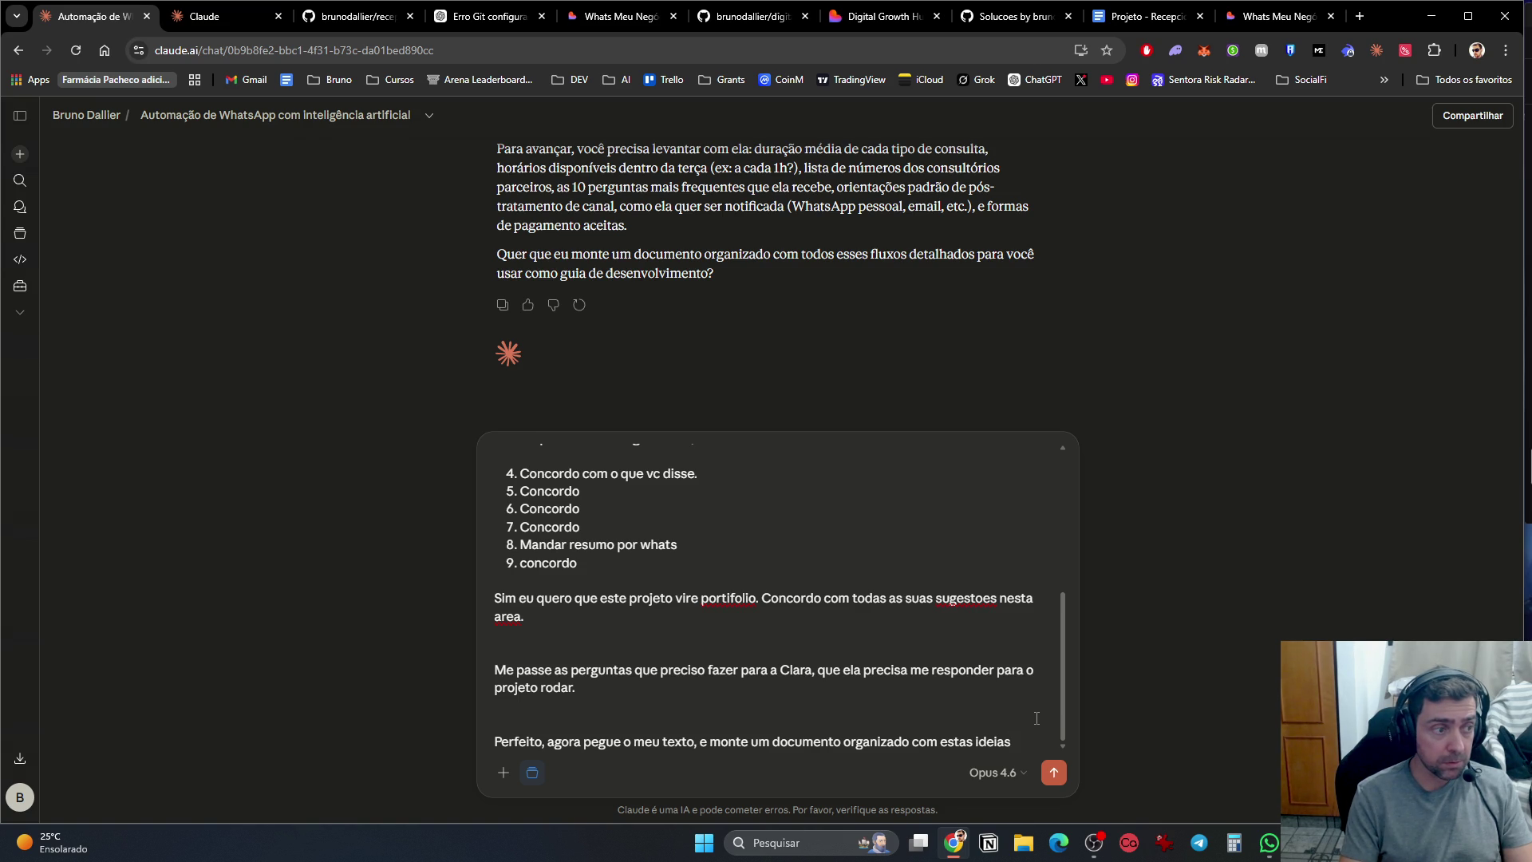
pyautogui.click(1009, 776)
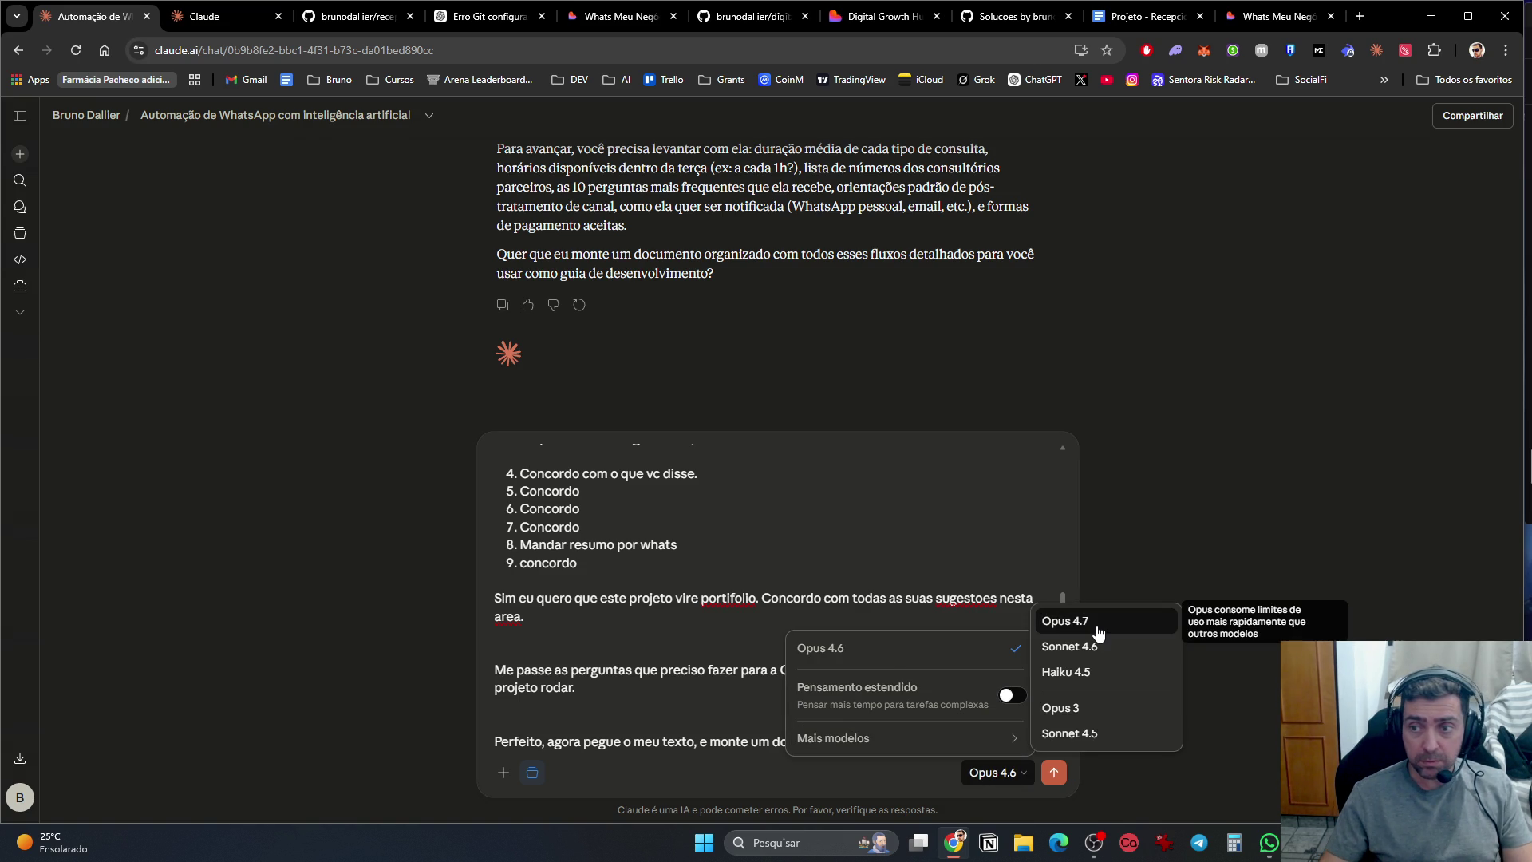
pyautogui.click(1099, 633)
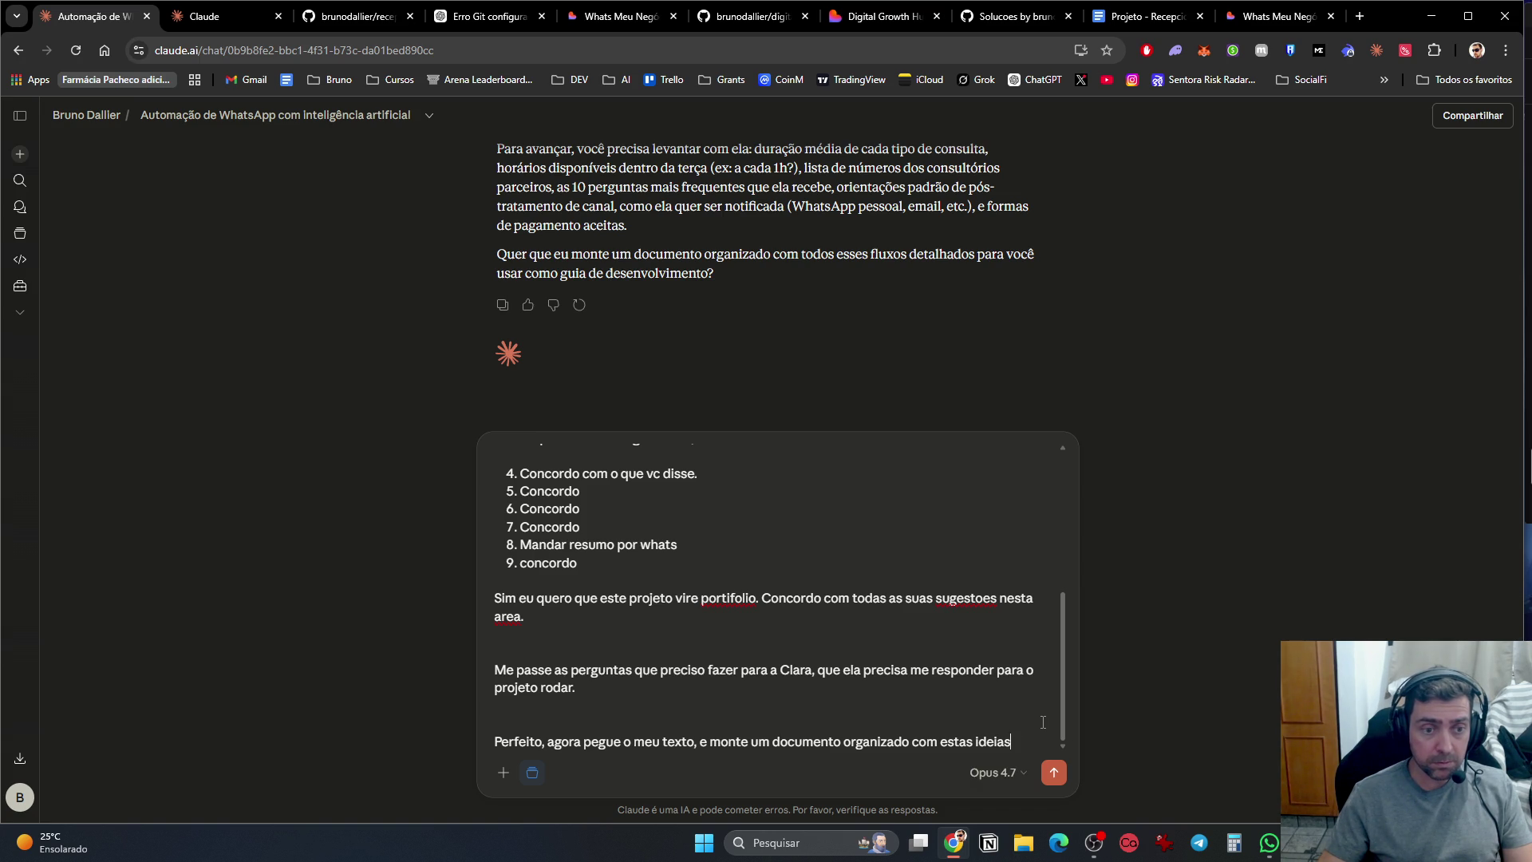
pyautogui.press('Return')
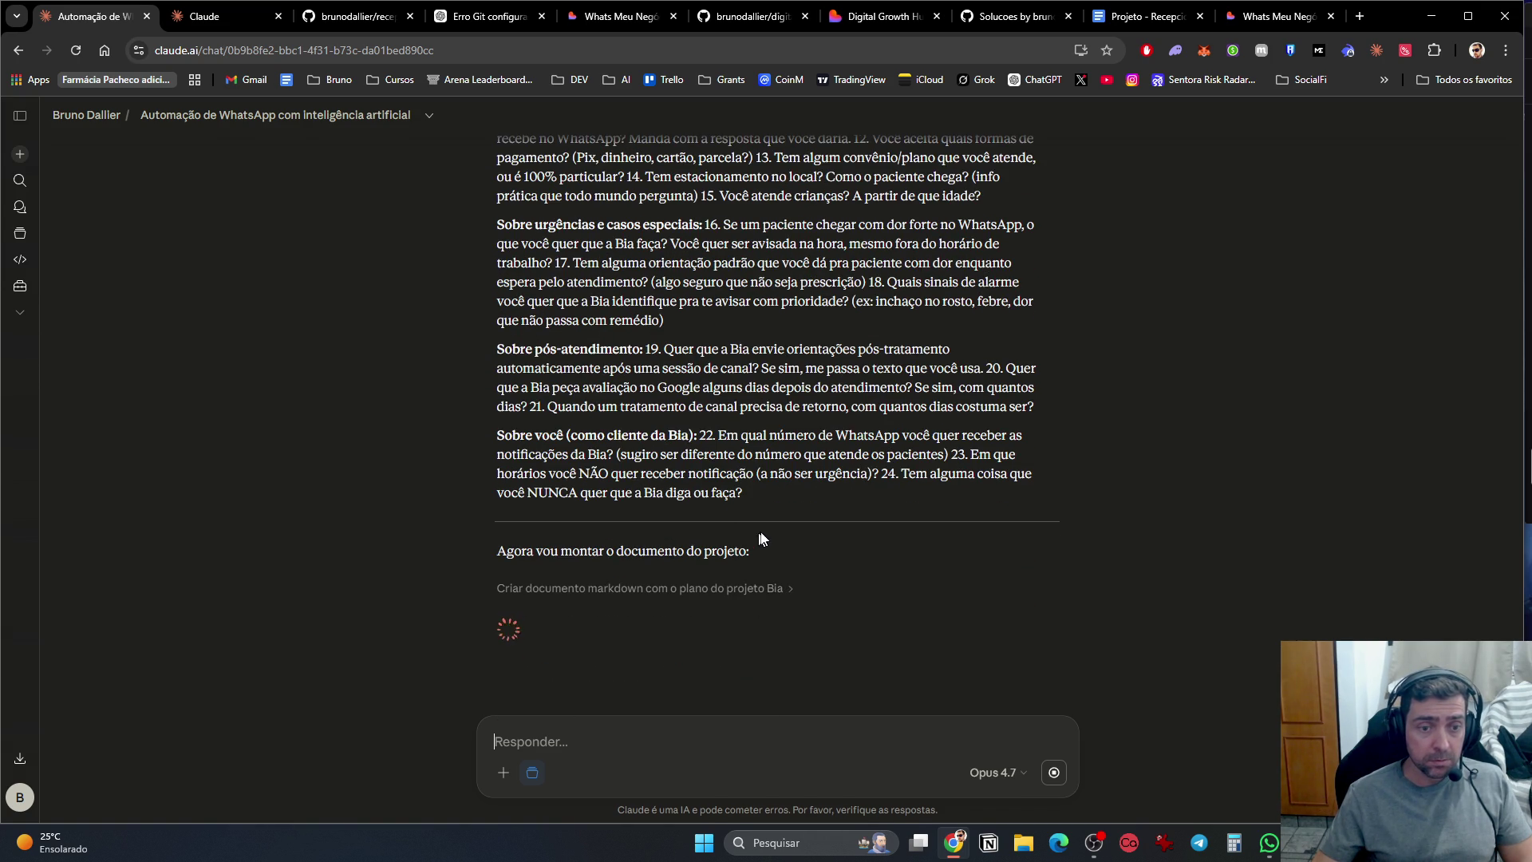
# Step: Select the reply's questions-for-the-dentist section and go to the Projeto - Recepcionista_AI doc
pyautogui.moveTo(784, 505)
pyautogui.mouseDown()
pyautogui.moveTo(674, 448)
pyautogui.moveTo(558, 239)
pyautogui.moveTo(609, 431)
pyautogui.moveTo(467, 413)
pyautogui.mouseUp()
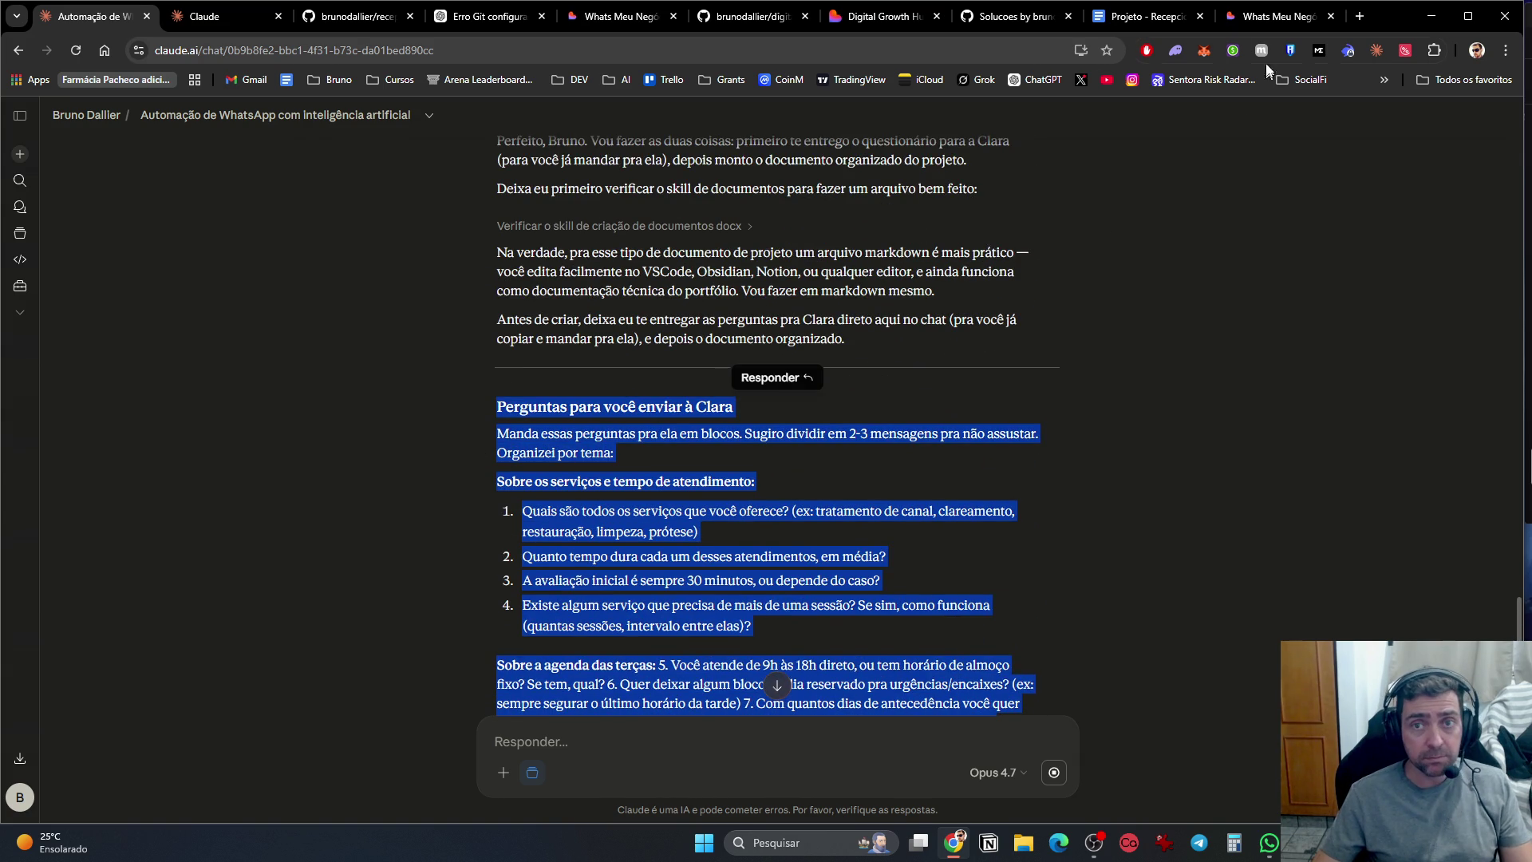
pyautogui.click(1115, 18)
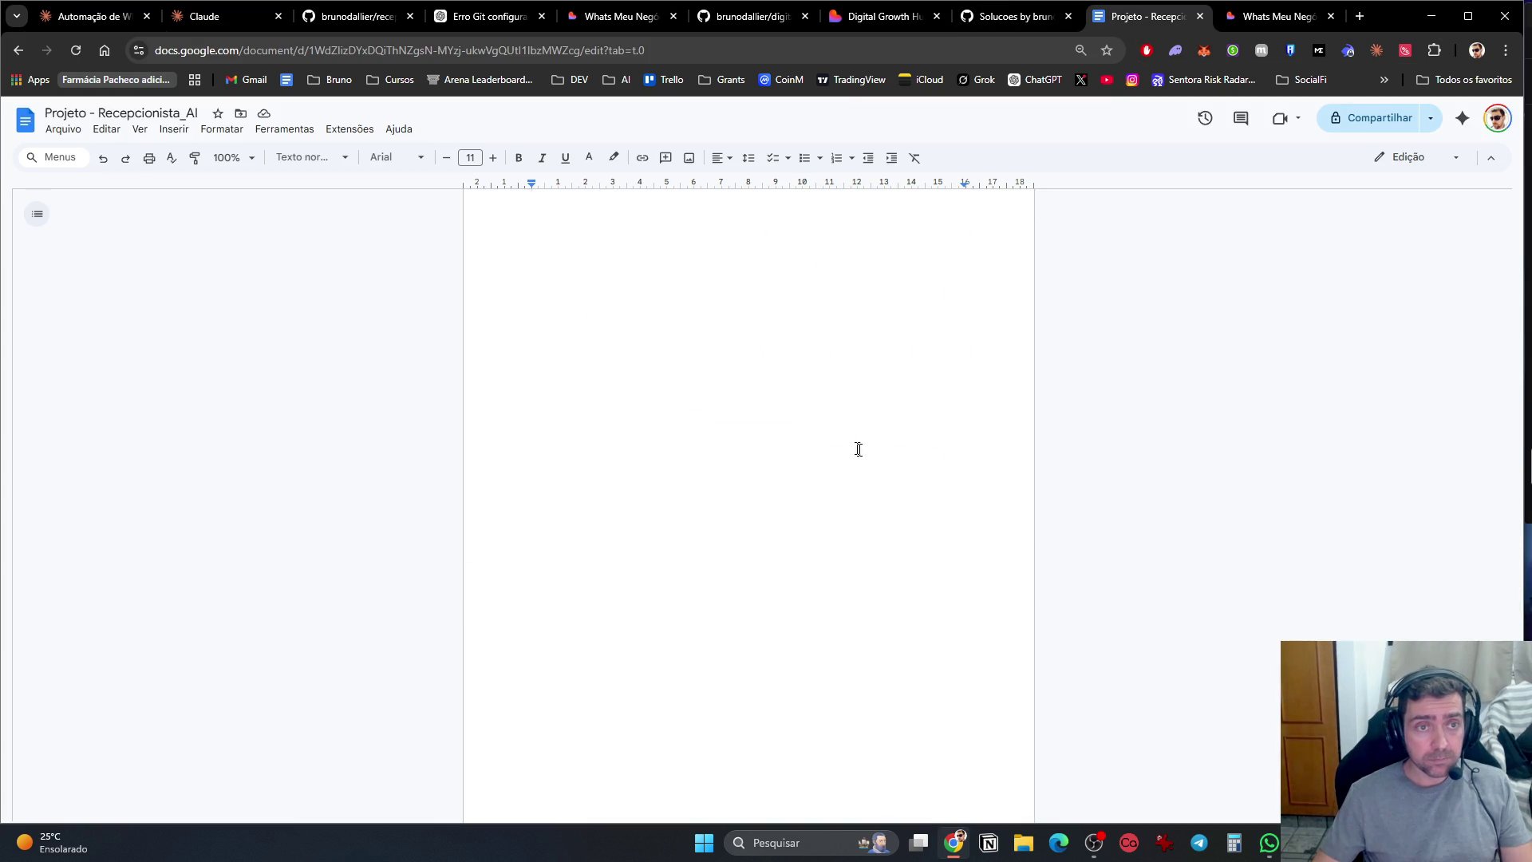
# Step: Paste the dentist questions into the doc and delete their heading and intro paragraph
pyautogui.click(532, 458)
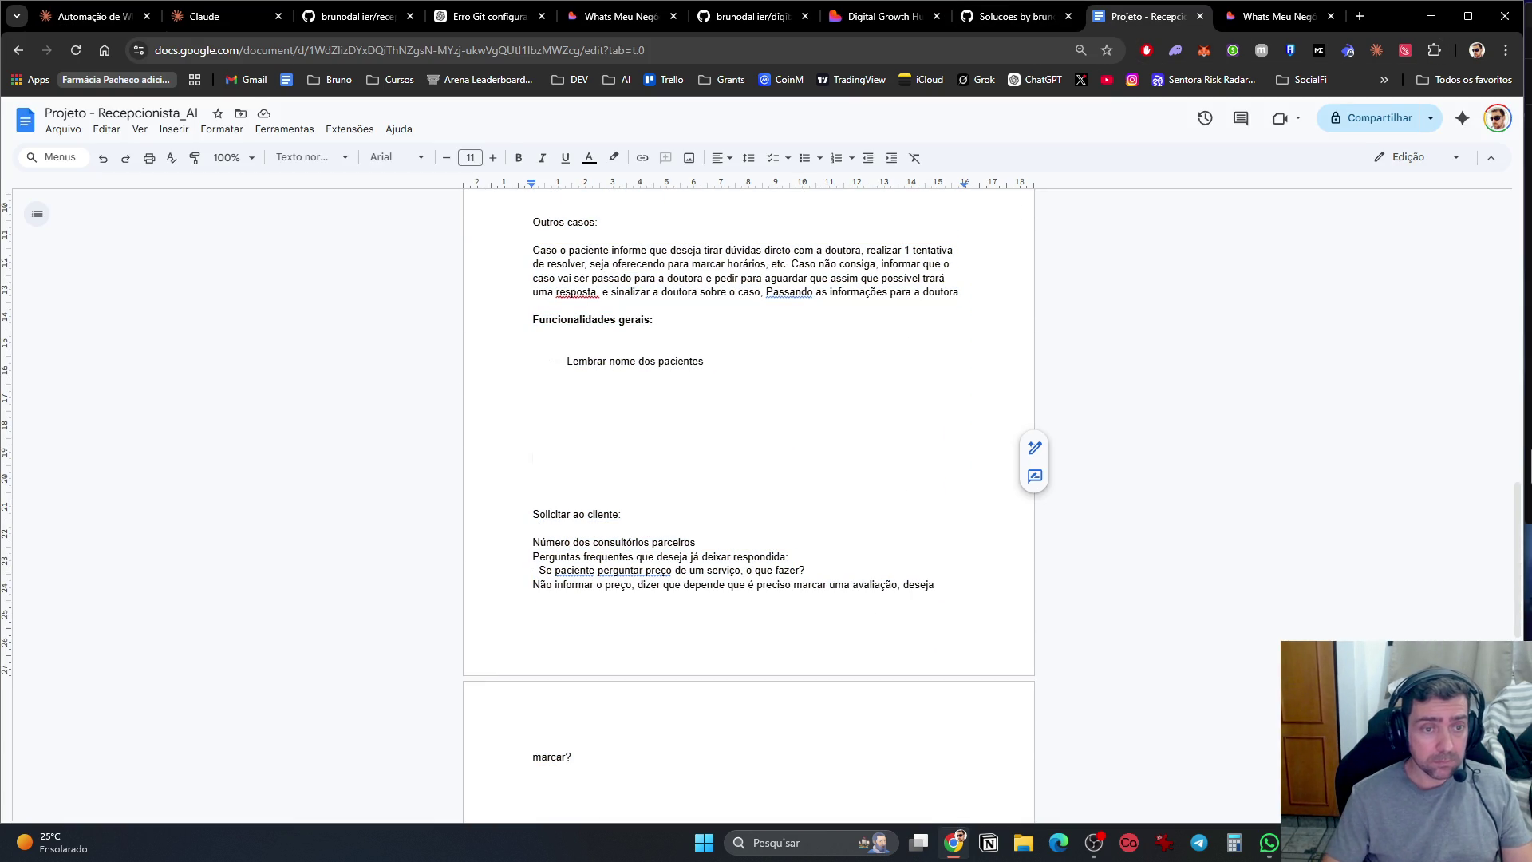
pyautogui.press('Delete')
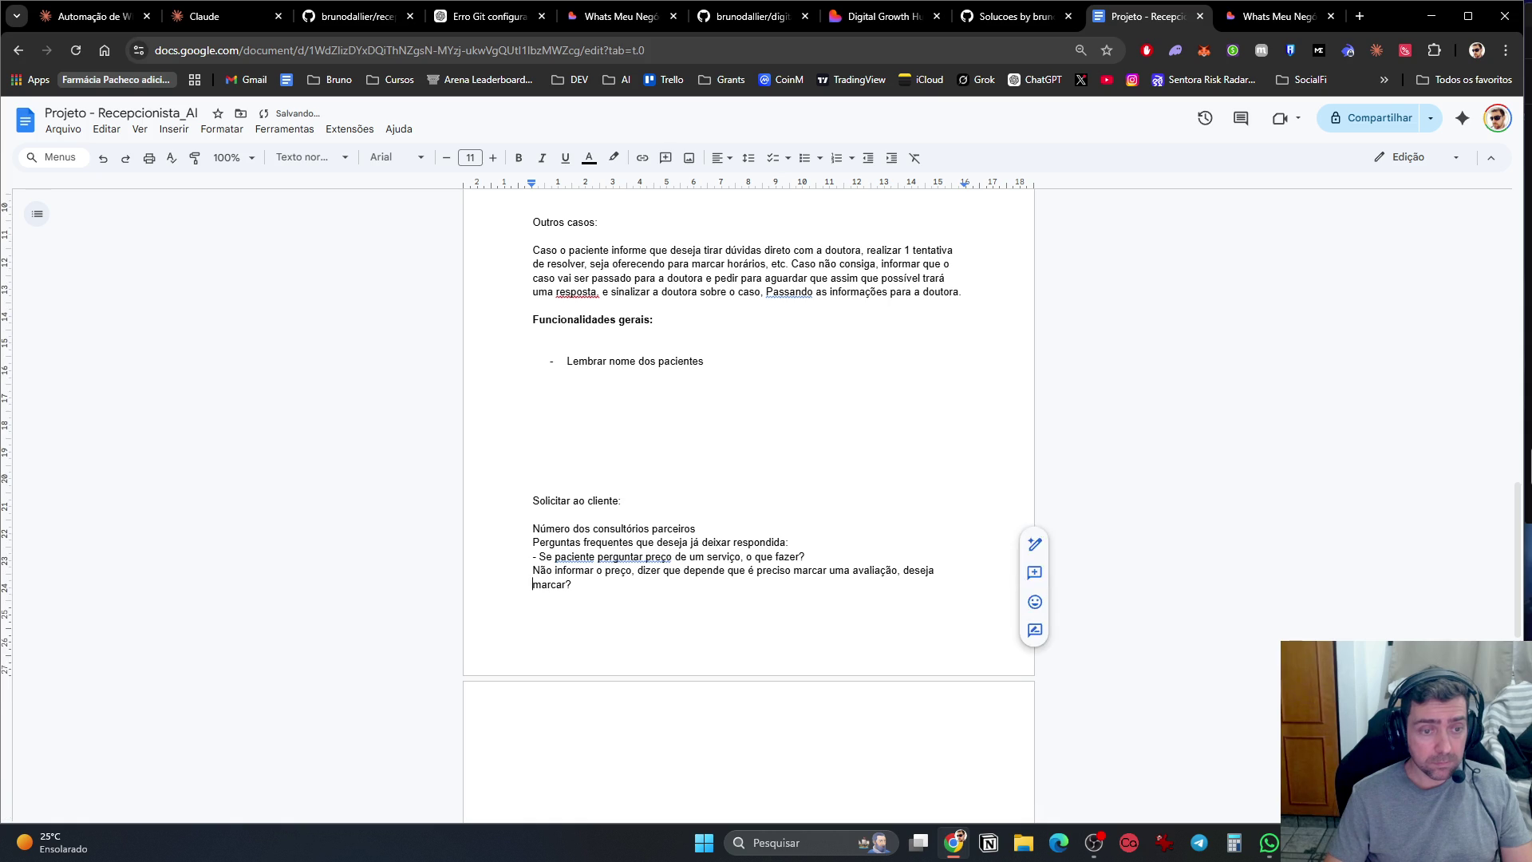
pyautogui.hotkey('ctrl', 'v')
pyautogui.scroll(4, 749, 510)
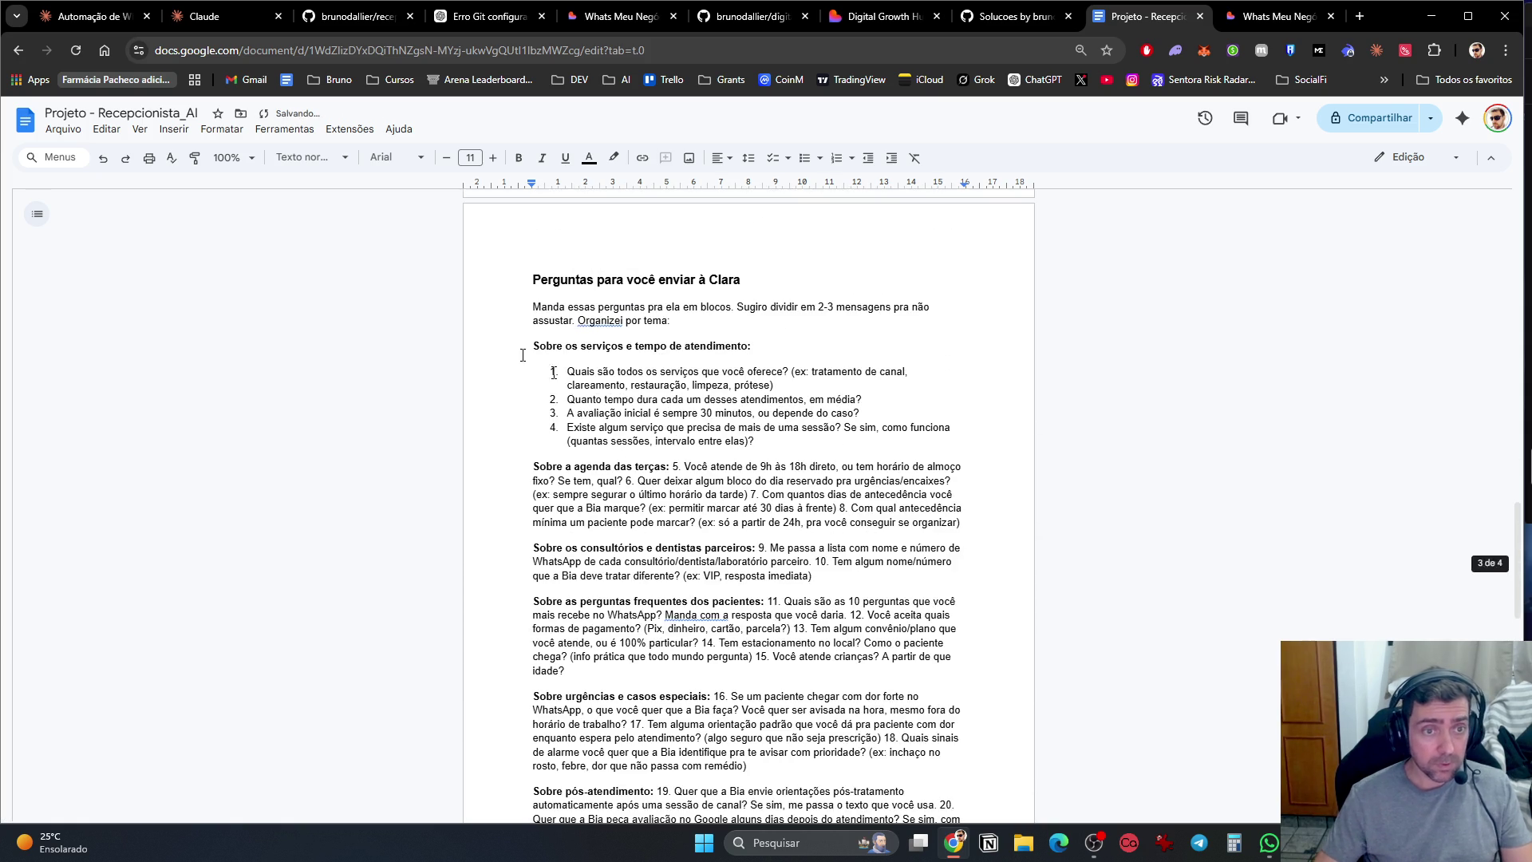
pyautogui.moveTo(740, 279); pyautogui.dragTo(598, 280)
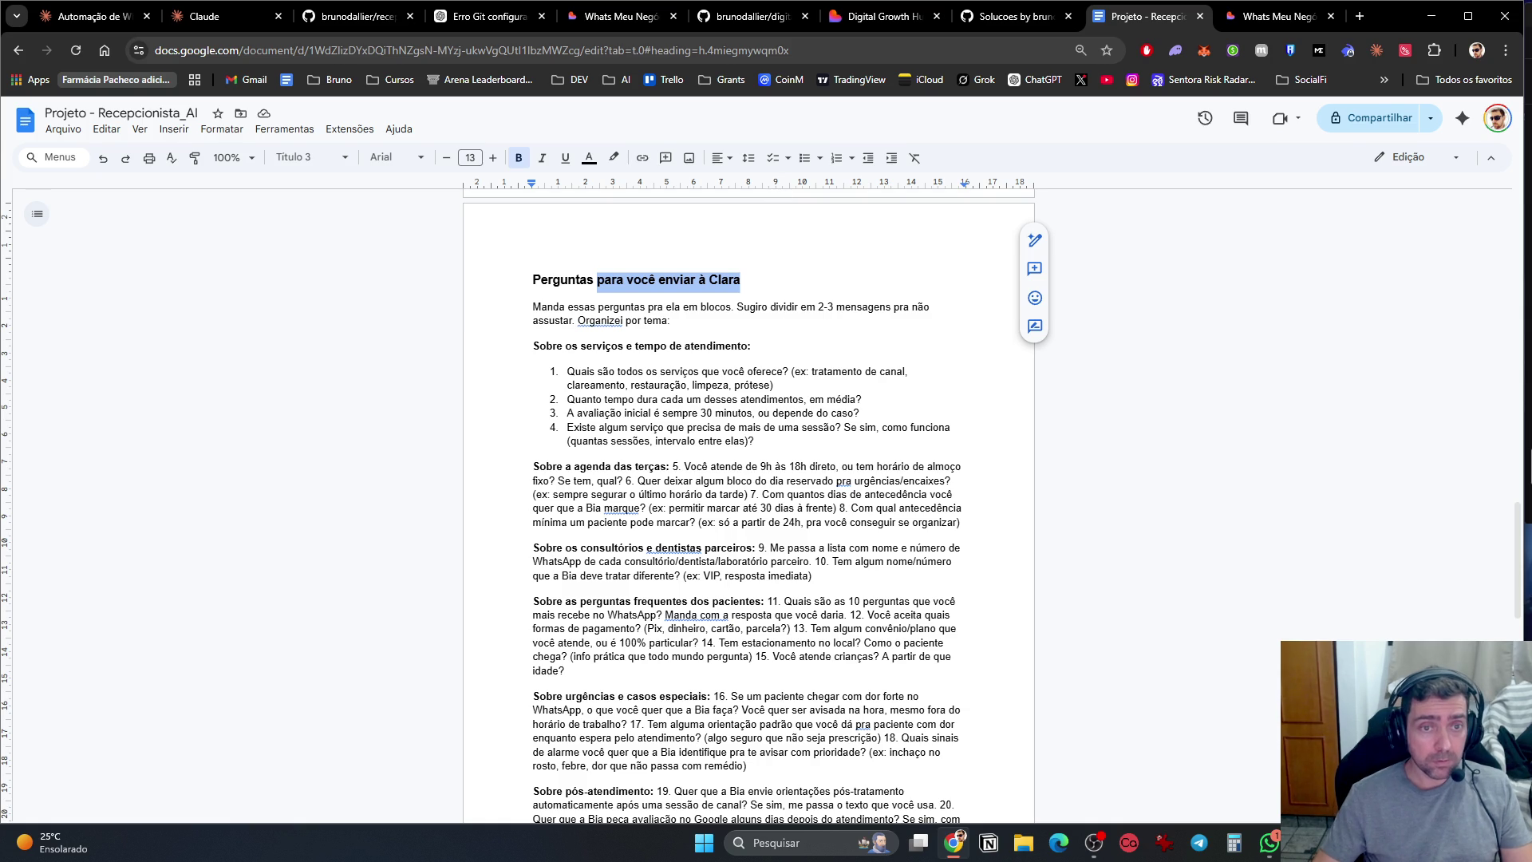
pyautogui.moveTo(790, 323); pyautogui.dragTo(495, 265)
pyautogui.press('Delete')
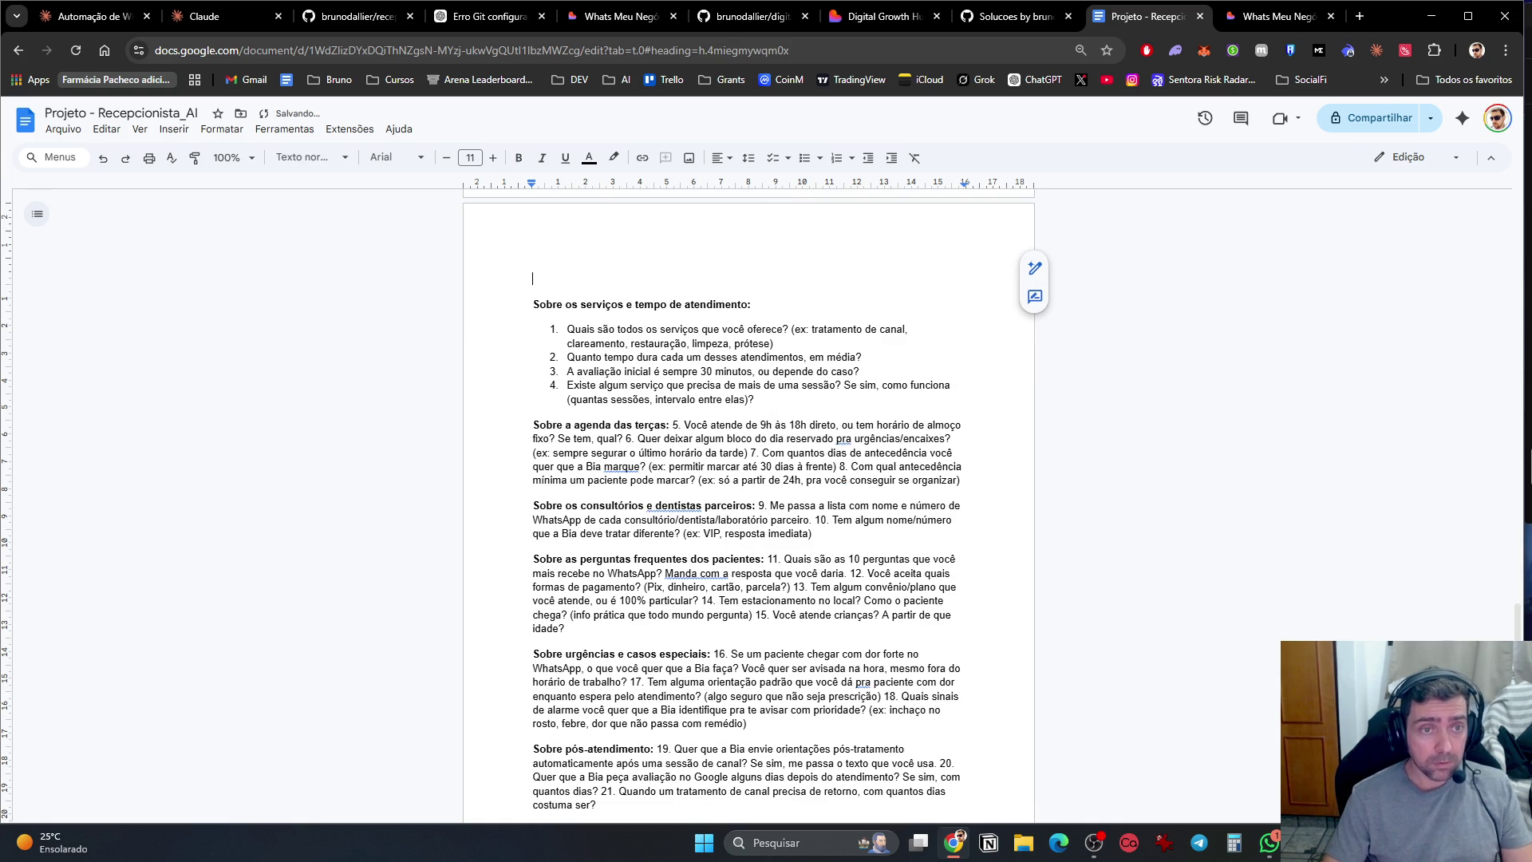
pyautogui.press('Delete')
pyautogui.press('Down')
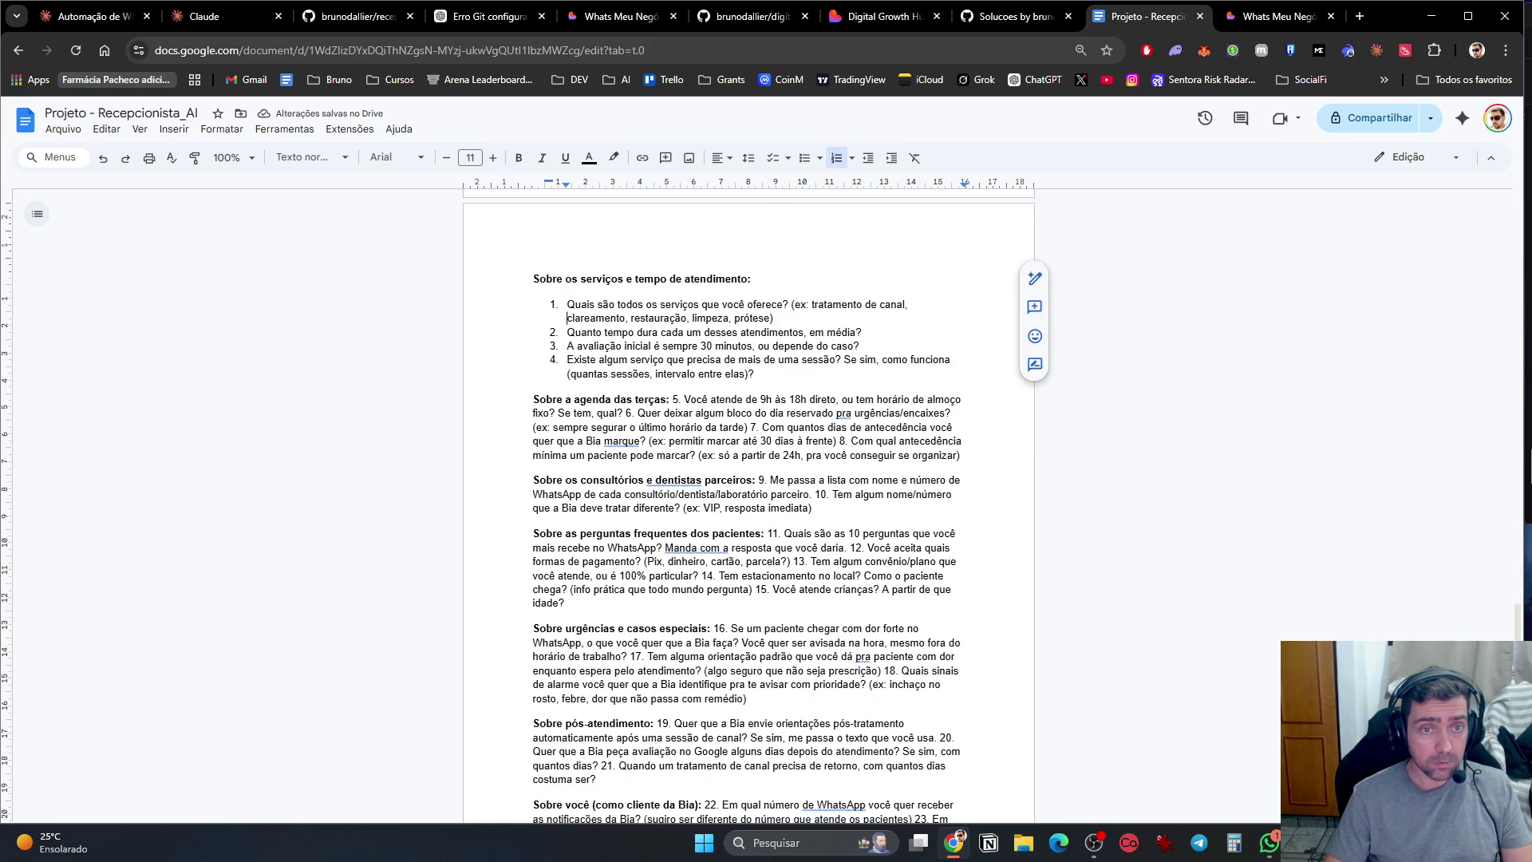
# Step: Insert a blank line after question 4
pyautogui.click(567, 345)
pyautogui.click(568, 332)
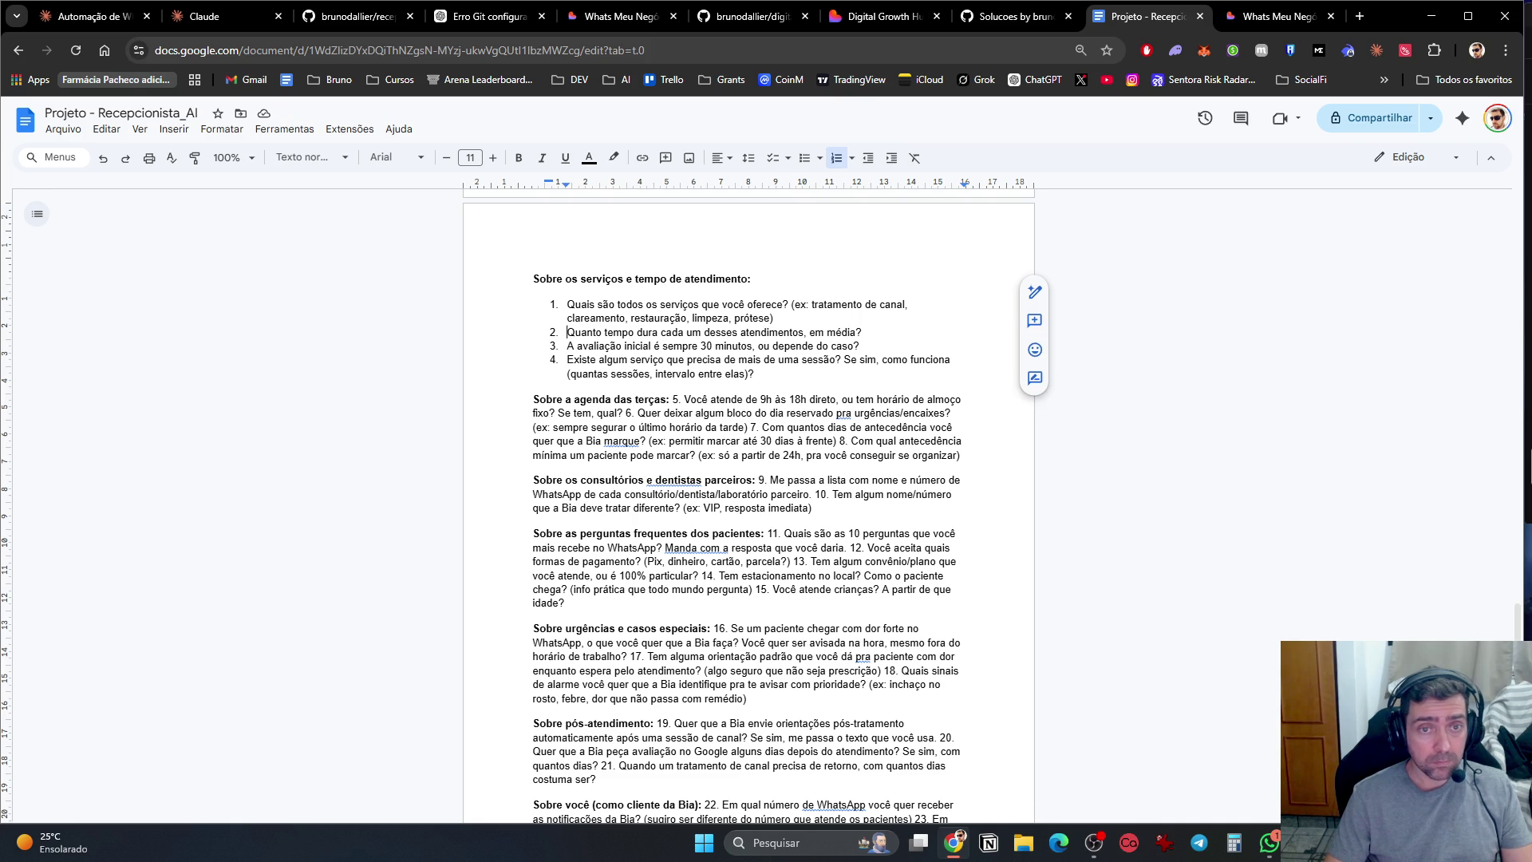
pyautogui.click(859, 345)
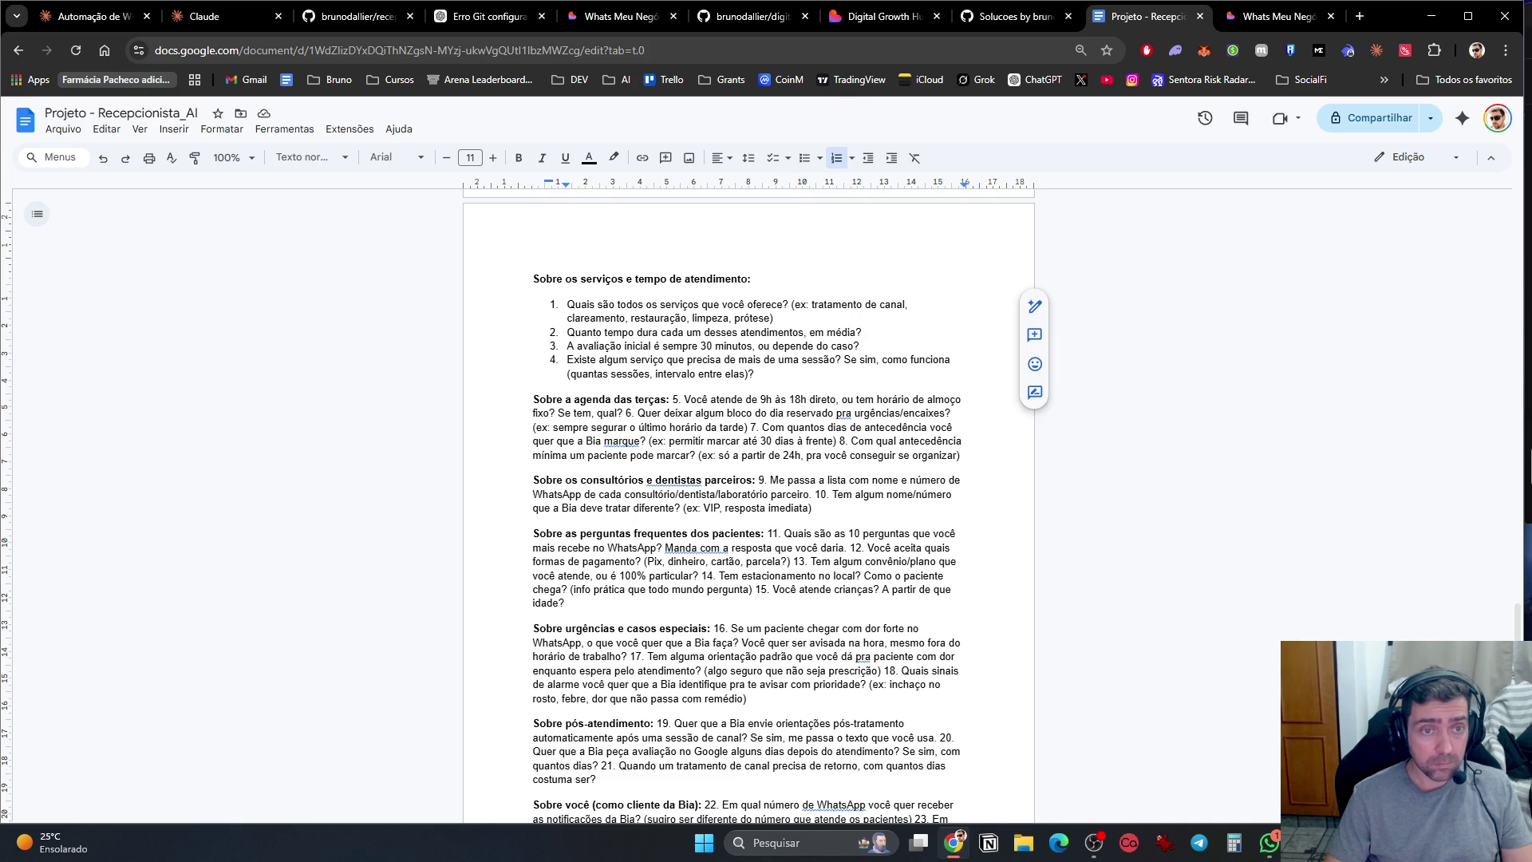
pyautogui.press('Down')
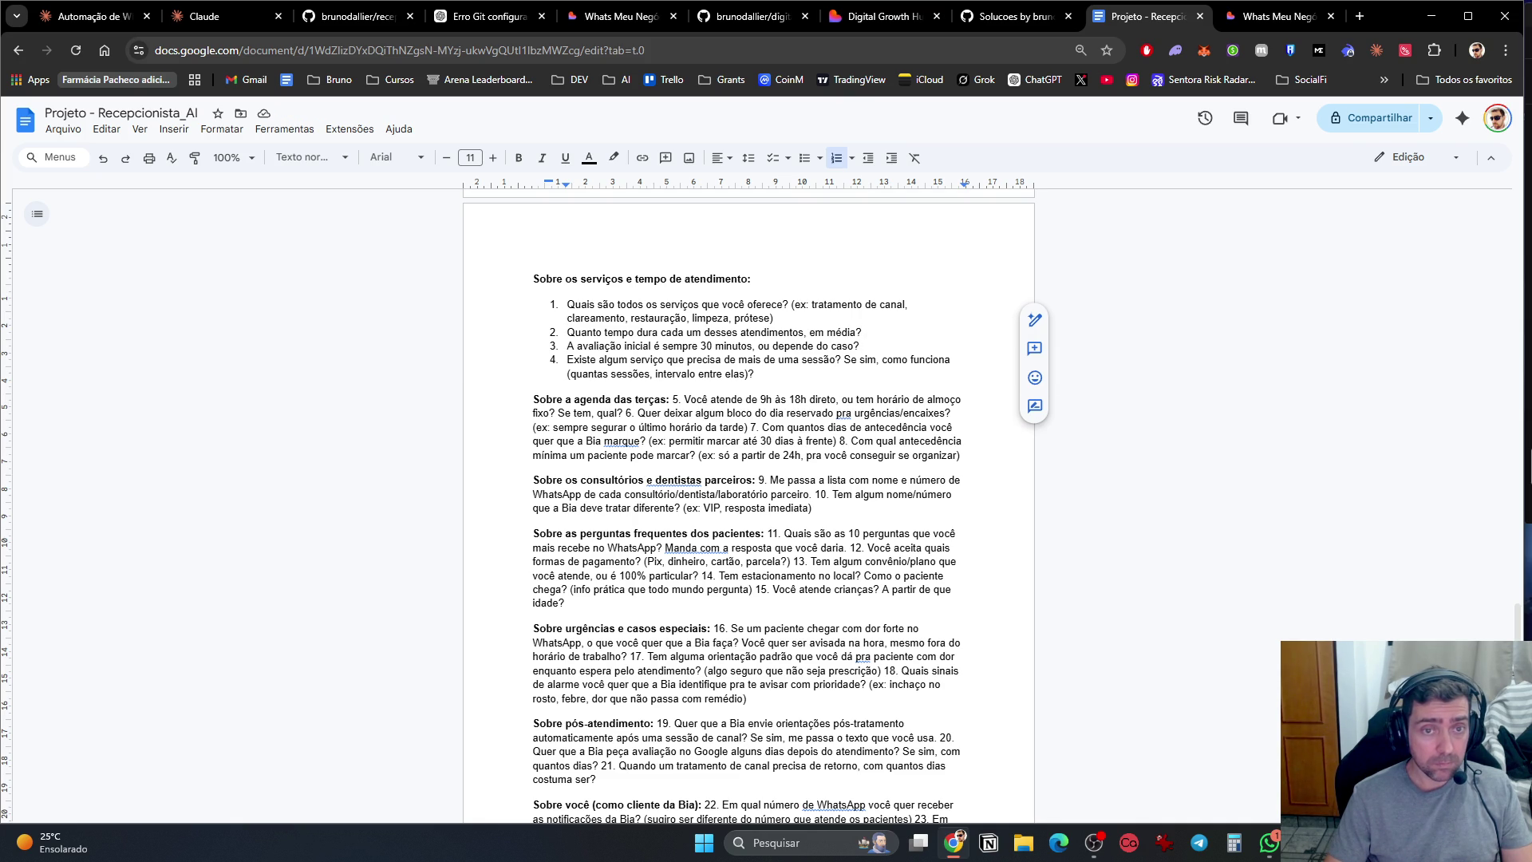
pyautogui.press('Left')
pyautogui.press('Down')
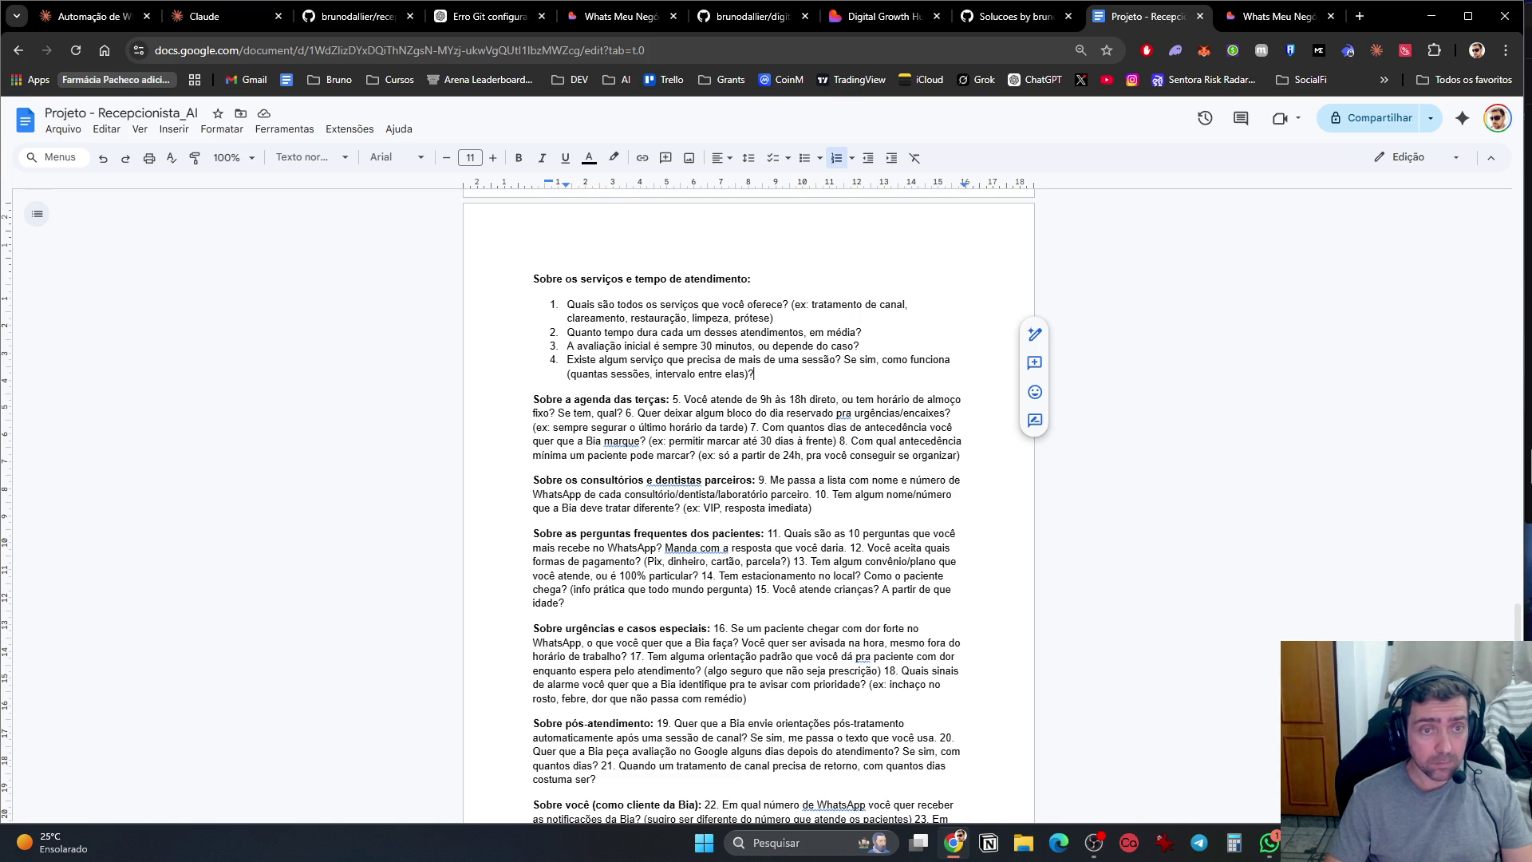
pyautogui.hotkey('shift', 'Return')
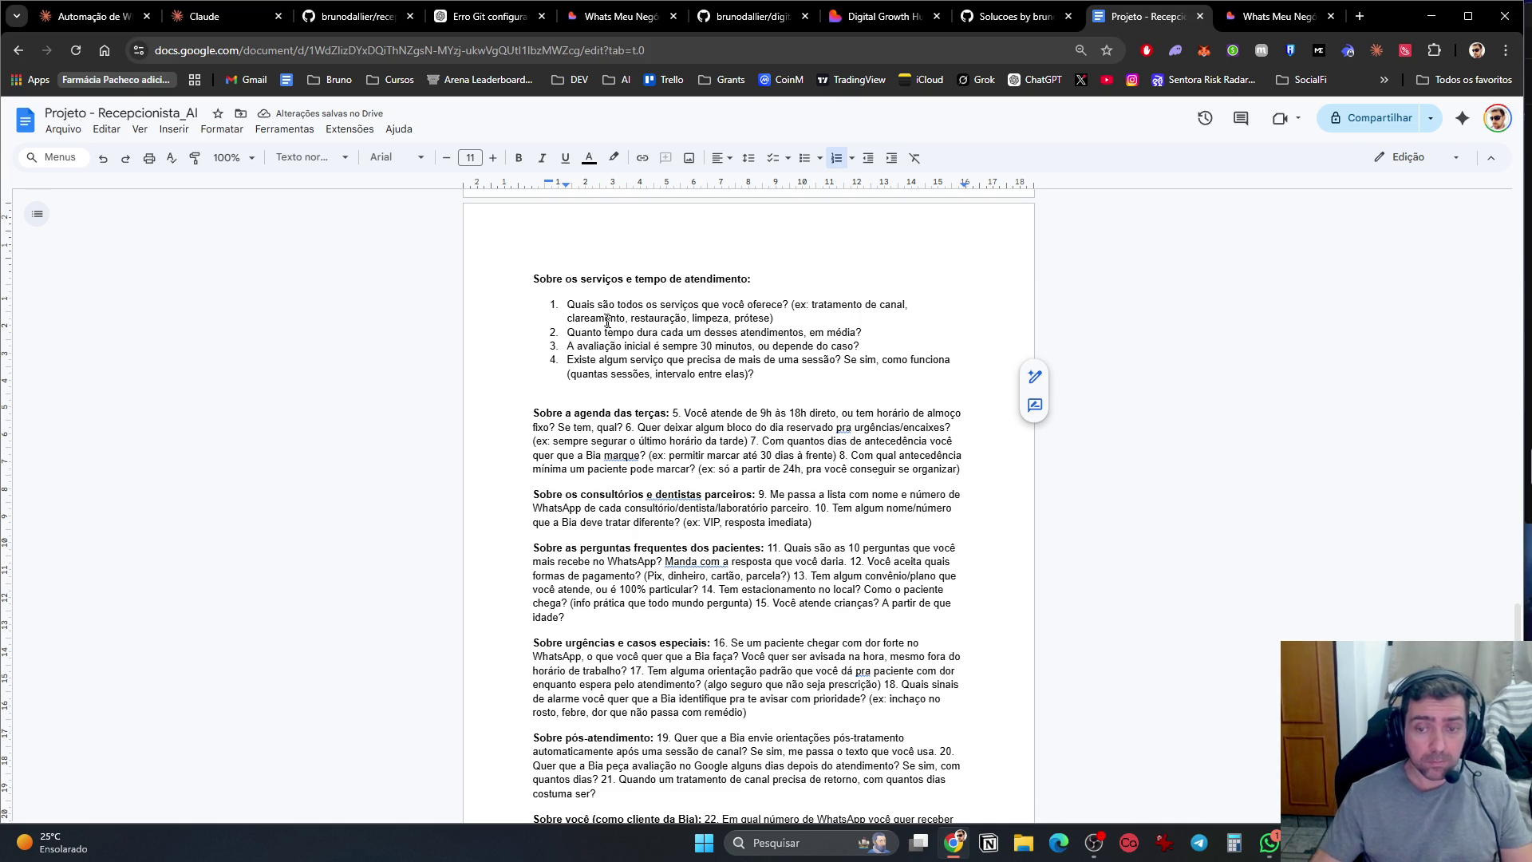
pyautogui.click(1261, 846)
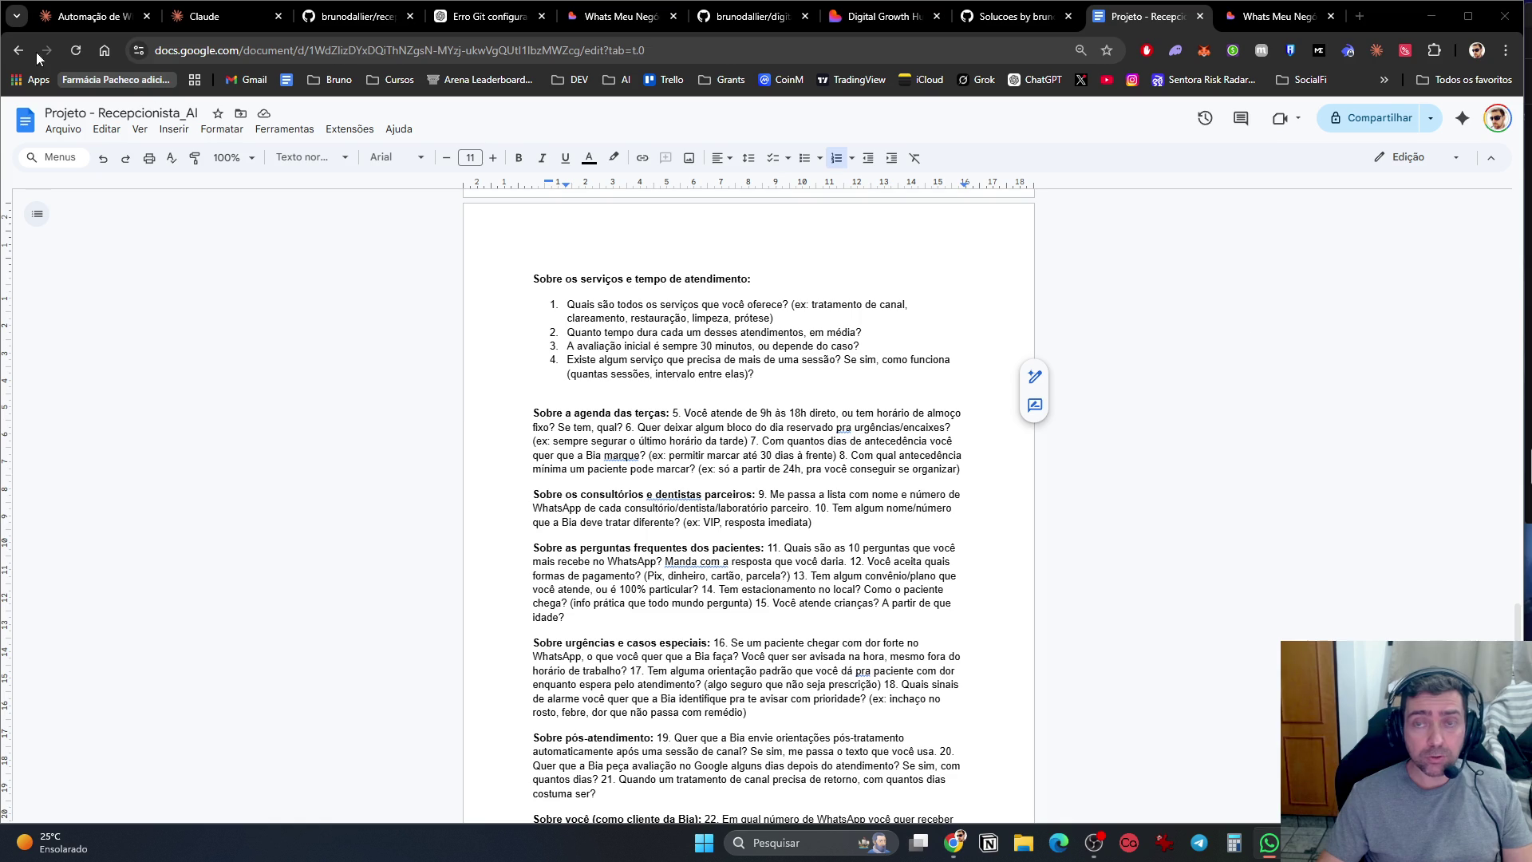
pyautogui.click(1360, 17)
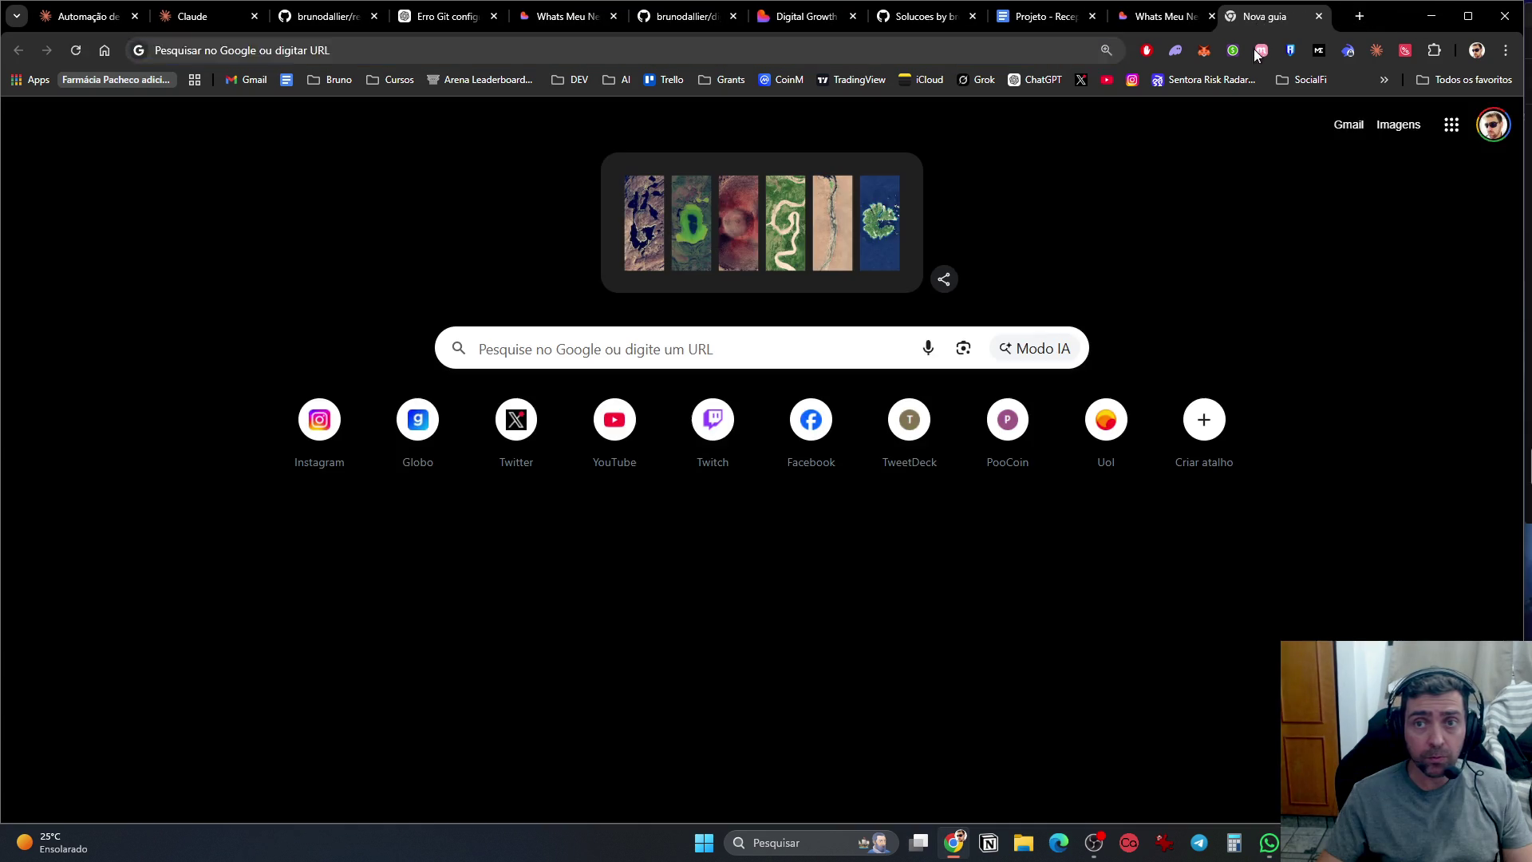
pyautogui.middleClick(1266, 18)
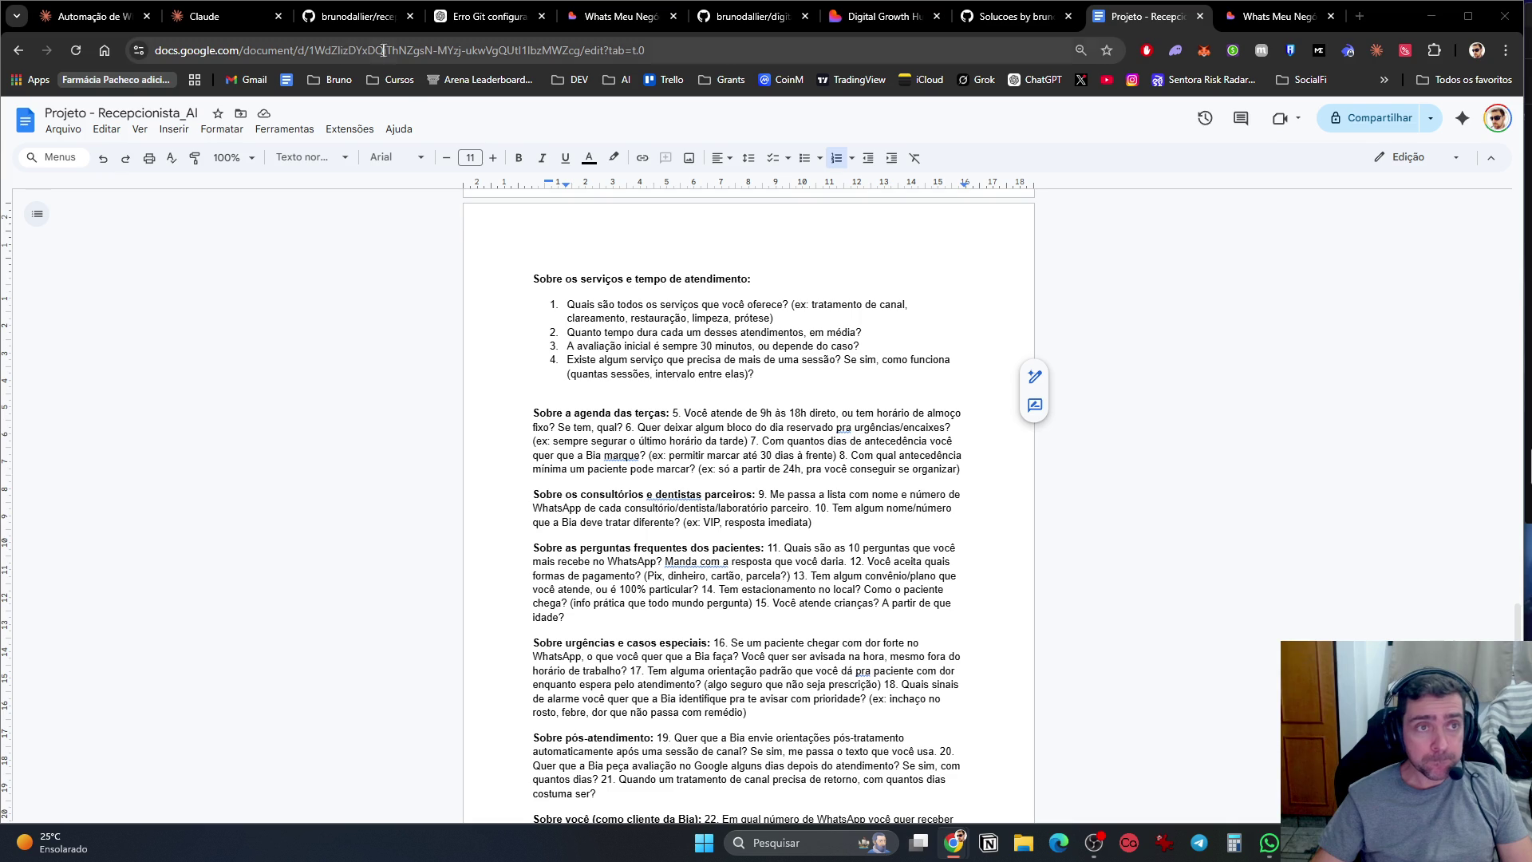
# Step: Reload Claude's usage page to check plan limits, then return to the WhatsApp automation chat
pyautogui.click(219, 27)
pyautogui.press('F5')
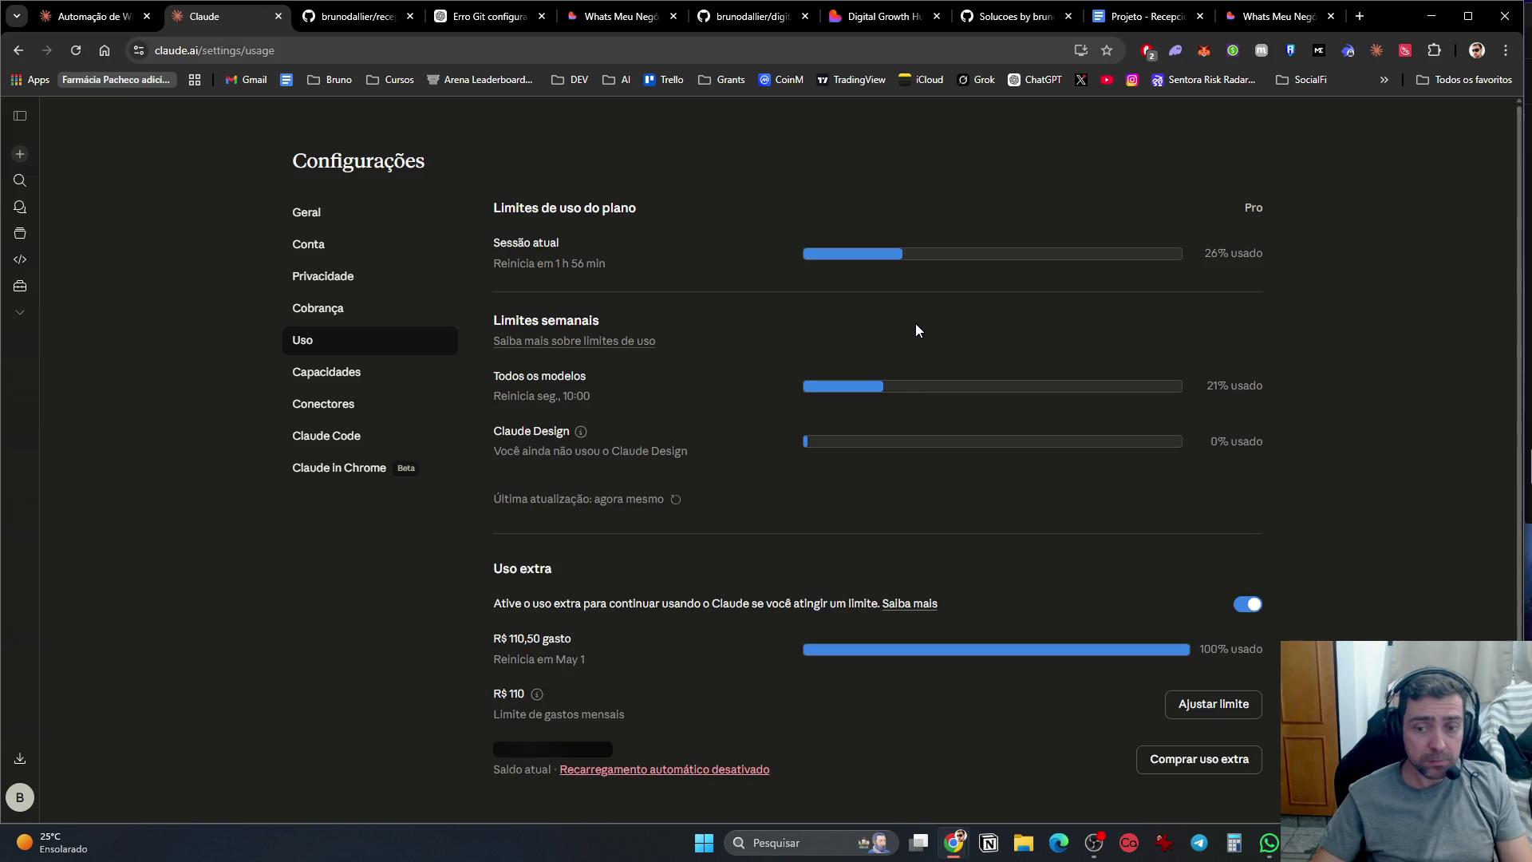
pyautogui.click(83, 14)
pyautogui.click(461, 470)
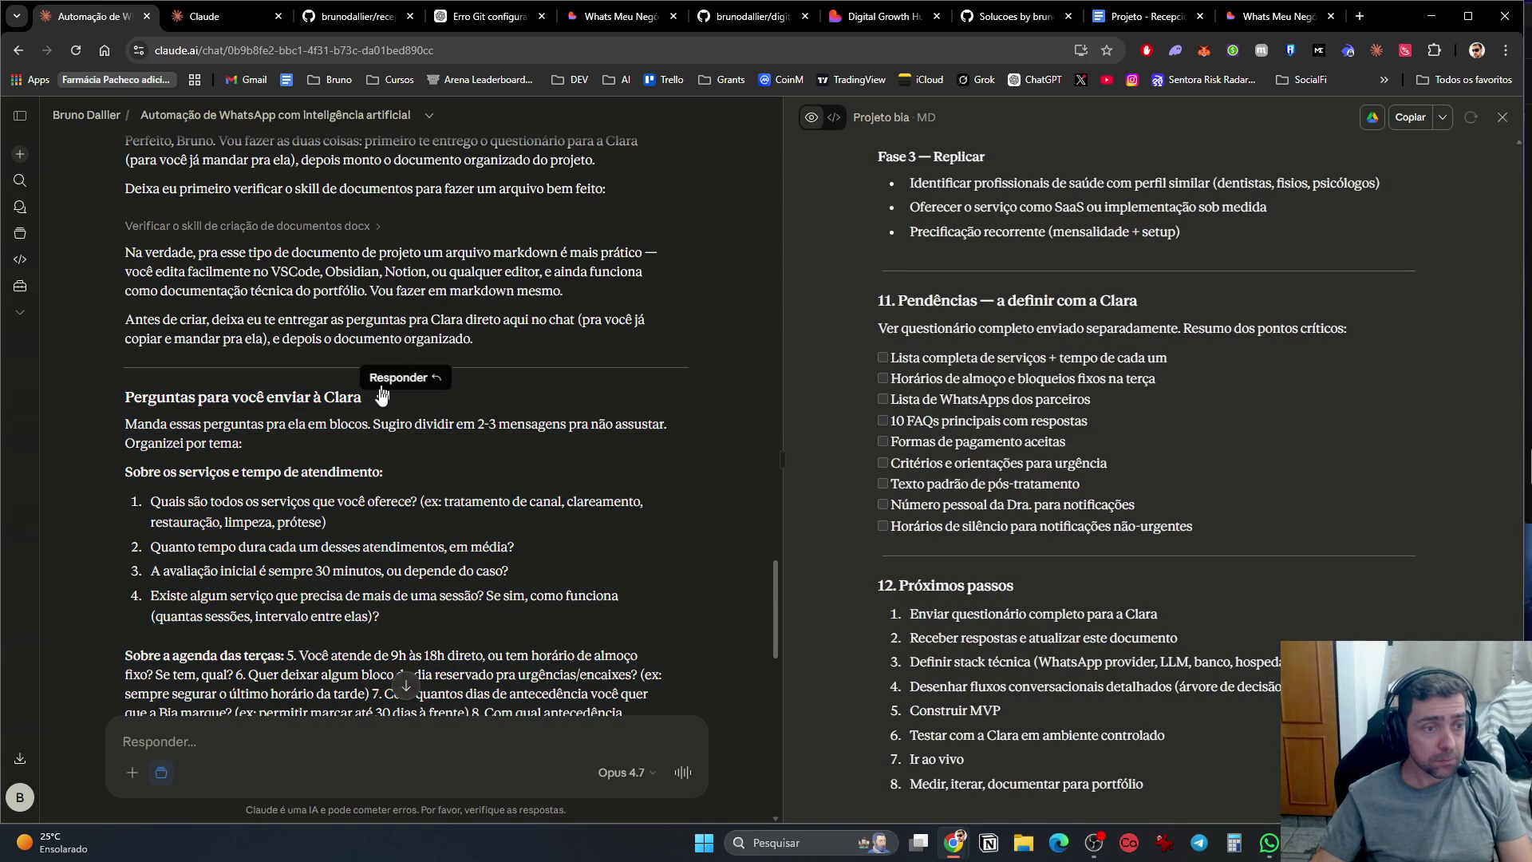
# Step: Scroll through the Projeto bia document from its final sections back up to its title
pyautogui.scroll(-4, 456, 468)
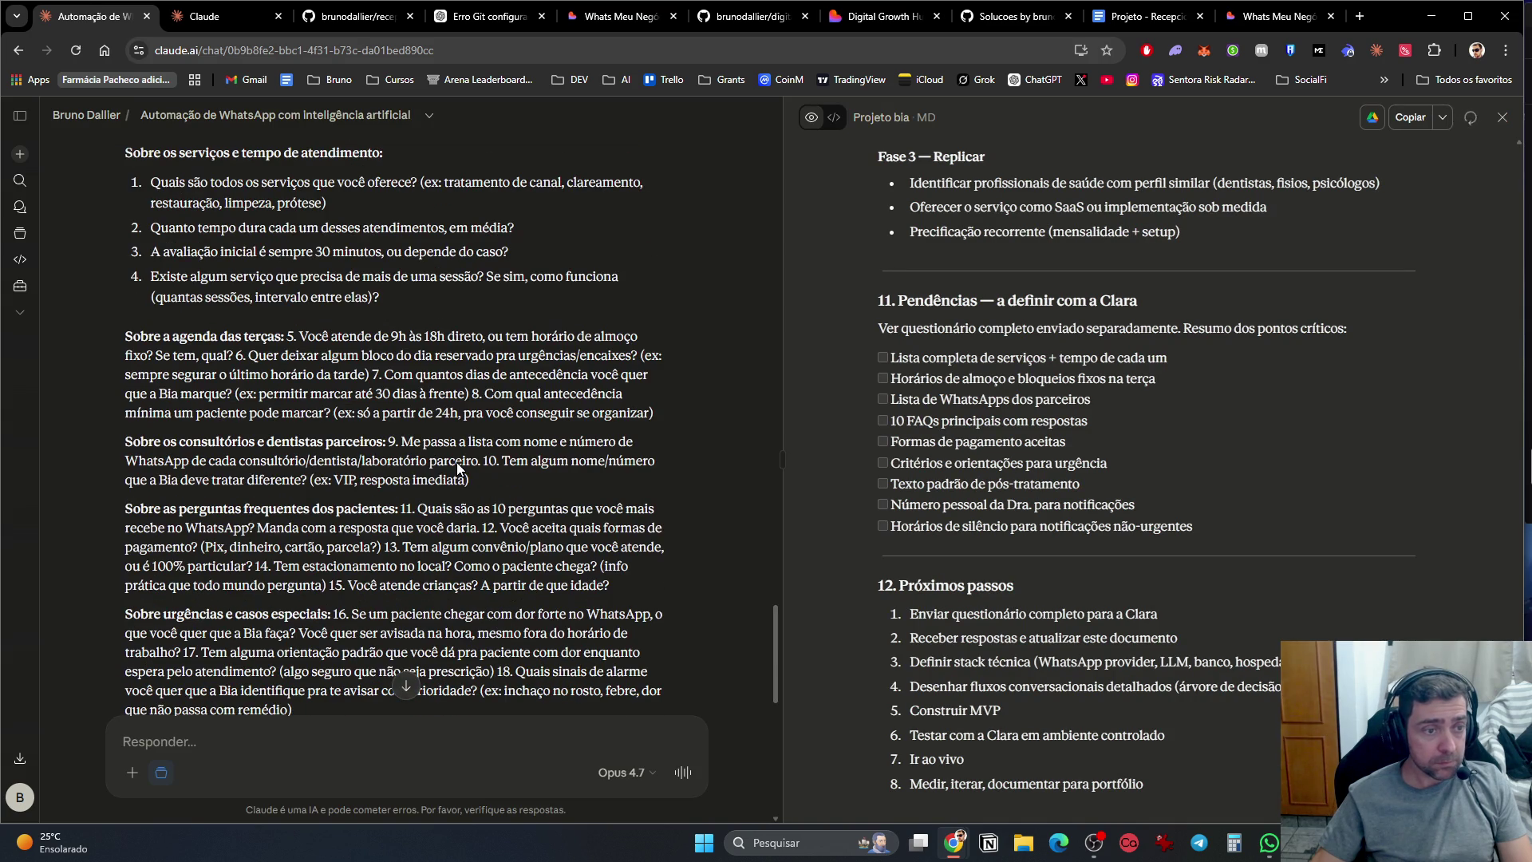
pyautogui.scroll(-5, 464, 463)
pyautogui.scroll(-4, 464, 464)
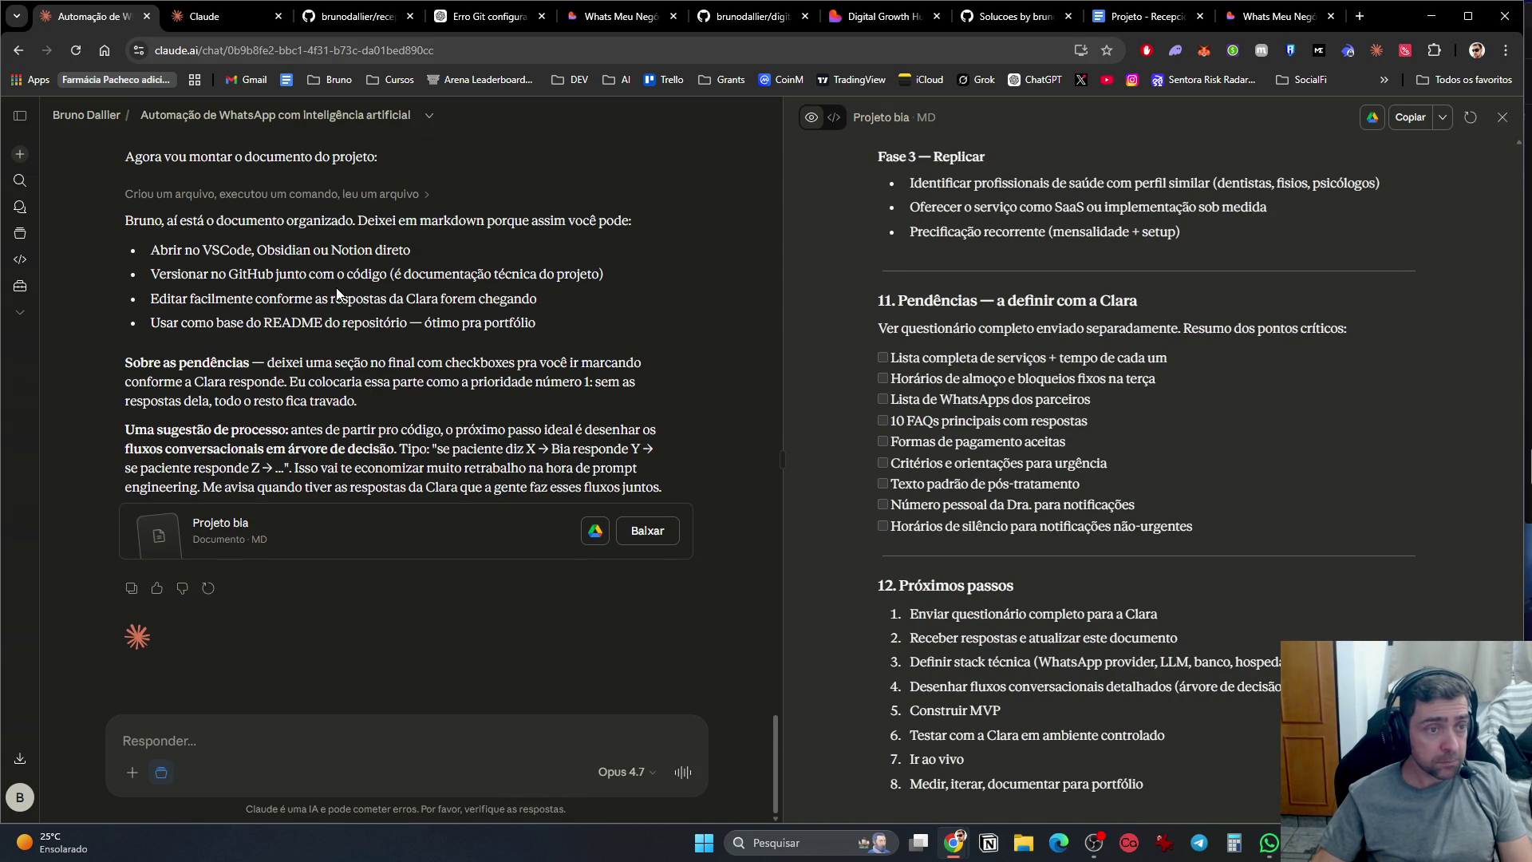
pyautogui.scroll(15, 988, 466)
pyautogui.scroll(20, 988, 465)
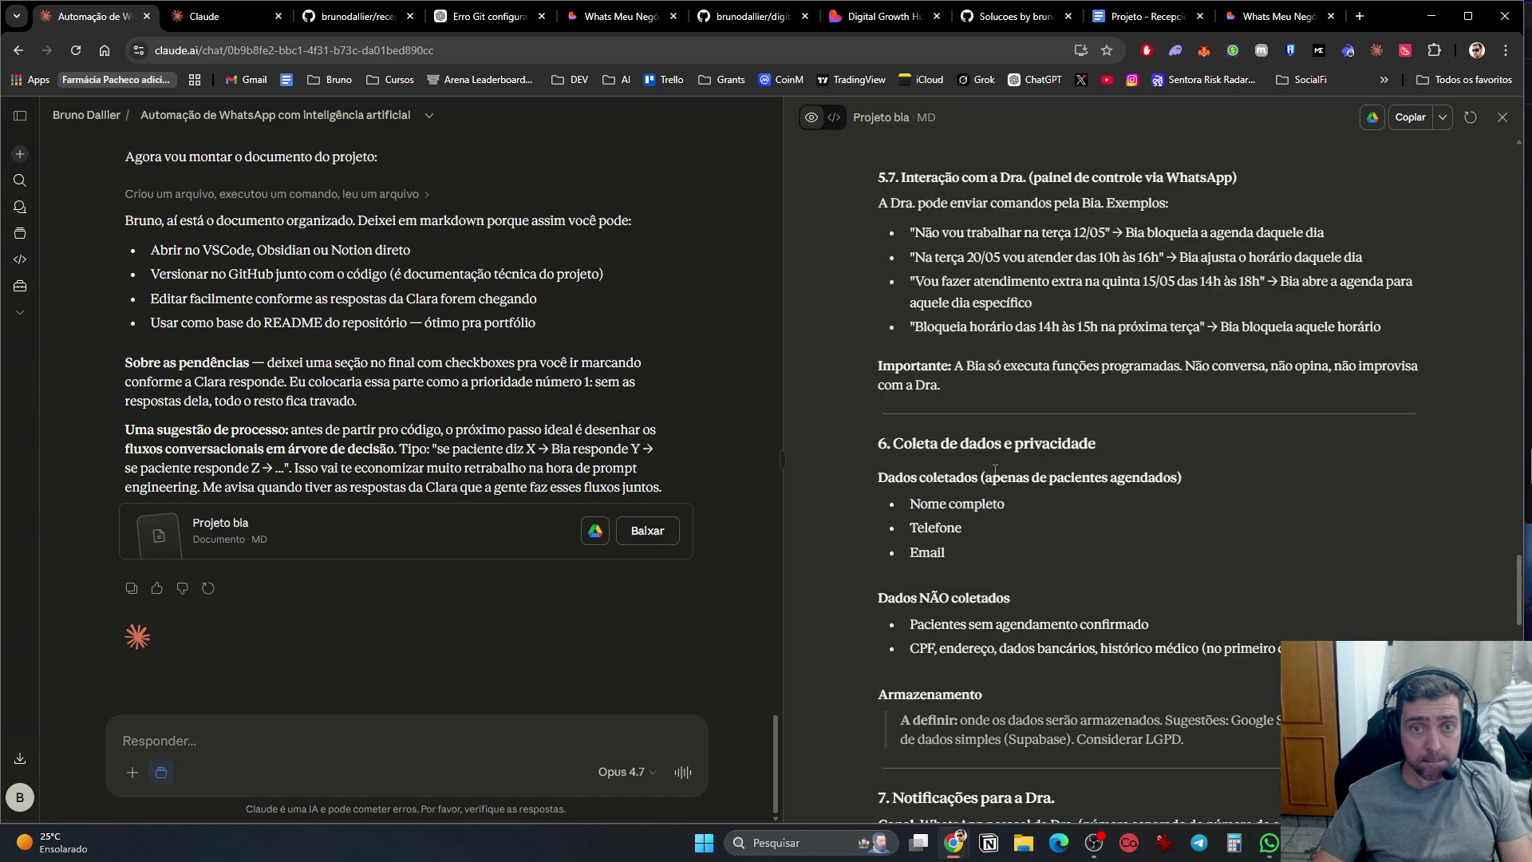
pyautogui.scroll(15, 999, 450)
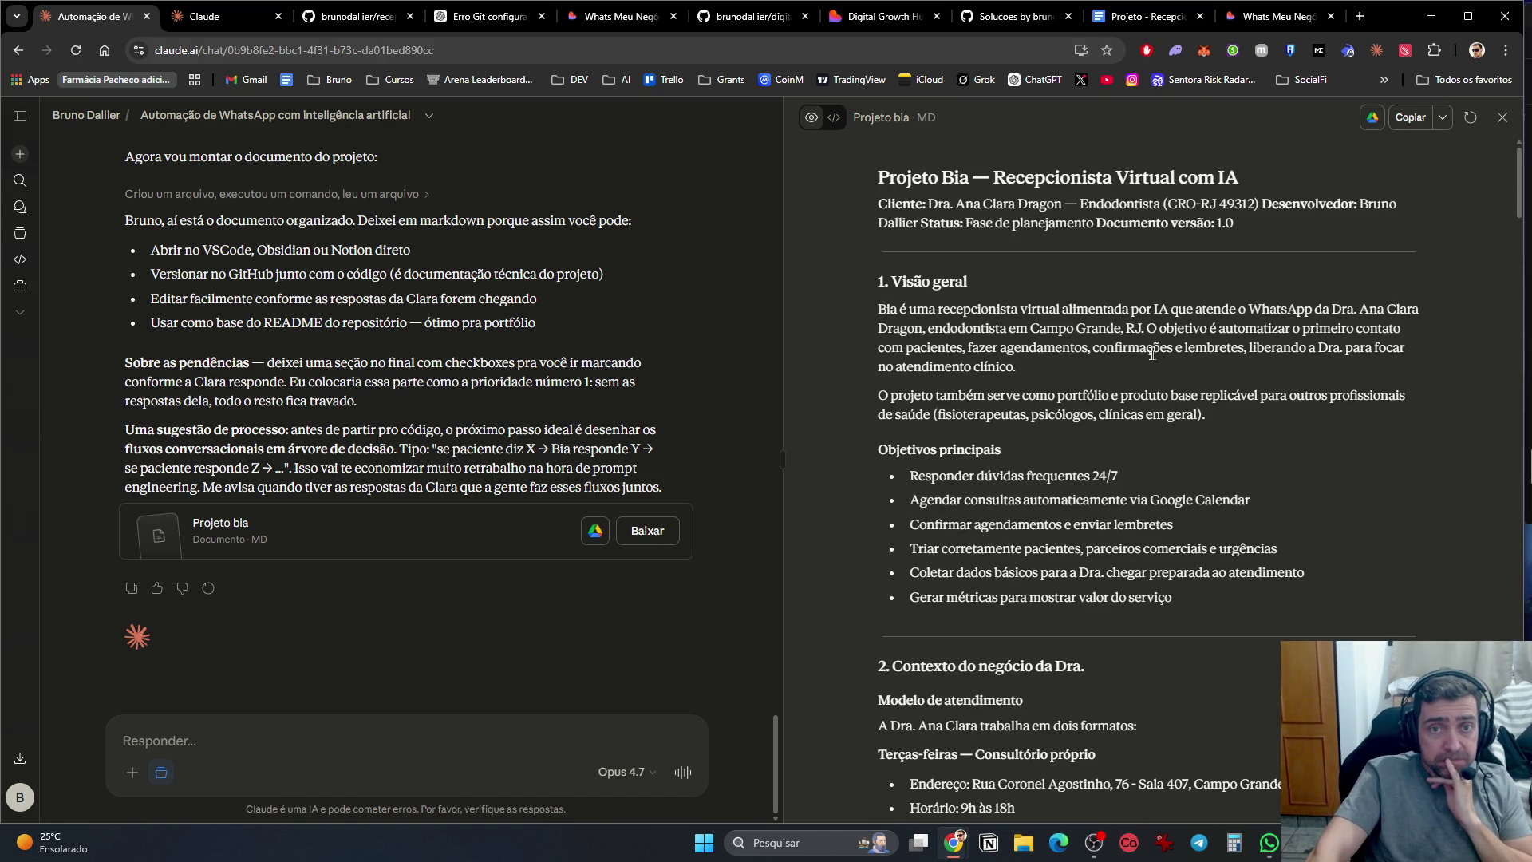
pyautogui.click(1267, 850)
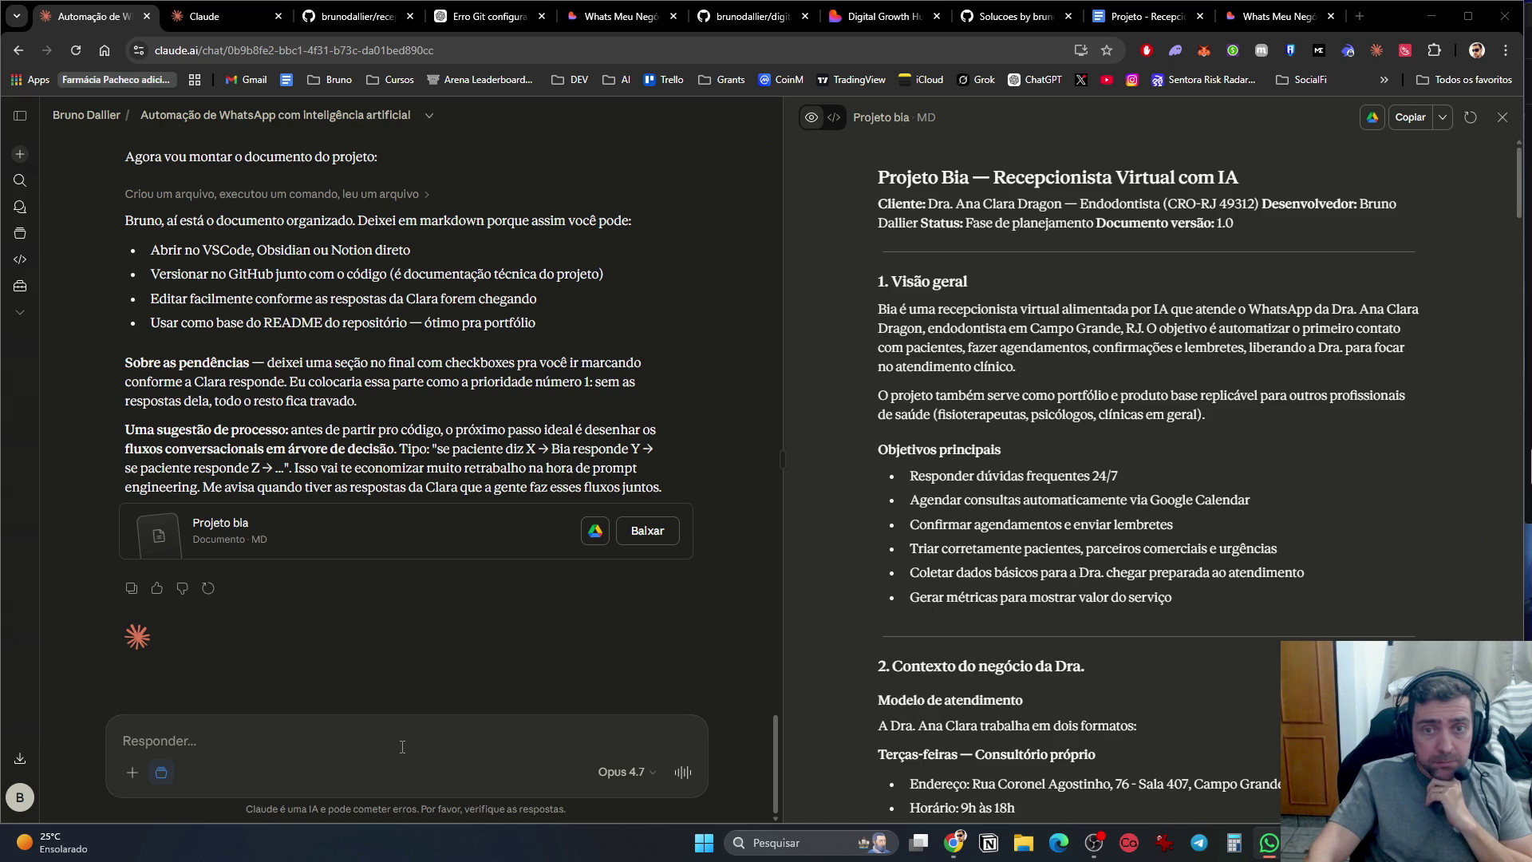
# Step: Draft 'Atualização do nome da dentista' followed by the dentist's full name on the next line
pyautogui.write('Atuali')
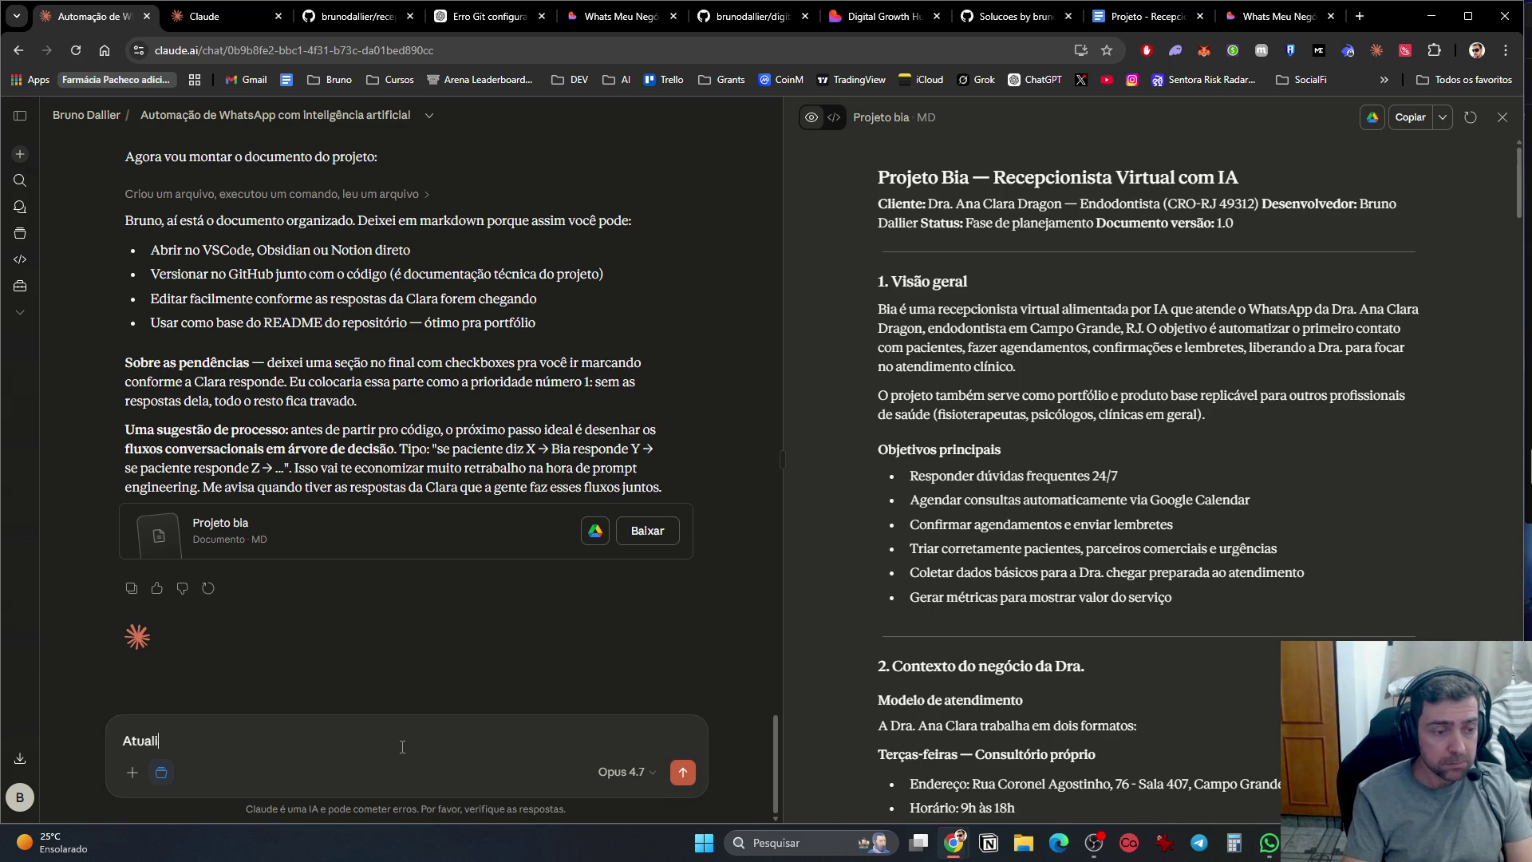
pyautogui.write('zação do nome da dentista')
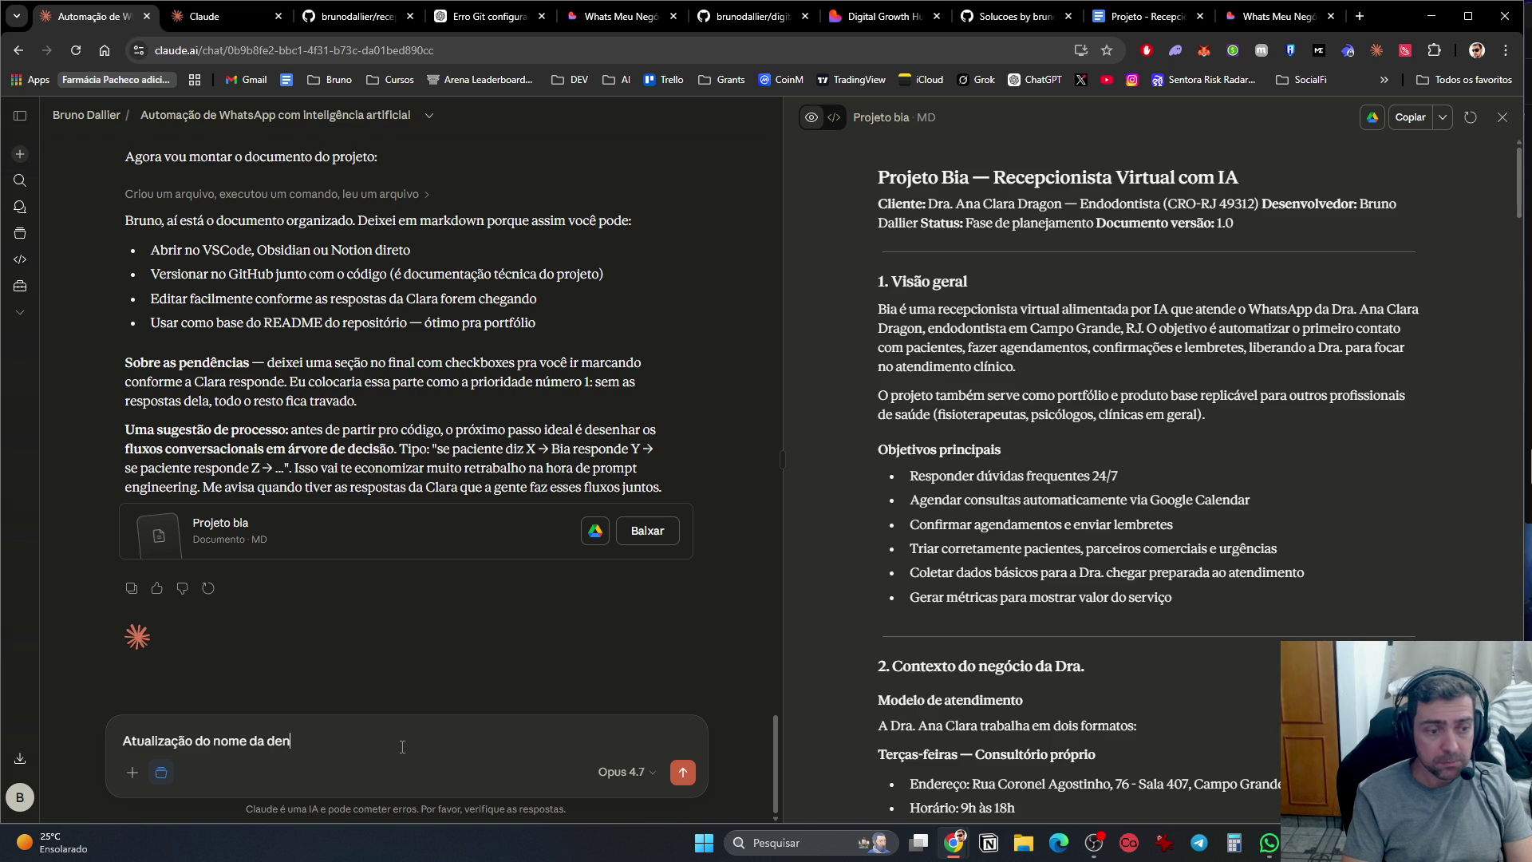
pyautogui.hotkey('shift', 'Return')
pyautogui.write('Ana Cla')
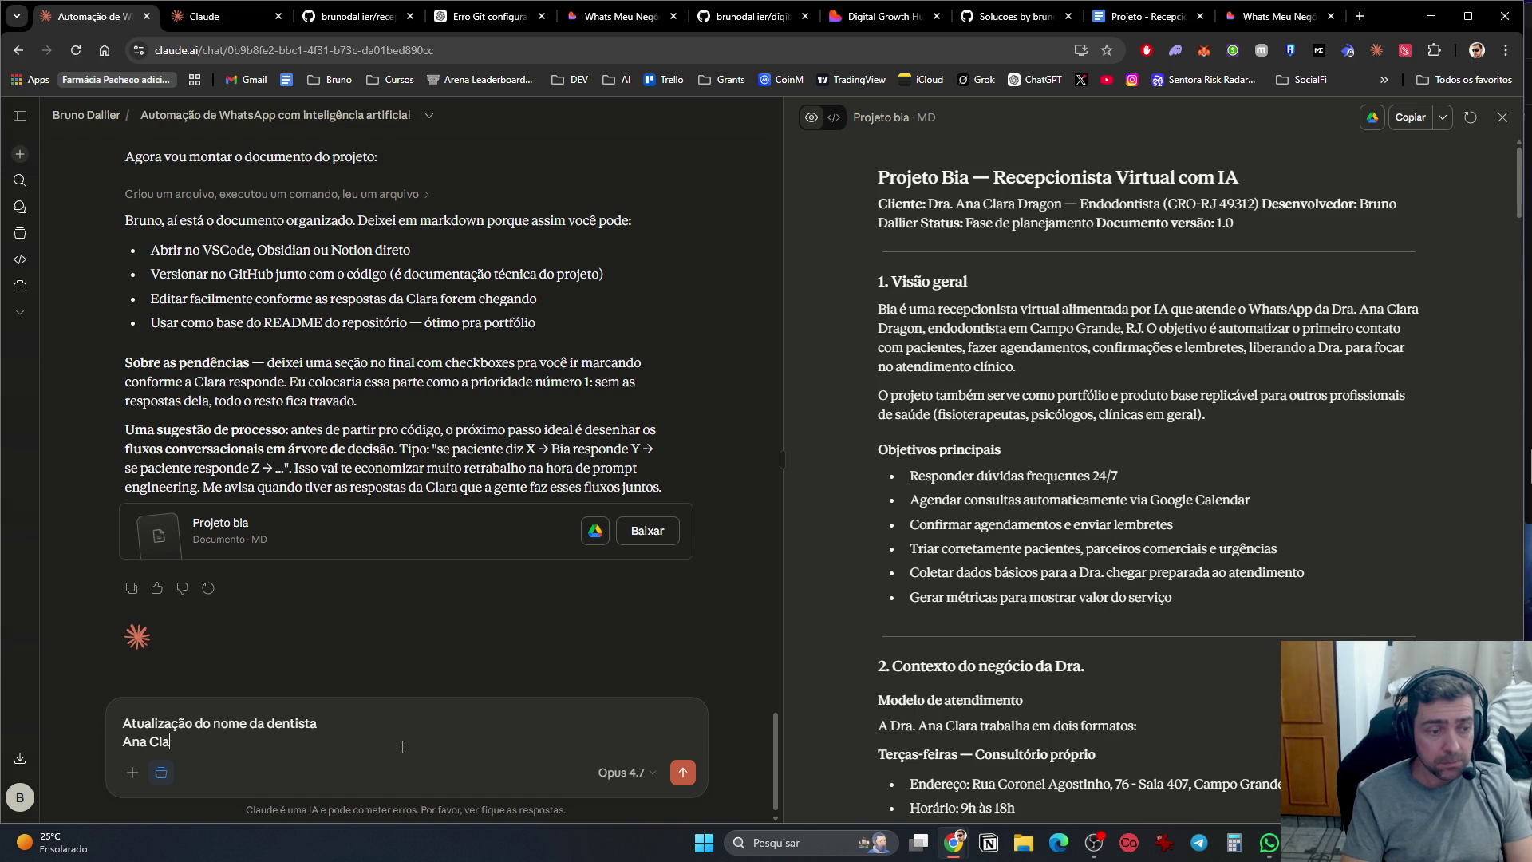
pyautogui.write('ra Dragon Dallier')
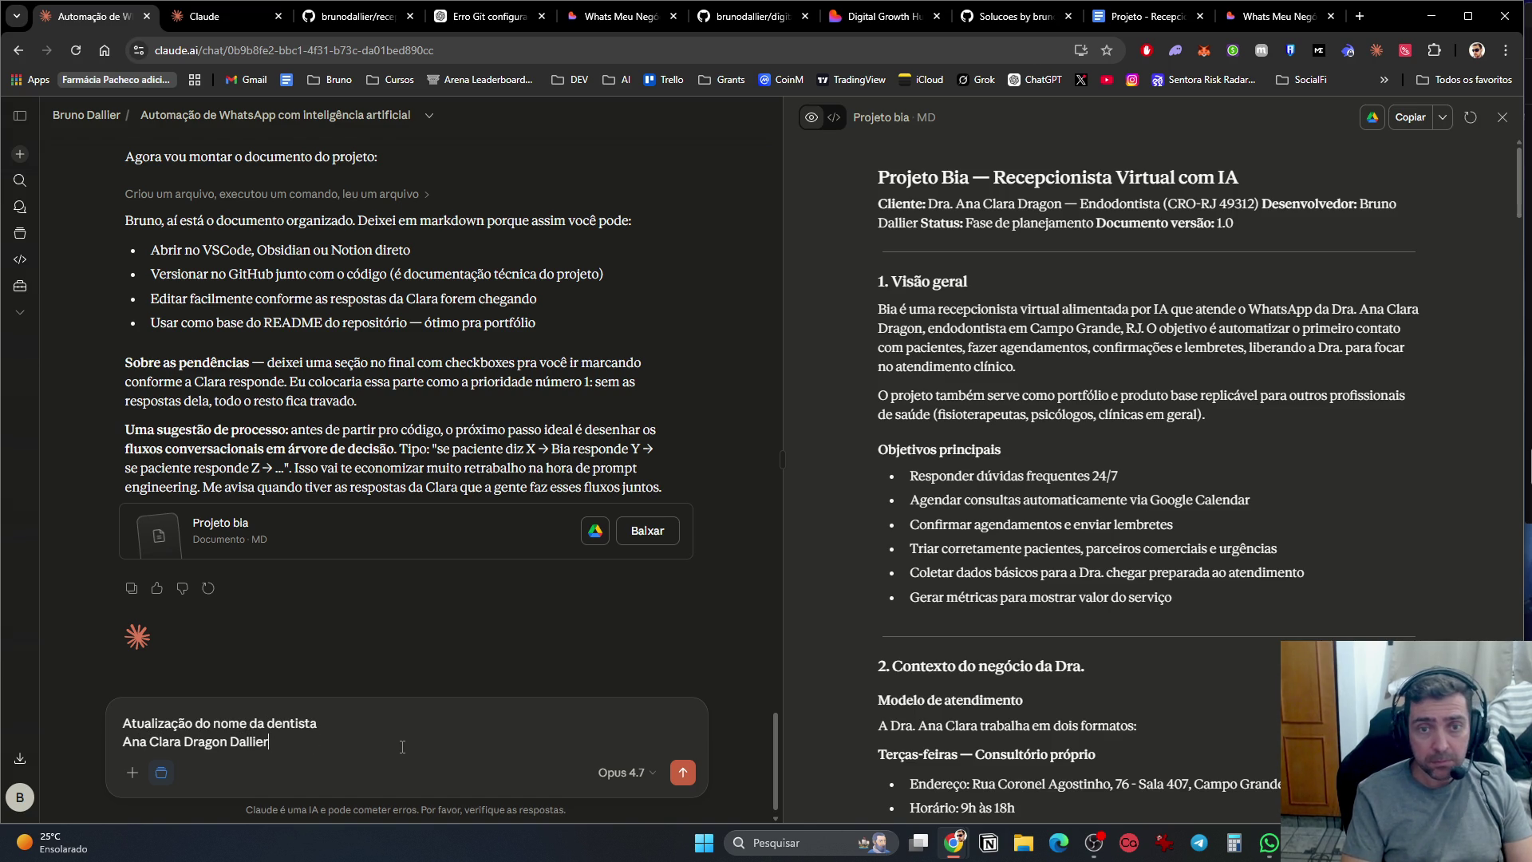
pyautogui.hotkey('shift', 'Return')
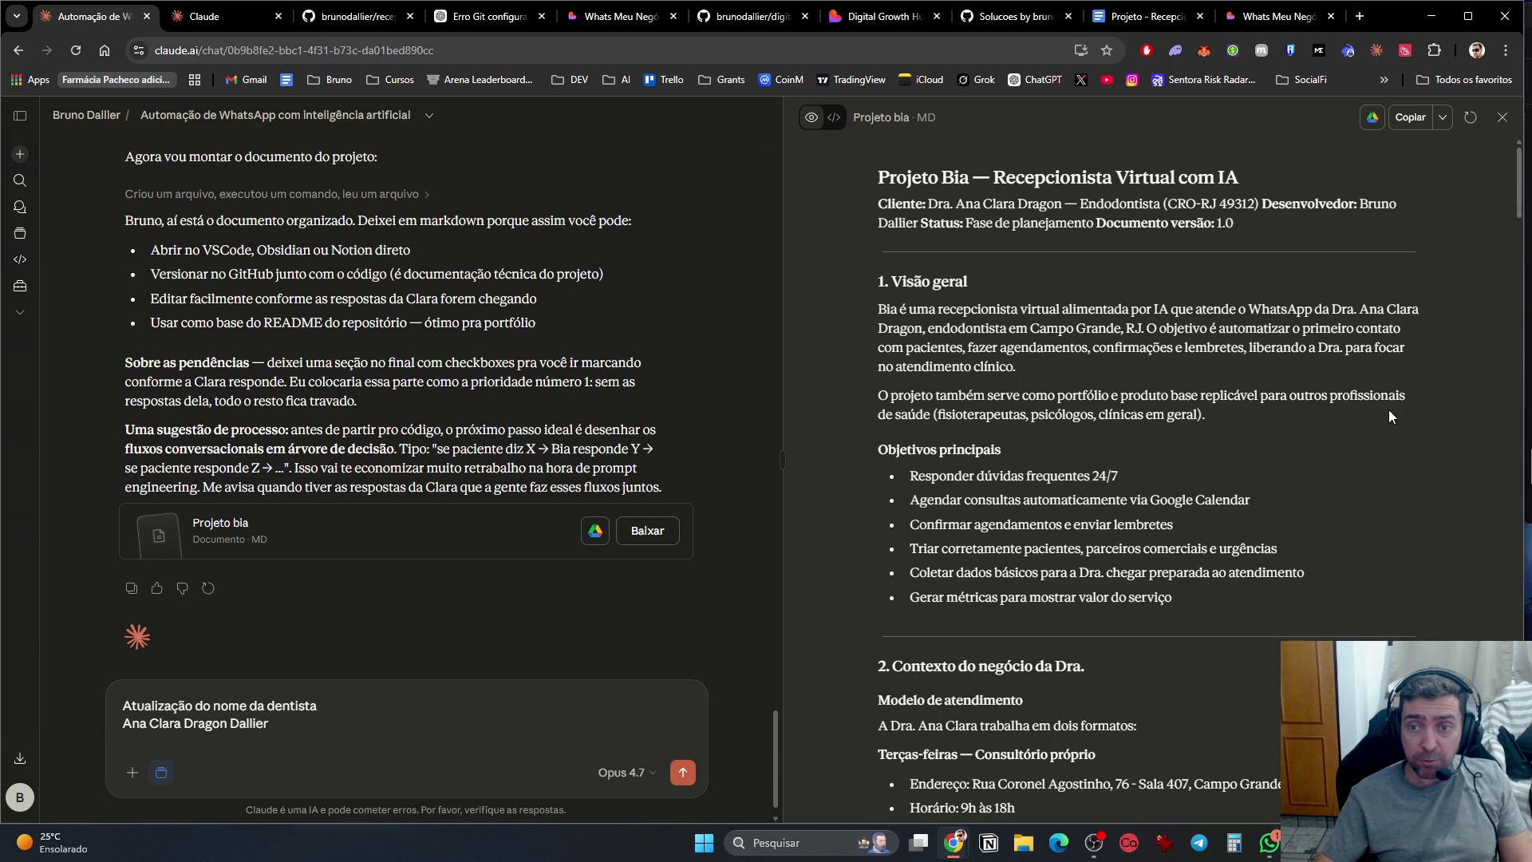
# Step: Widen the chat column beside the document, then open the Projeto - Recepcionista_AI Google Doc
pyautogui.scroll(-1, 1371, 443)
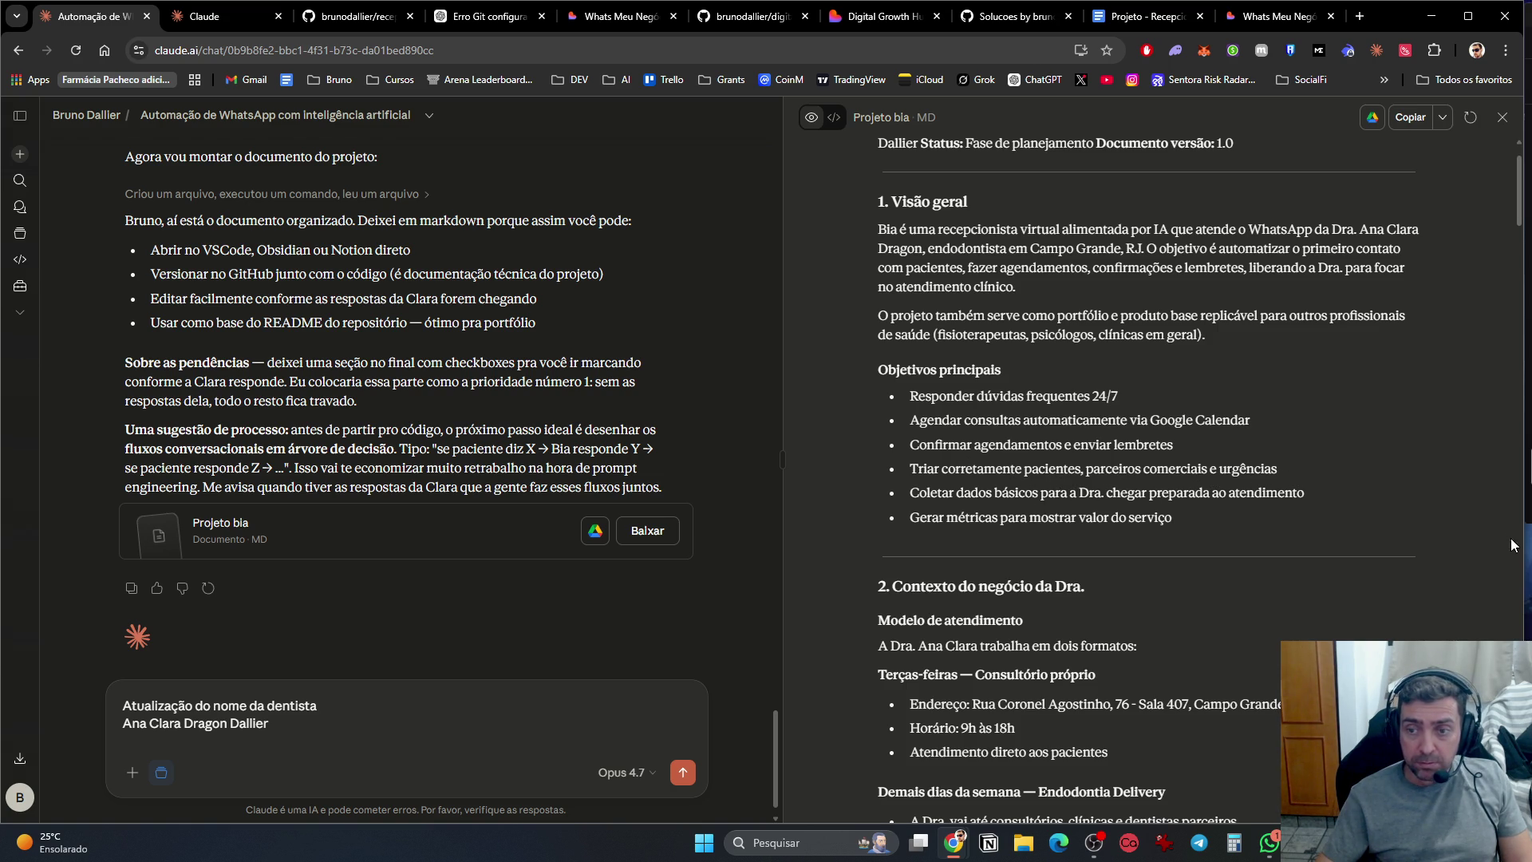
pyautogui.moveTo(1523, 546)
pyautogui.mouseDown()
pyautogui.moveTo(1512, 521)
pyautogui.moveTo(1525, 520)
pyautogui.mouseUp()
pyautogui.moveTo(781, 459); pyautogui.dragTo(1128, 461)
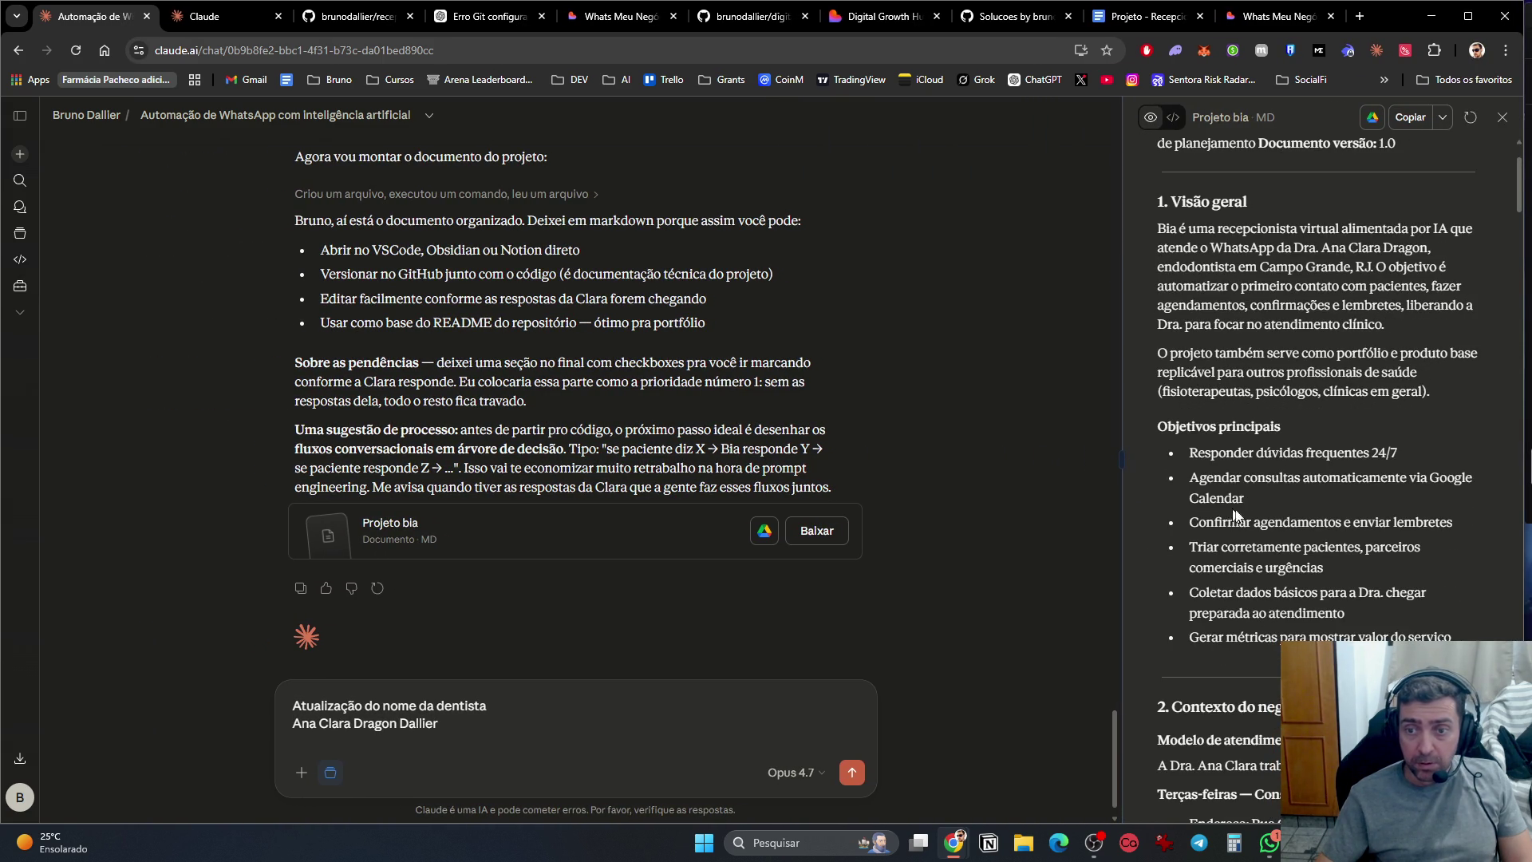
pyautogui.scroll(-4, 1331, 499)
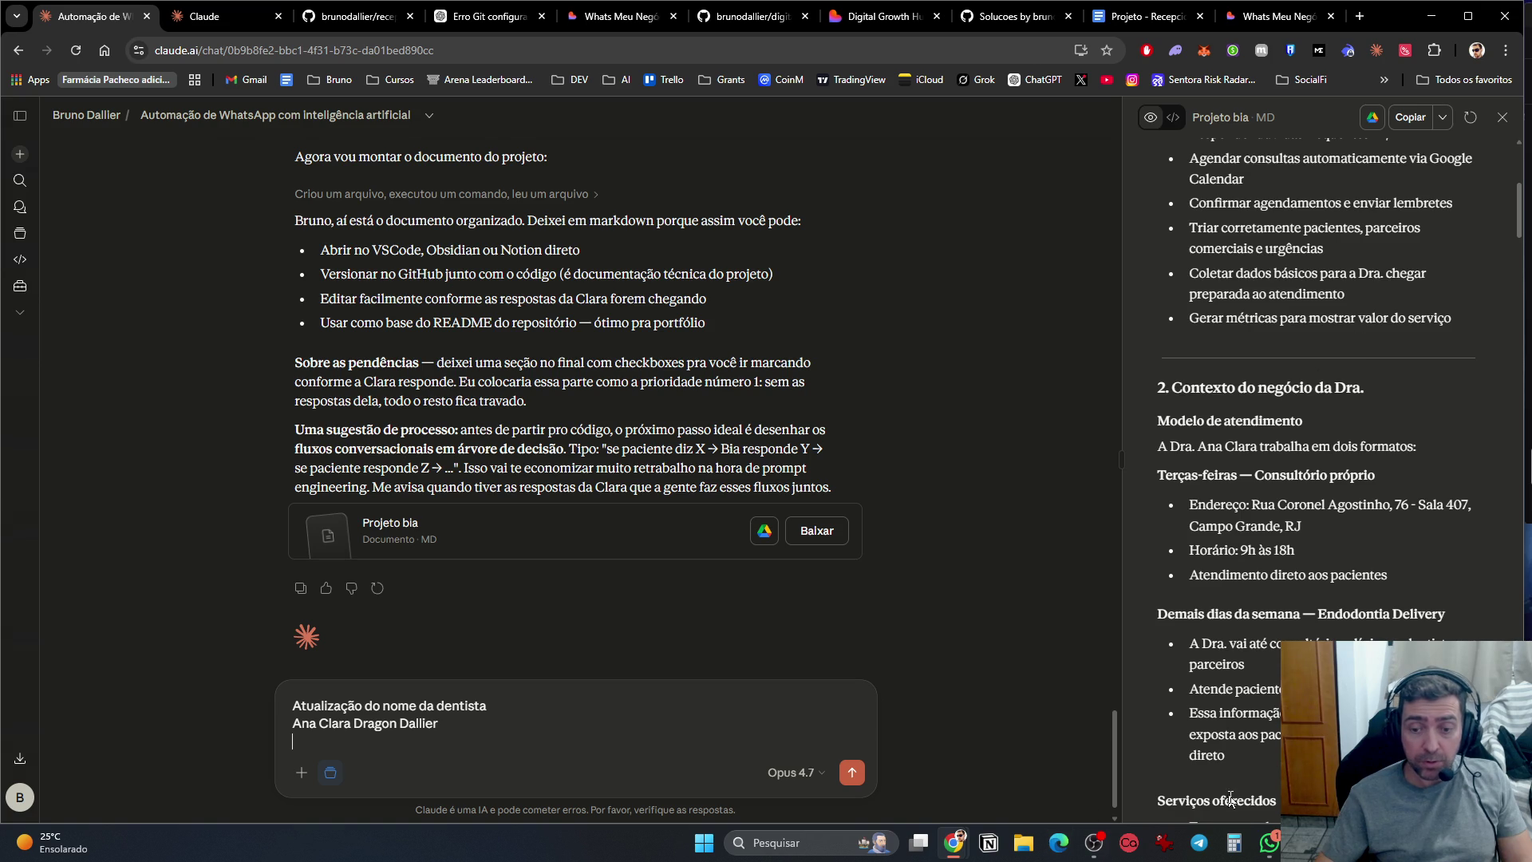
pyautogui.click(1269, 842)
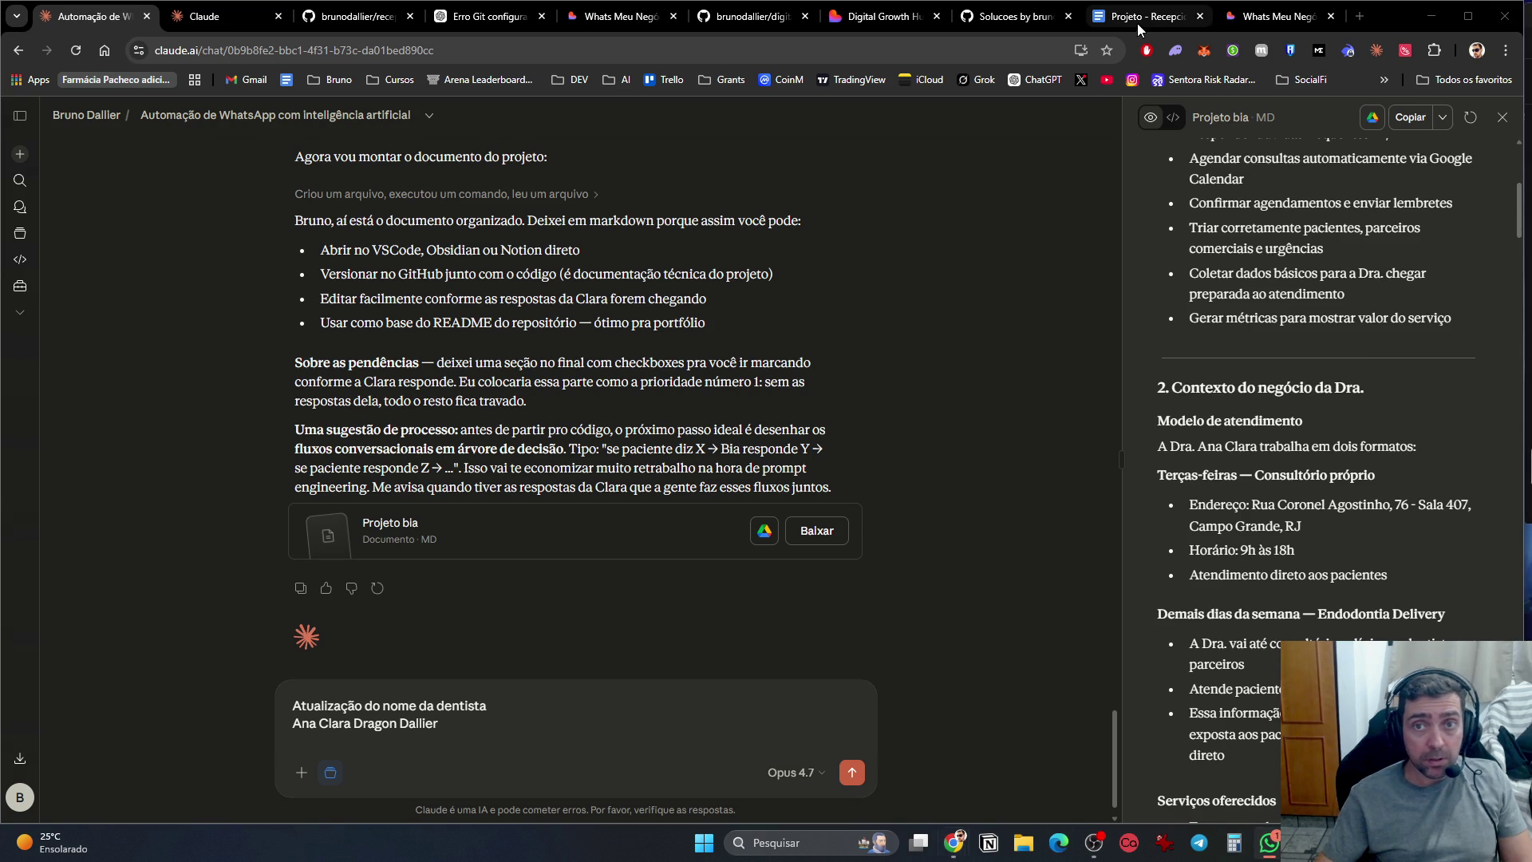
pyautogui.click(1137, 19)
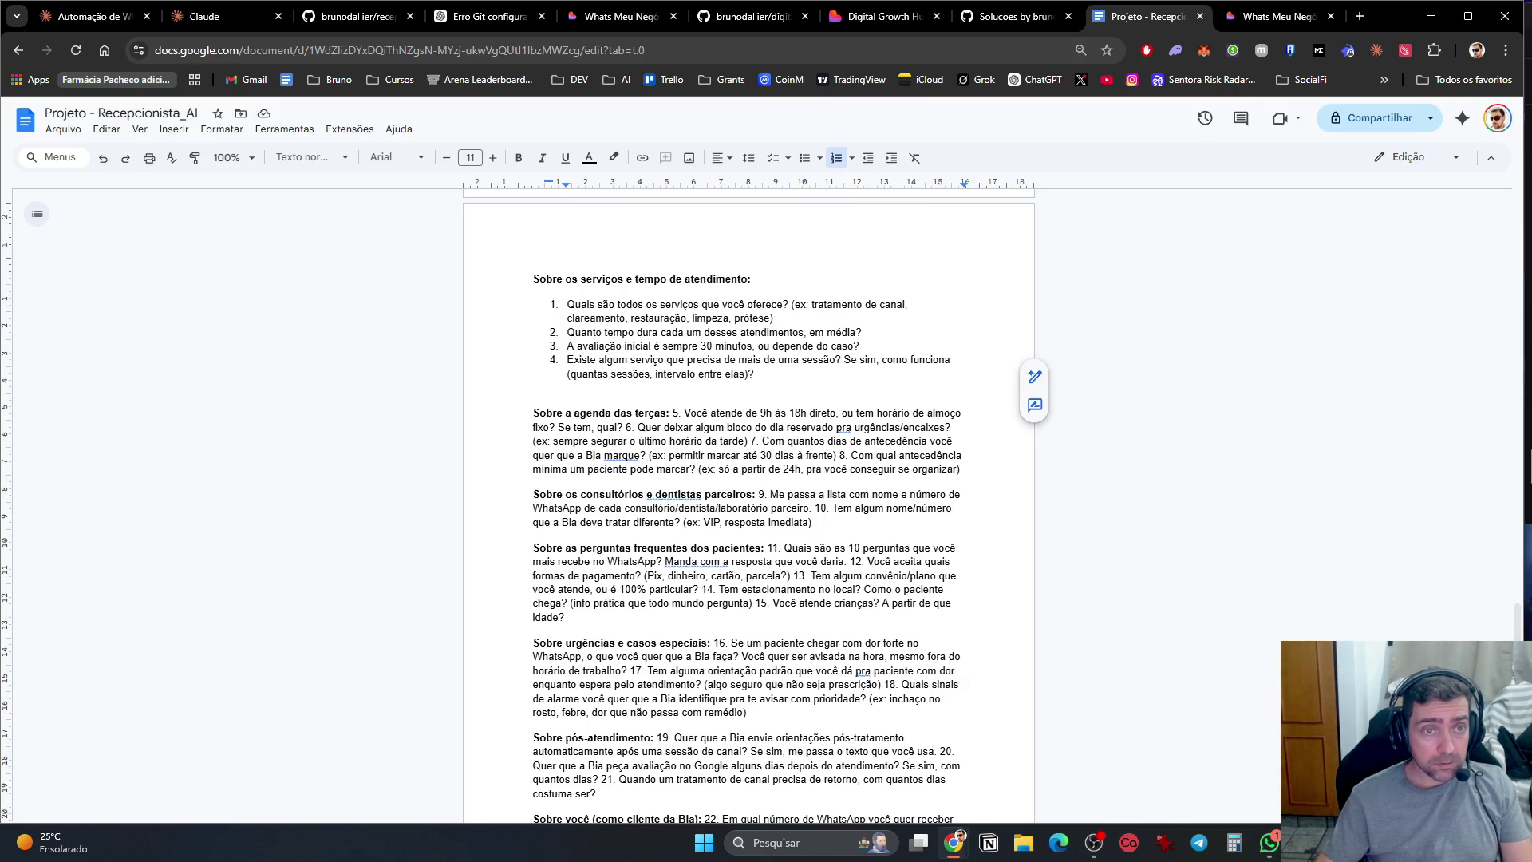
pyautogui.click(1268, 843)
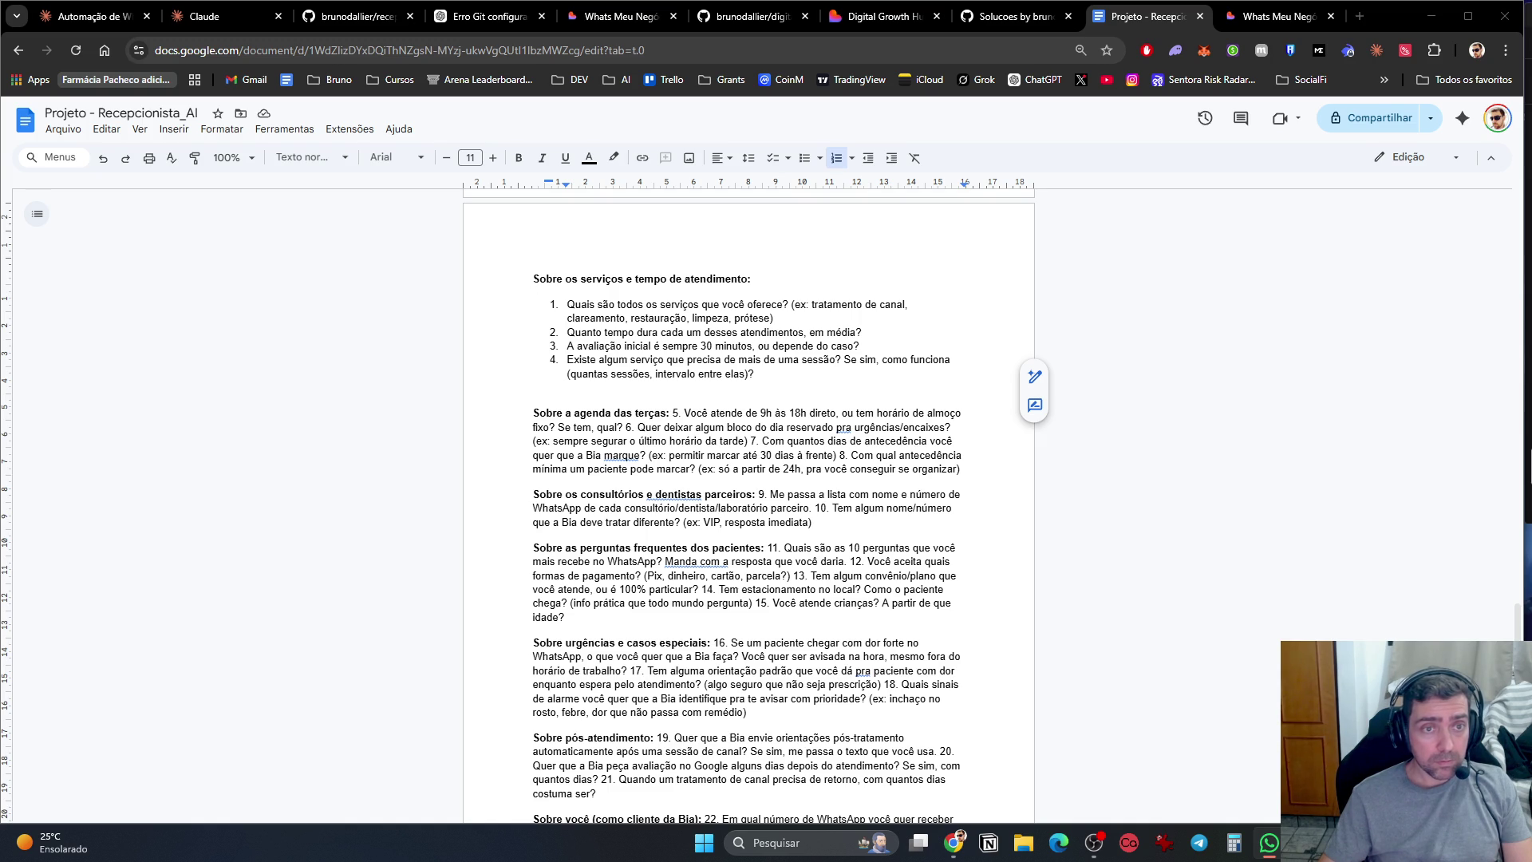
pyautogui.moveTo(533, 278)
pyautogui.mouseDown()
pyautogui.moveTo(757, 375)
pyautogui.moveTo(846, 359)
pyautogui.mouseUp()
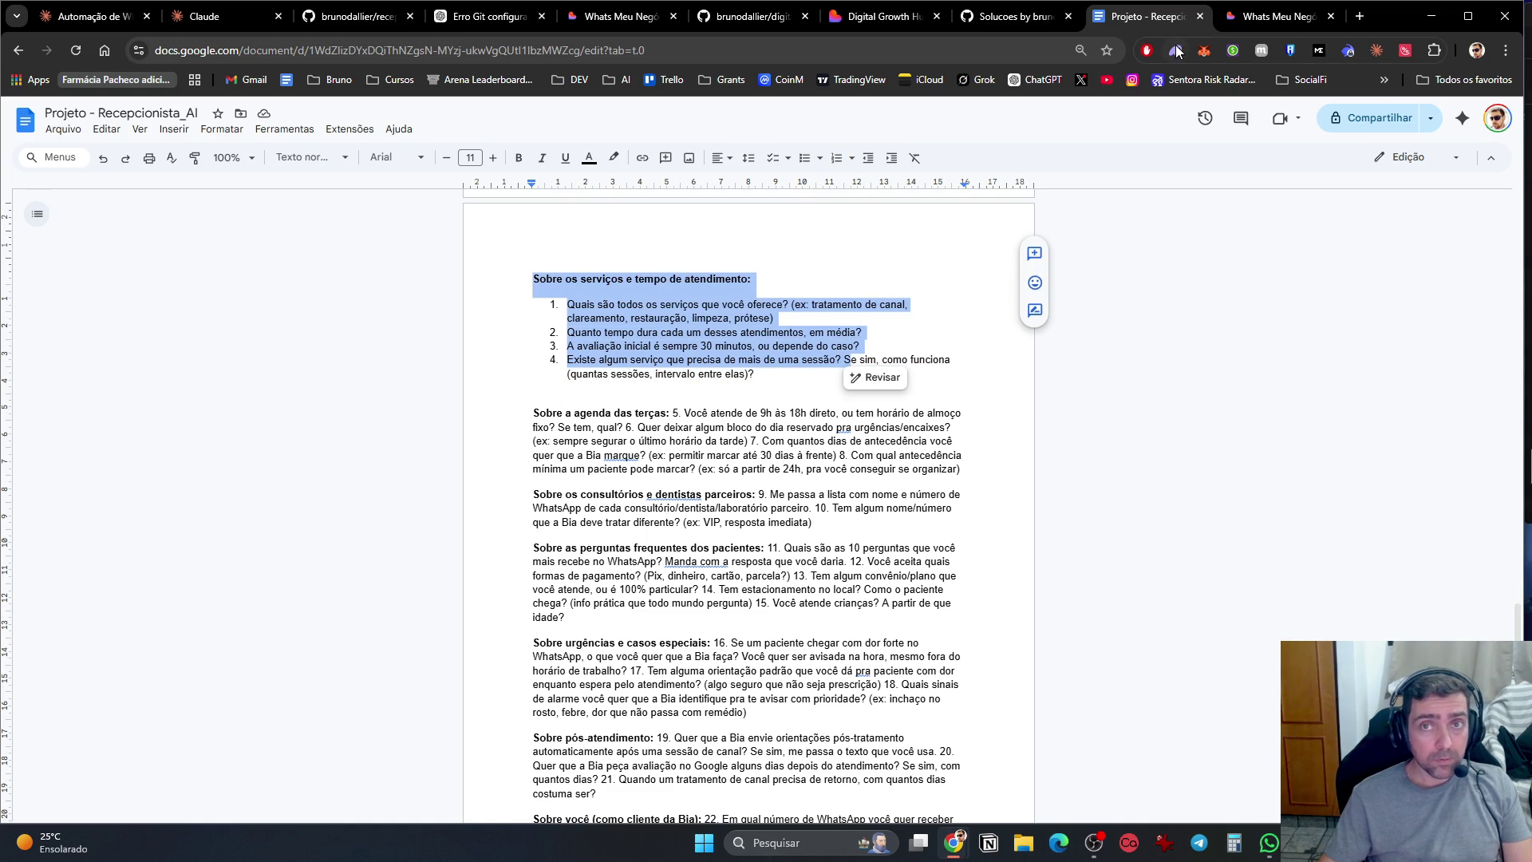
# Step: Extend the selection through the end of question 4 in 'Sobre os serviços e tempo de atendimento'
pyautogui.keyDown('shift'); pyautogui.click(754, 375); pyautogui.keyUp('shift')
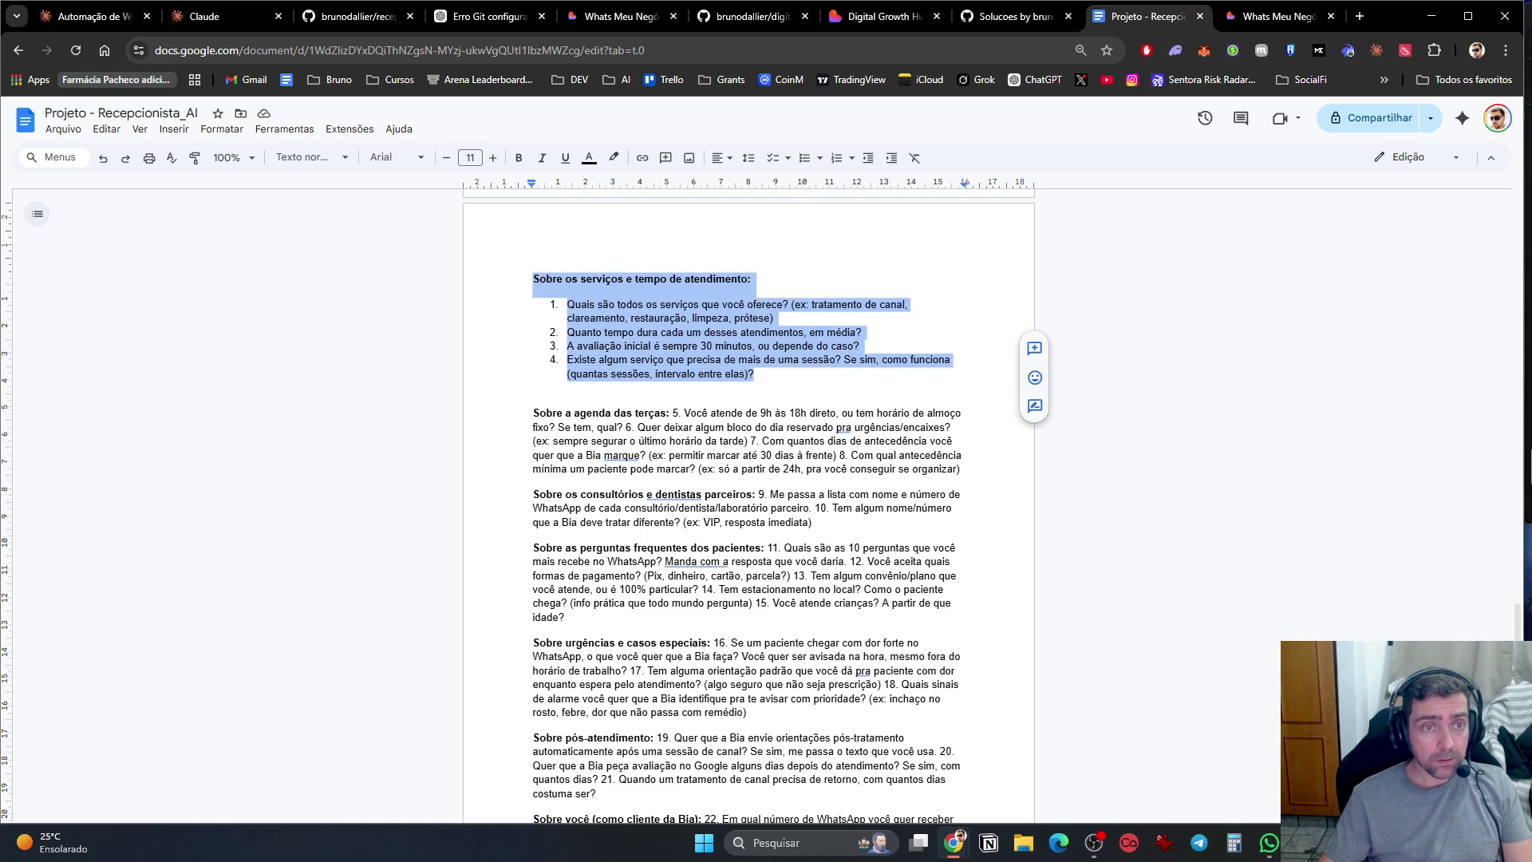
pyautogui.hotkey('alt', 'Tab')
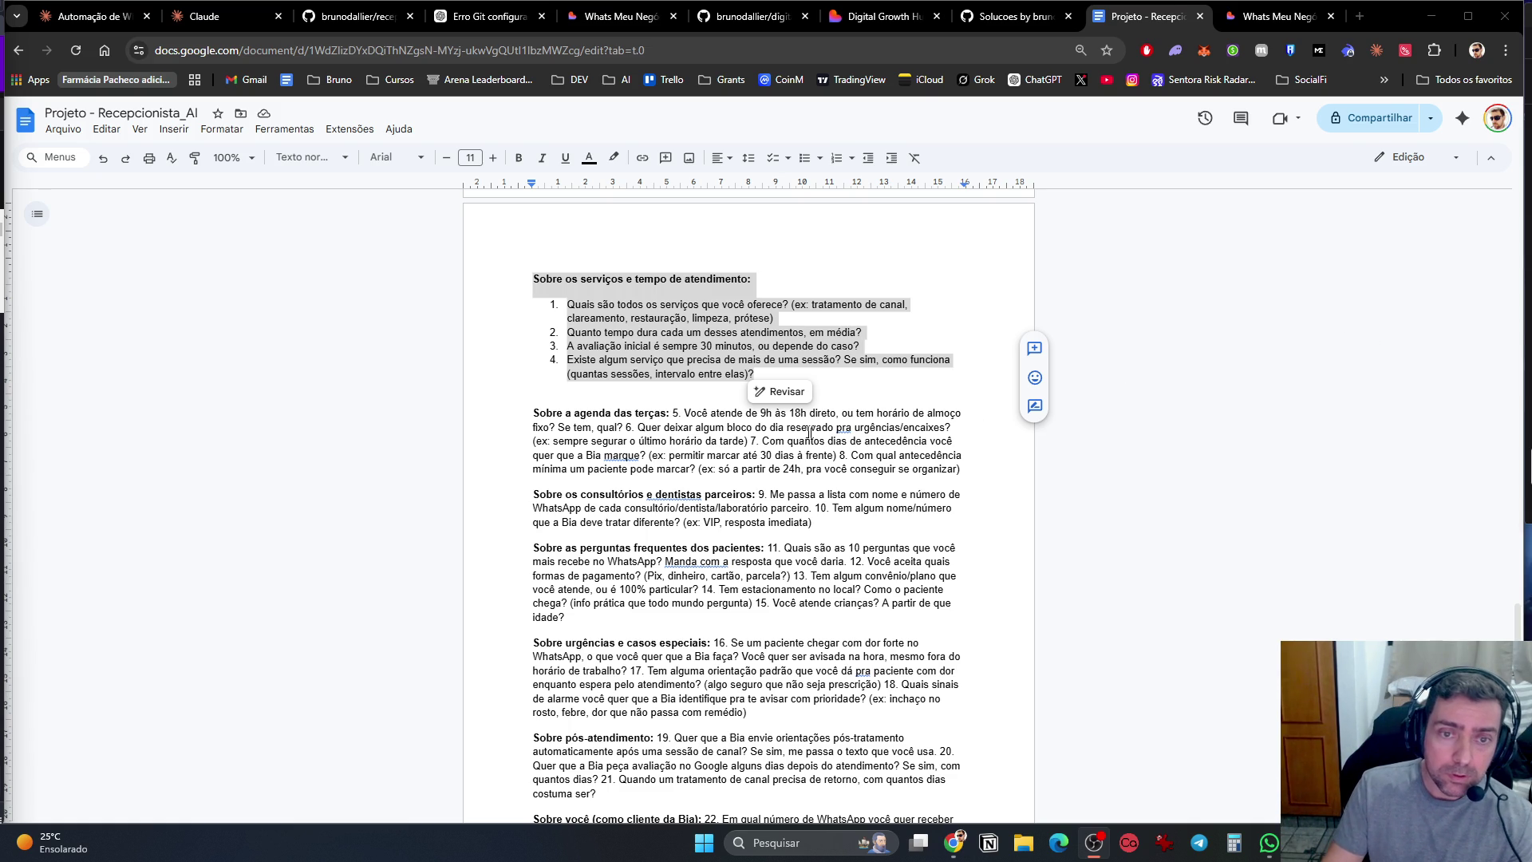
pyautogui.click(963, 412)
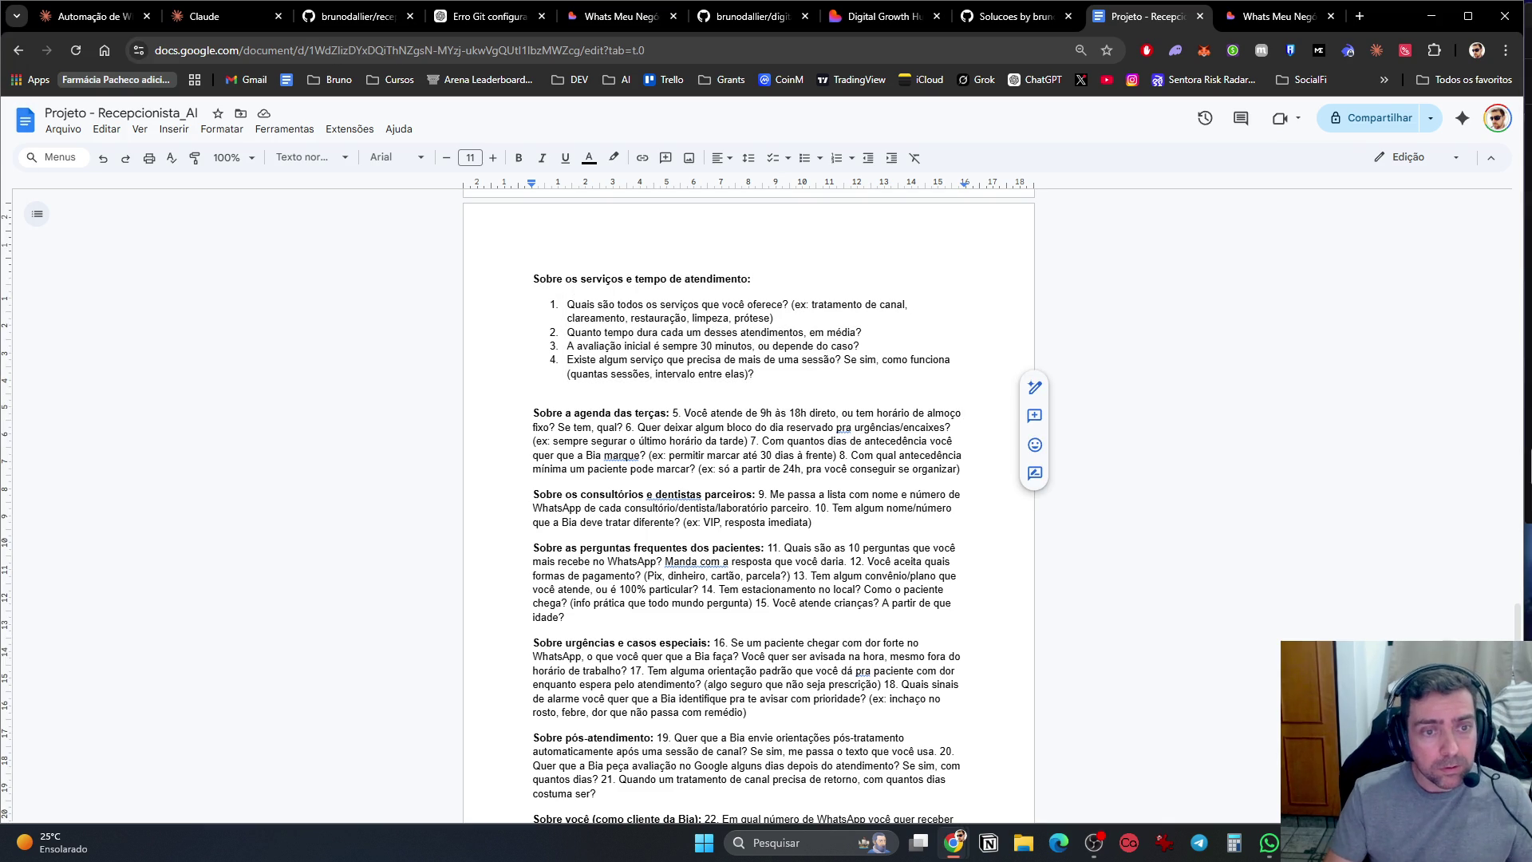
# Step: Break questions 5, 6, 7 and 8 of 'Sobre a agenda das terças' onto separate lines
pyautogui.press('Return')
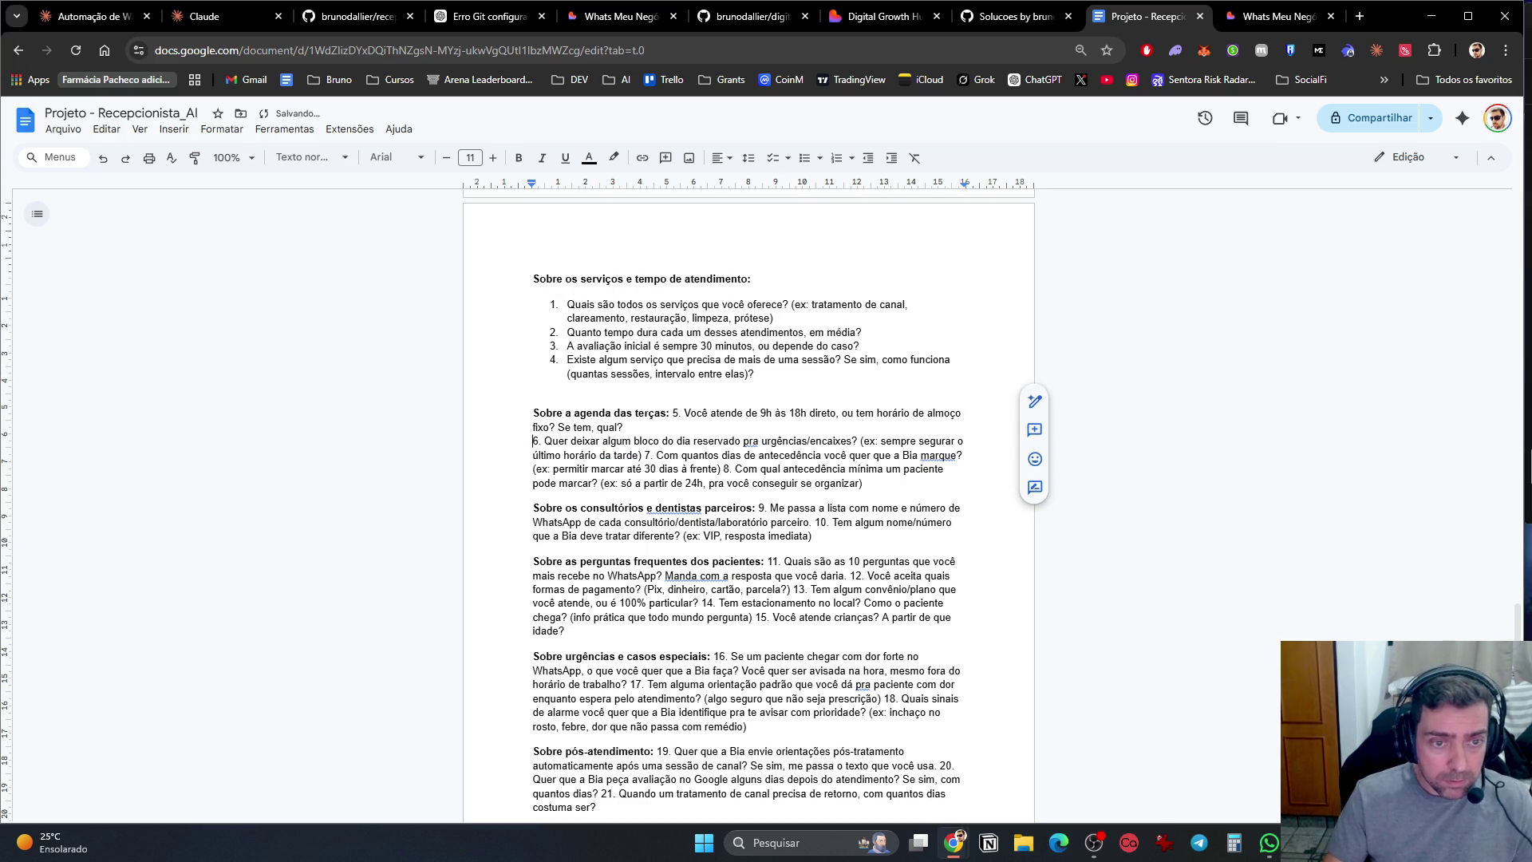
pyautogui.click(649, 455)
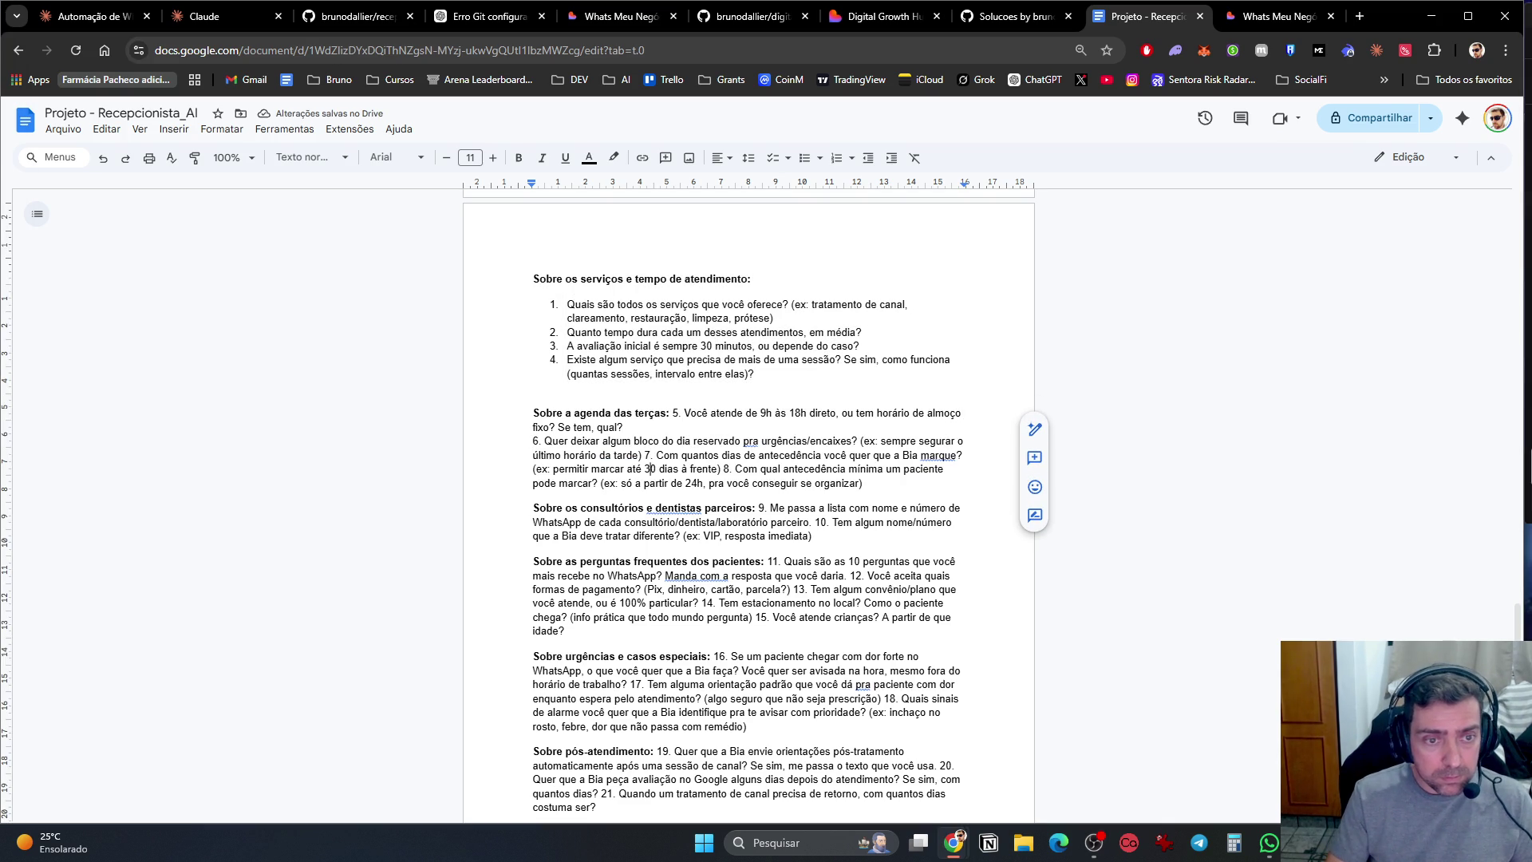
pyautogui.press('Return')
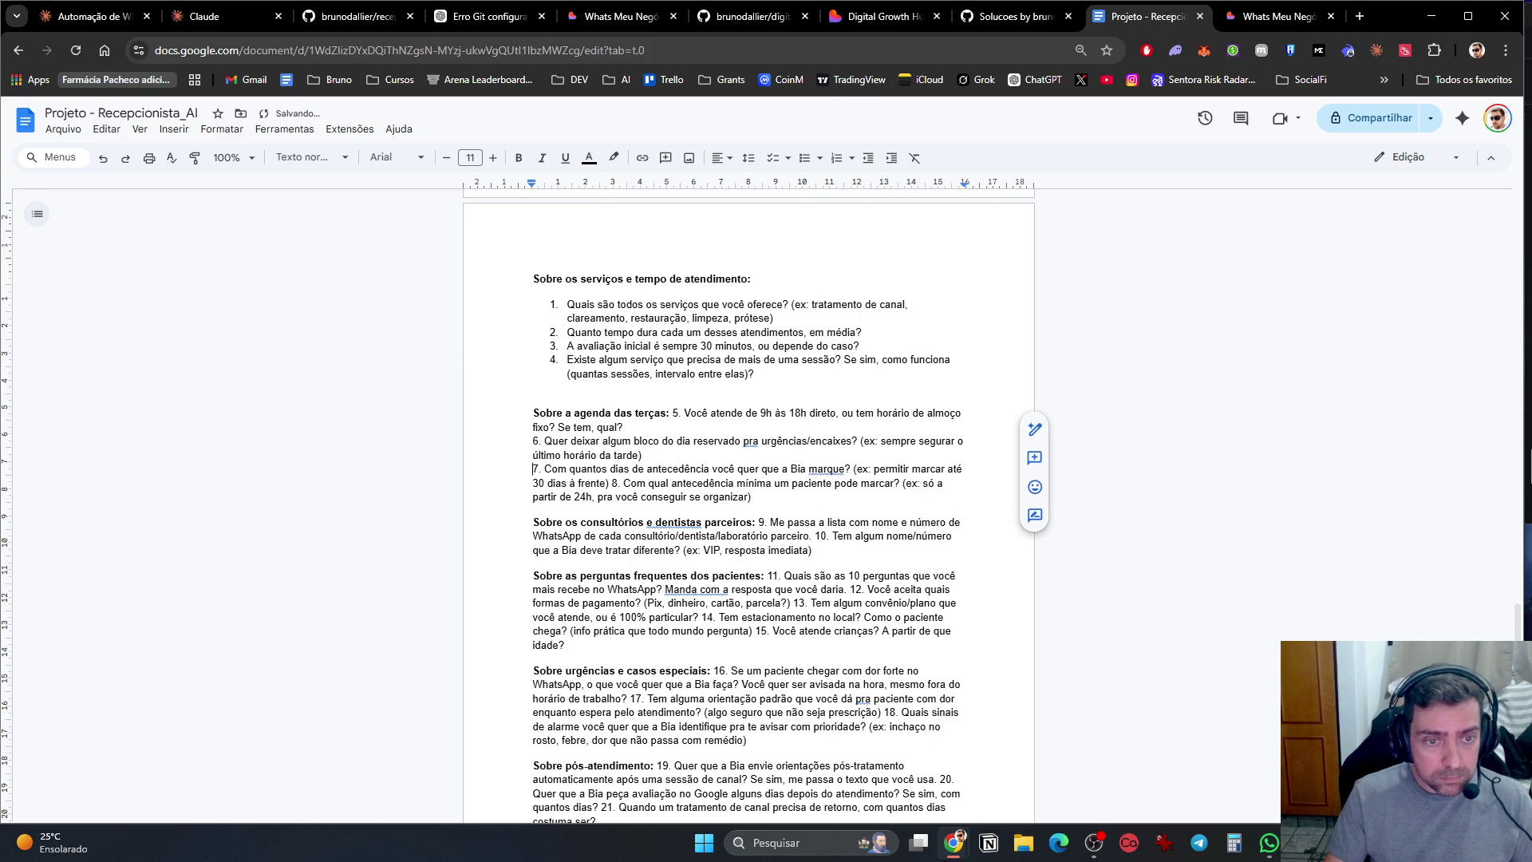
pyautogui.click(624, 483)
pyautogui.press('Return')
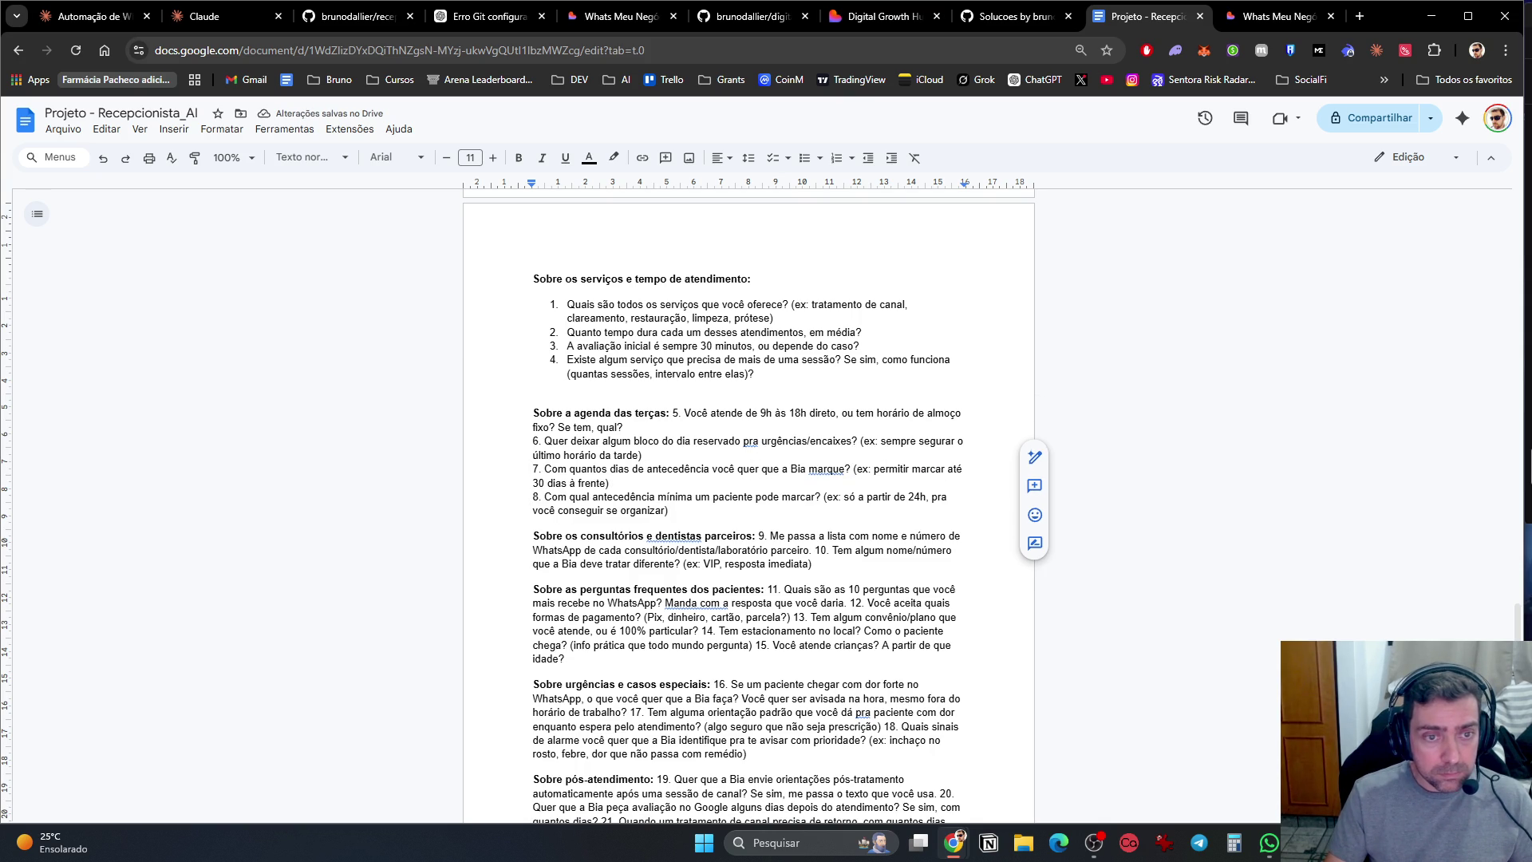
pyautogui.click(672, 413)
pyautogui.press('Return')
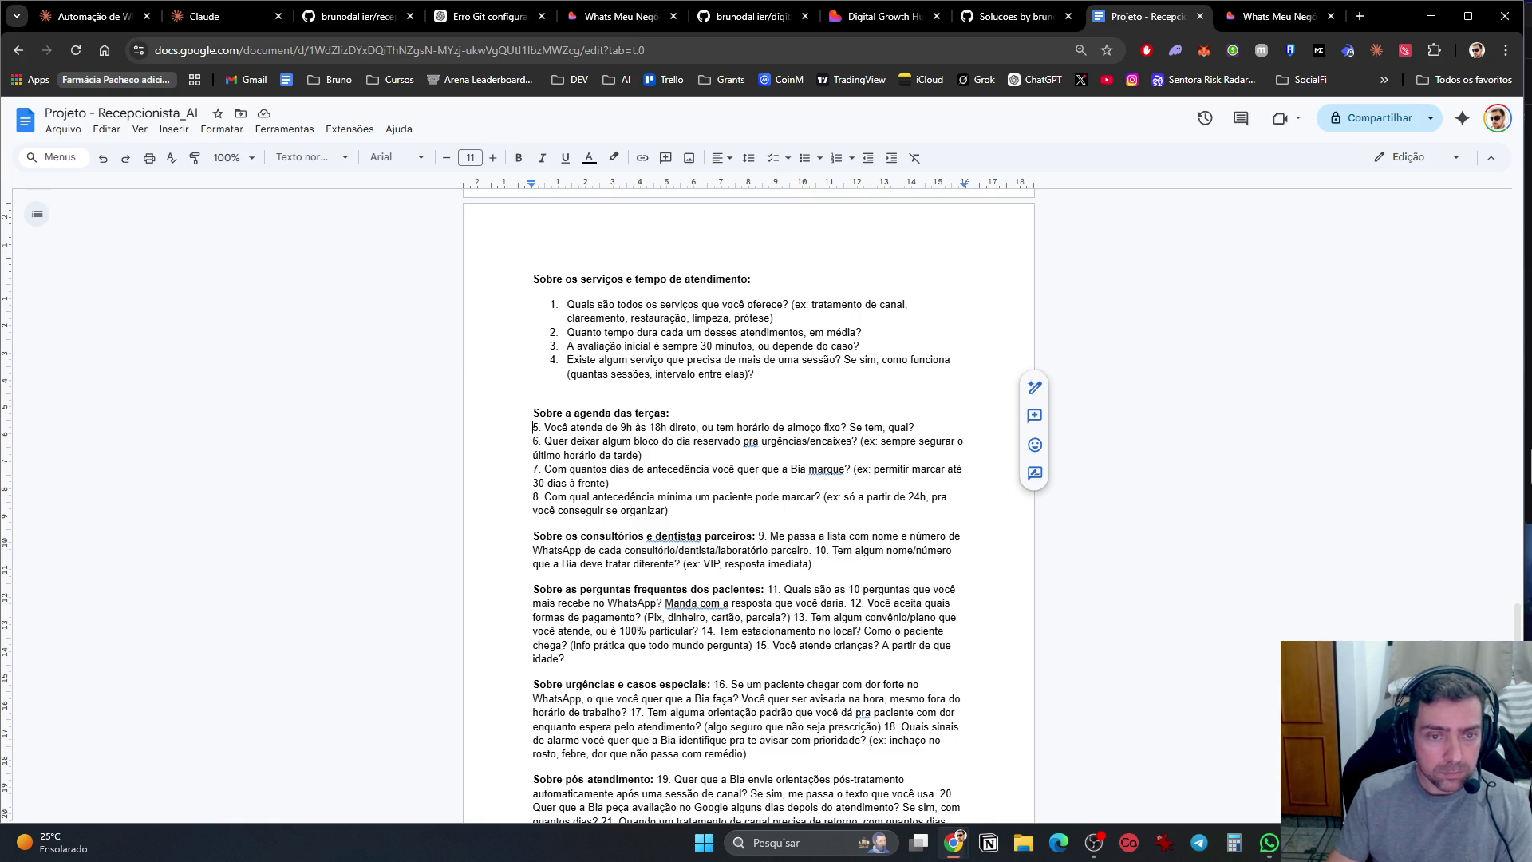
# Step: Put partner-clinics questions 9 and 10 on their own lines, then launch Calculator
pyautogui.click(757, 536)
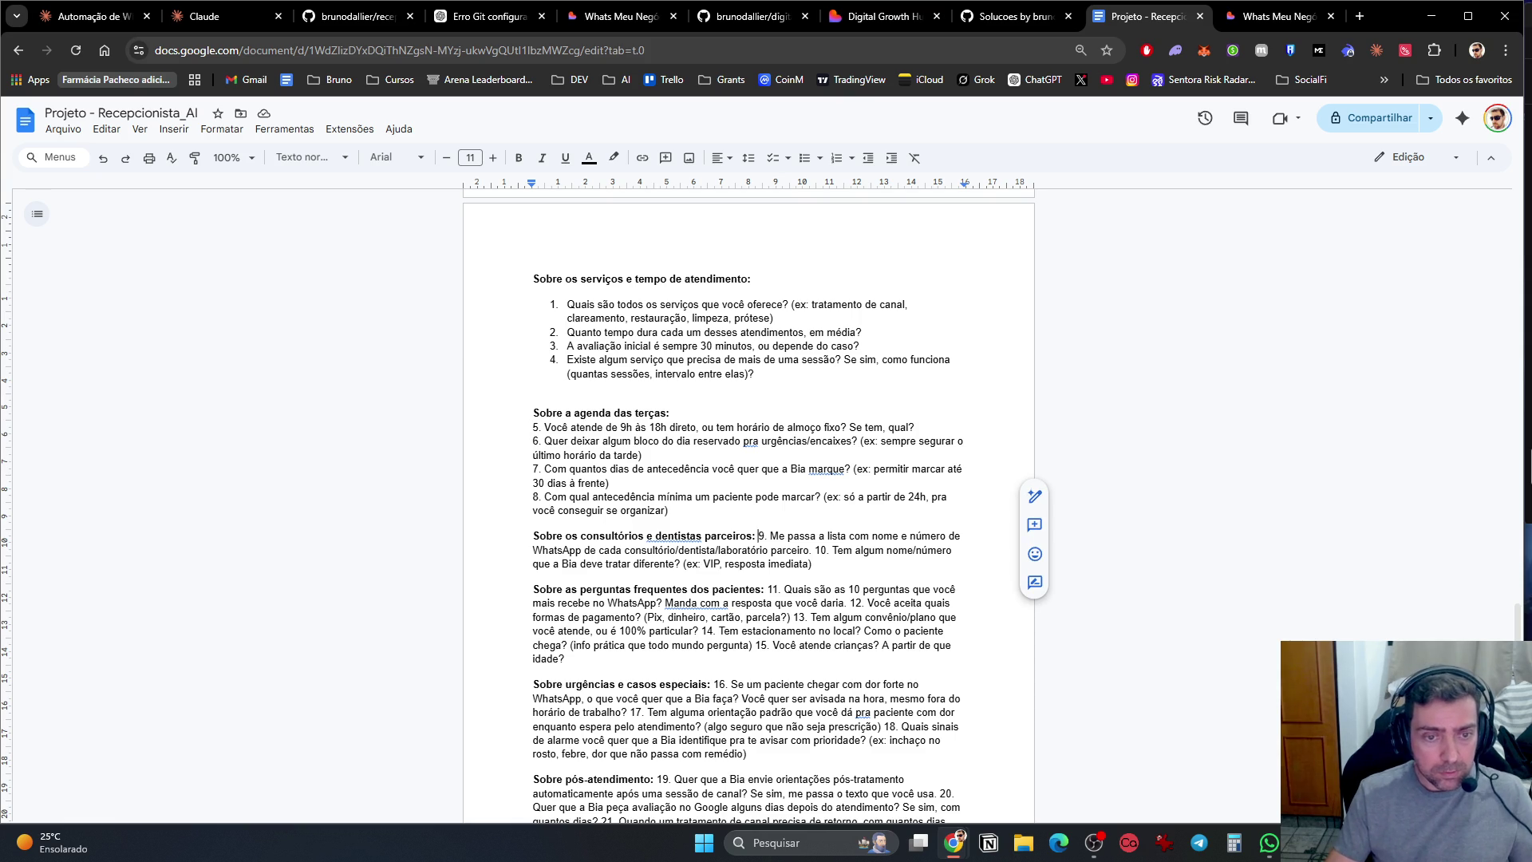
pyautogui.press('Return')
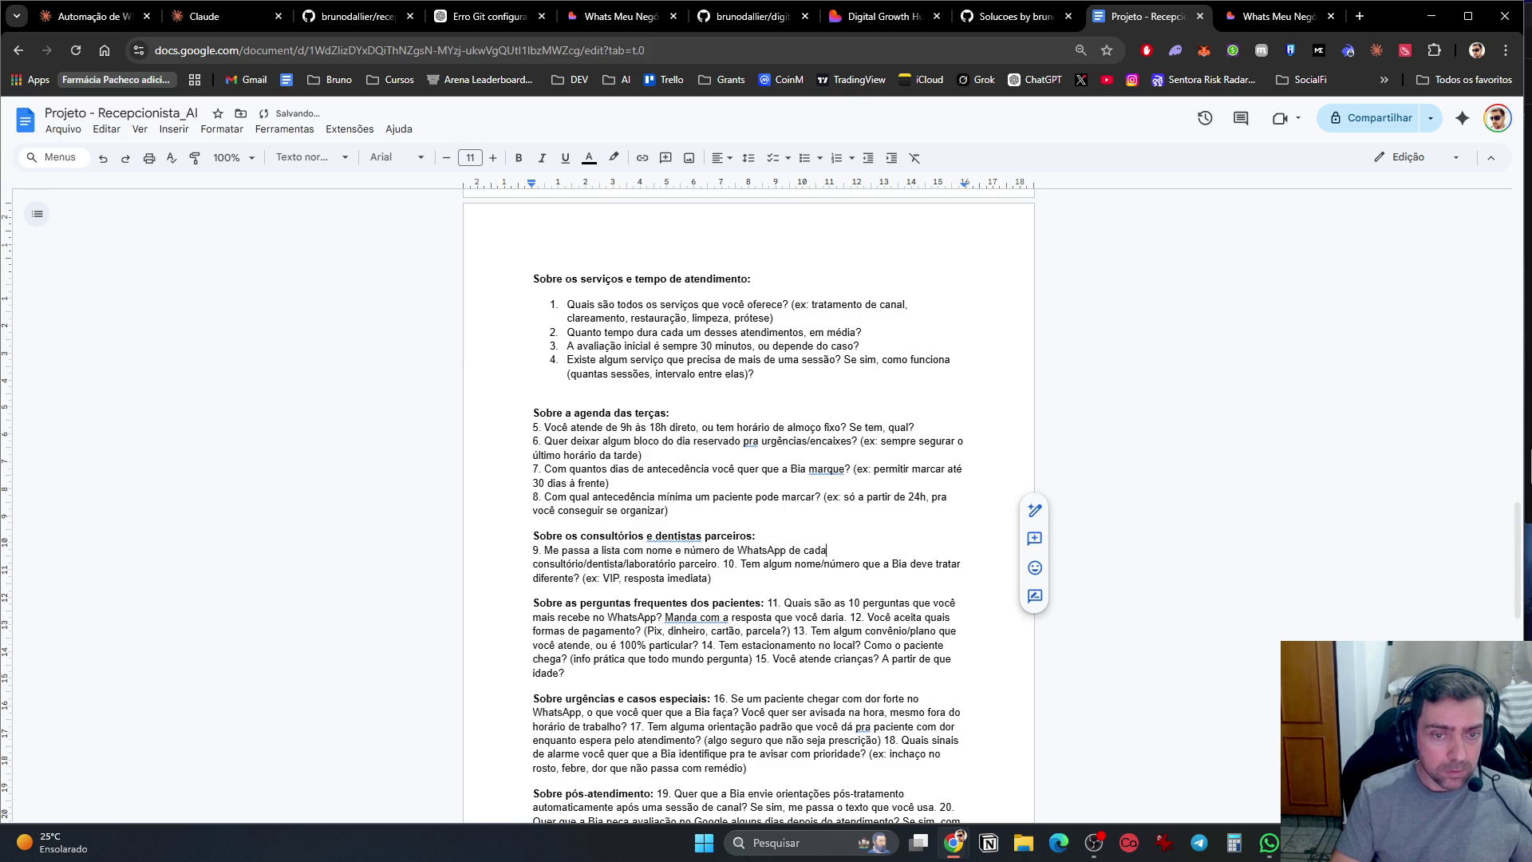
pyautogui.click(617, 563)
pyautogui.click(691, 563)
pyautogui.press('Return')
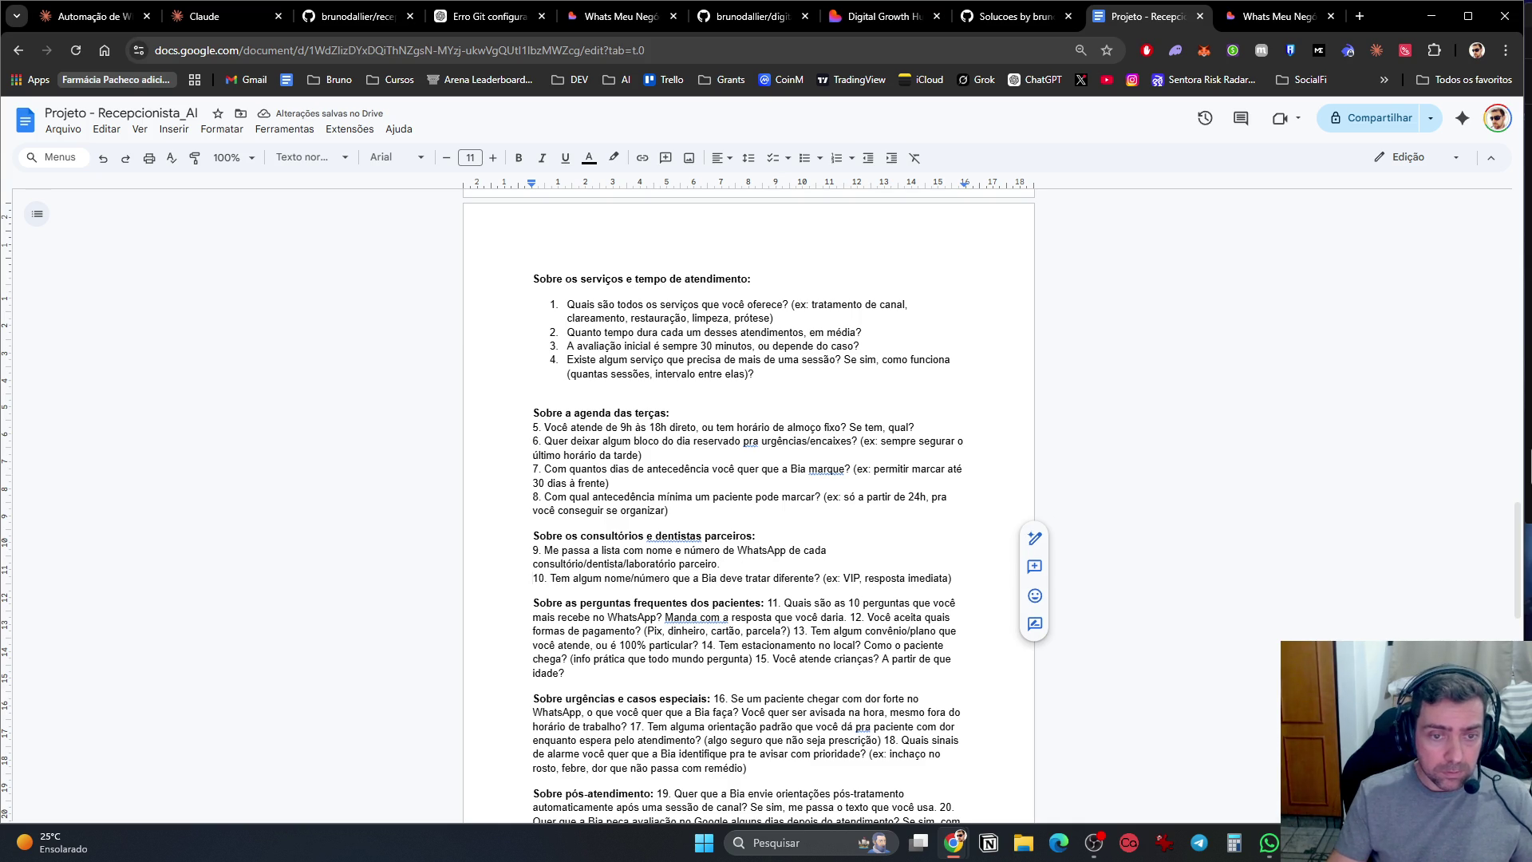
pyautogui.click(1241, 844)
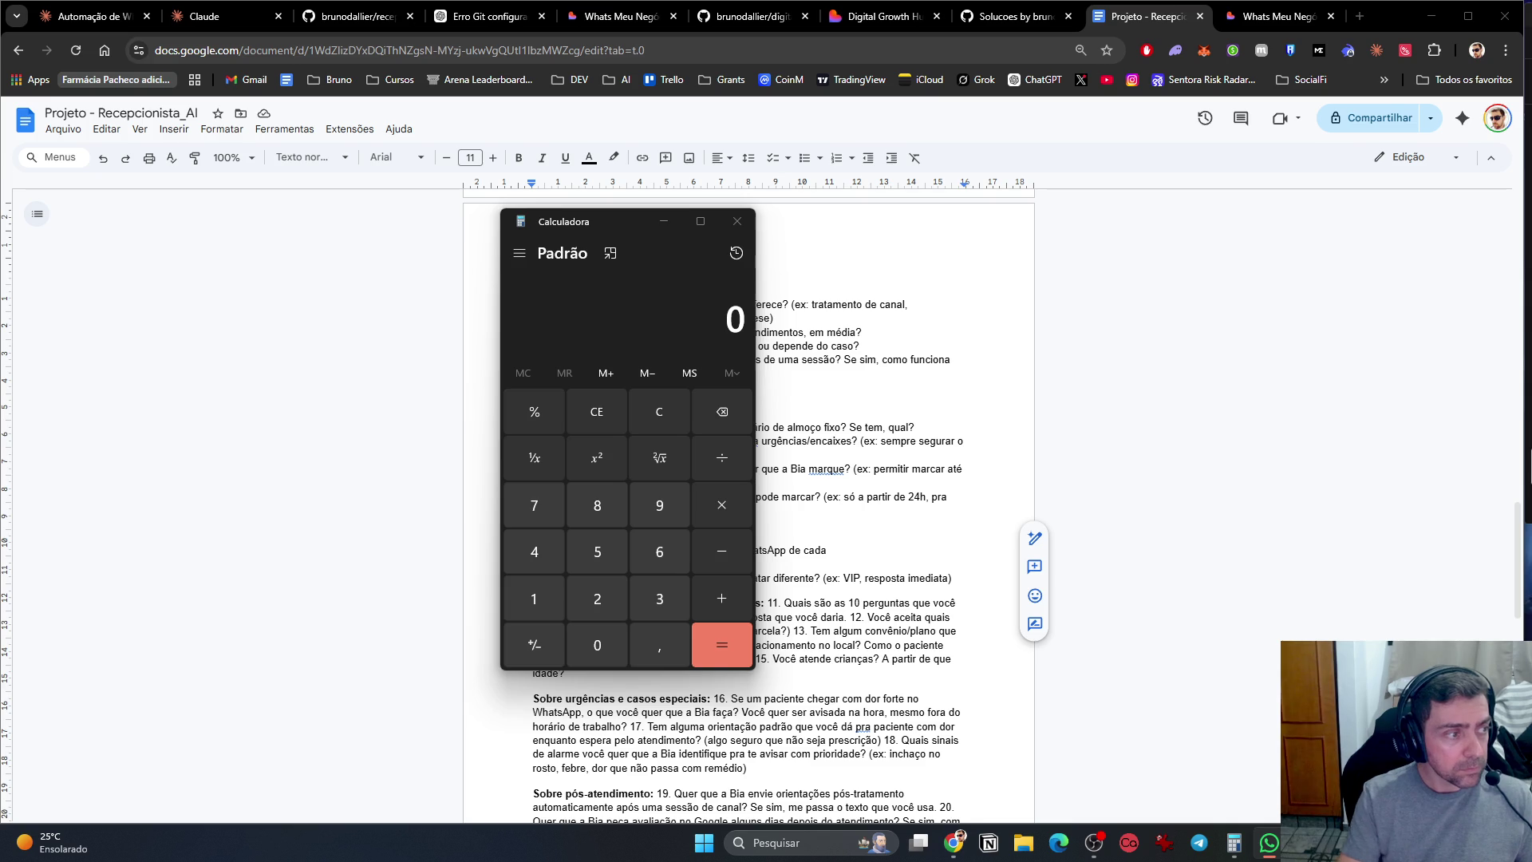
# Step: In the questionnaire, put questions 11 through 15 each on its own line
pyautogui.click(737, 221)
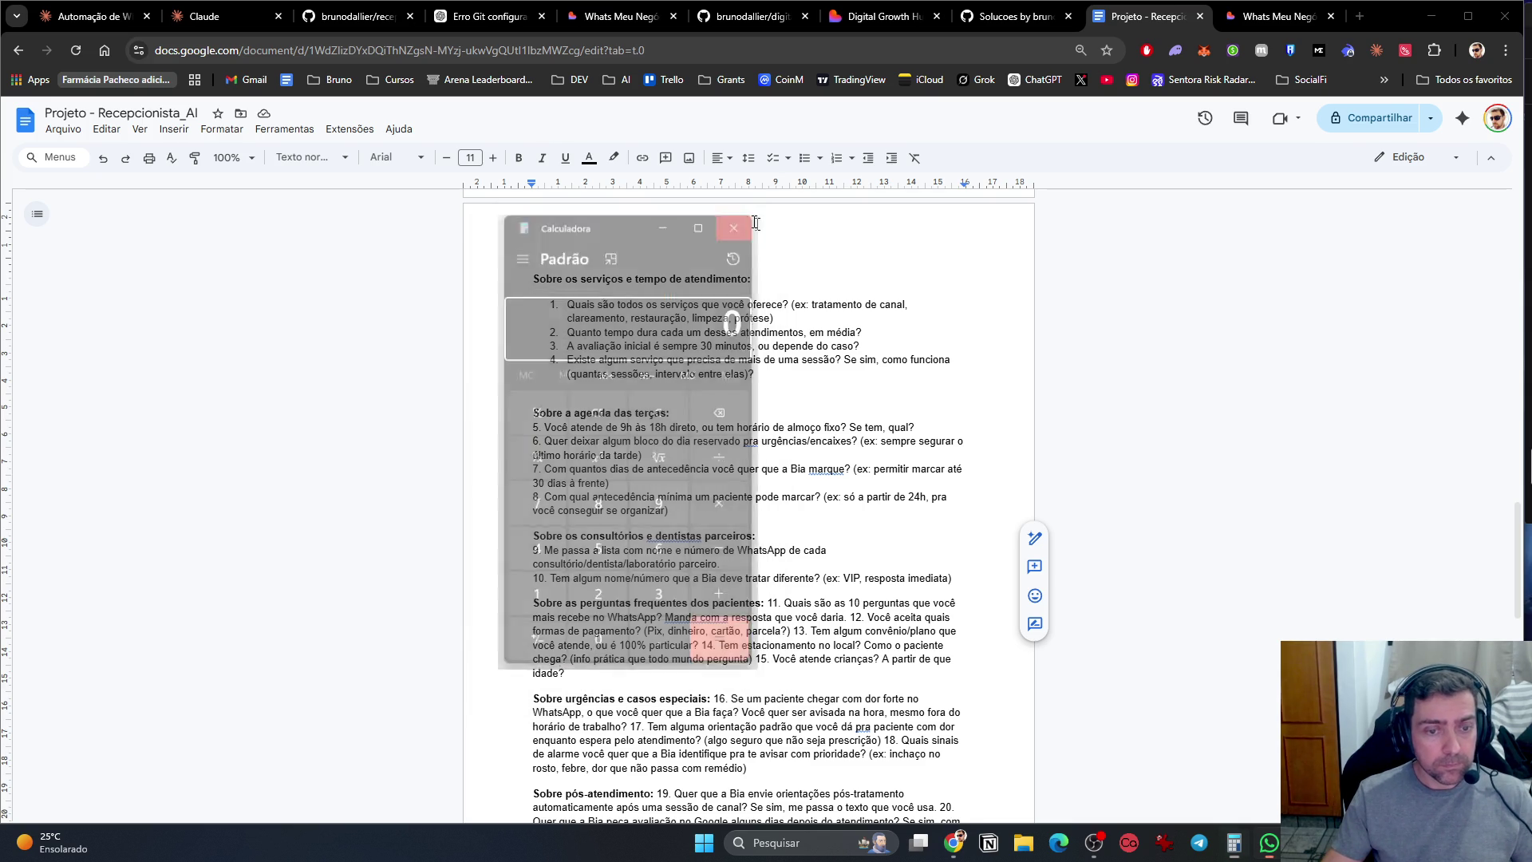
pyautogui.scroll(-1, 736, 239)
pyautogui.click(768, 523)
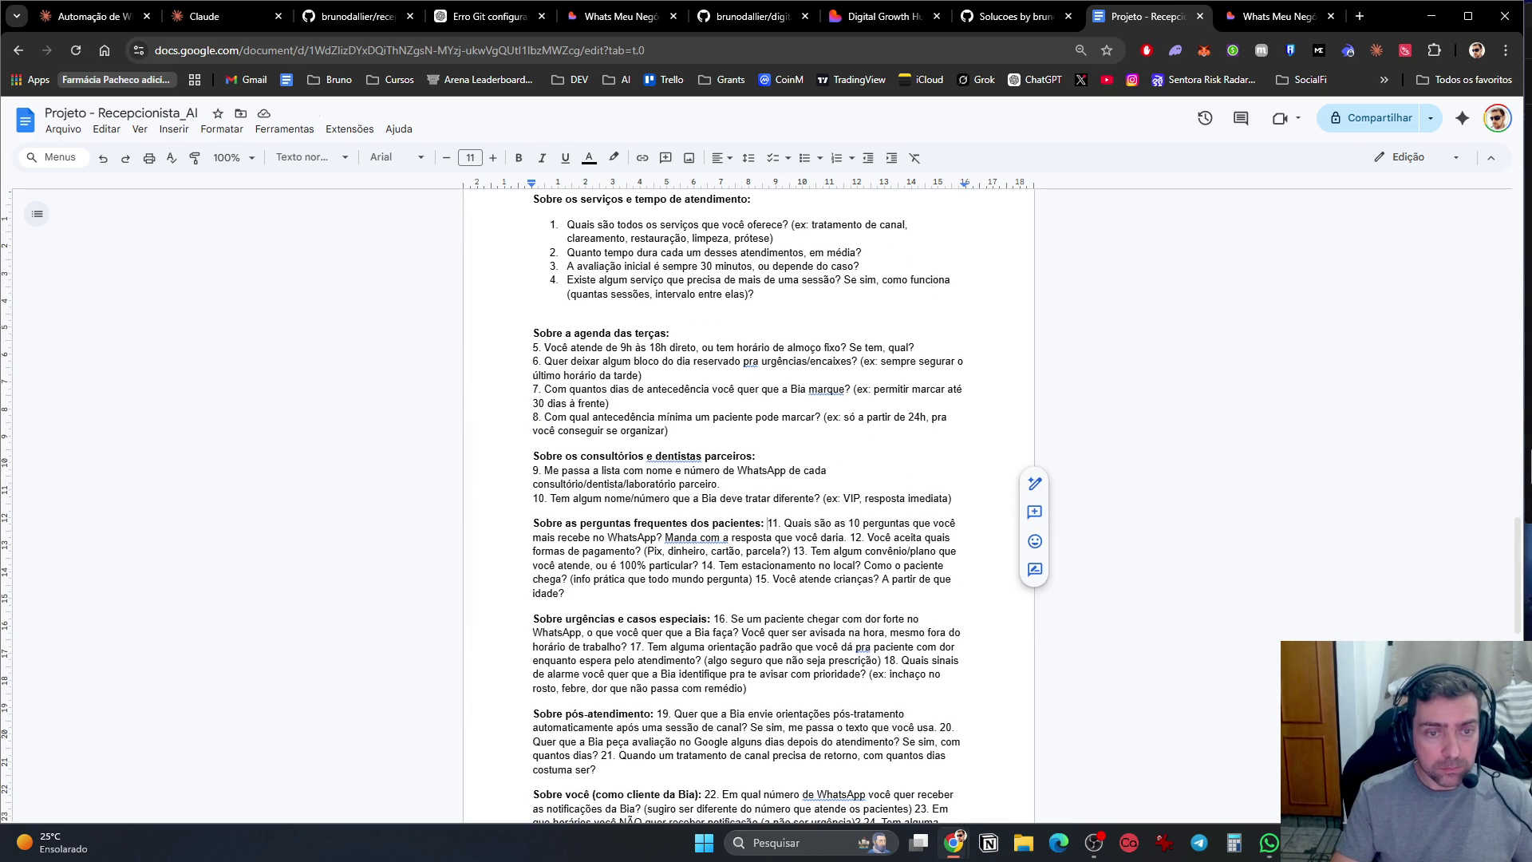
pyautogui.press('Return')
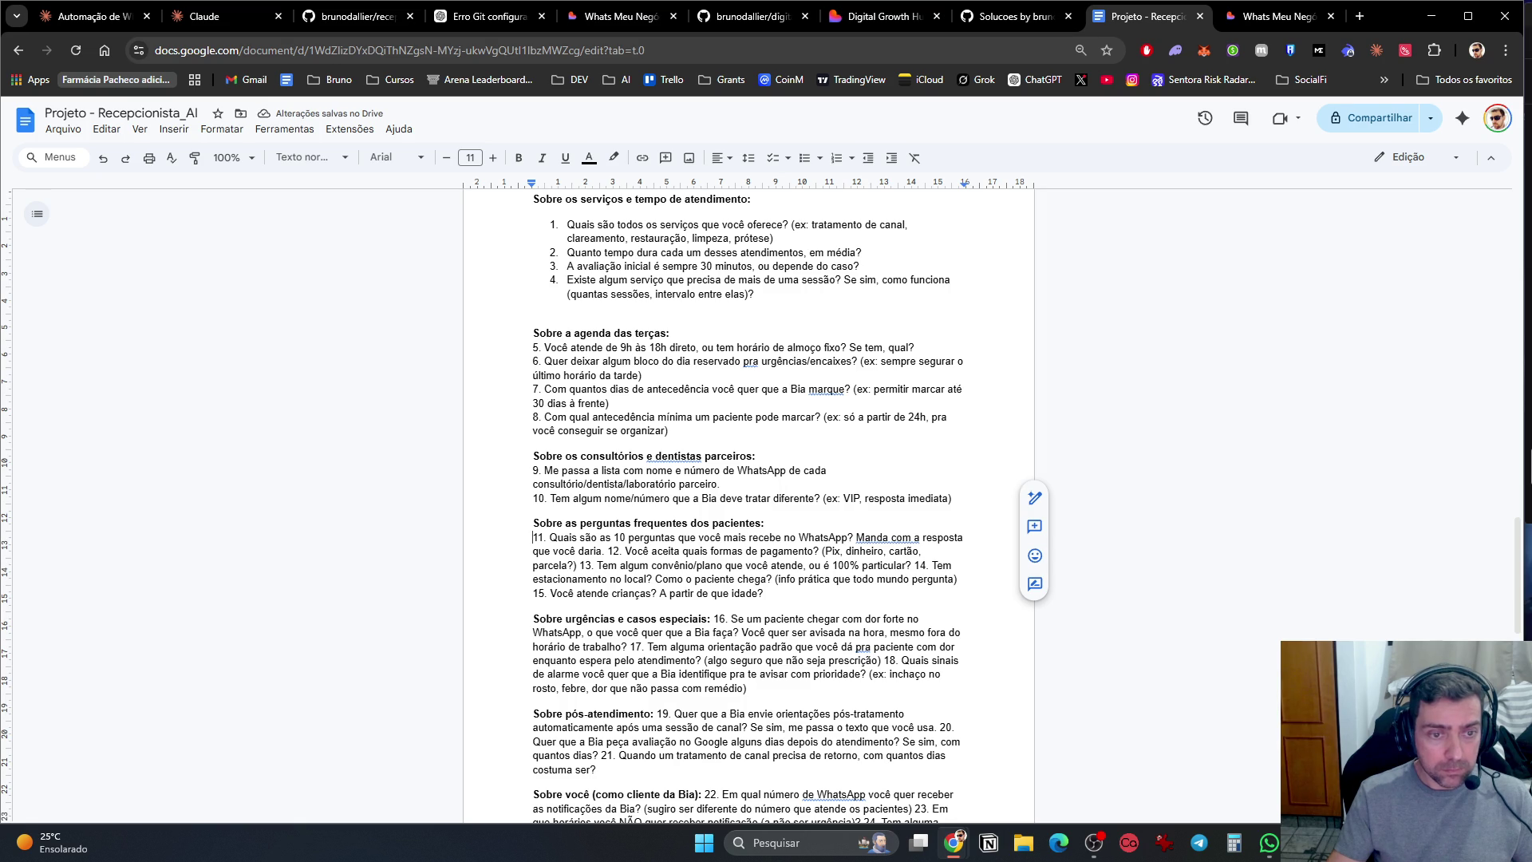
pyautogui.click(613, 537)
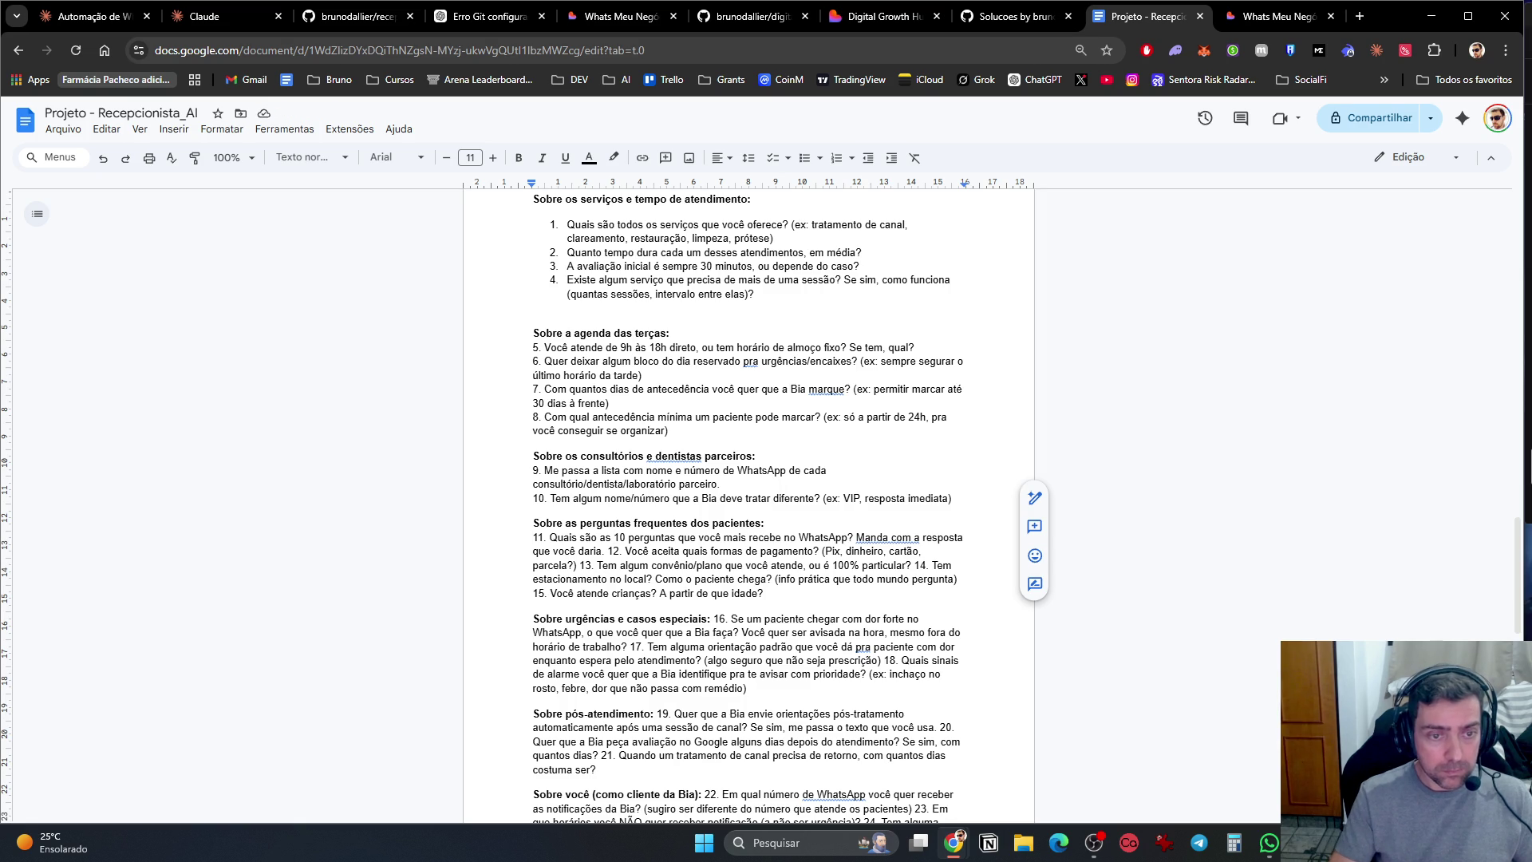
pyautogui.click(607, 550)
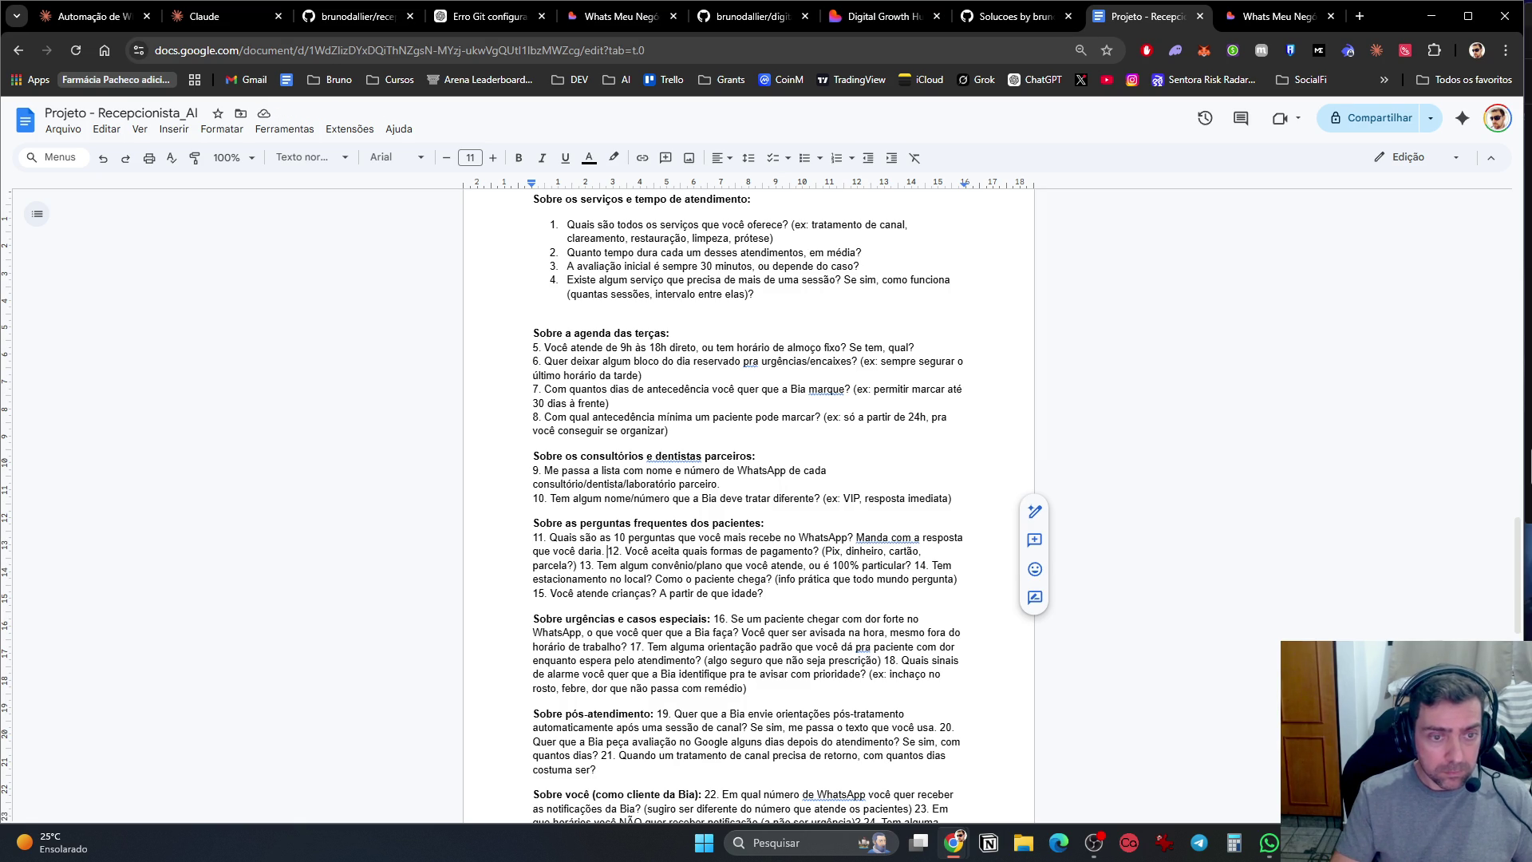
pyautogui.press('Return')
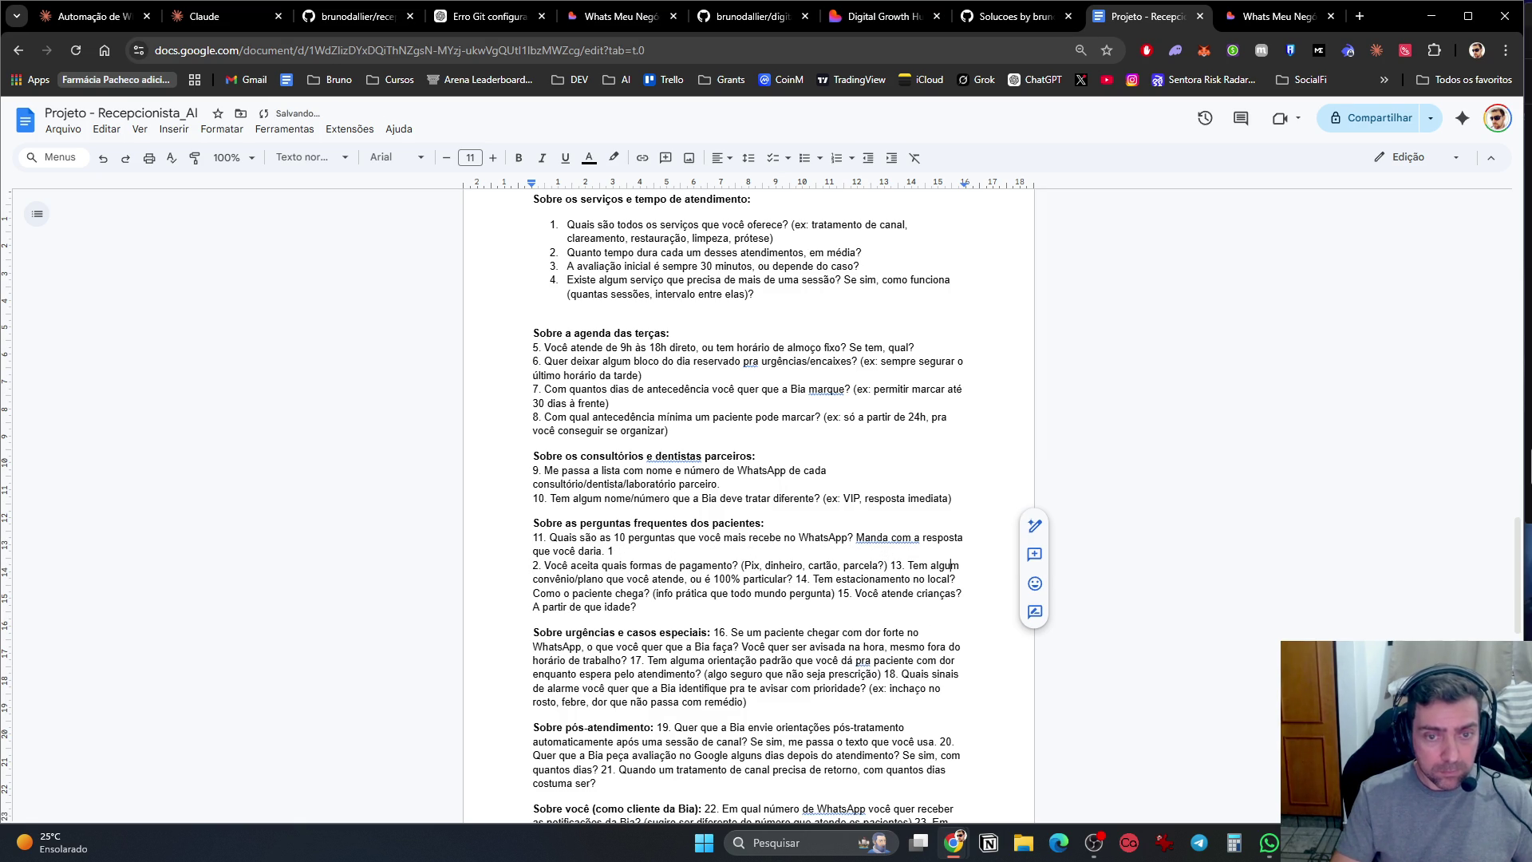
pyautogui.press('Return')
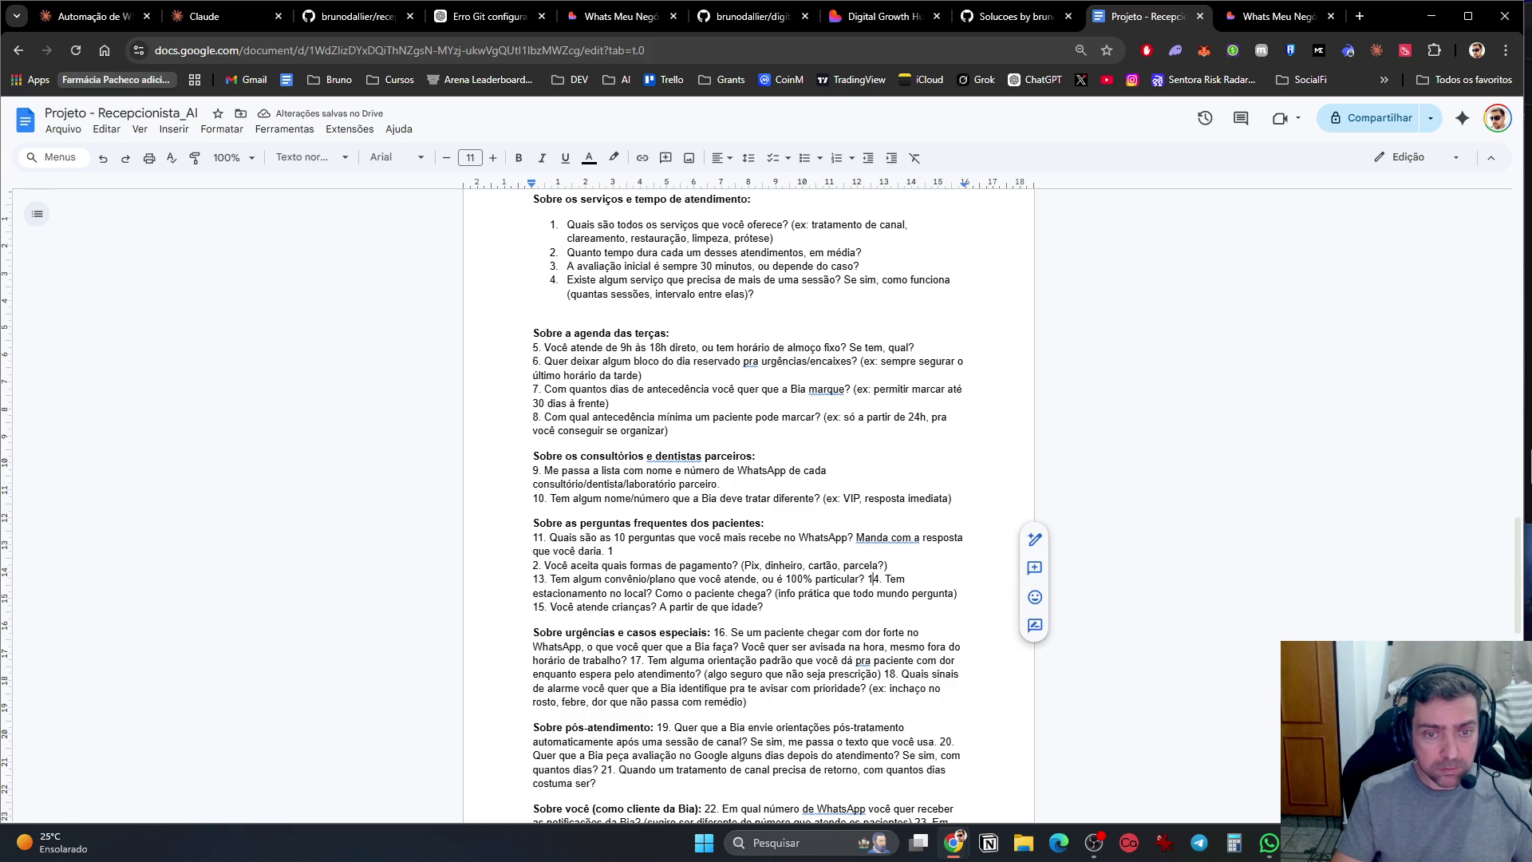
pyautogui.press('Left')
pyautogui.press('Return')
pyautogui.click(537, 606)
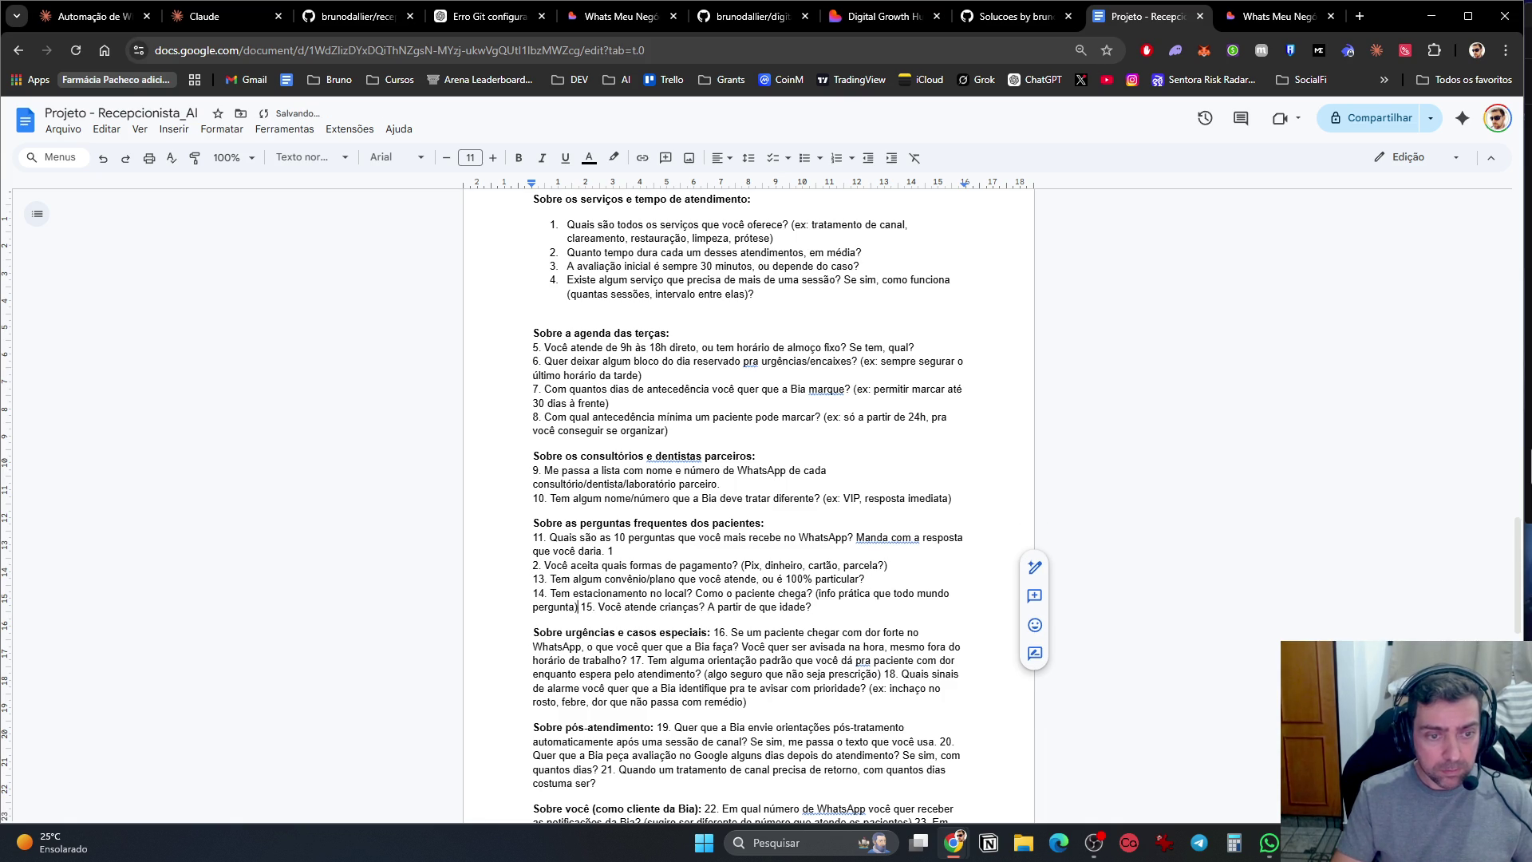
pyautogui.press('Return')
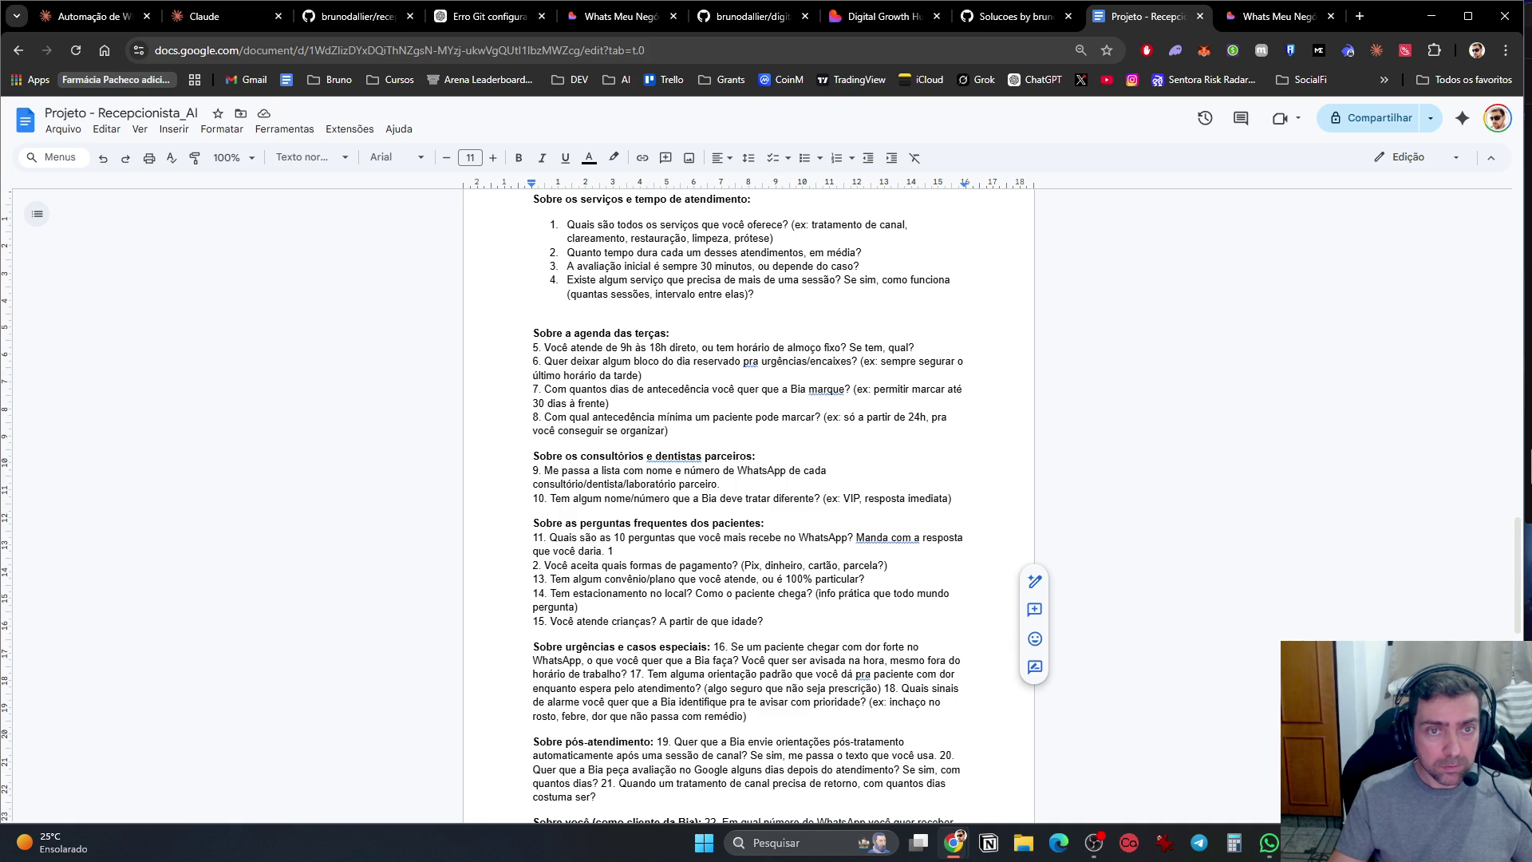
# Step: Go back to the Claude 'Automação de WhatsApp' chat with the Projeto bia document
pyautogui.scroll(2, 748, 503)
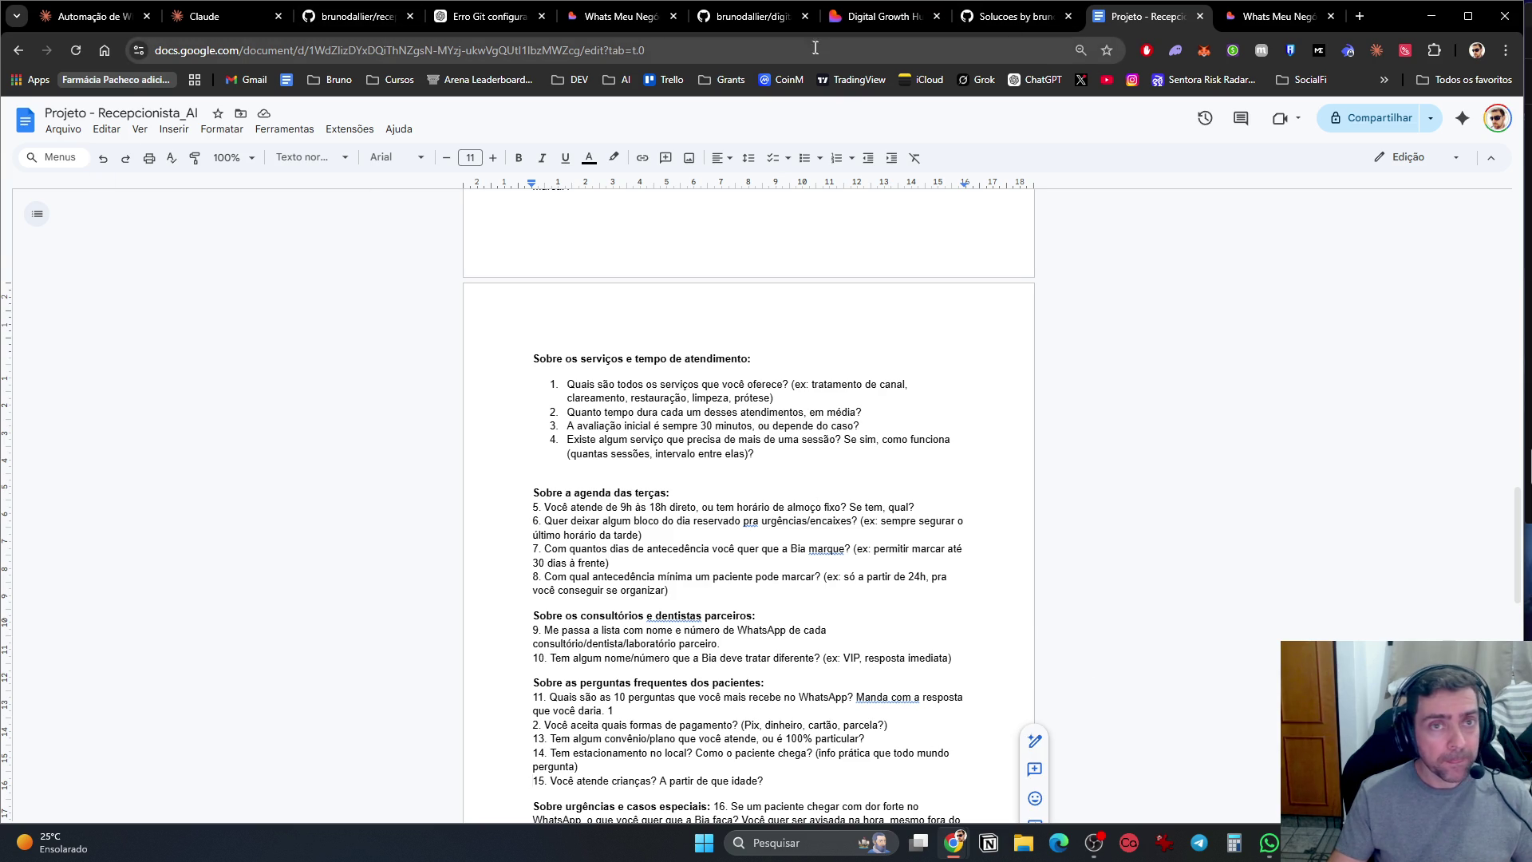
pyautogui.click(220, 17)
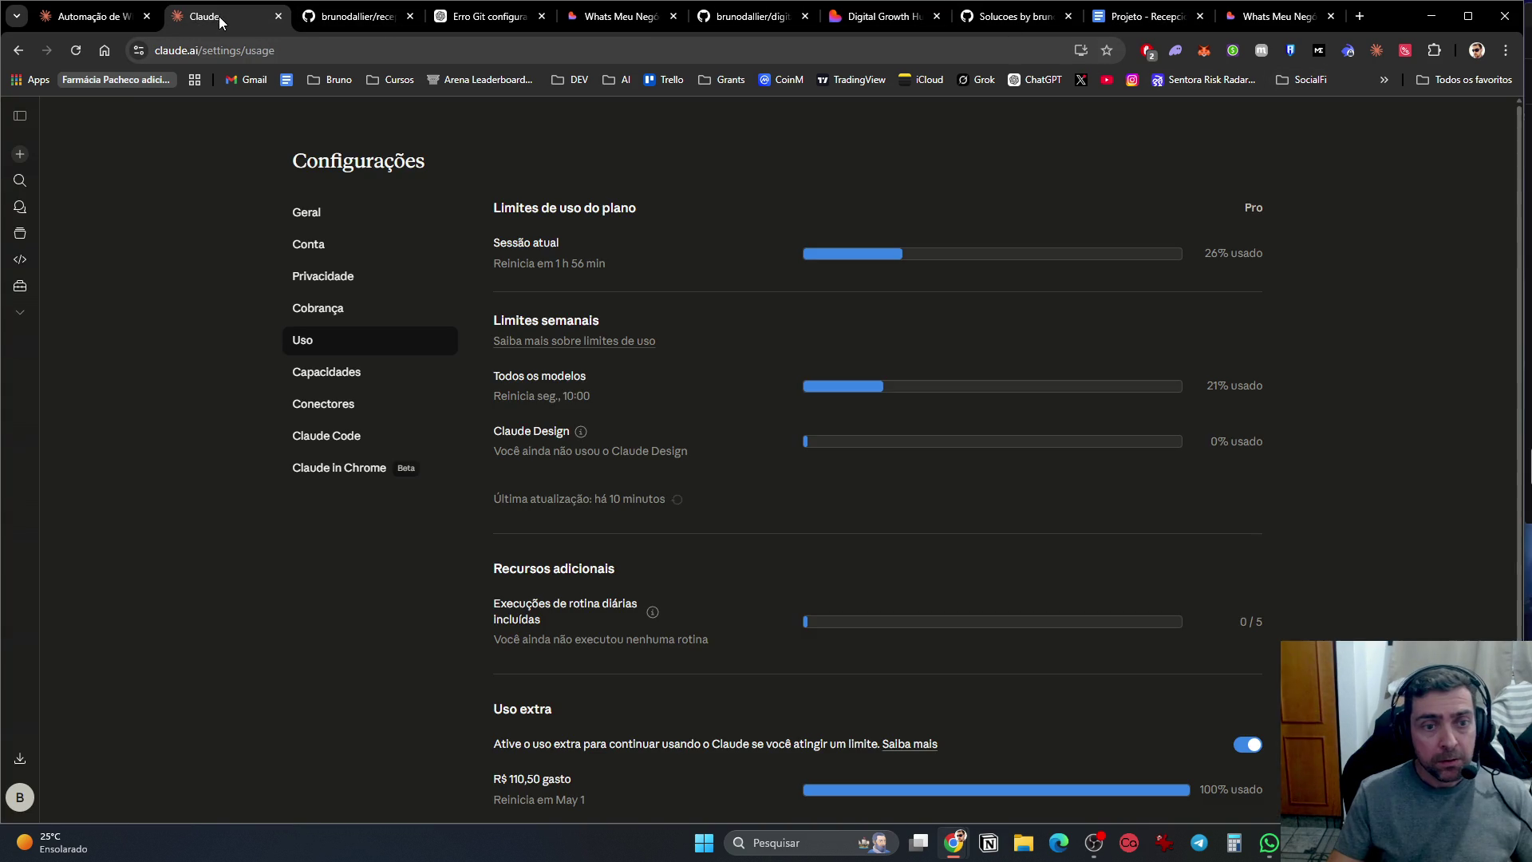
pyautogui.click(108, 18)
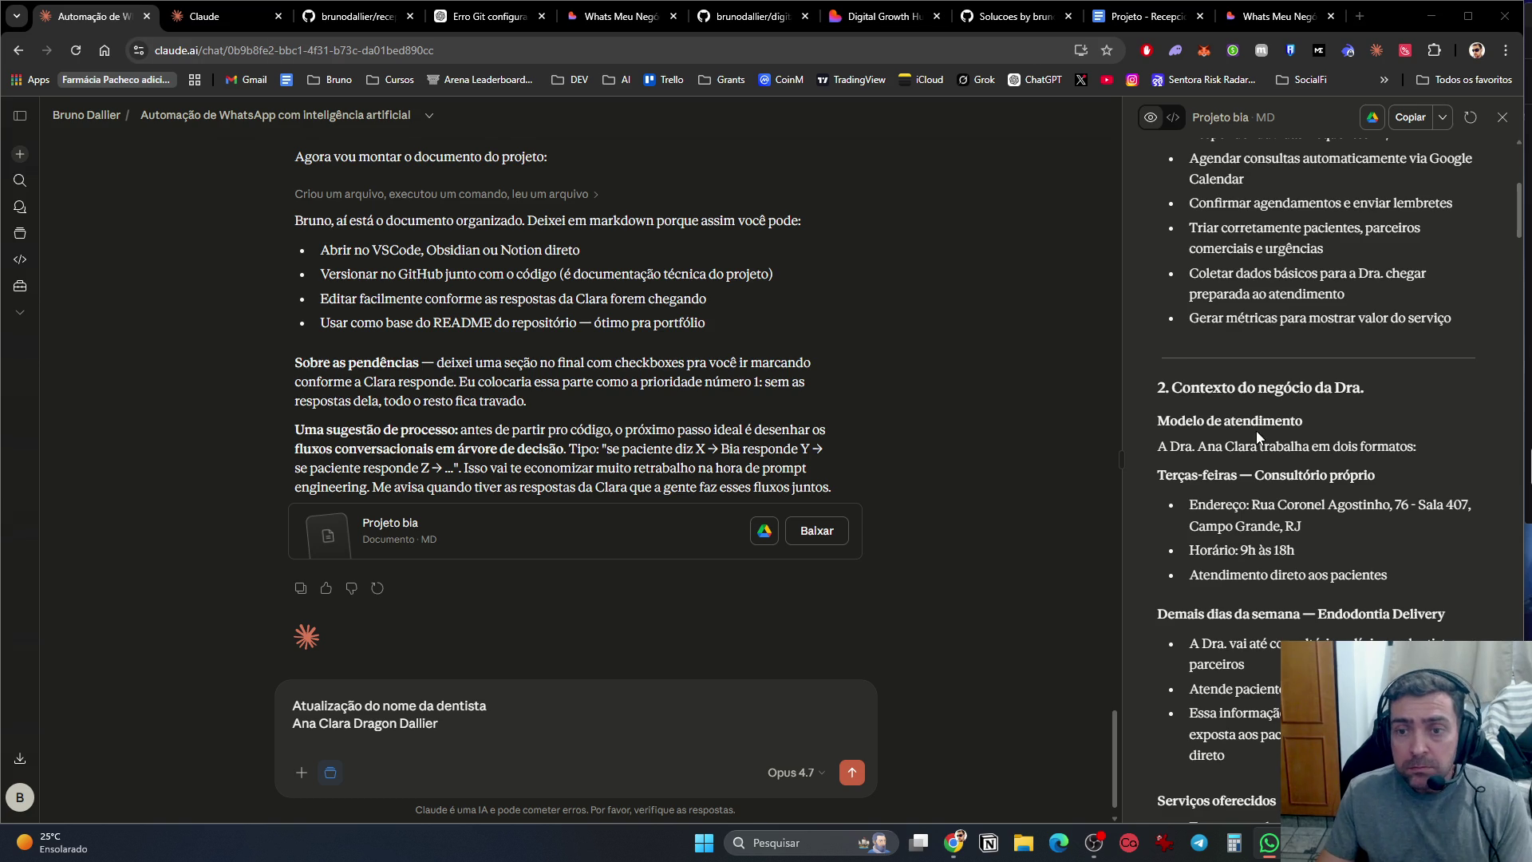
pyautogui.scroll(2, 1257, 427)
pyautogui.scroll(-1, 1255, 429)
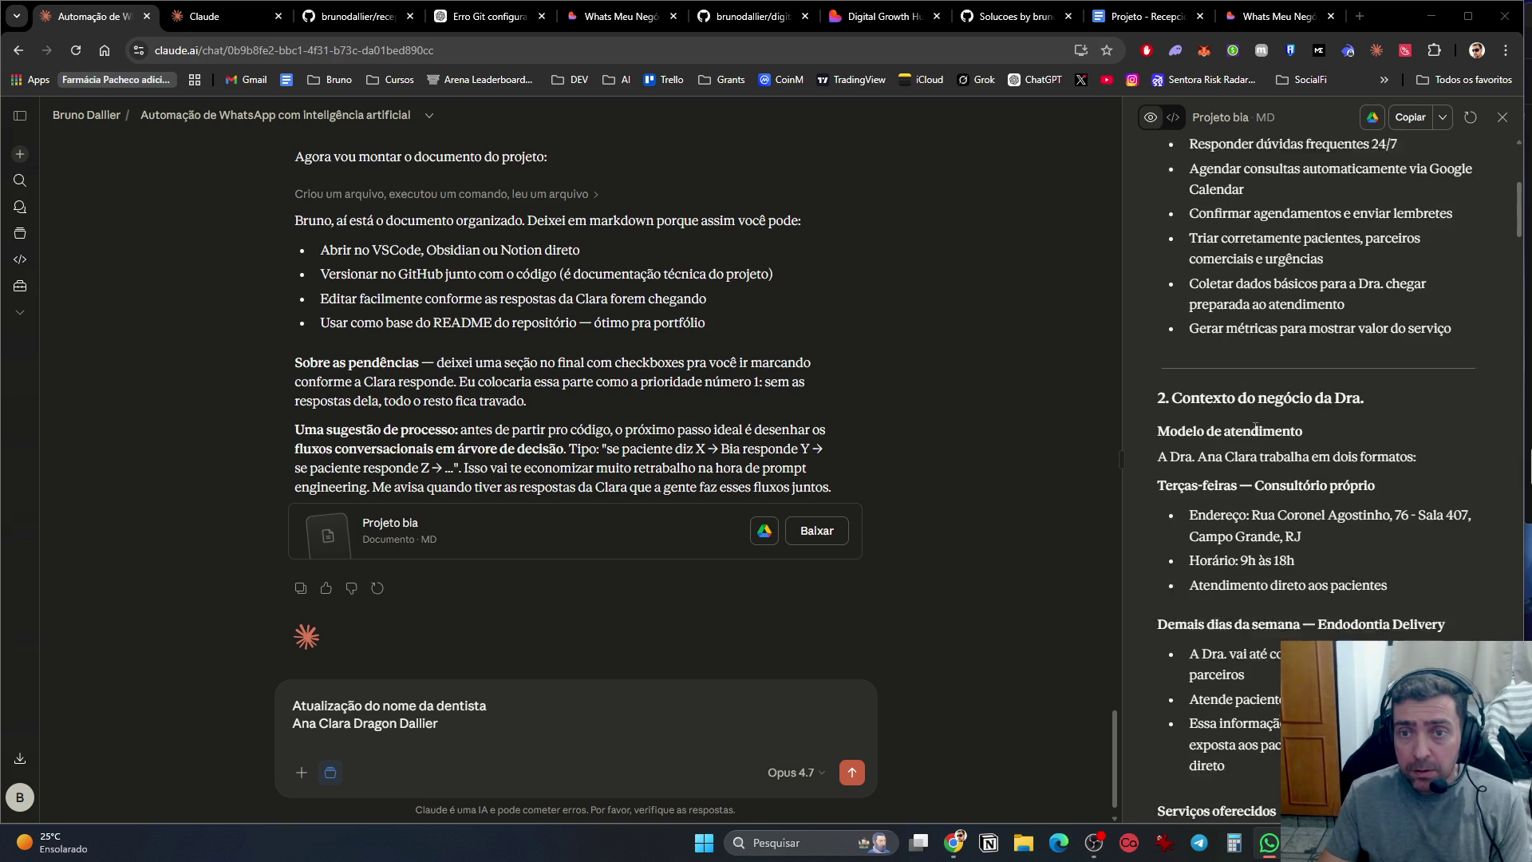
pyautogui.scroll(-3, 1299, 350)
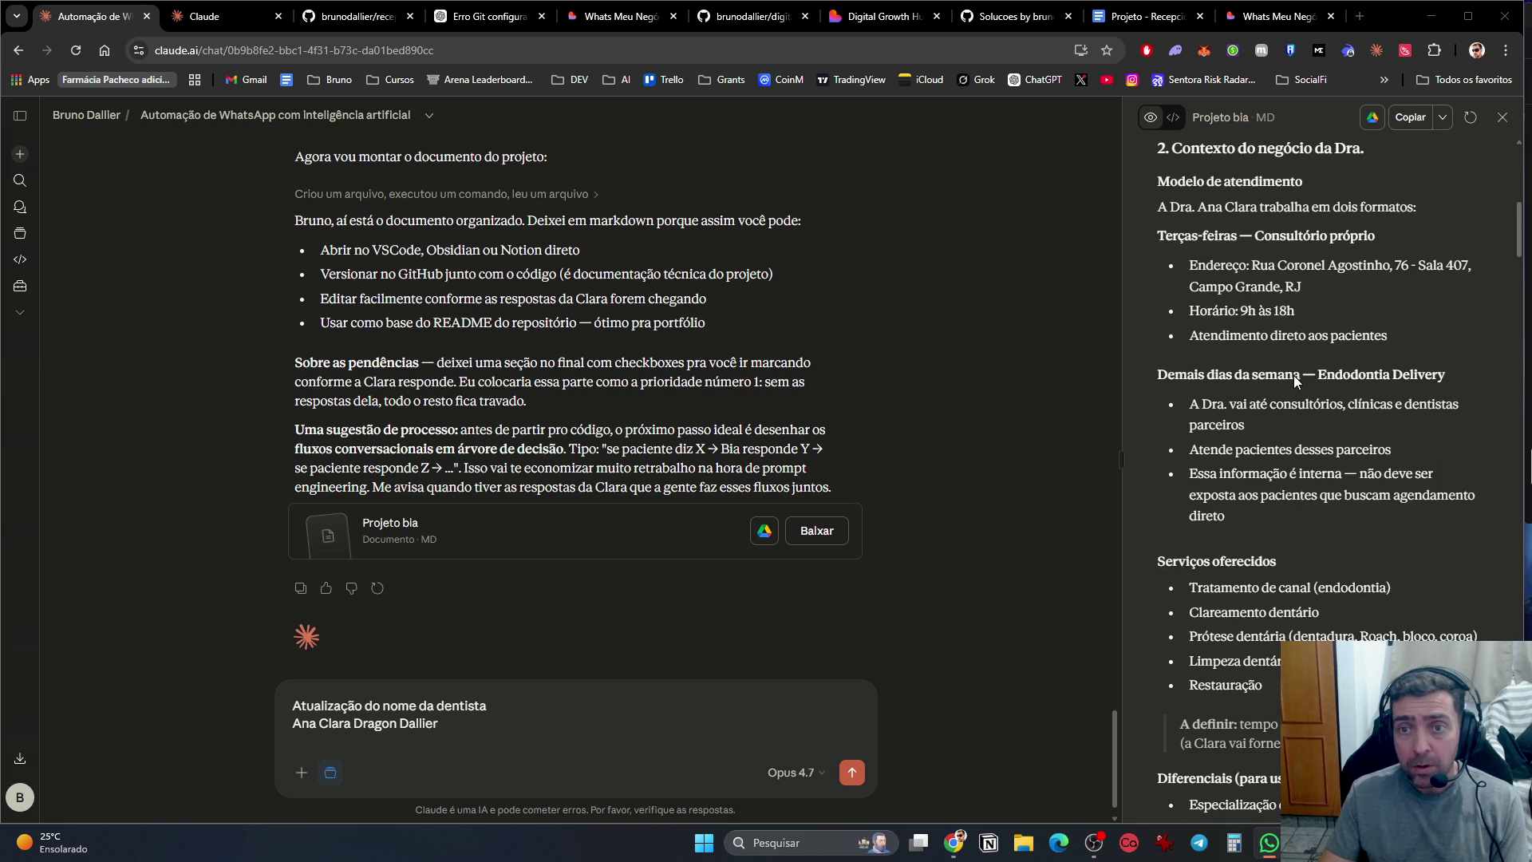
pyautogui.scroll(4, 1296, 375)
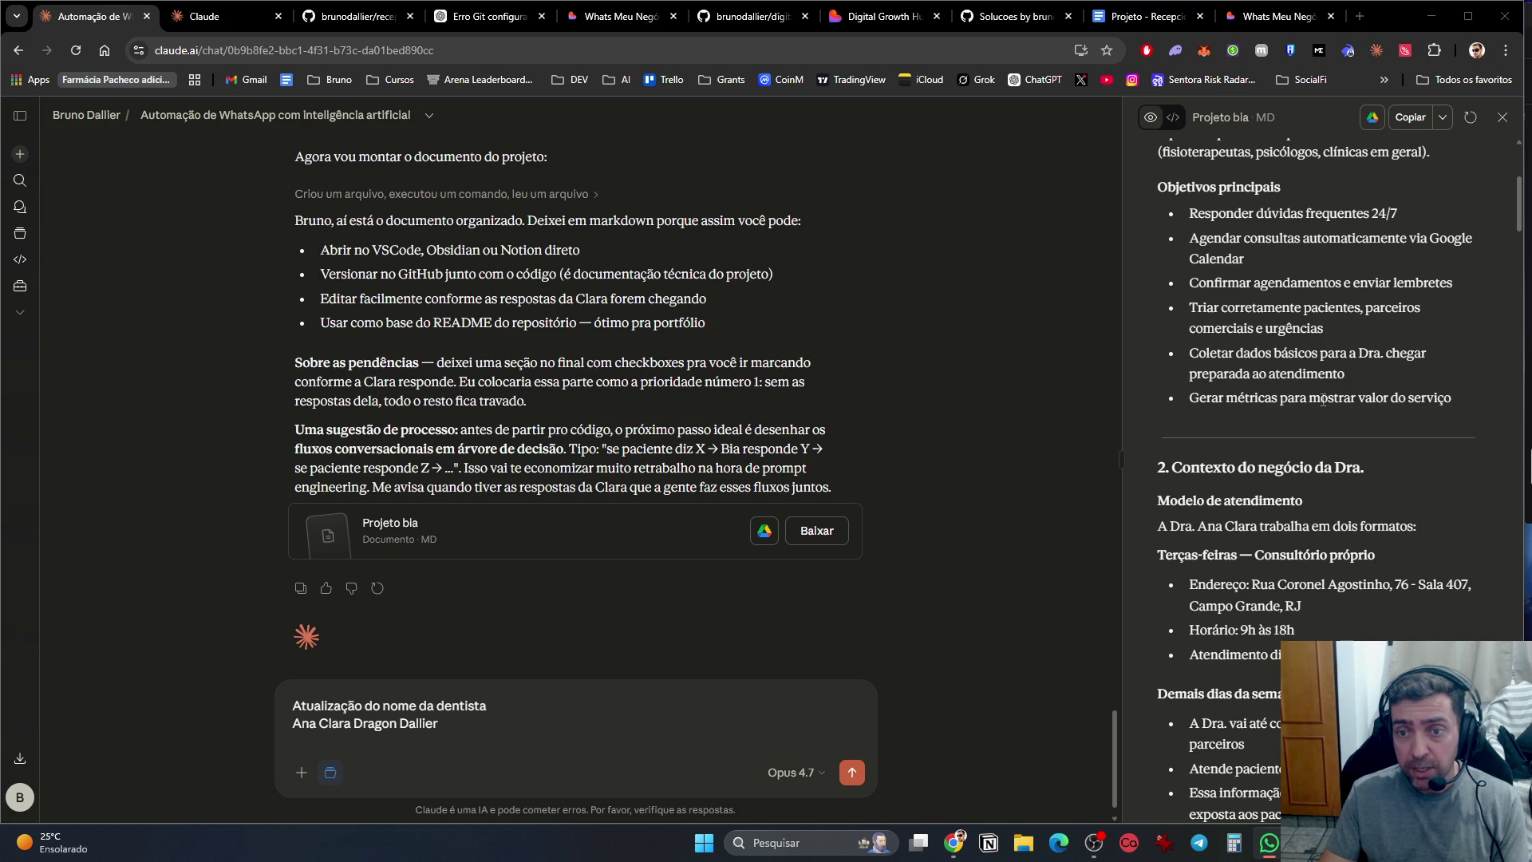
pyautogui.scroll(-3, 1390, 463)
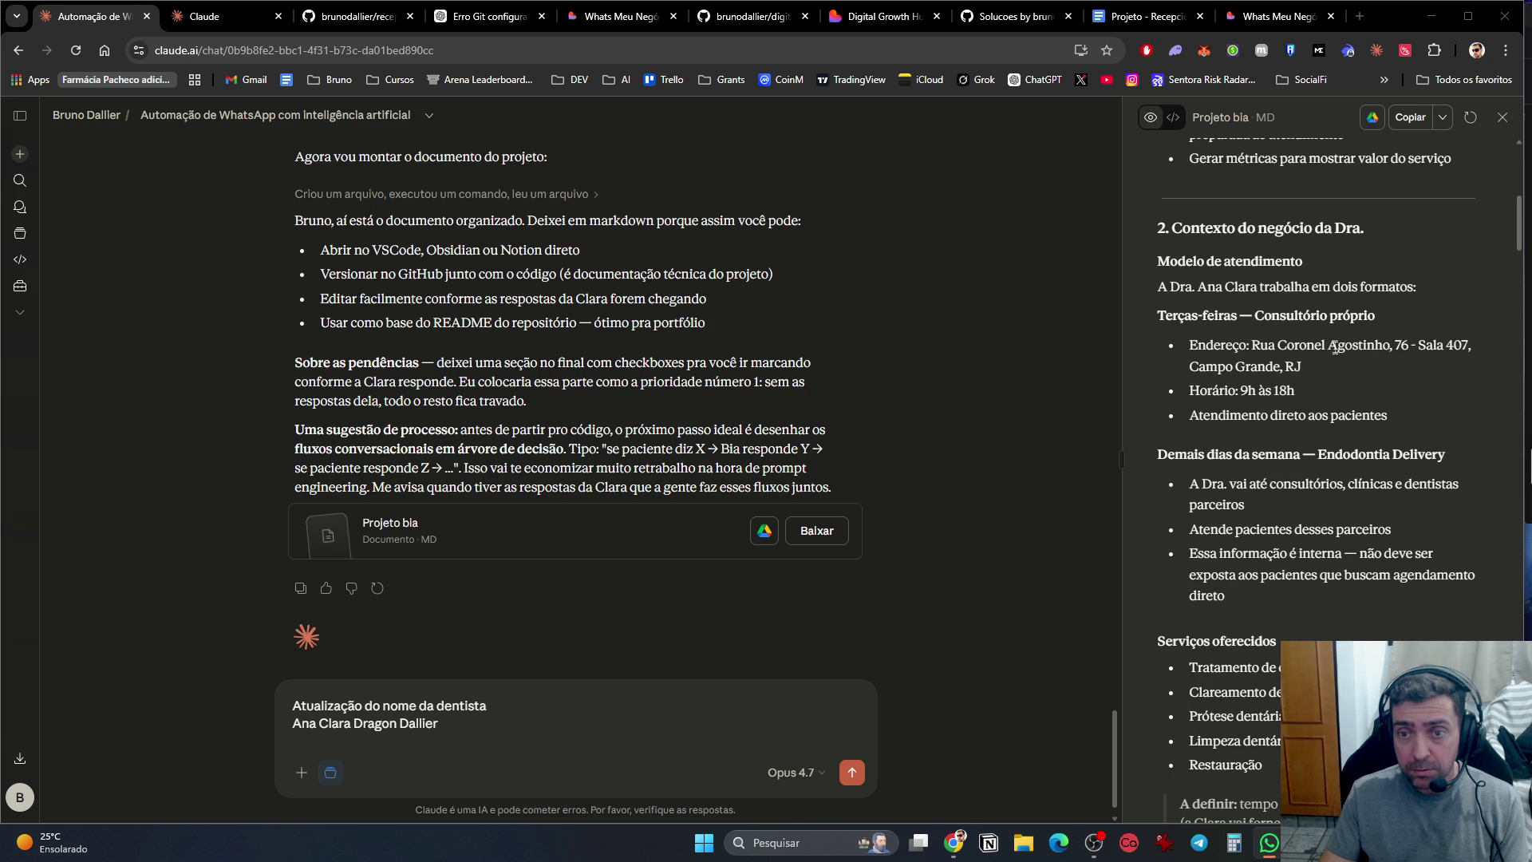
pyautogui.scroll(-3, 1337, 364)
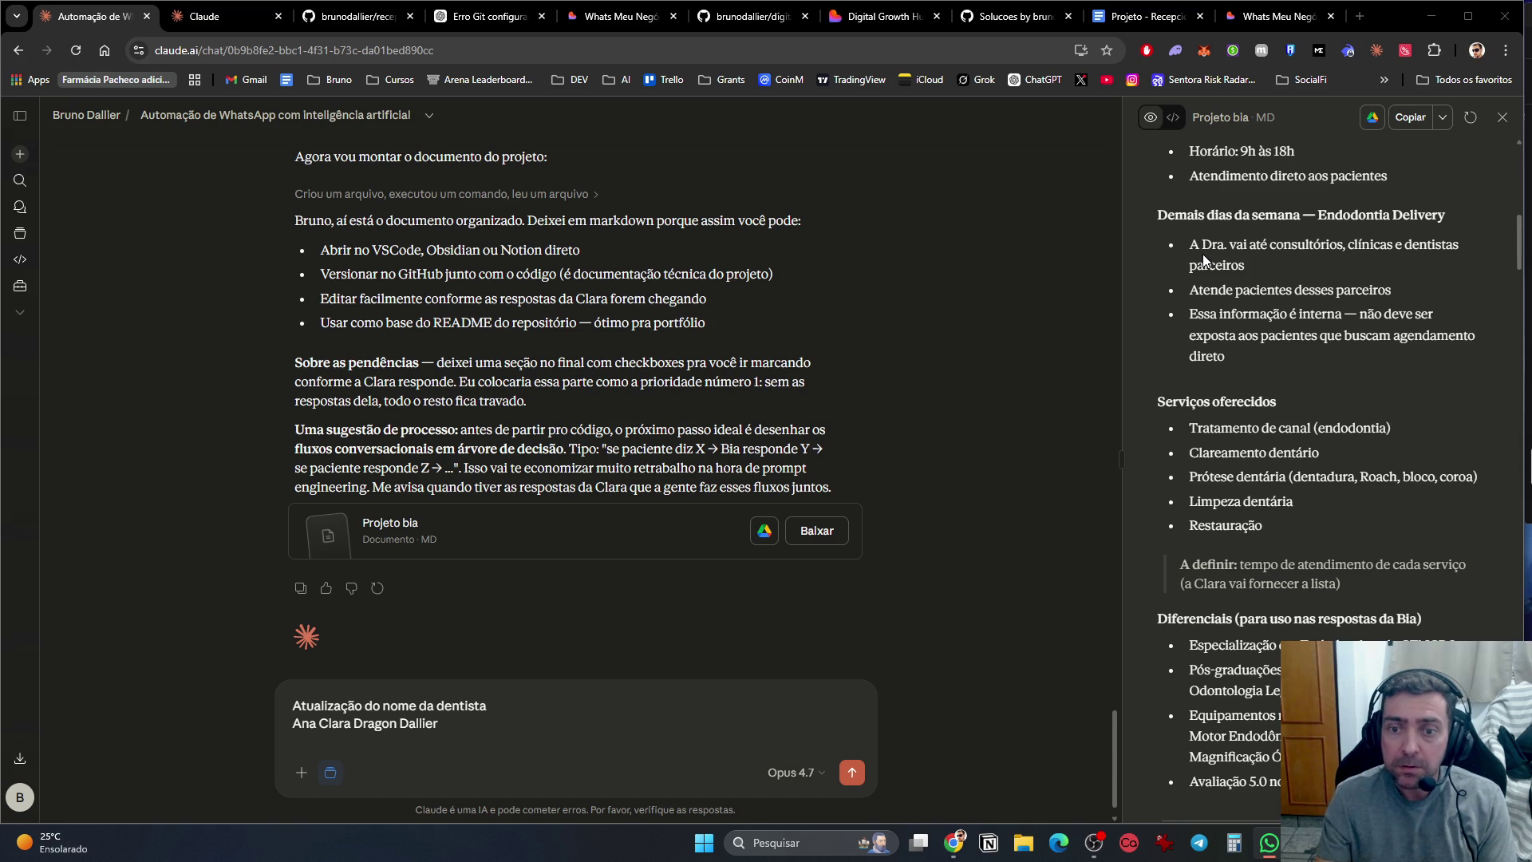
pyautogui.scroll(-5, 1246, 279)
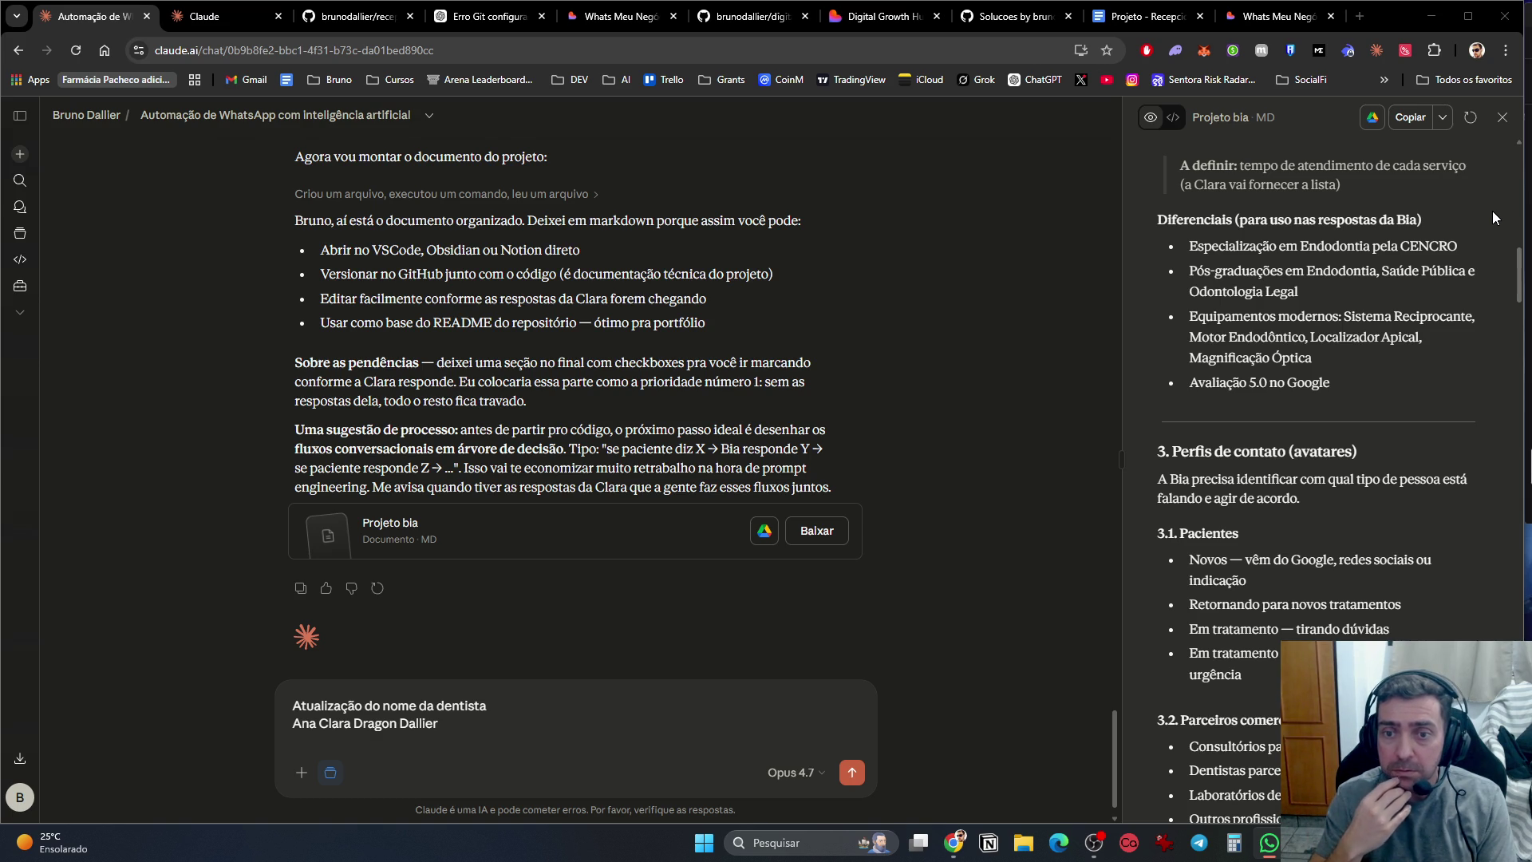
pyautogui.scroll(-3, 1492, 211)
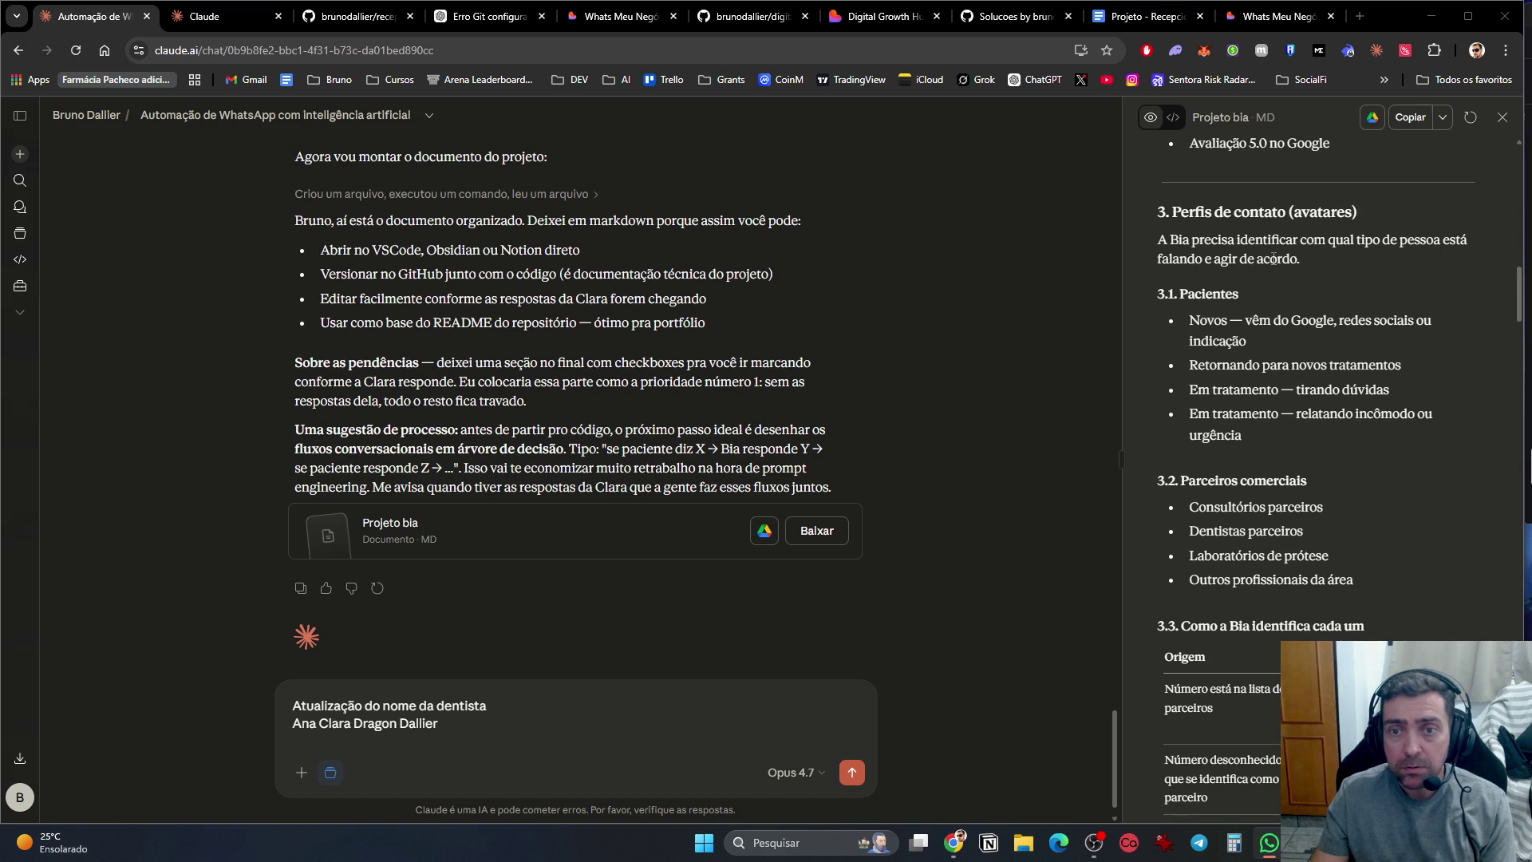
pyautogui.moveTo(1269, 842)
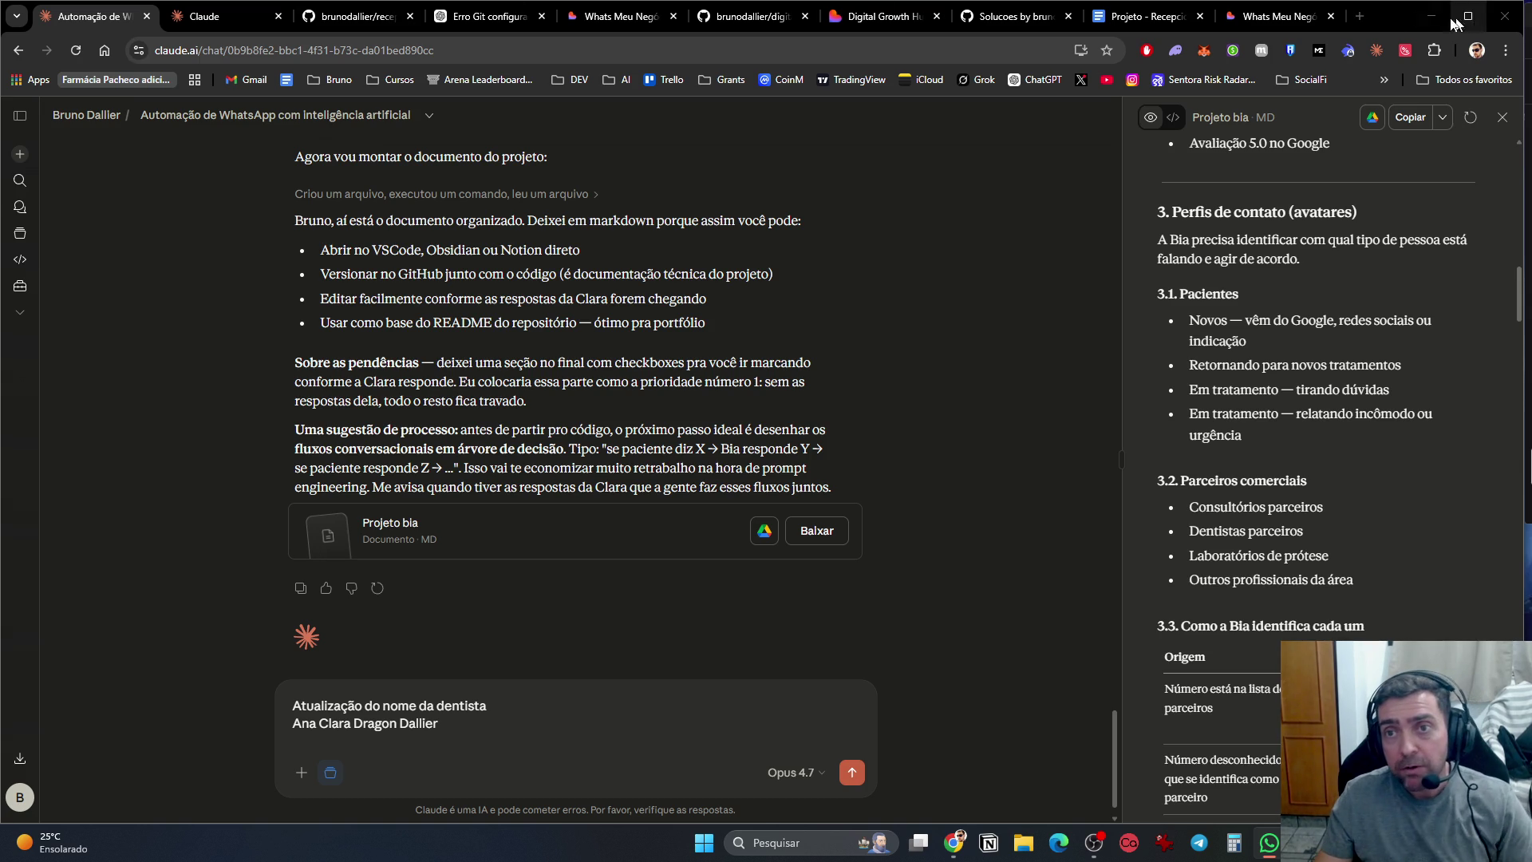
pyautogui.click(1360, 16)
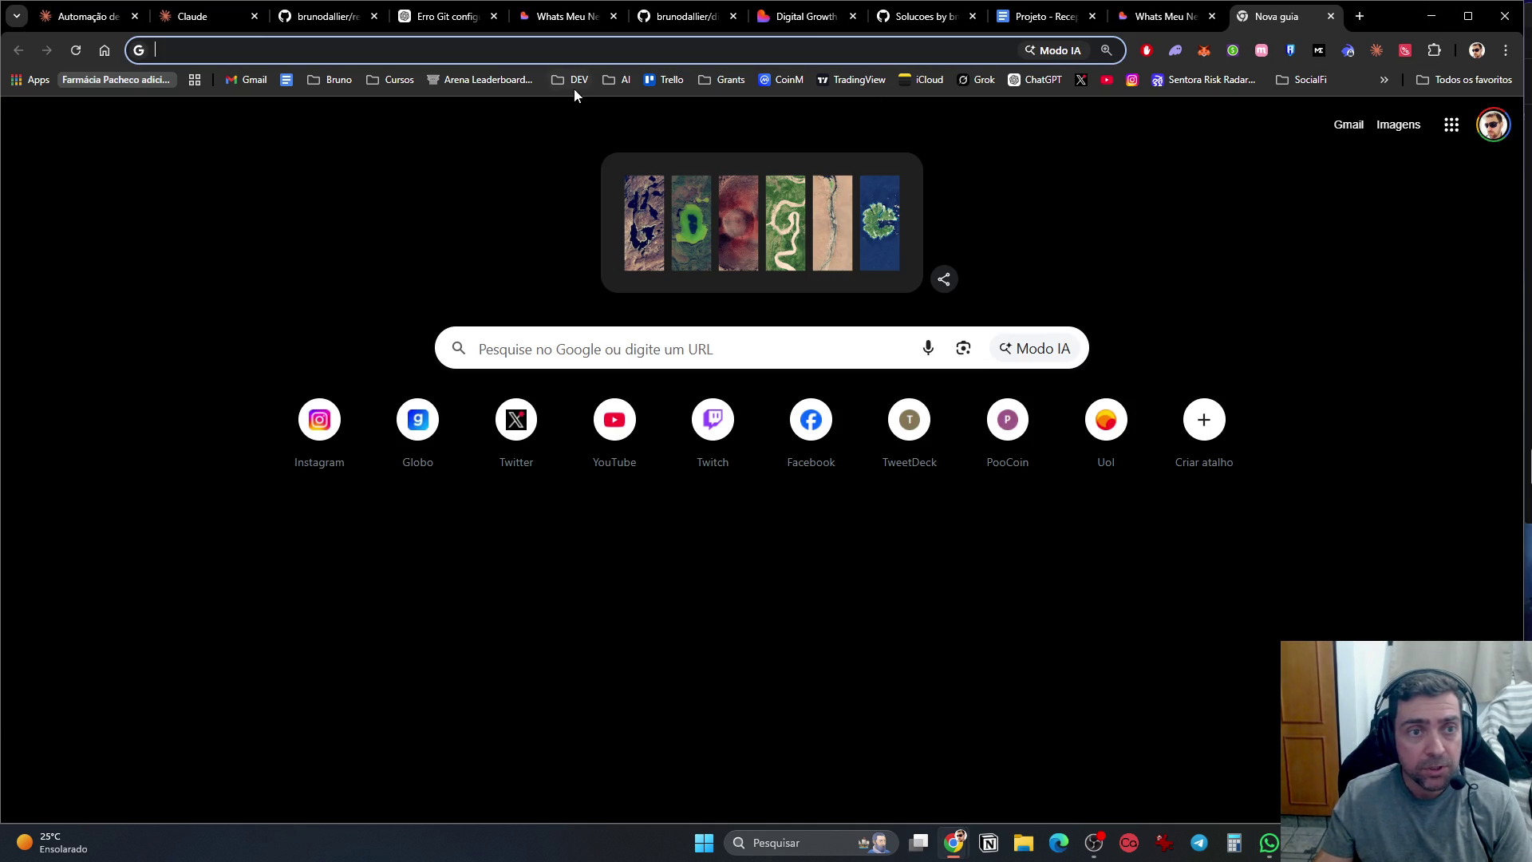
# Step: Open the Respond.io bookmark from the AI folder in a new tab and browse its homepage
pyautogui.click(620, 86)
pyautogui.middleClick(647, 134)
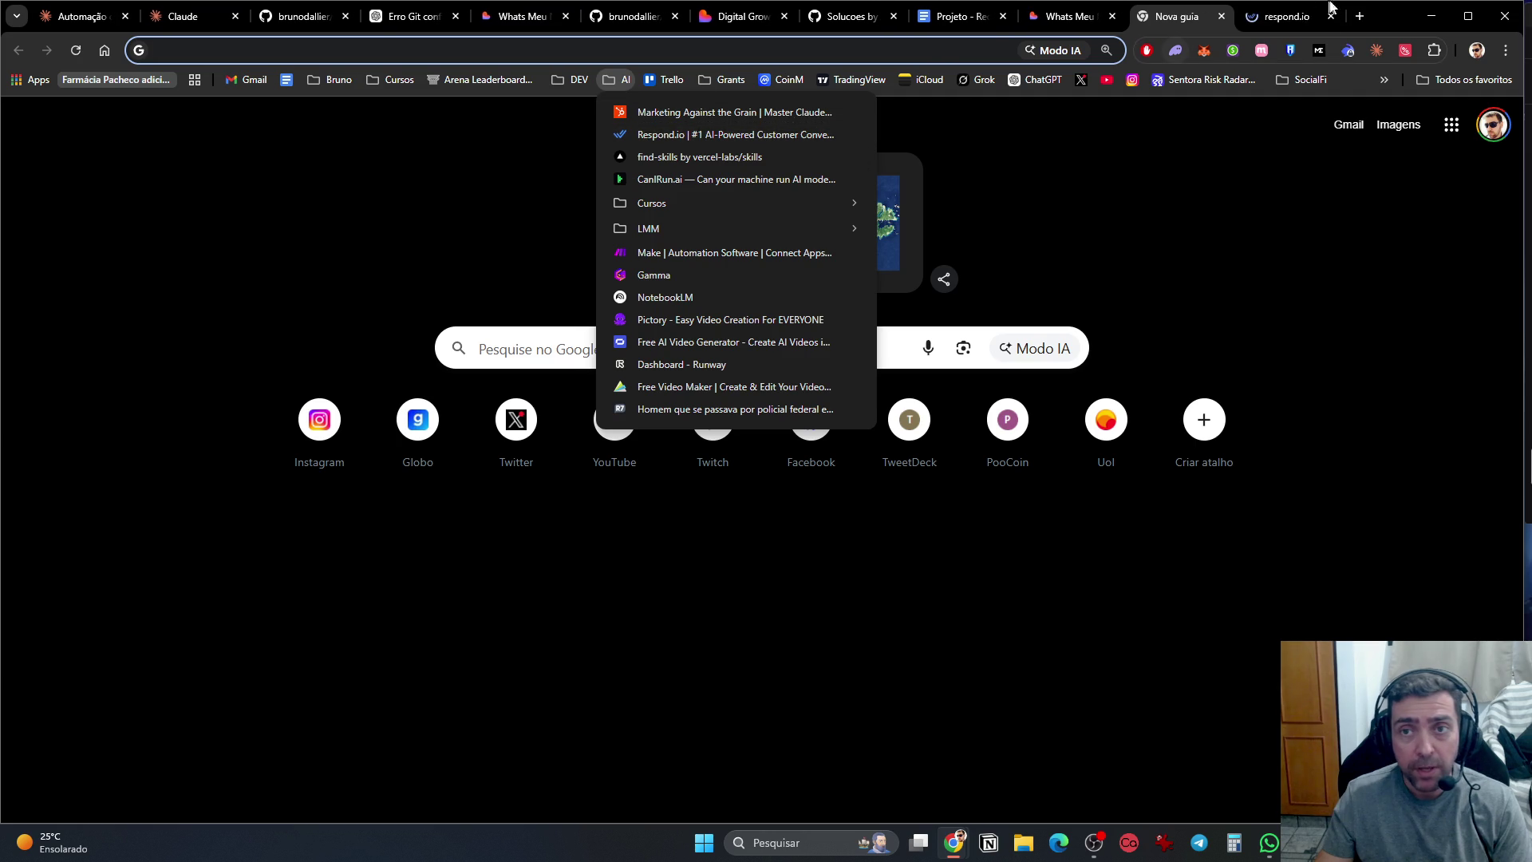
pyautogui.click(1277, 17)
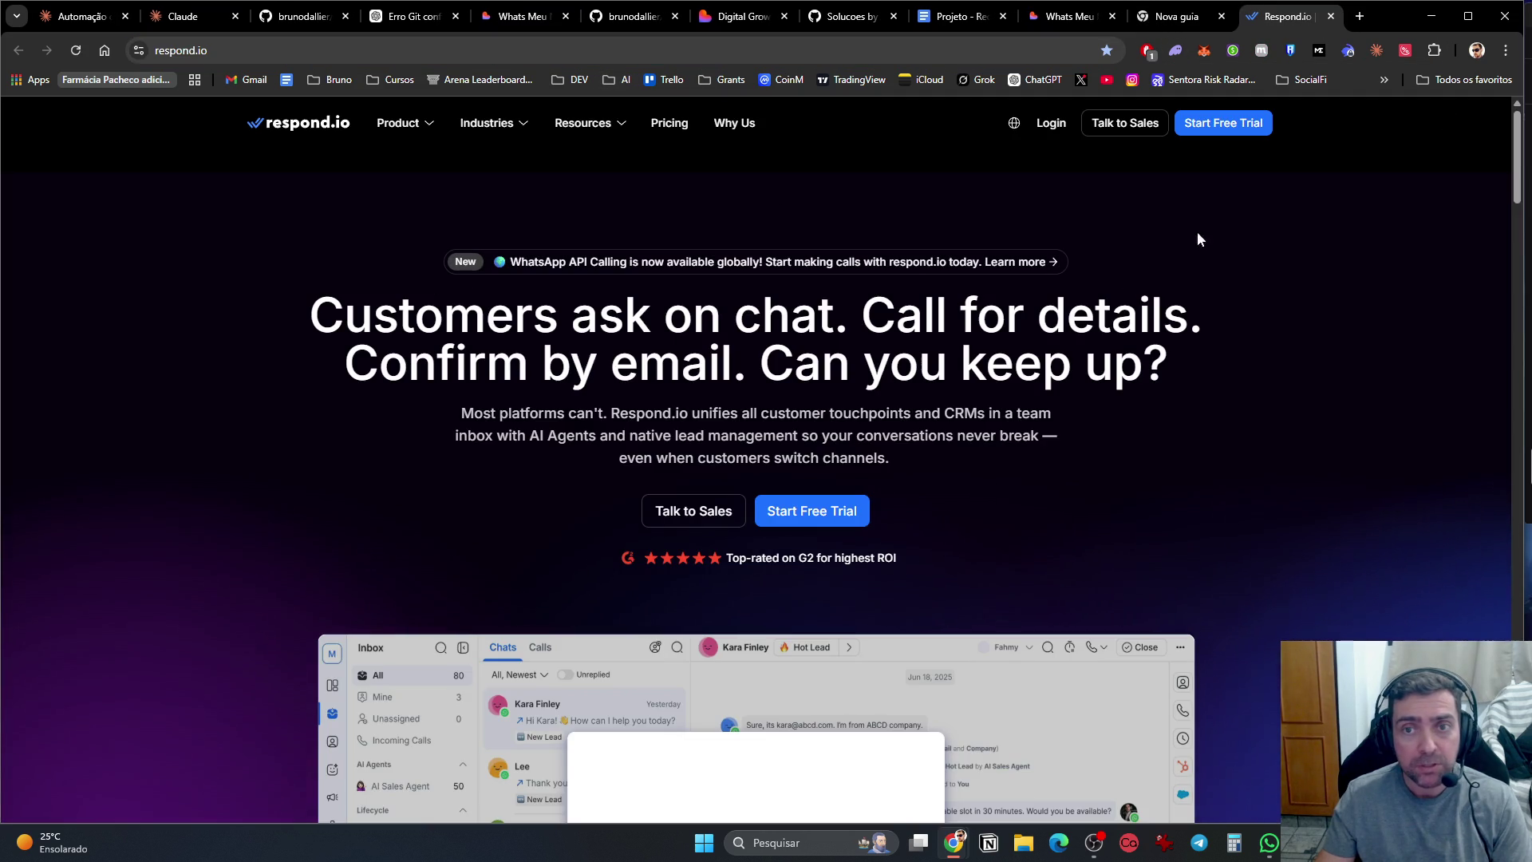
pyautogui.scroll(-20, 1204, 396)
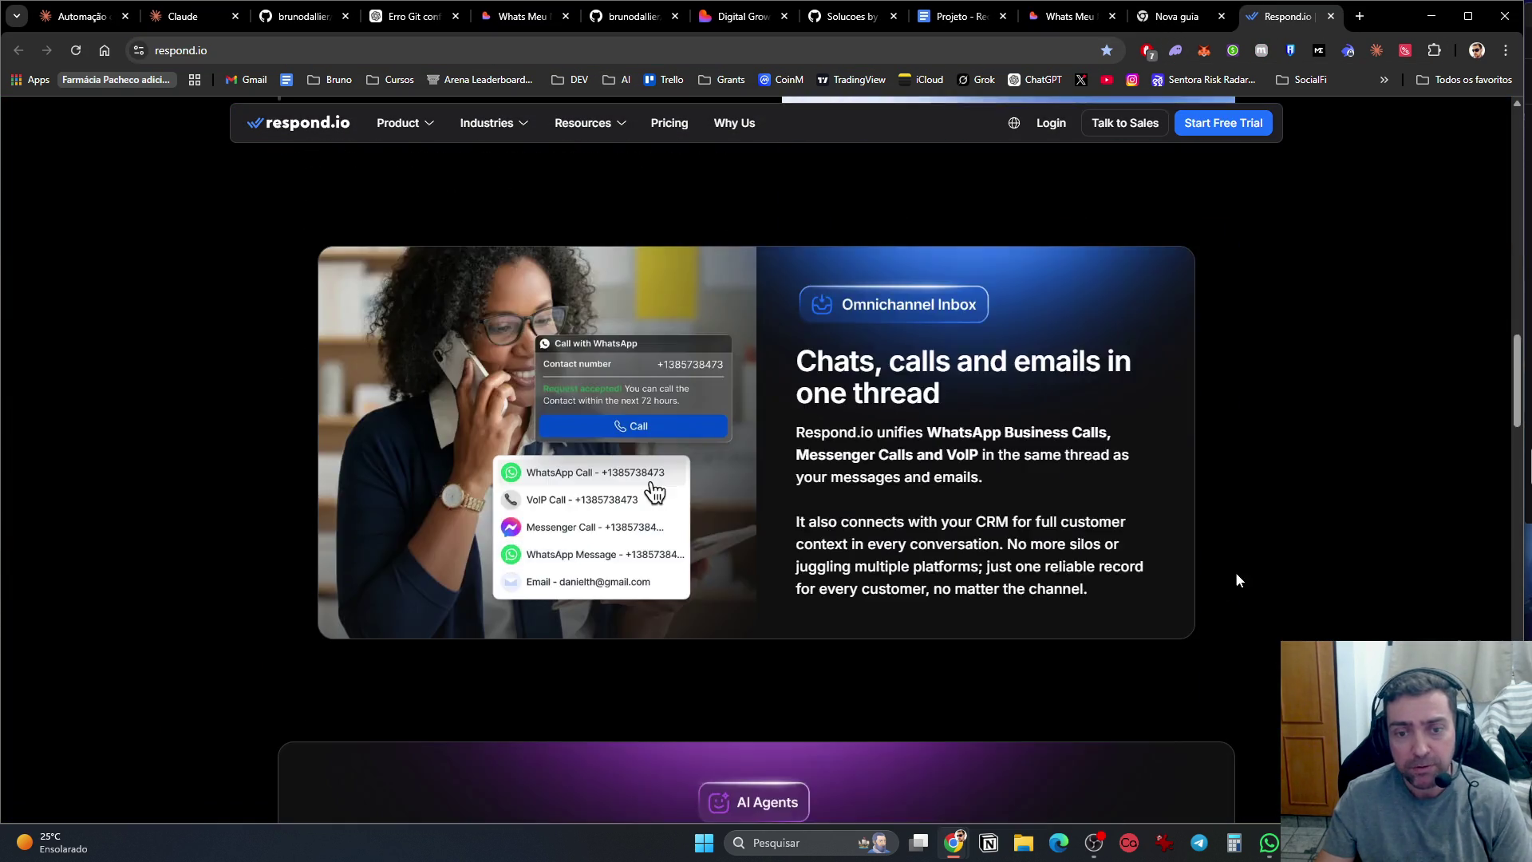
pyautogui.scroll(-20, 1238, 598)
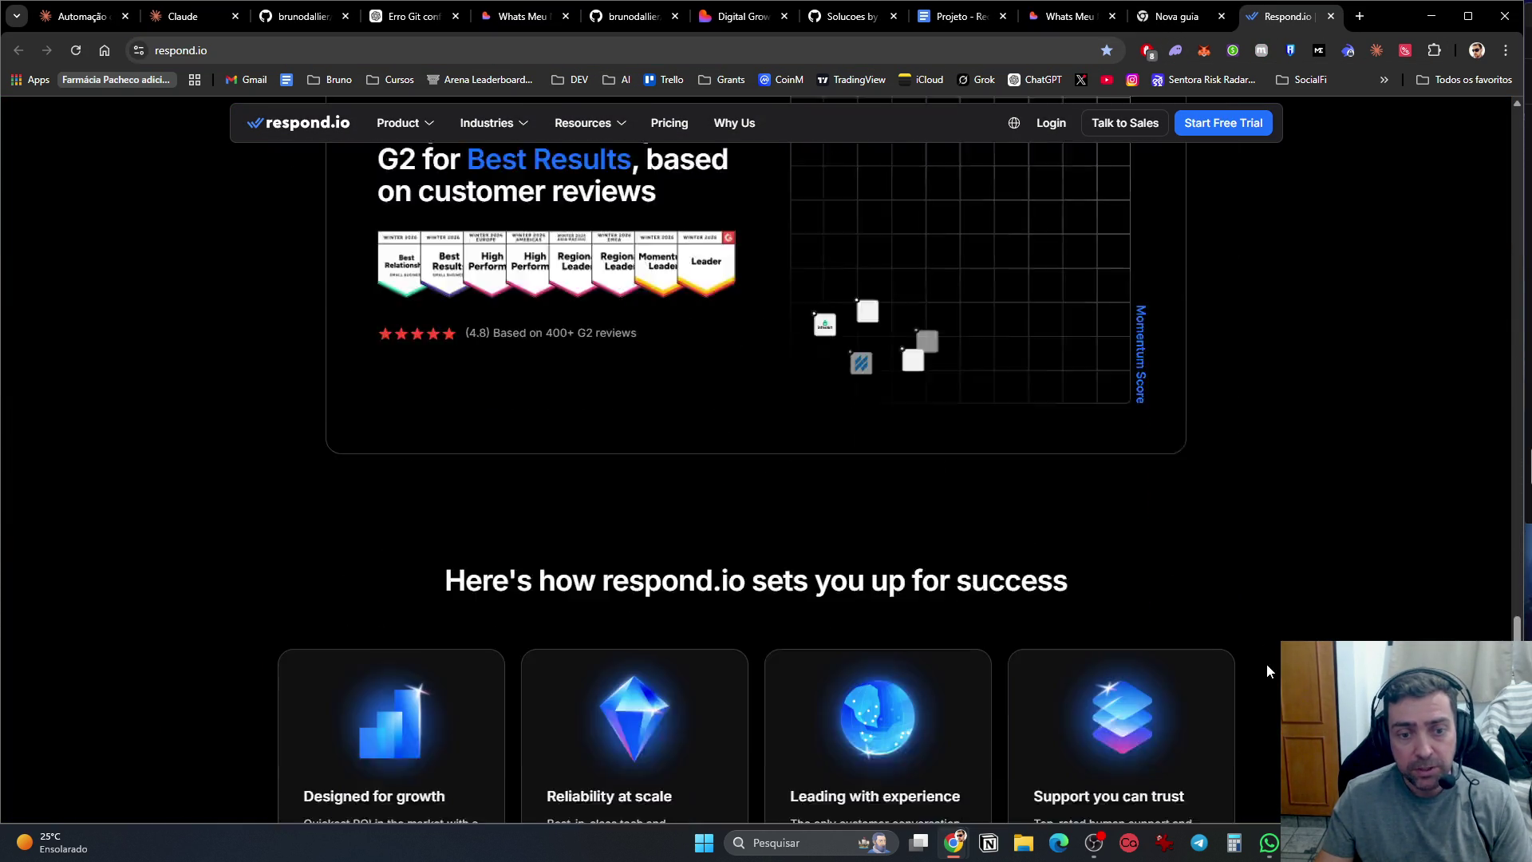
pyautogui.scroll(-3, 1268, 706)
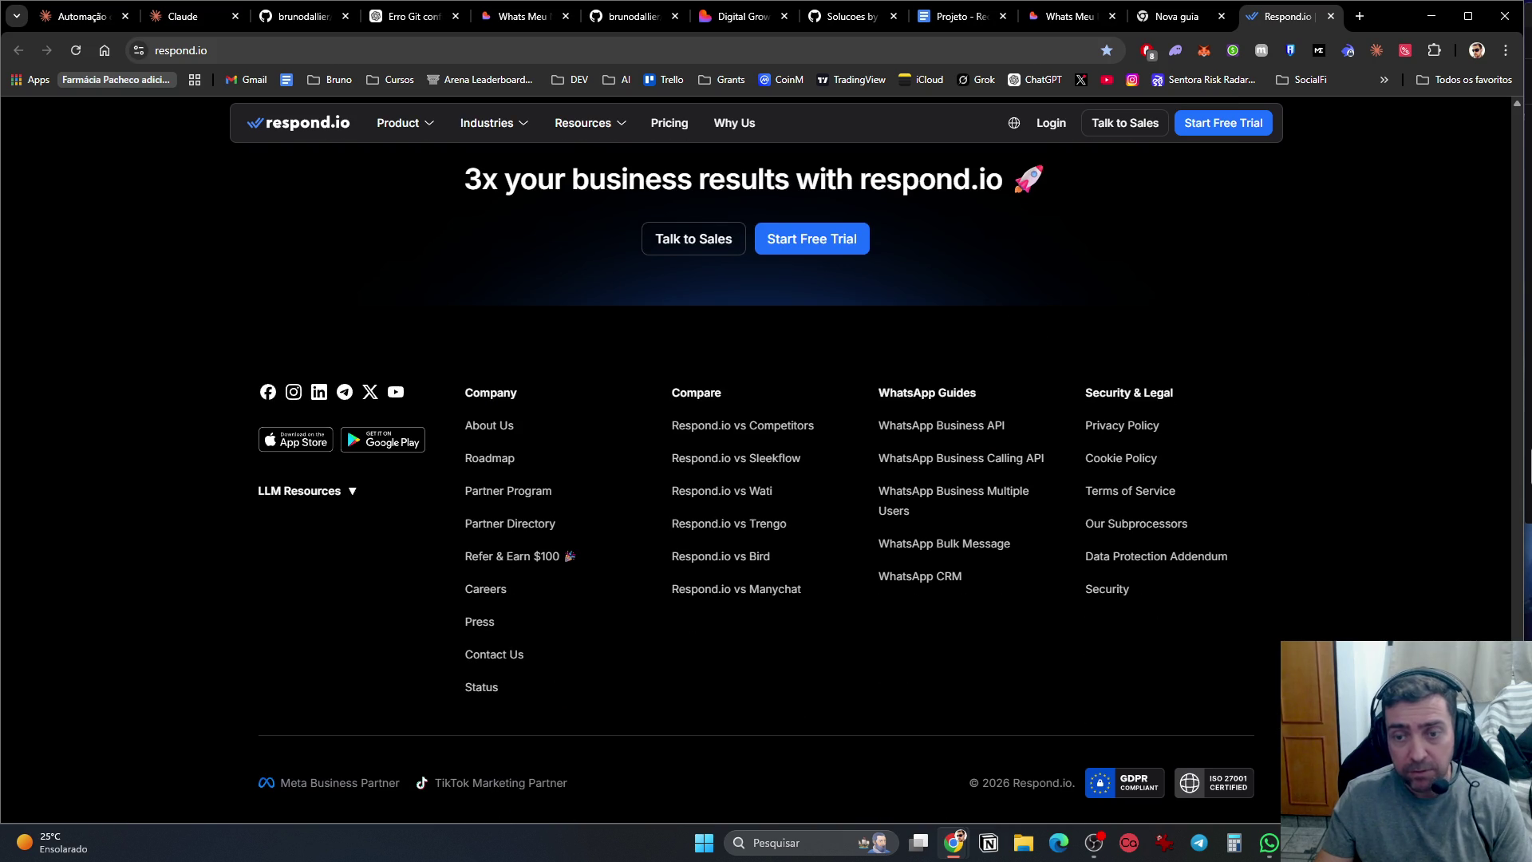
pyautogui.press('Home')
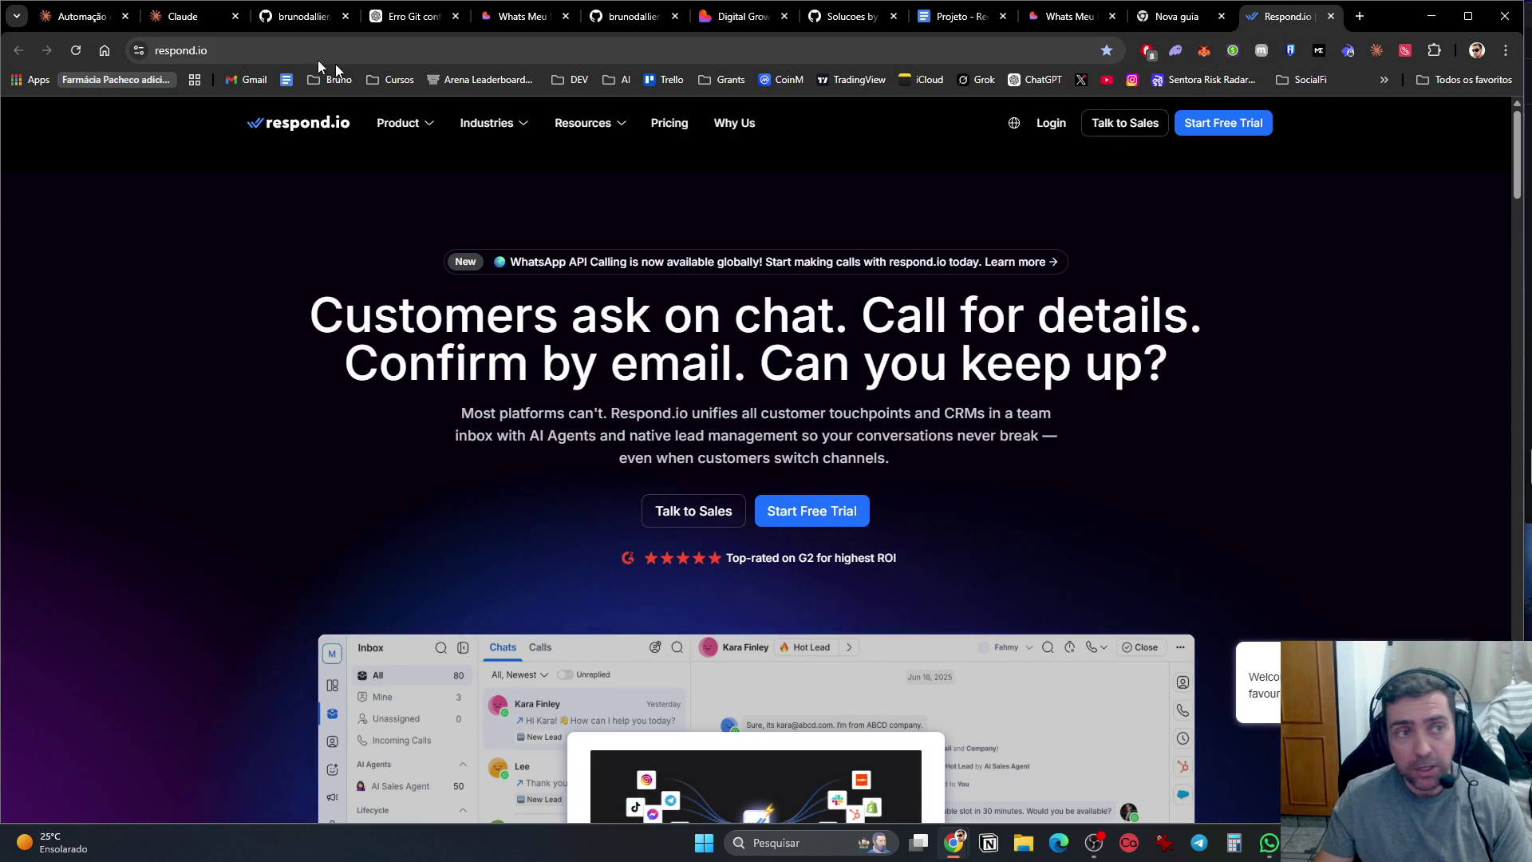
# Step: Return to the Claude WhatsApp automation chat
pyautogui.click(1161, 17)
pyautogui.click(188, 16)
pyautogui.click(80, 16)
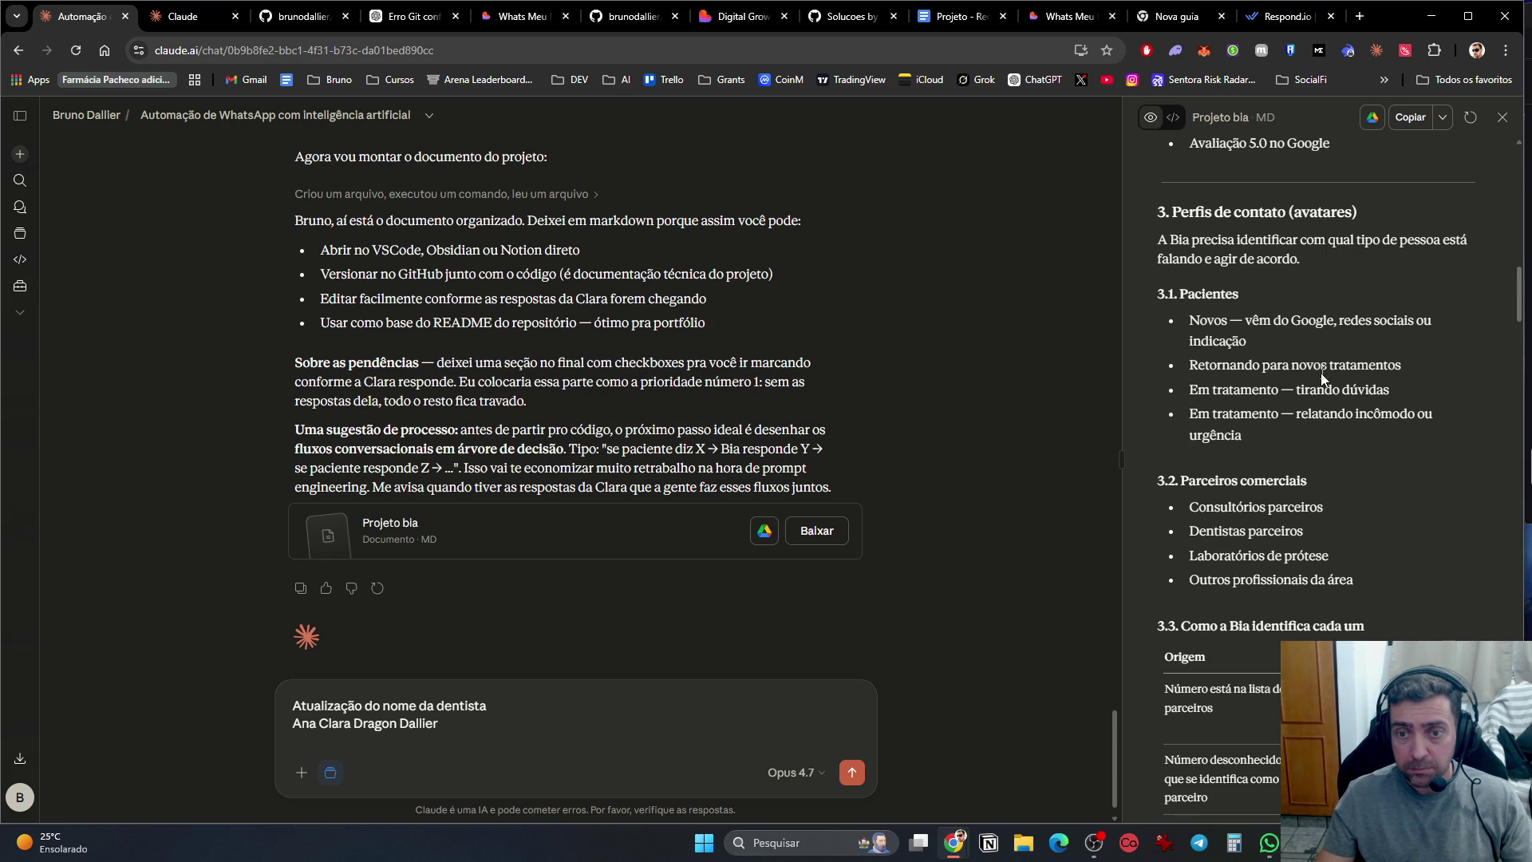
# Step: Scroll the Projeto bia document to the 3.3 contact table and add a new line to the draft
pyautogui.scroll(-4, 1325, 422)
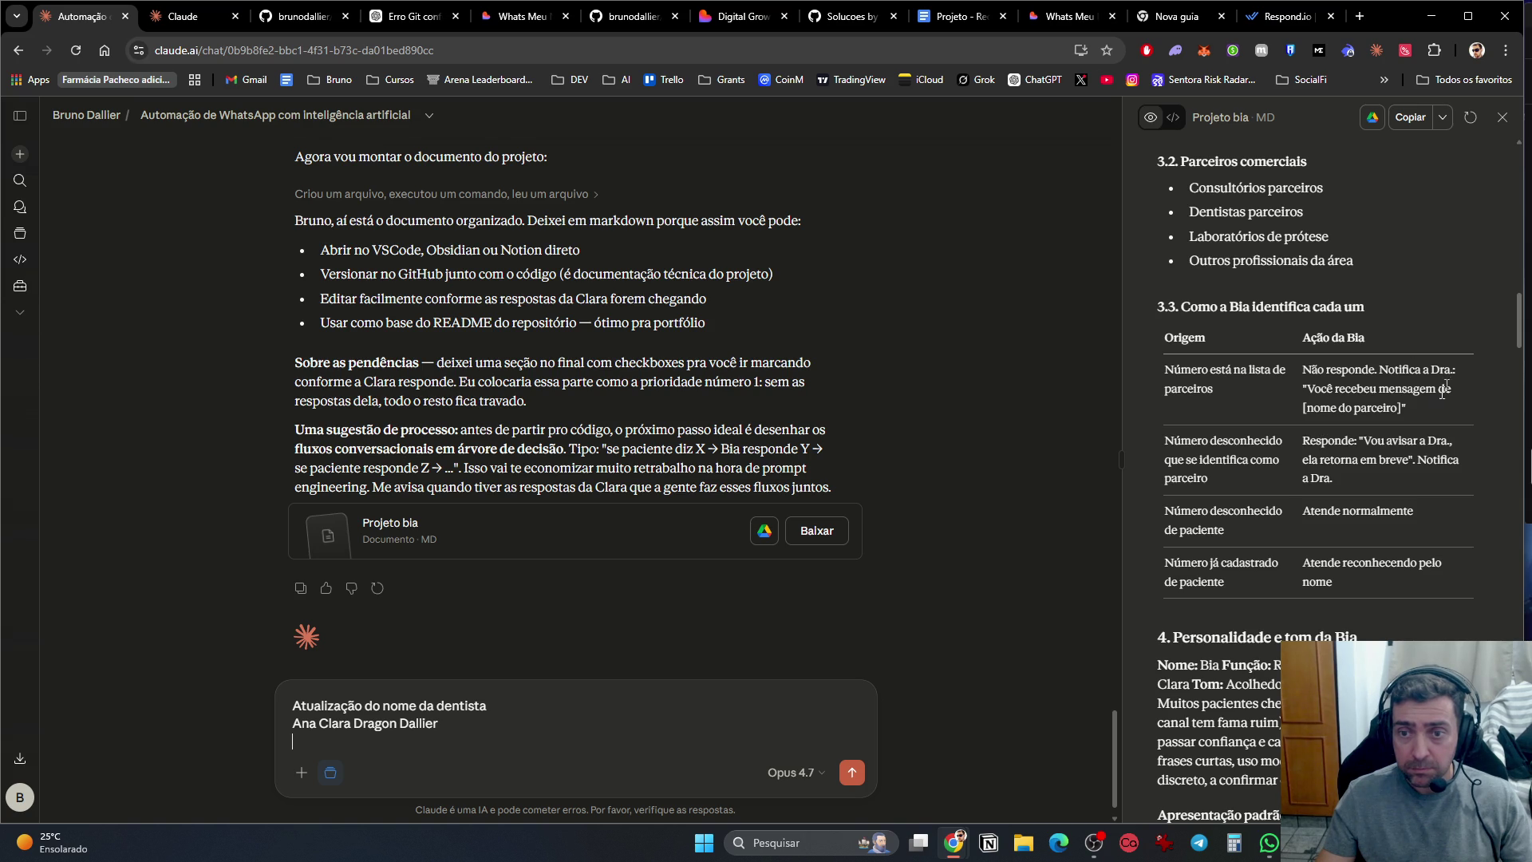
pyautogui.scroll(-2, 1326, 477)
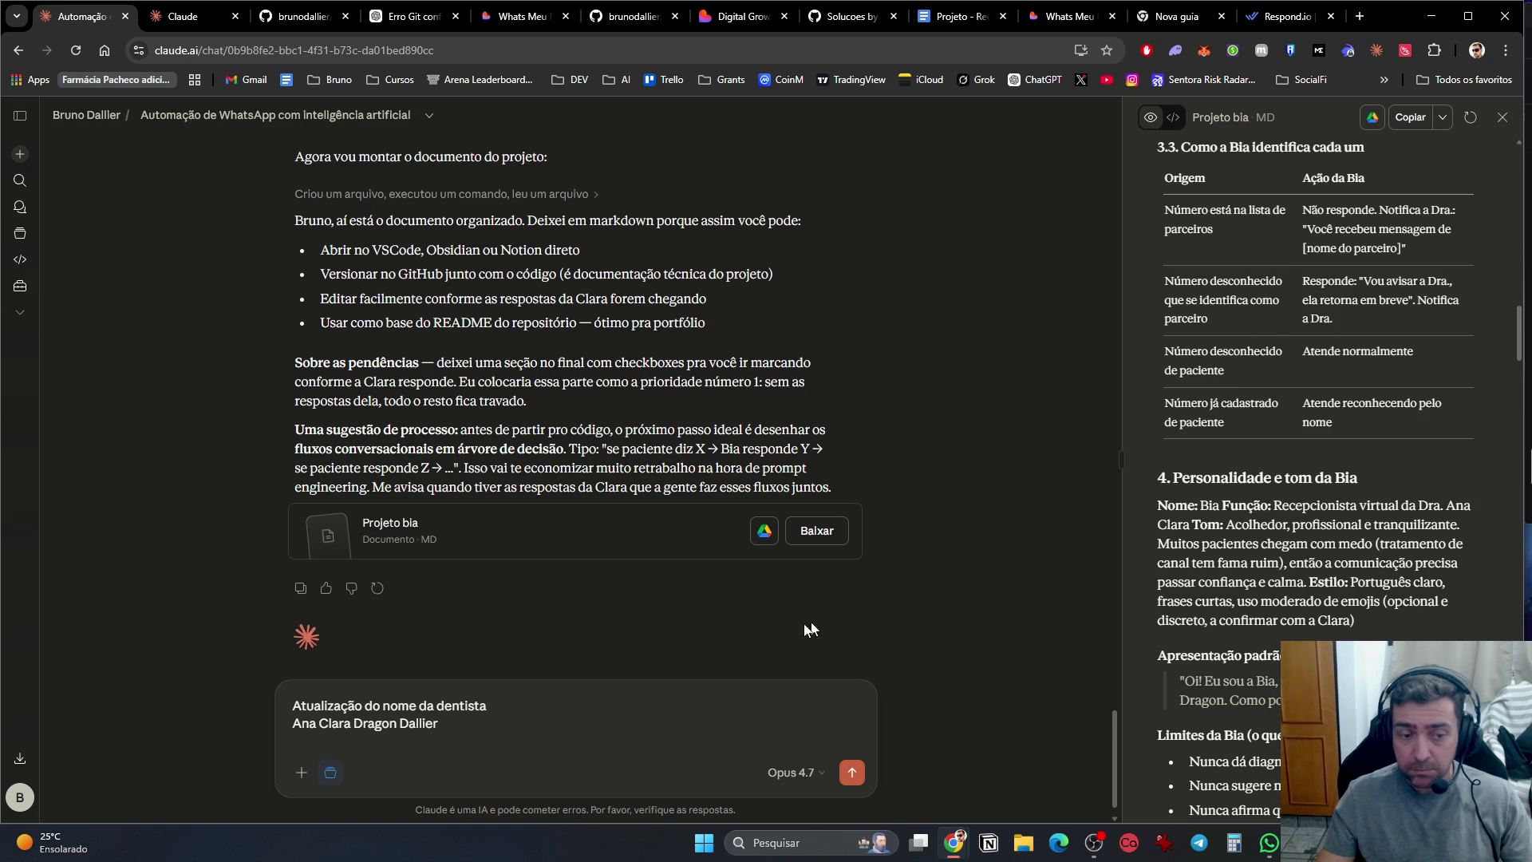
pyautogui.hotkey('shift', 'Return')
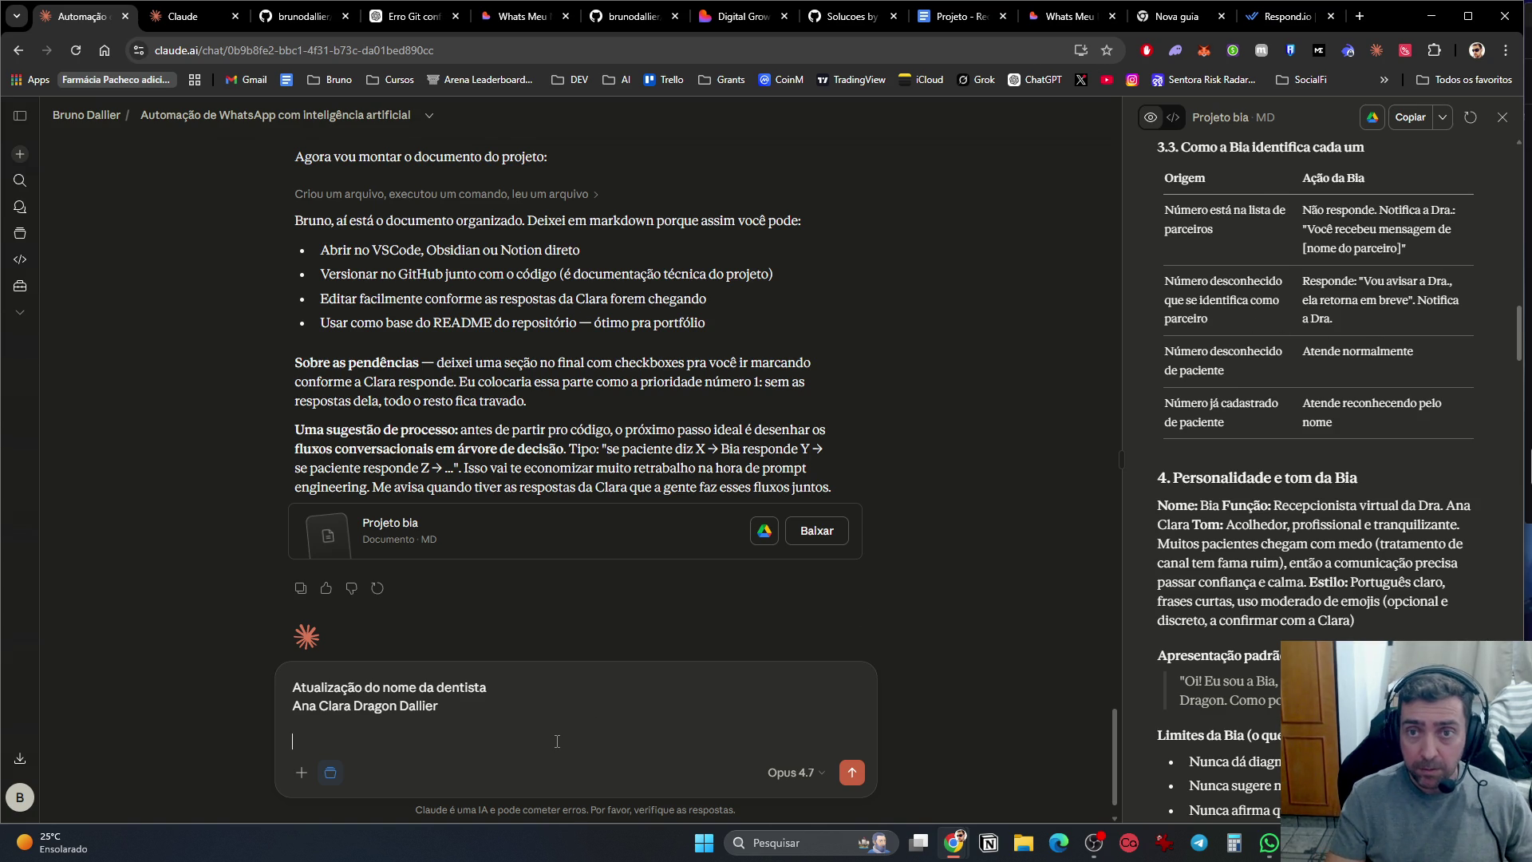
# Step: Write the 3.3 note: unknown dentist, clinic or office numbers seeking endo care mean 'a dra é sinalizada.'
pyautogui.write('3.')
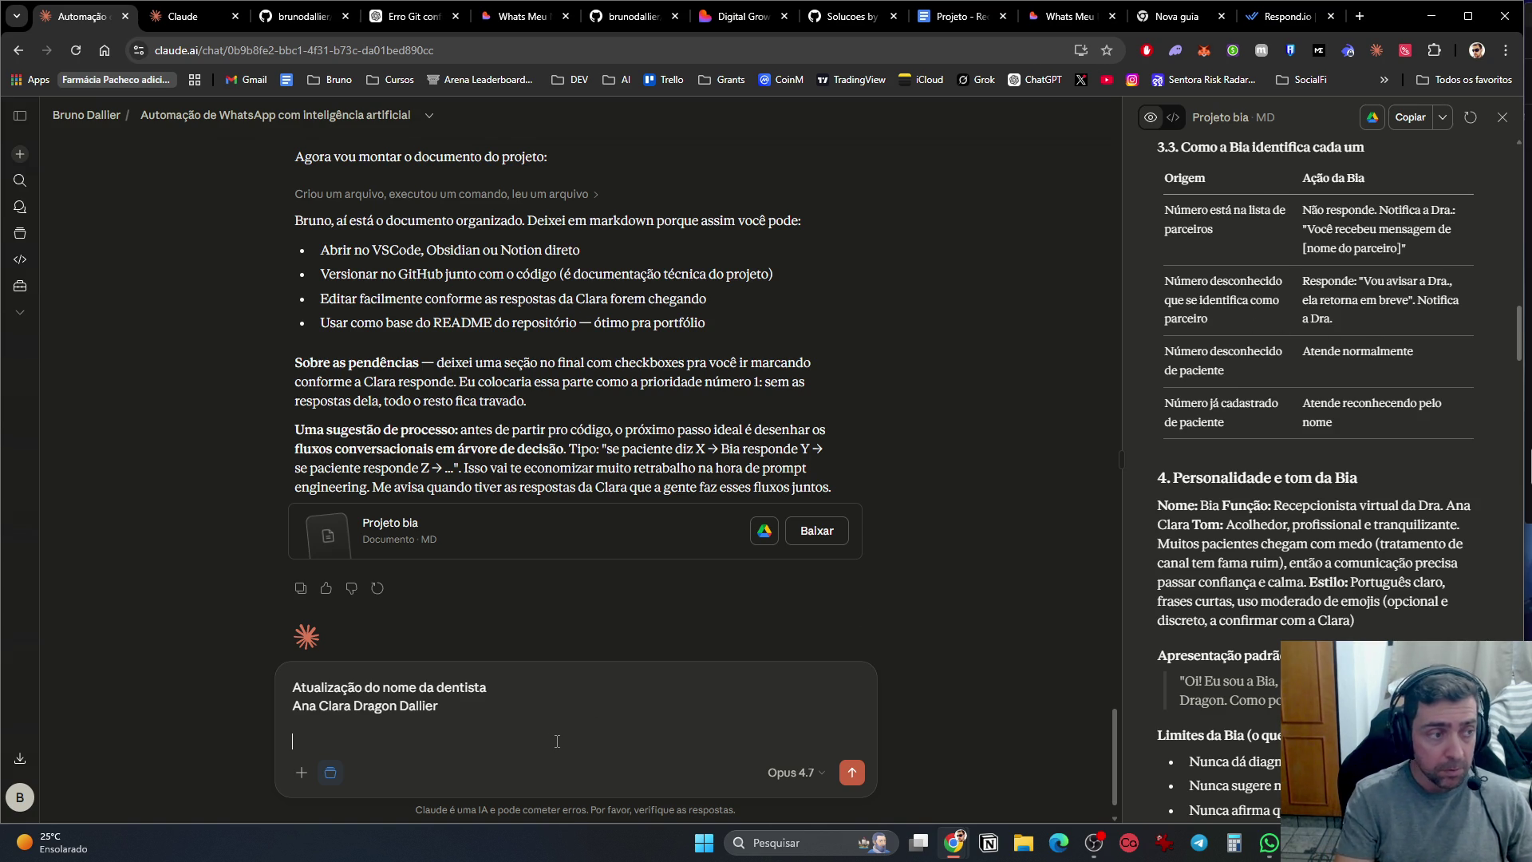
pyautogui.write('.3')
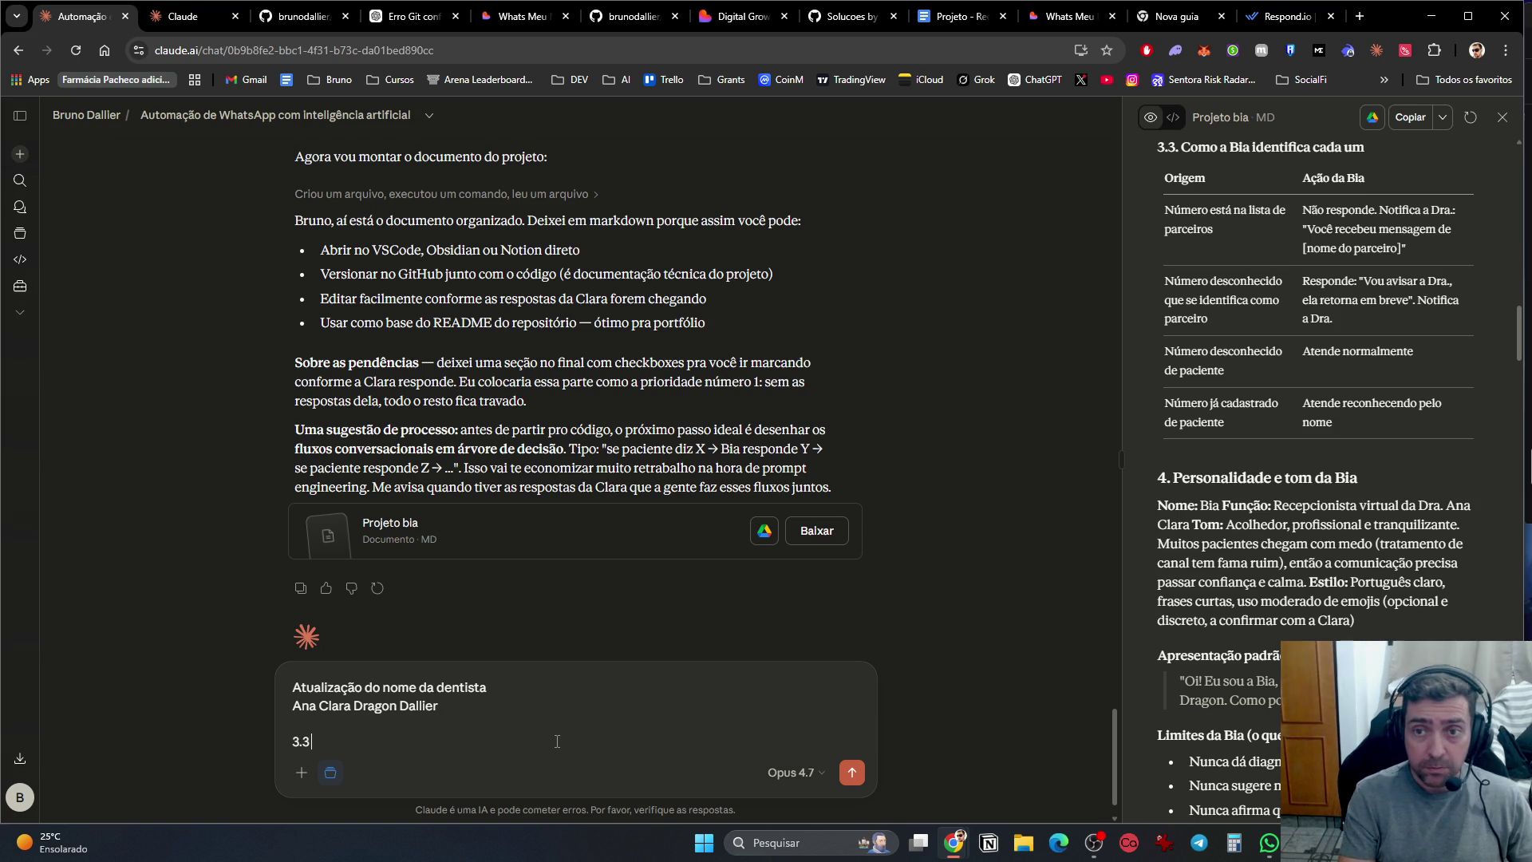
pyautogui.write(' Nume')
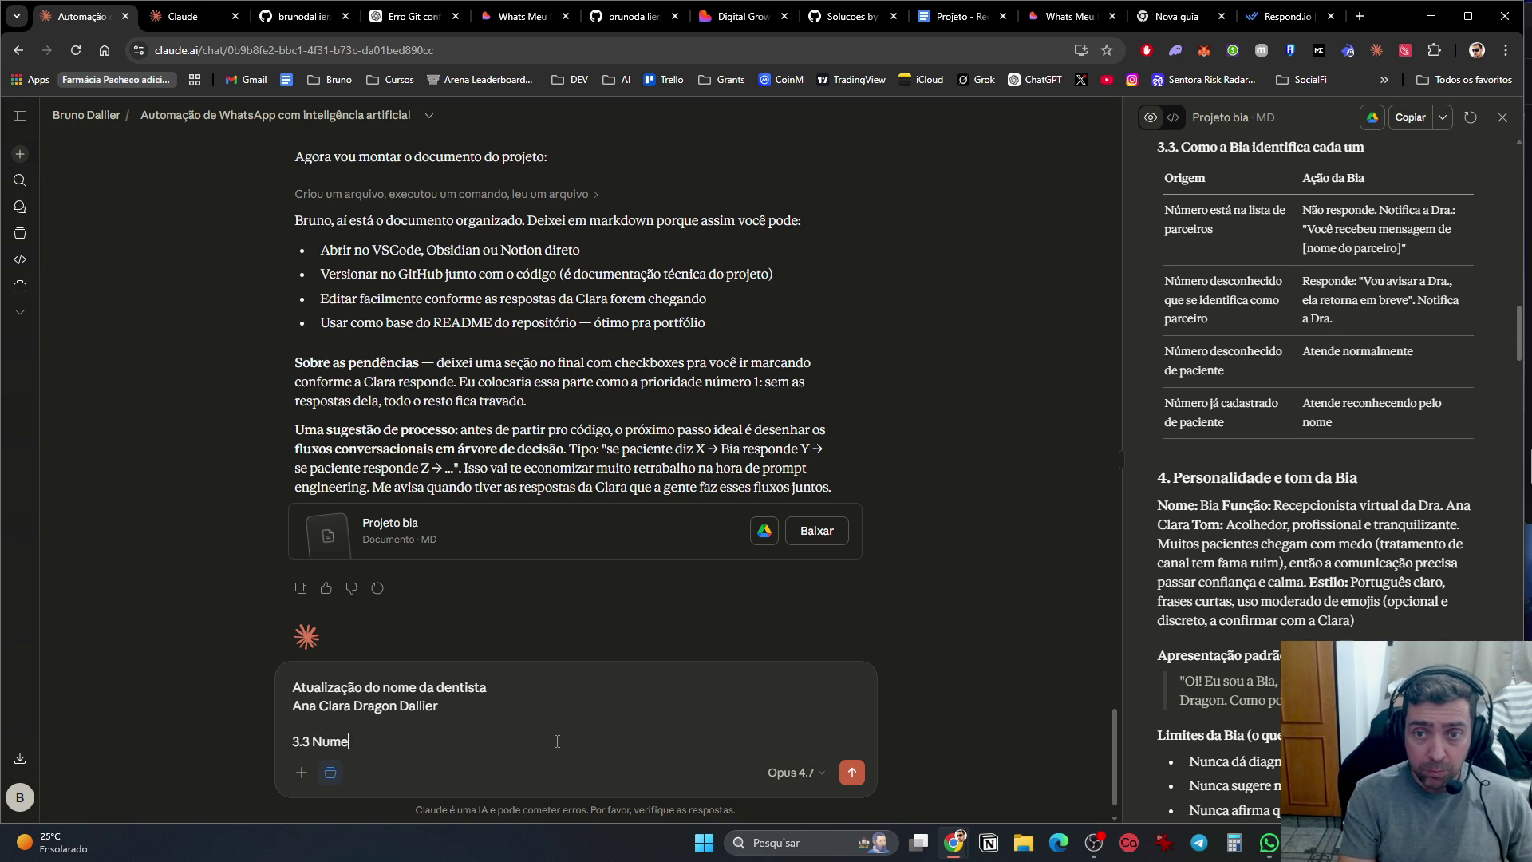
pyautogui.write('ro desconhecido')
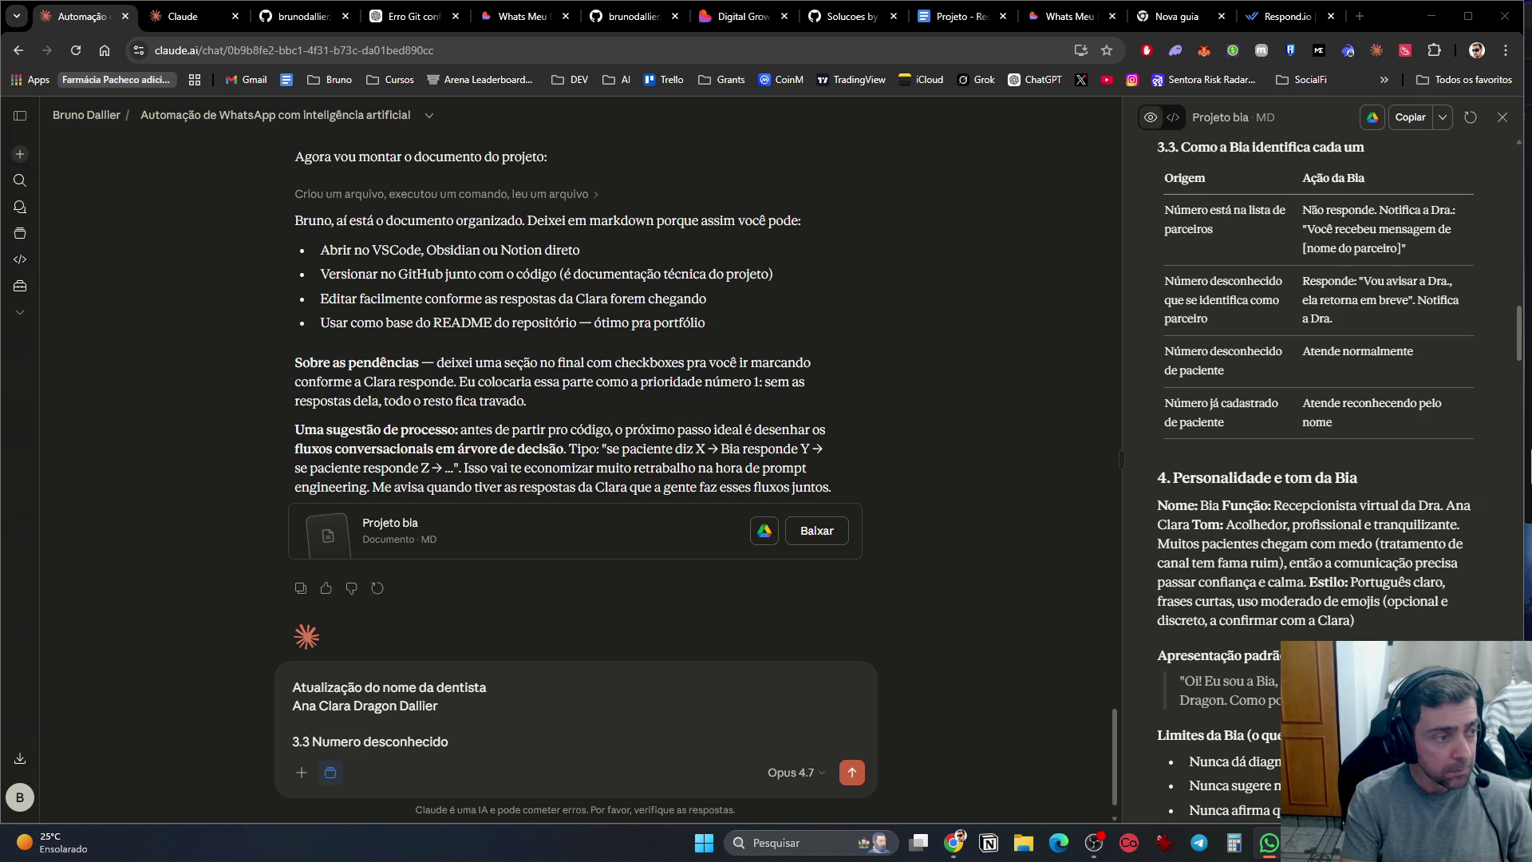
pyautogui.hotkey('alt', 'Tab')
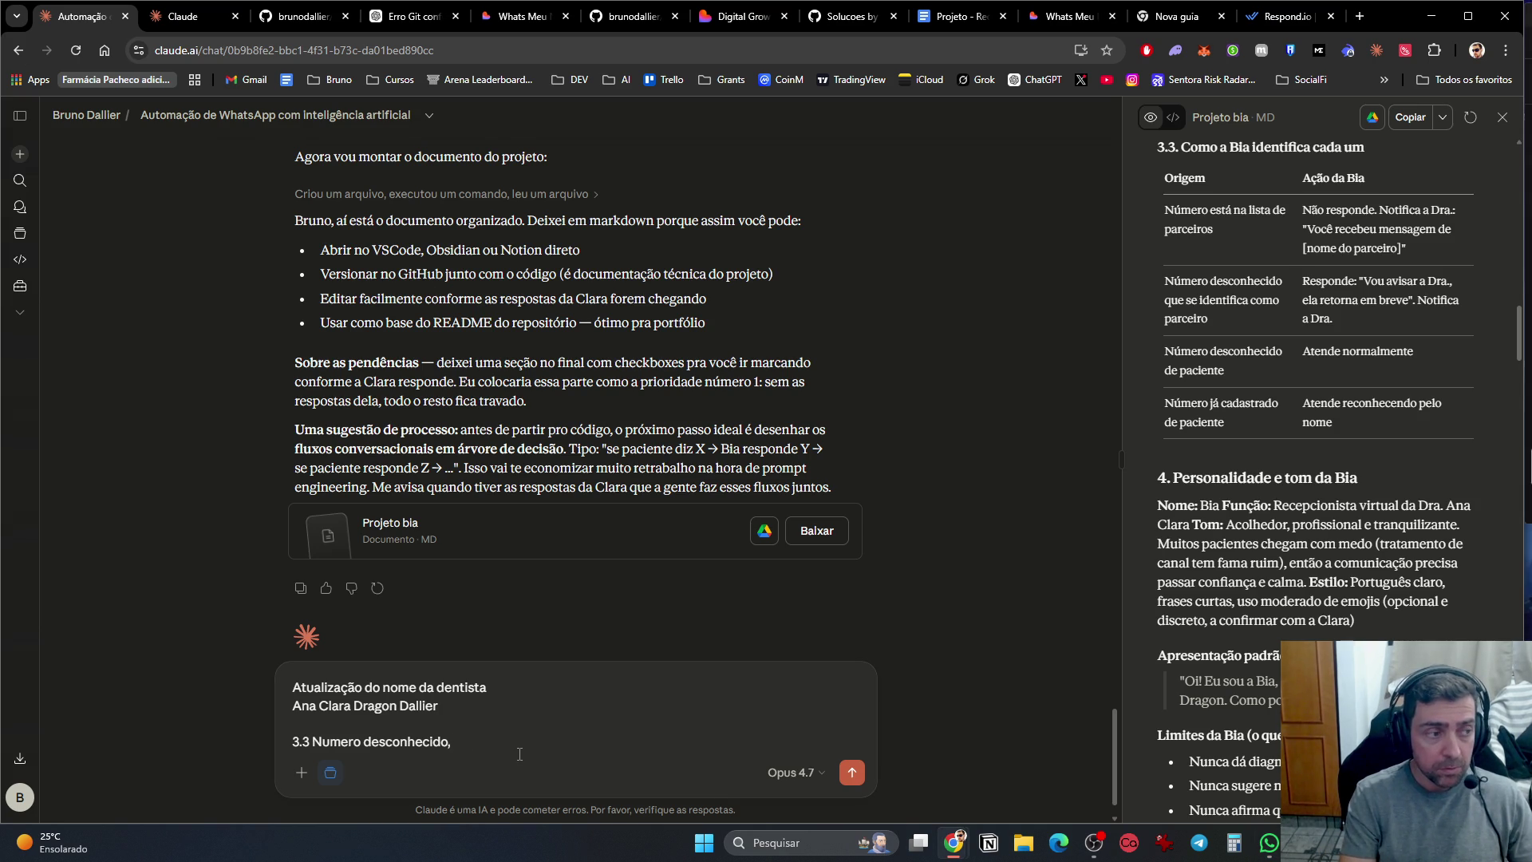
pyautogui.write('pode se id')
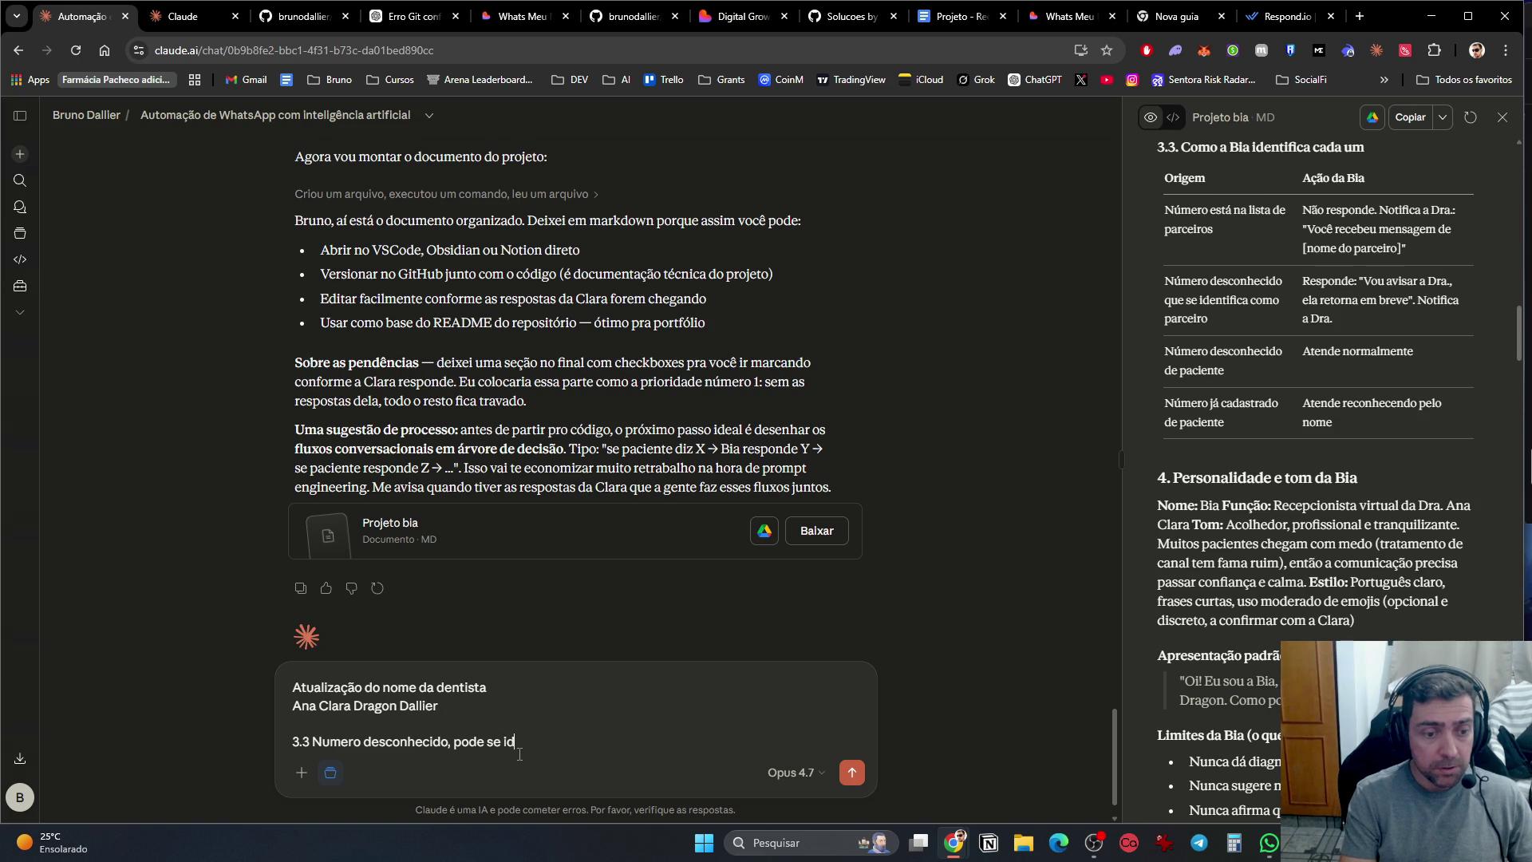
pyautogui.write('entificar como dentista')
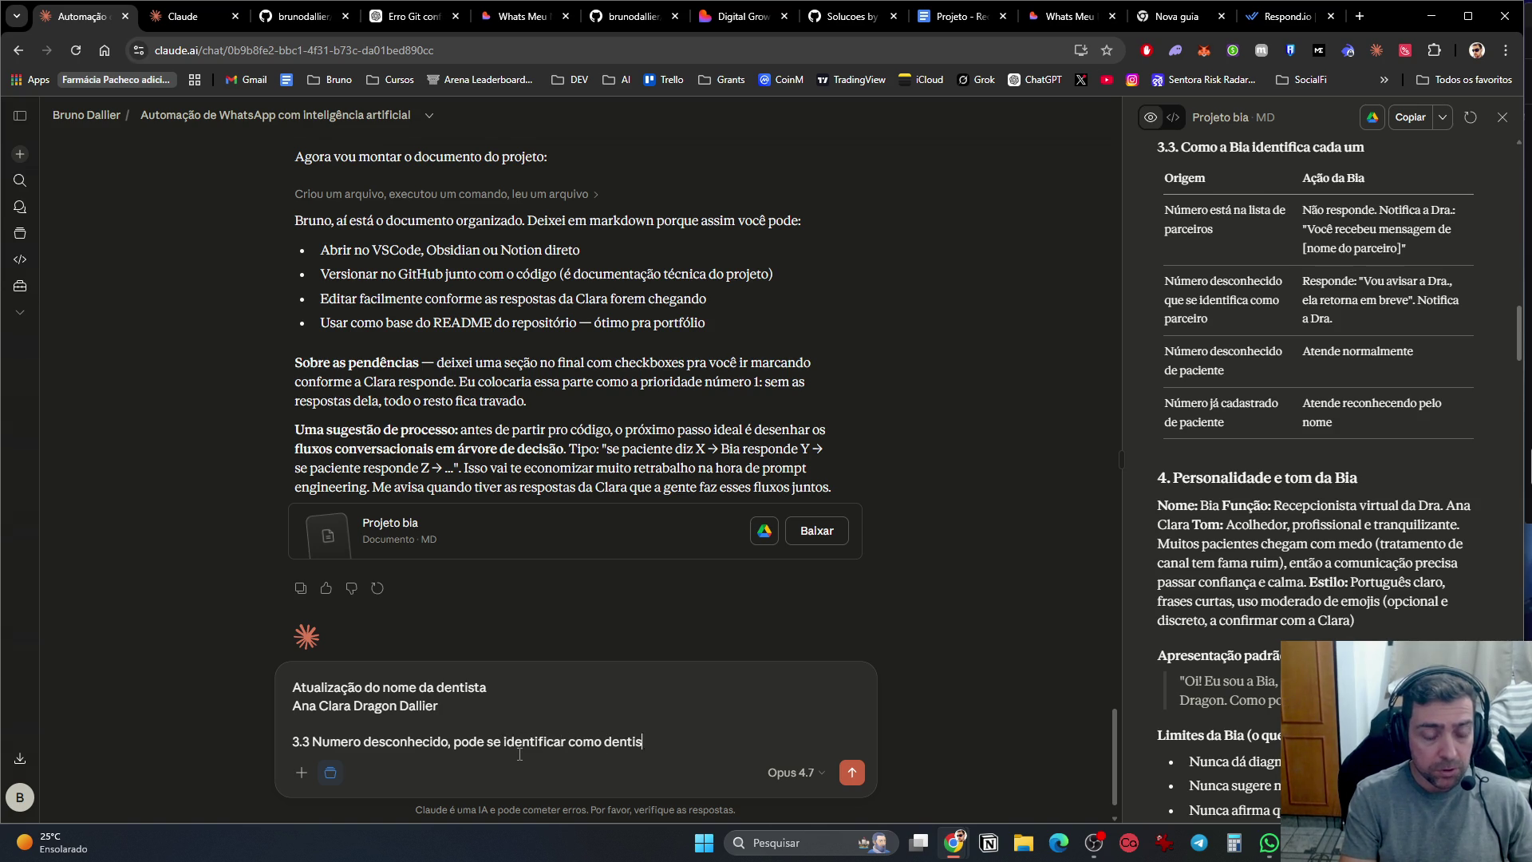
pyautogui.press('BackSpace')
pyautogui.write(', cli')
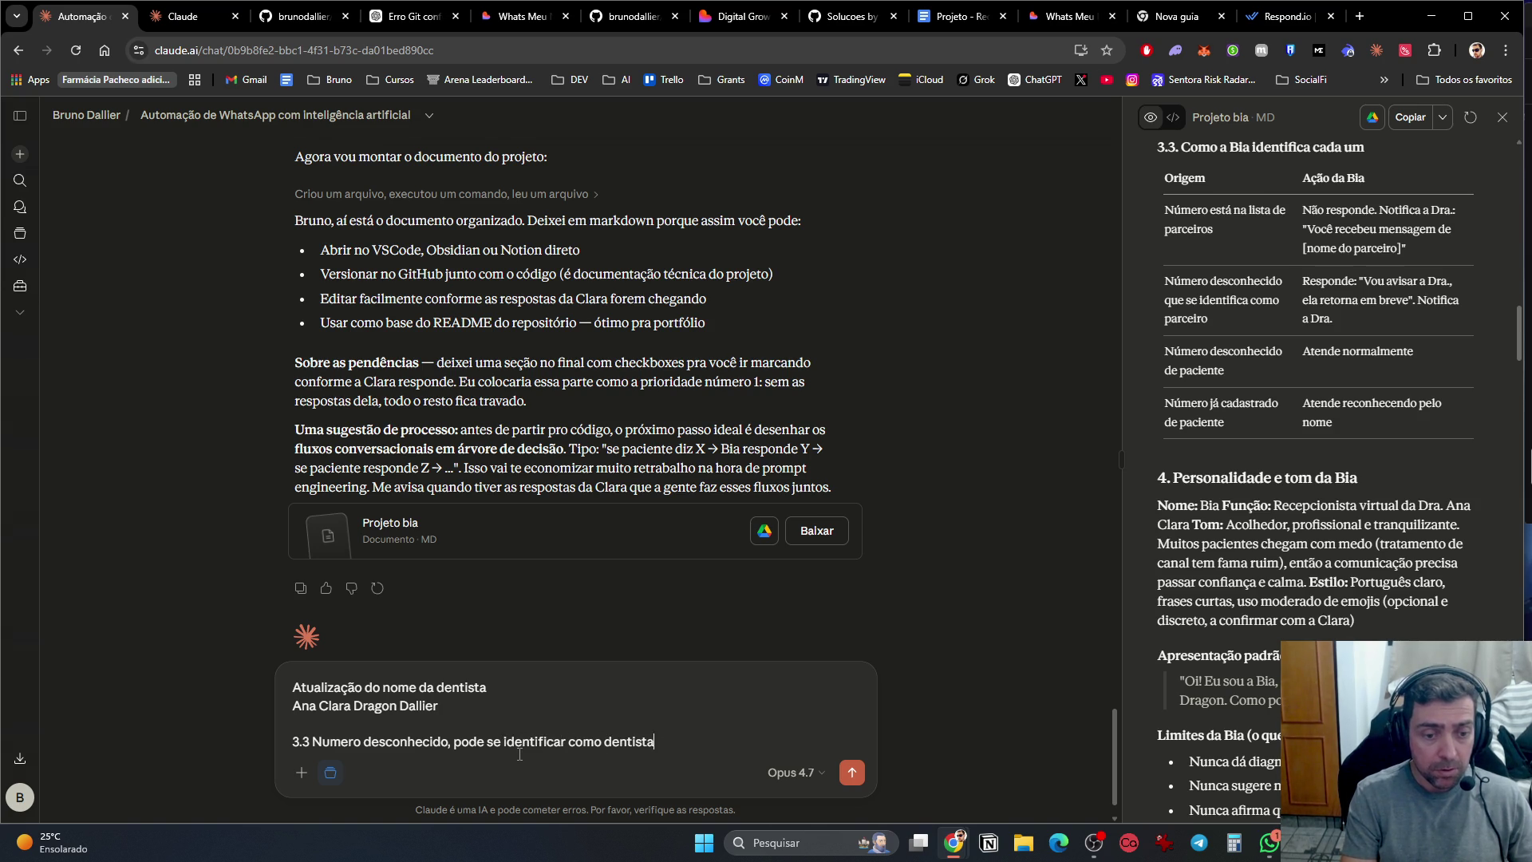
pyautogui.write('nica ou consultorio')
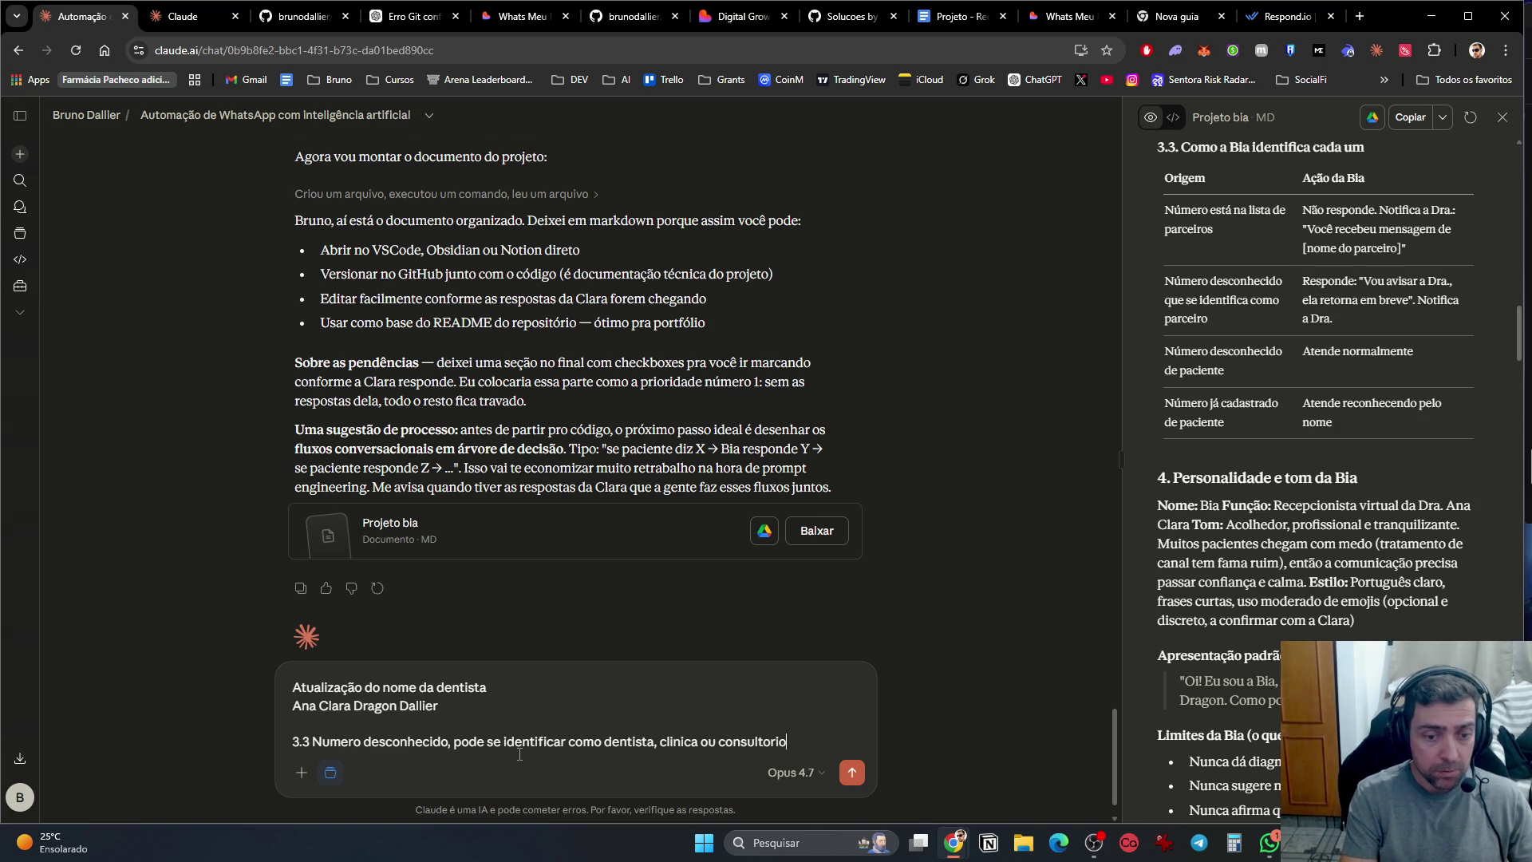
pyautogui.write(' que deseja ')
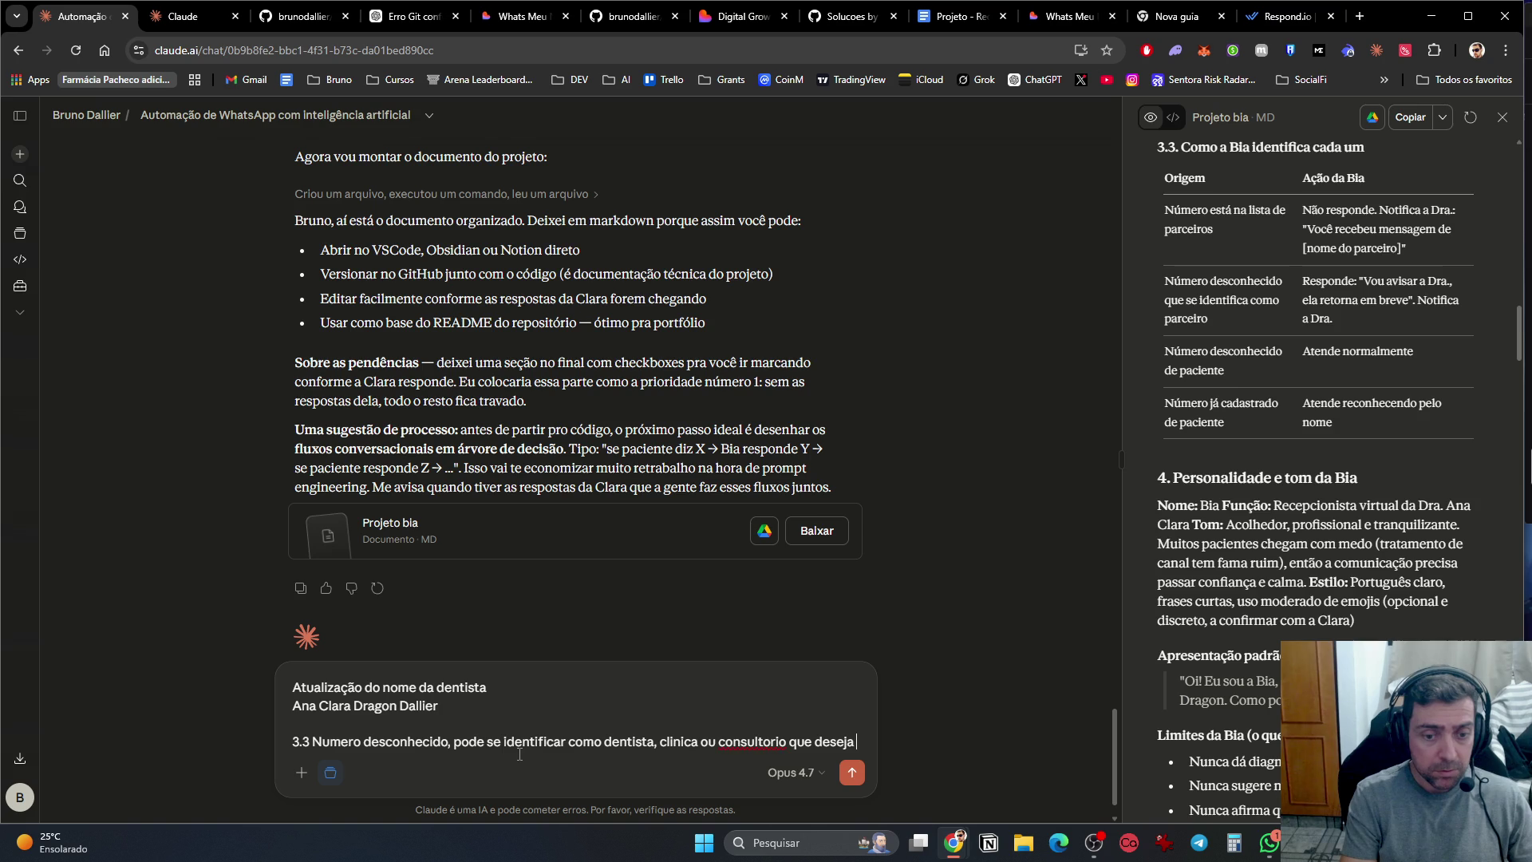
pyautogui.write('atendi')
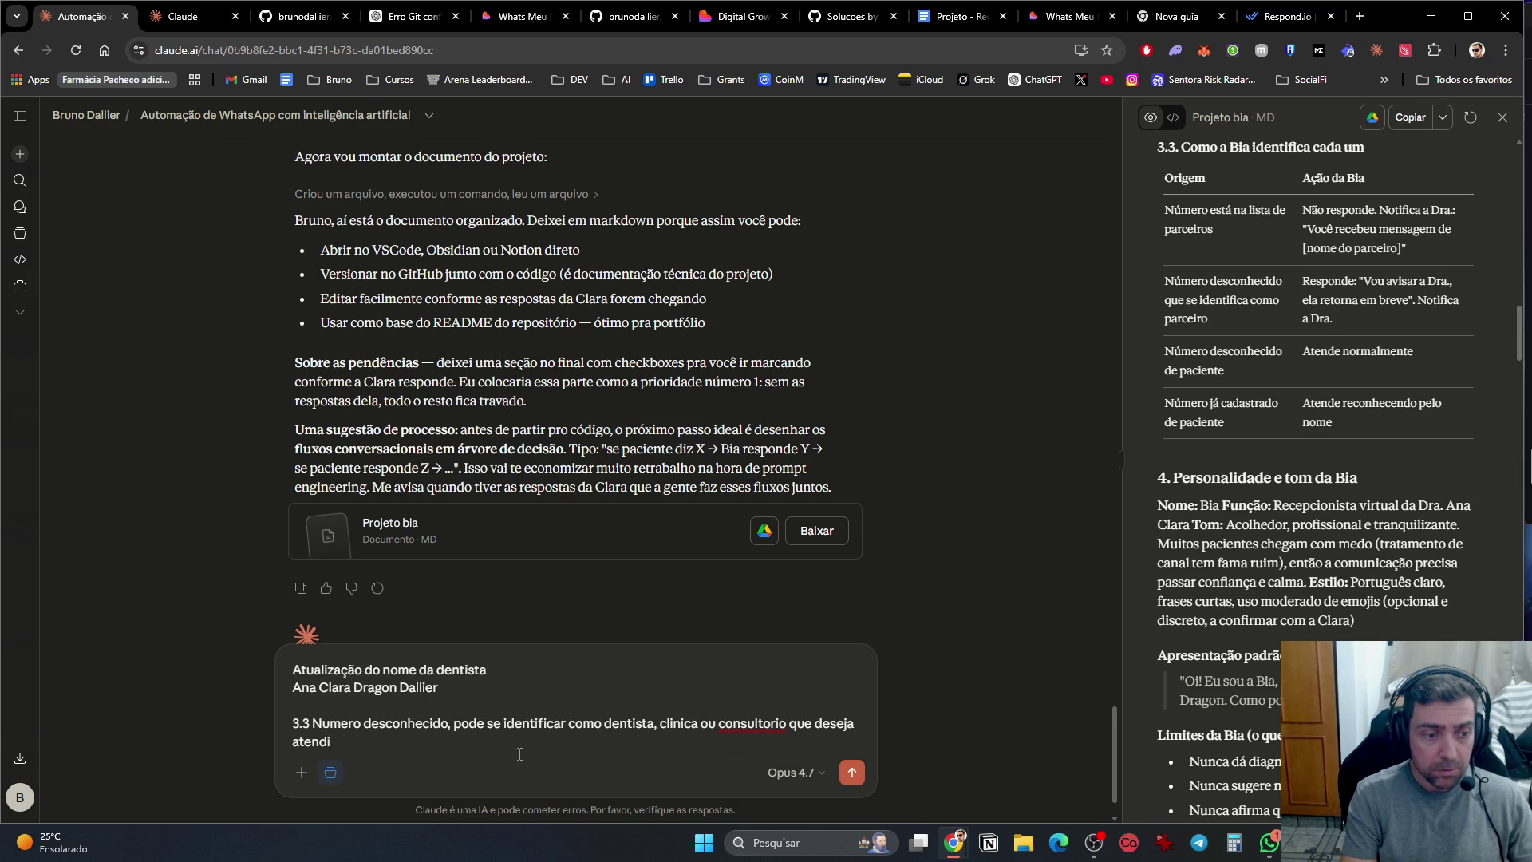
pyautogui.write('mento de endo')
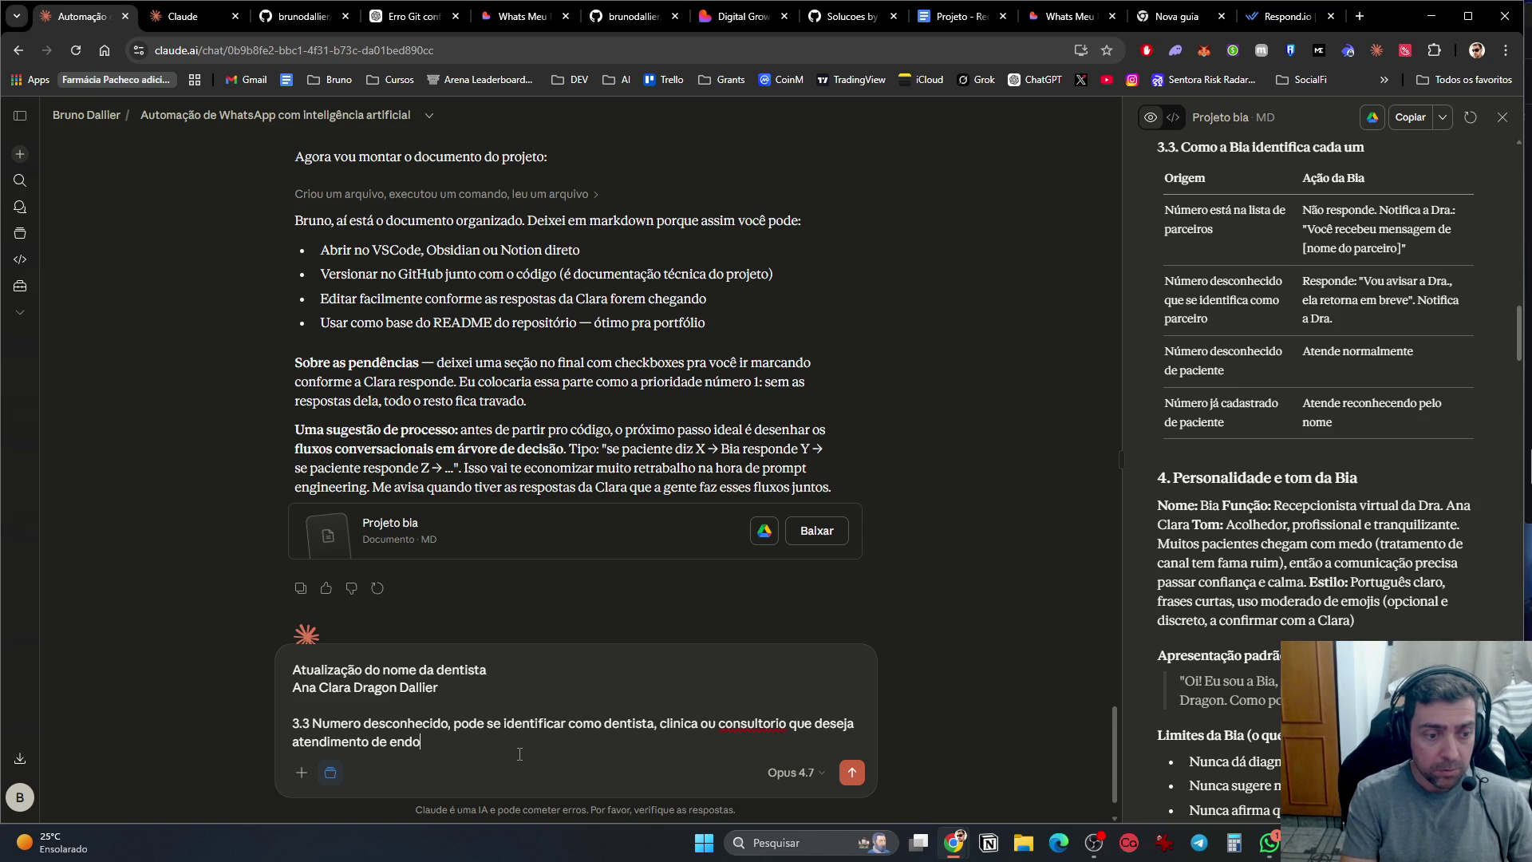
pyautogui.write(' pela do')
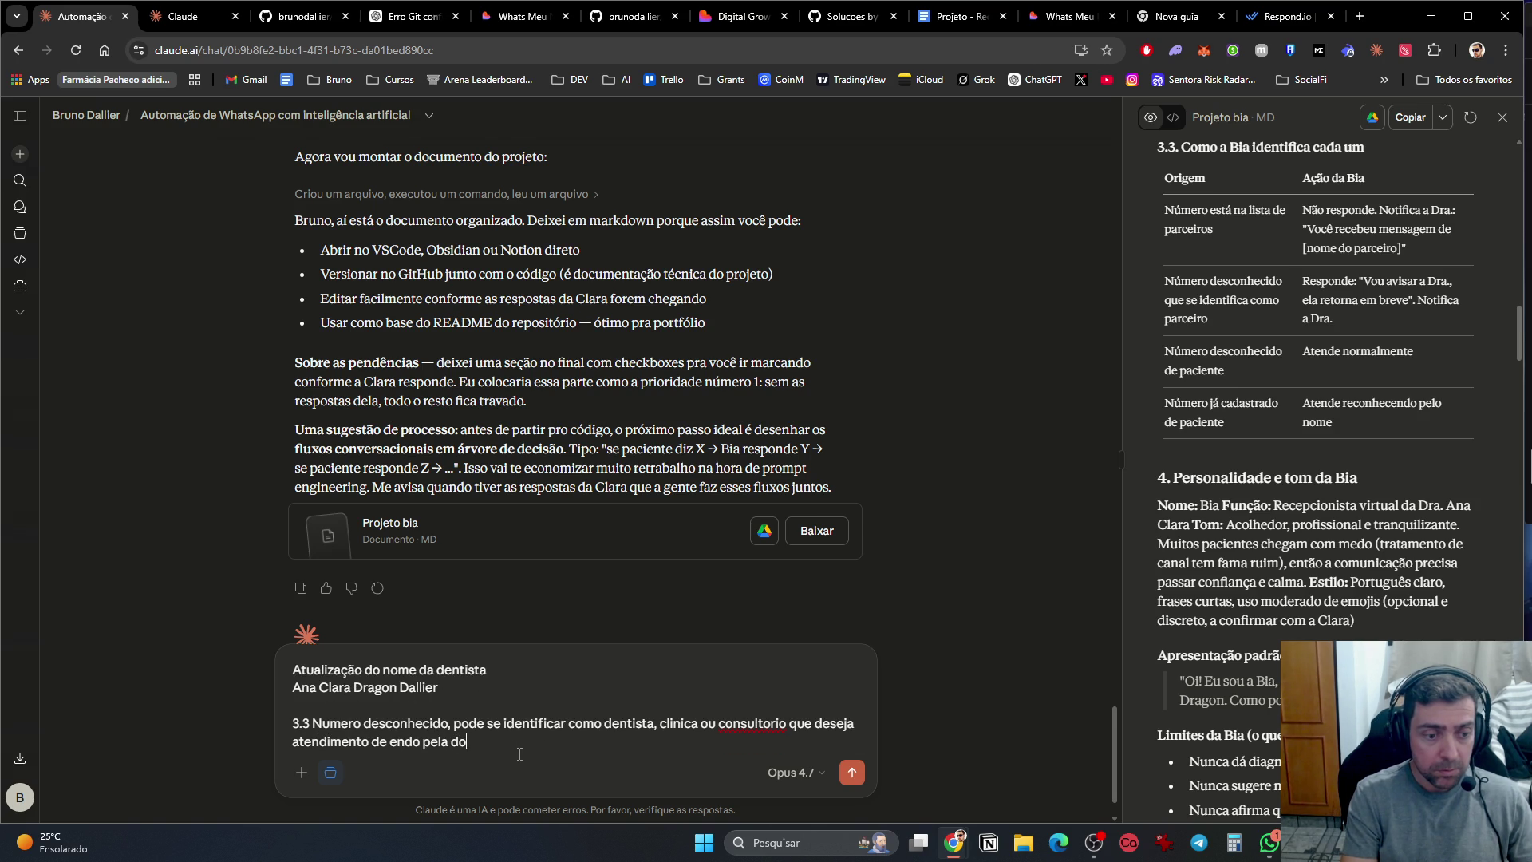
pyautogui.write('utora. Então vc sinaliza')
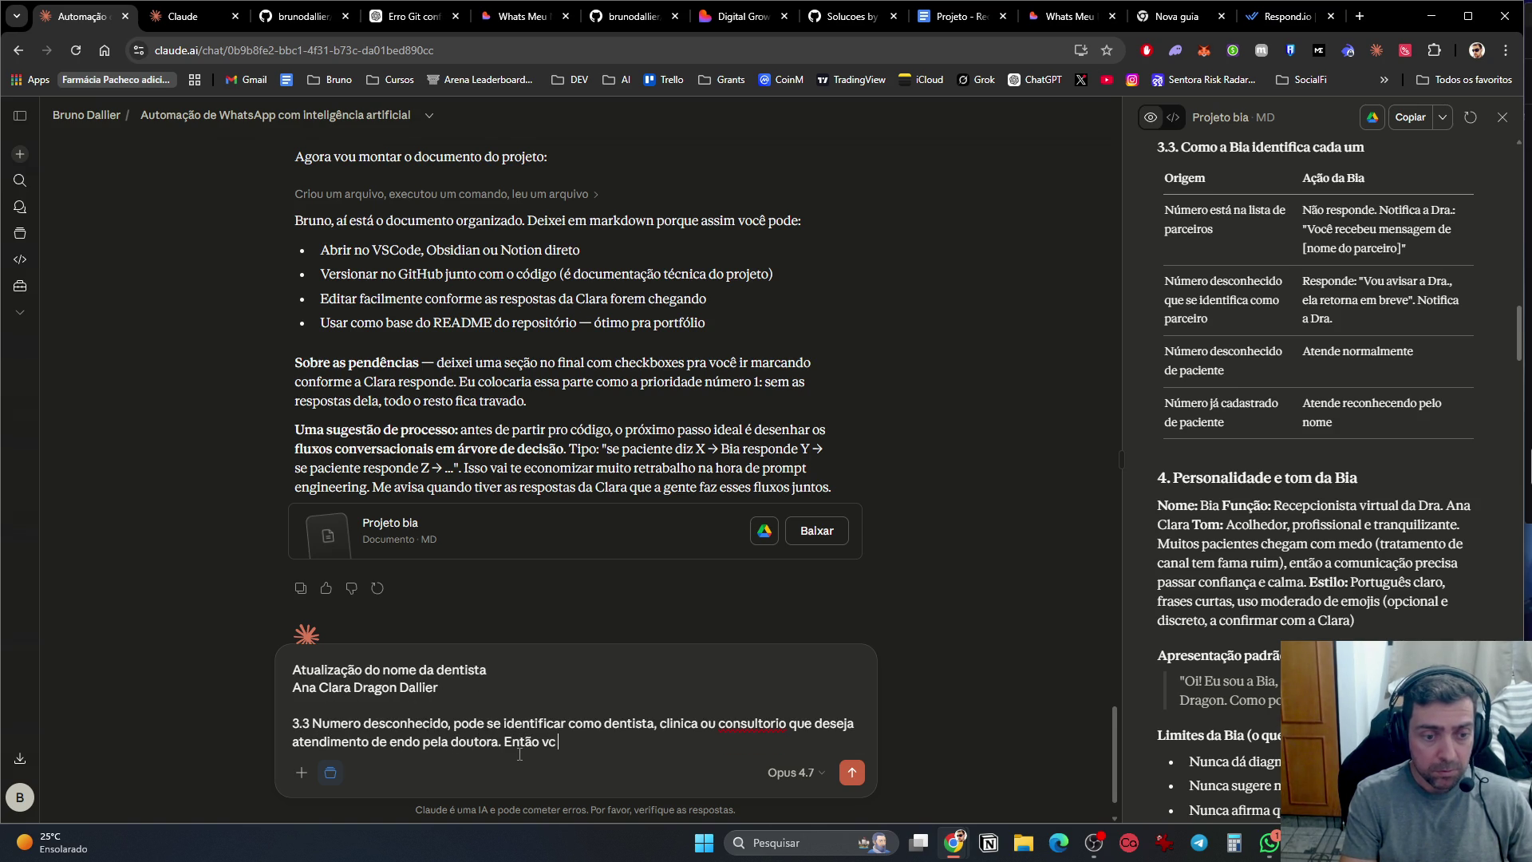
pyautogui.press('BackSpace')
pyautogui.press('BackSpace')
pyautogui.press('BackSpace')
pyautogui.write('a dra é sinaliza')
pyautogui.write('da.')
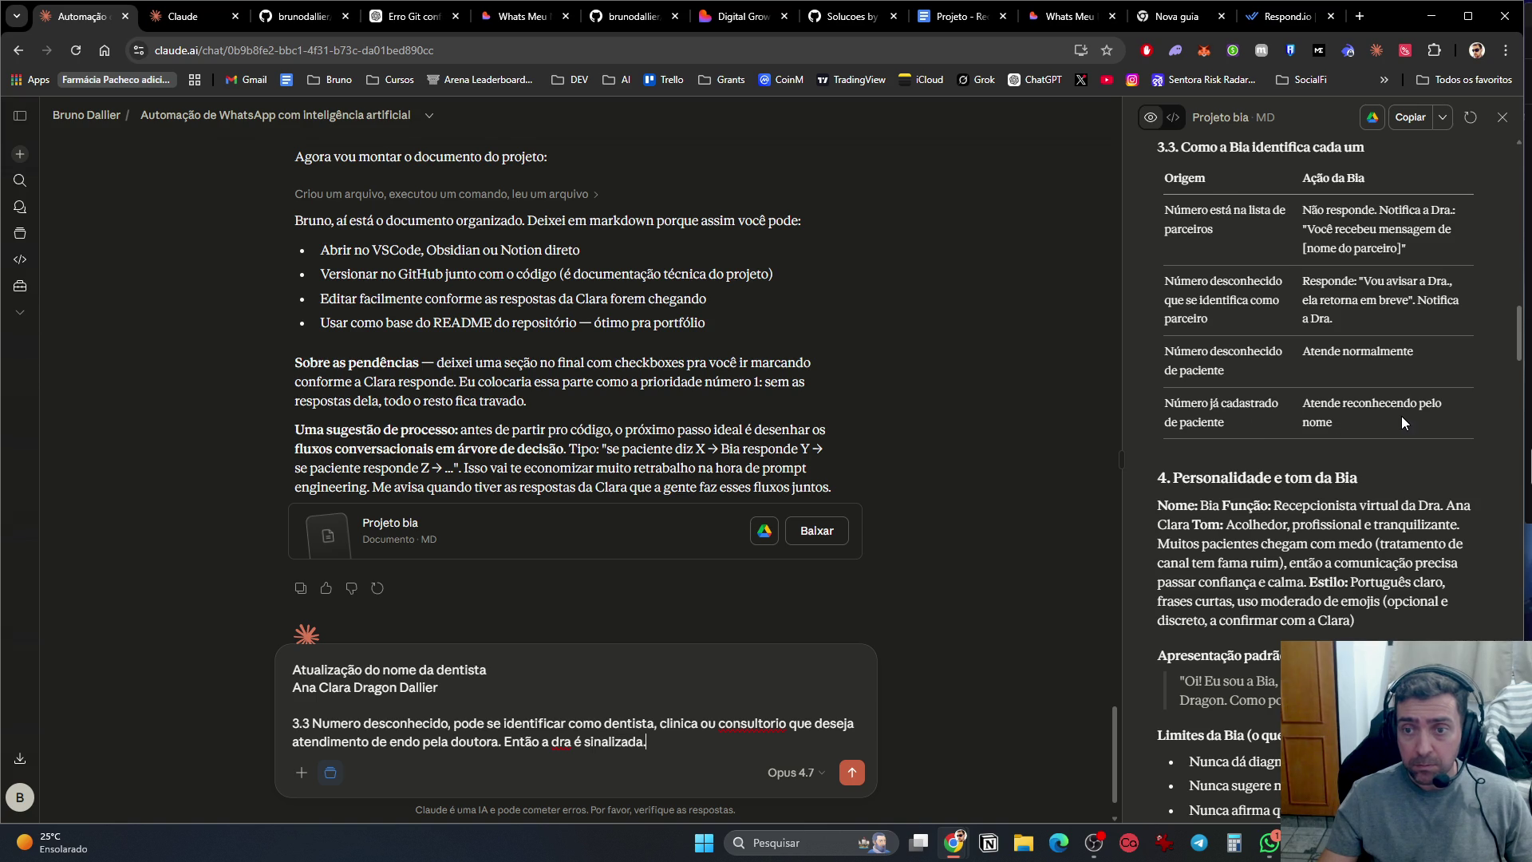
pyautogui.scroll(-3, 1357, 438)
pyautogui.click(1270, 841)
# Step: Add the line 'Nome da assistente vai ser Mônica', with the accented ô
pyautogui.click(606, 758)
pyautogui.hotkey('shift', 'Return')
pyautogui.hotkey('shift', 'Return')
pyautogui.write('N')
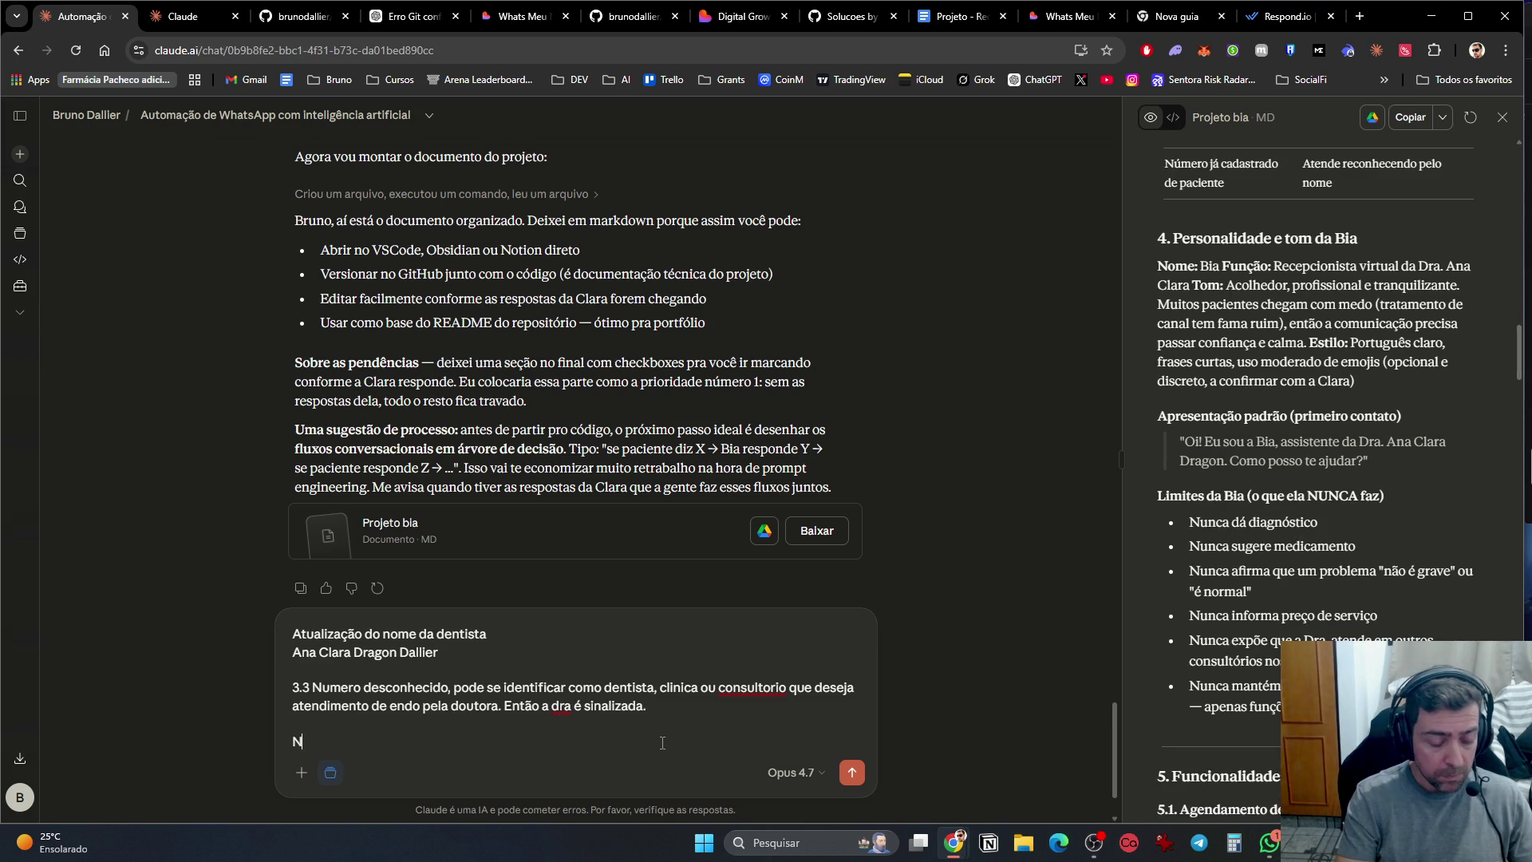
pyautogui.write('ome da assistent')
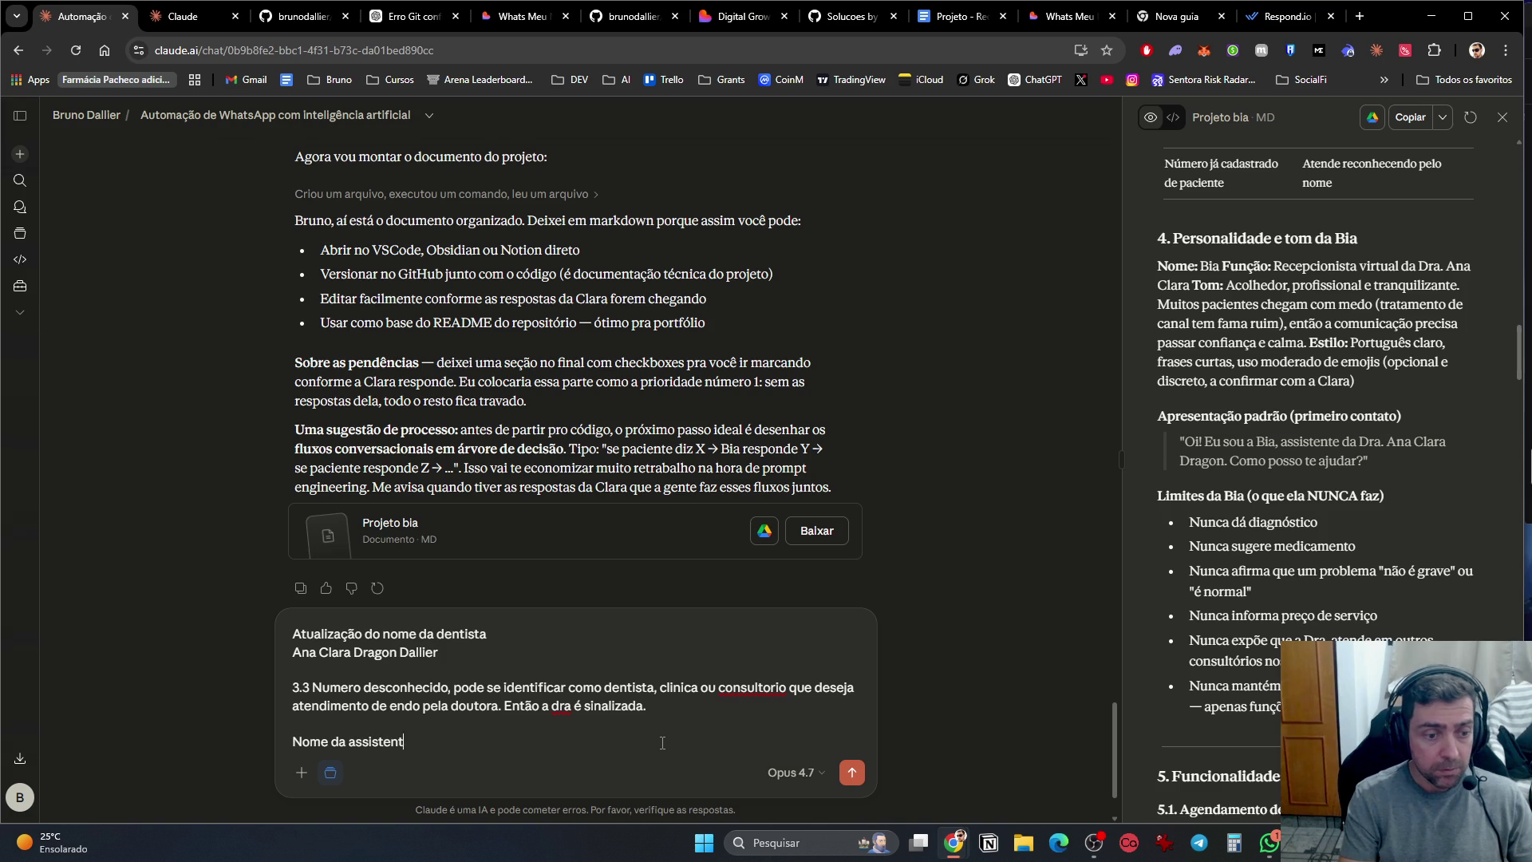
pyautogui.write('e vai ser Monica')
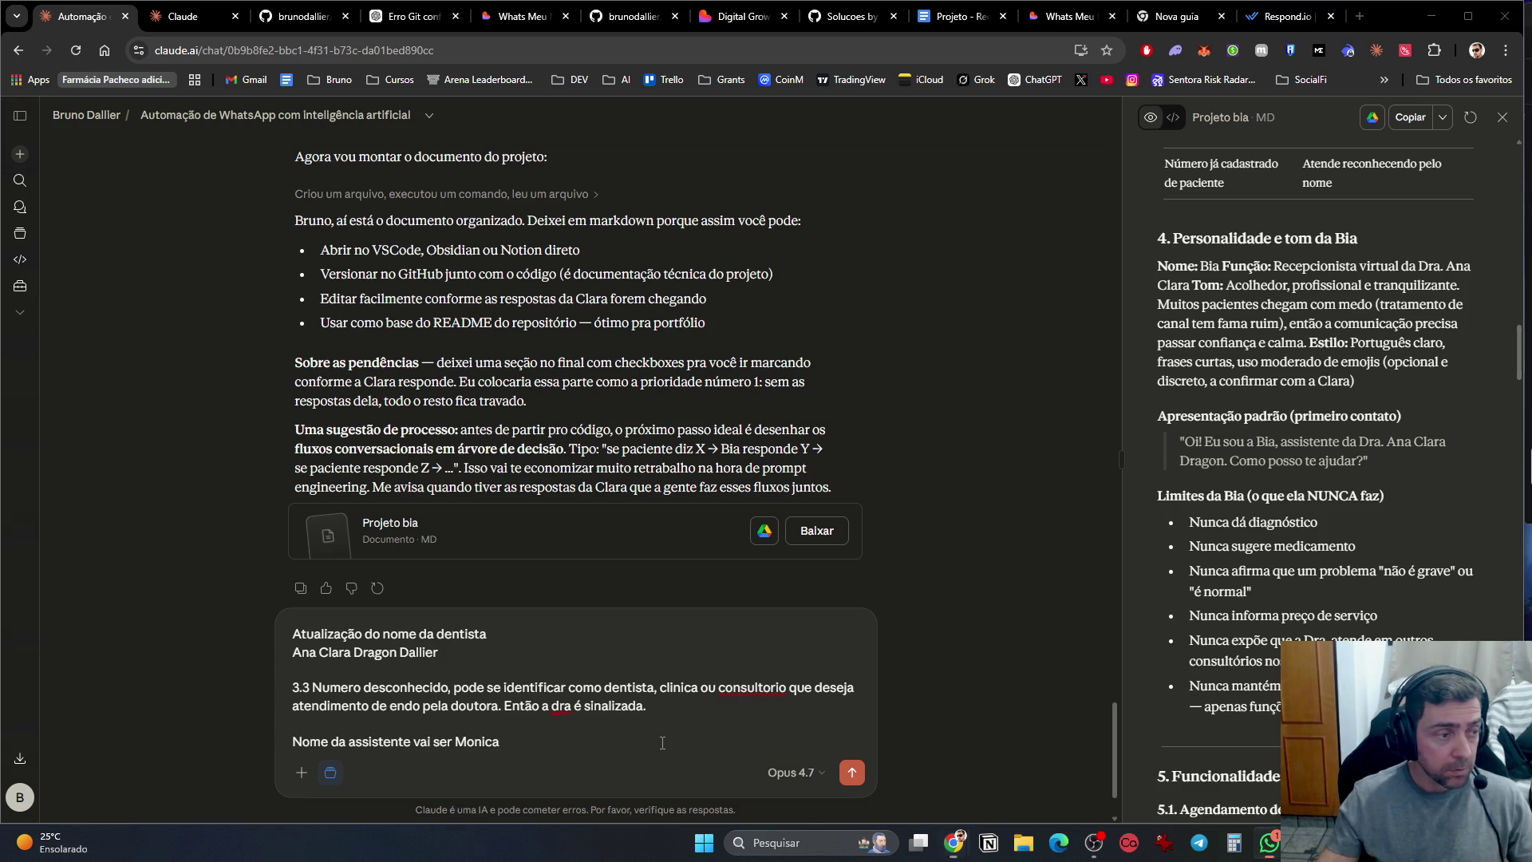
pyautogui.click(475, 741)
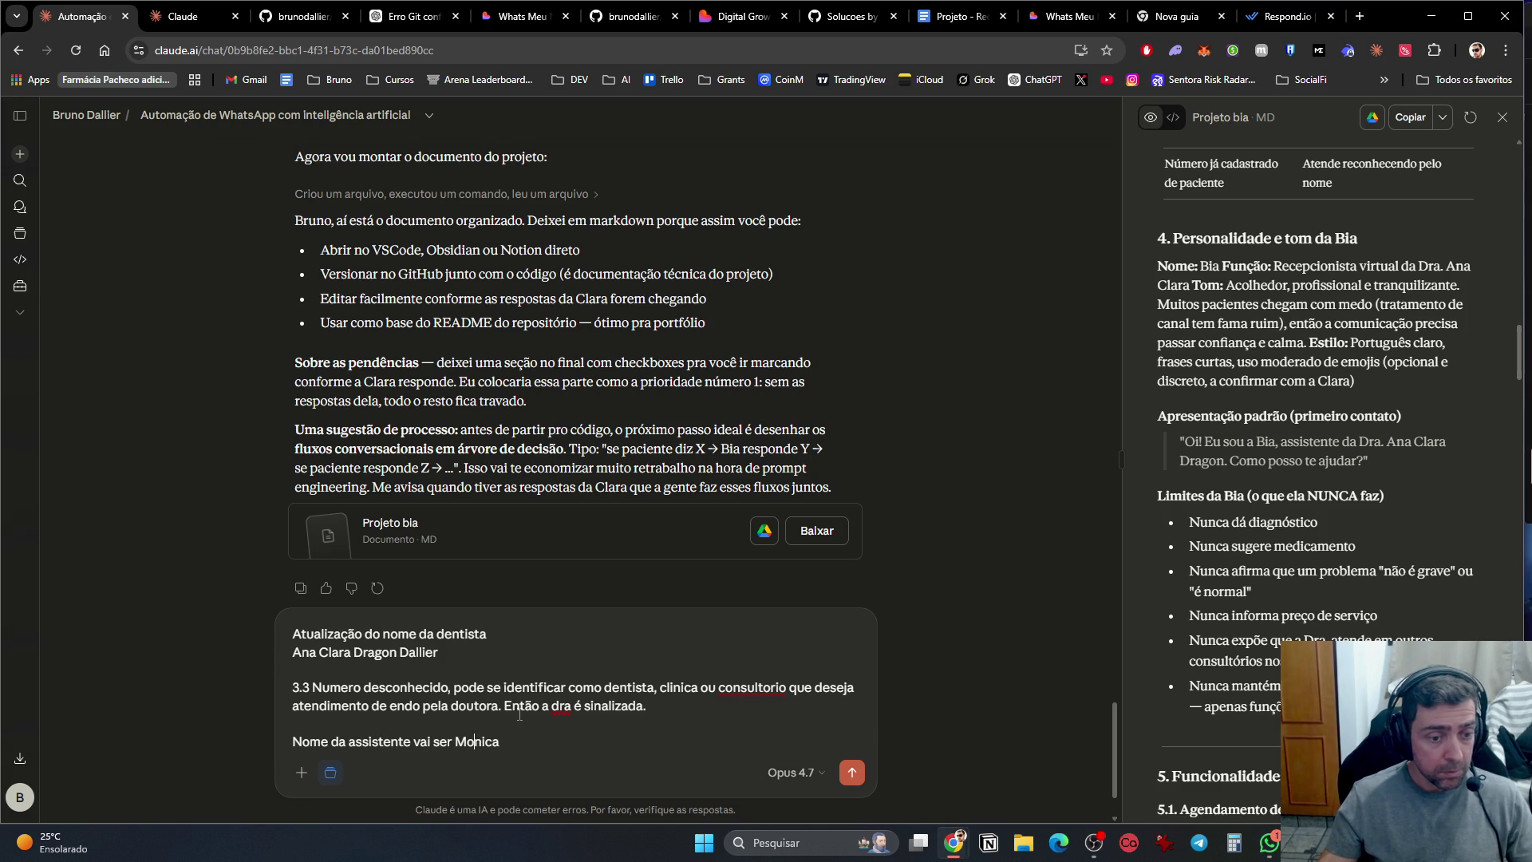
pyautogui.press('BackSpace')
pyautogui.write('ô')
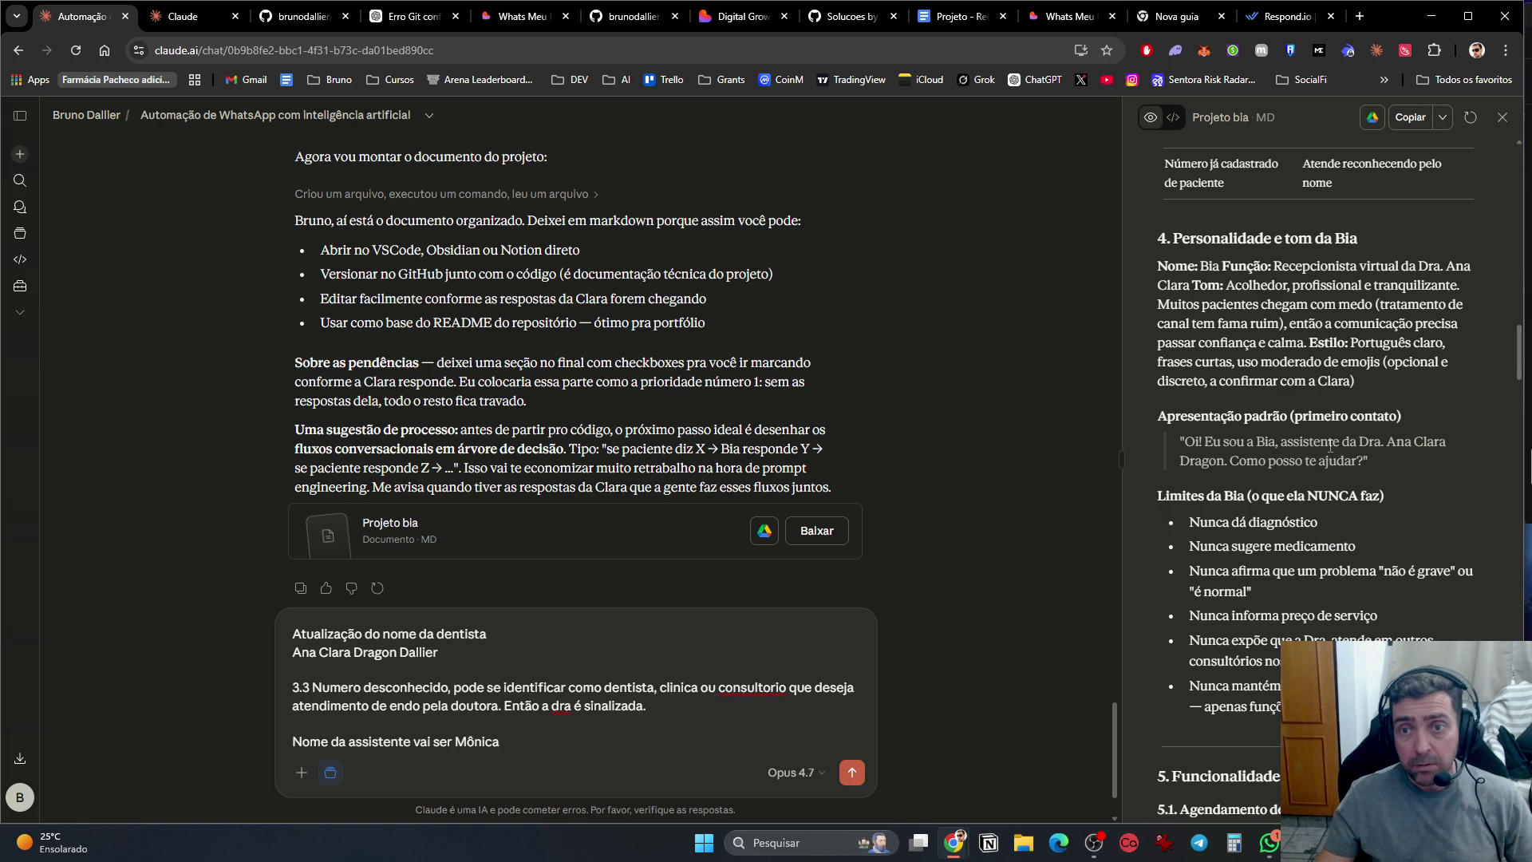
# Step: Scroll the Projeto bia document to section 5.1 and start a new paragraph for it
pyautogui.scroll(-1, 1359, 438)
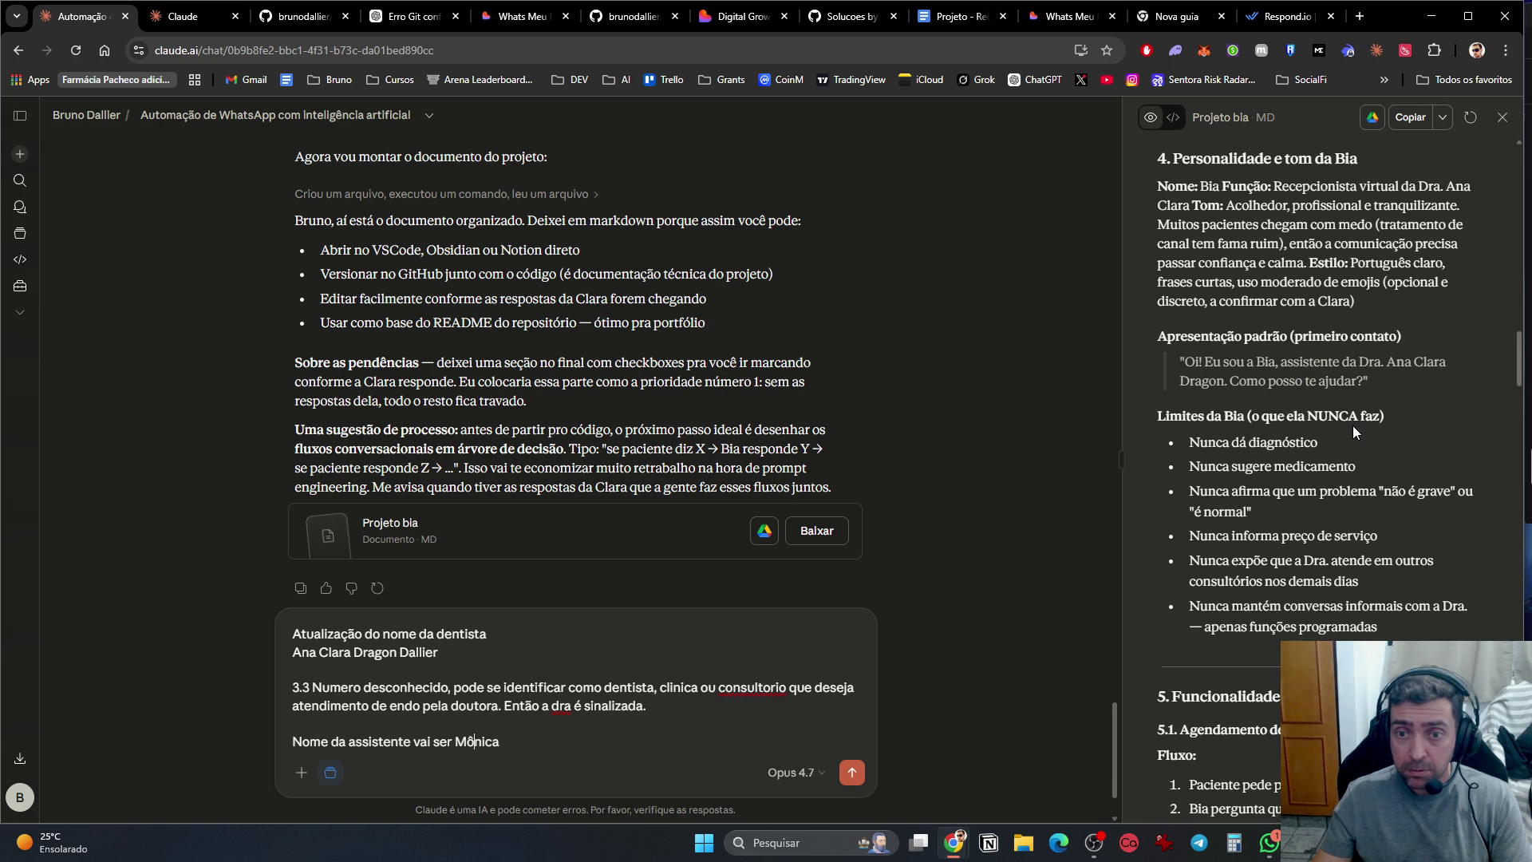
pyautogui.scroll(-2, 1353, 425)
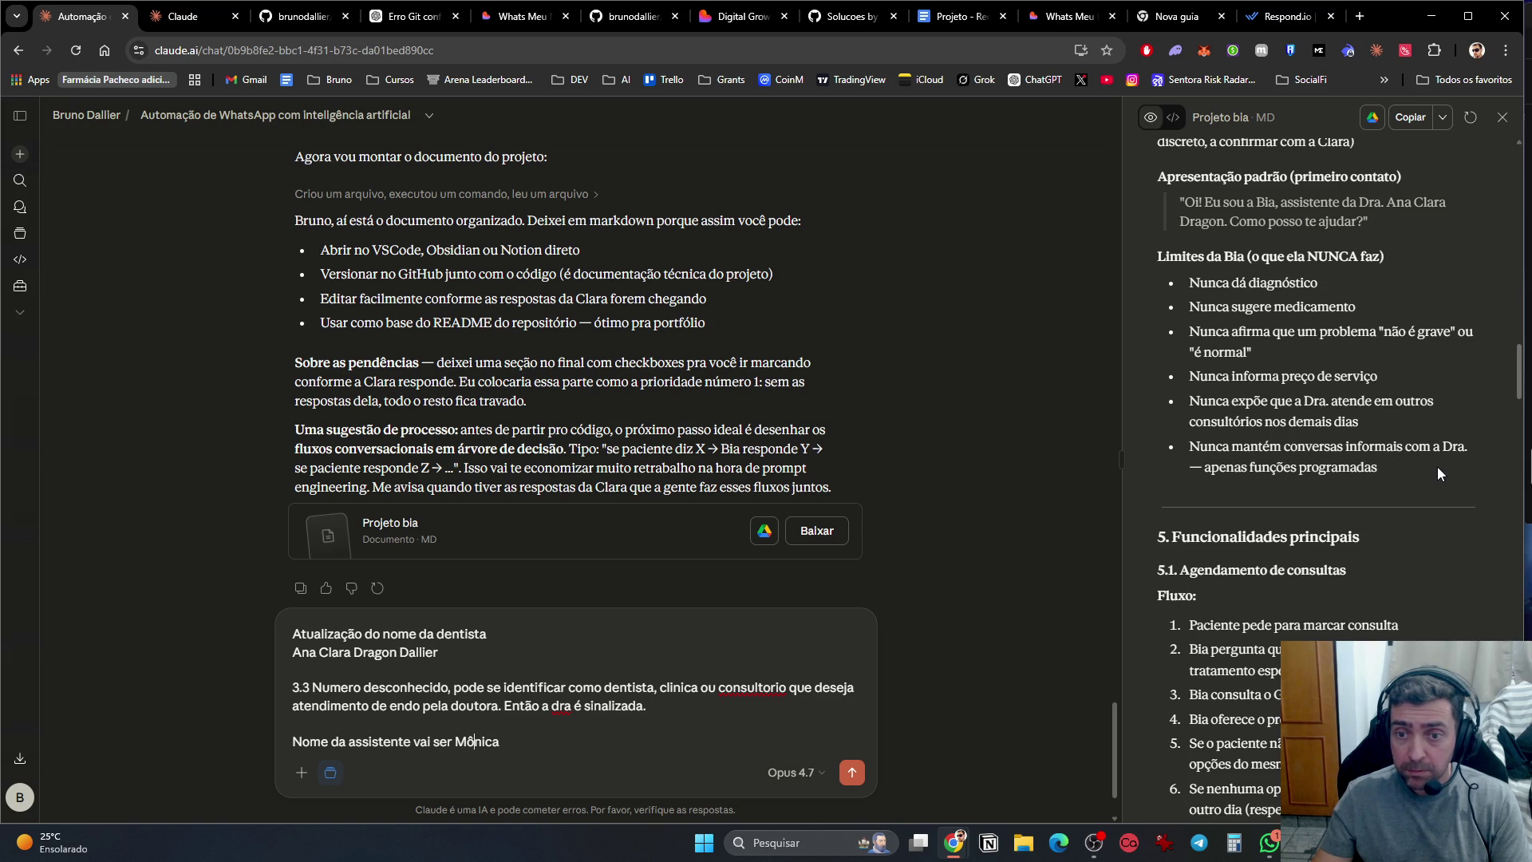
pyautogui.scroll(-4, 1392, 508)
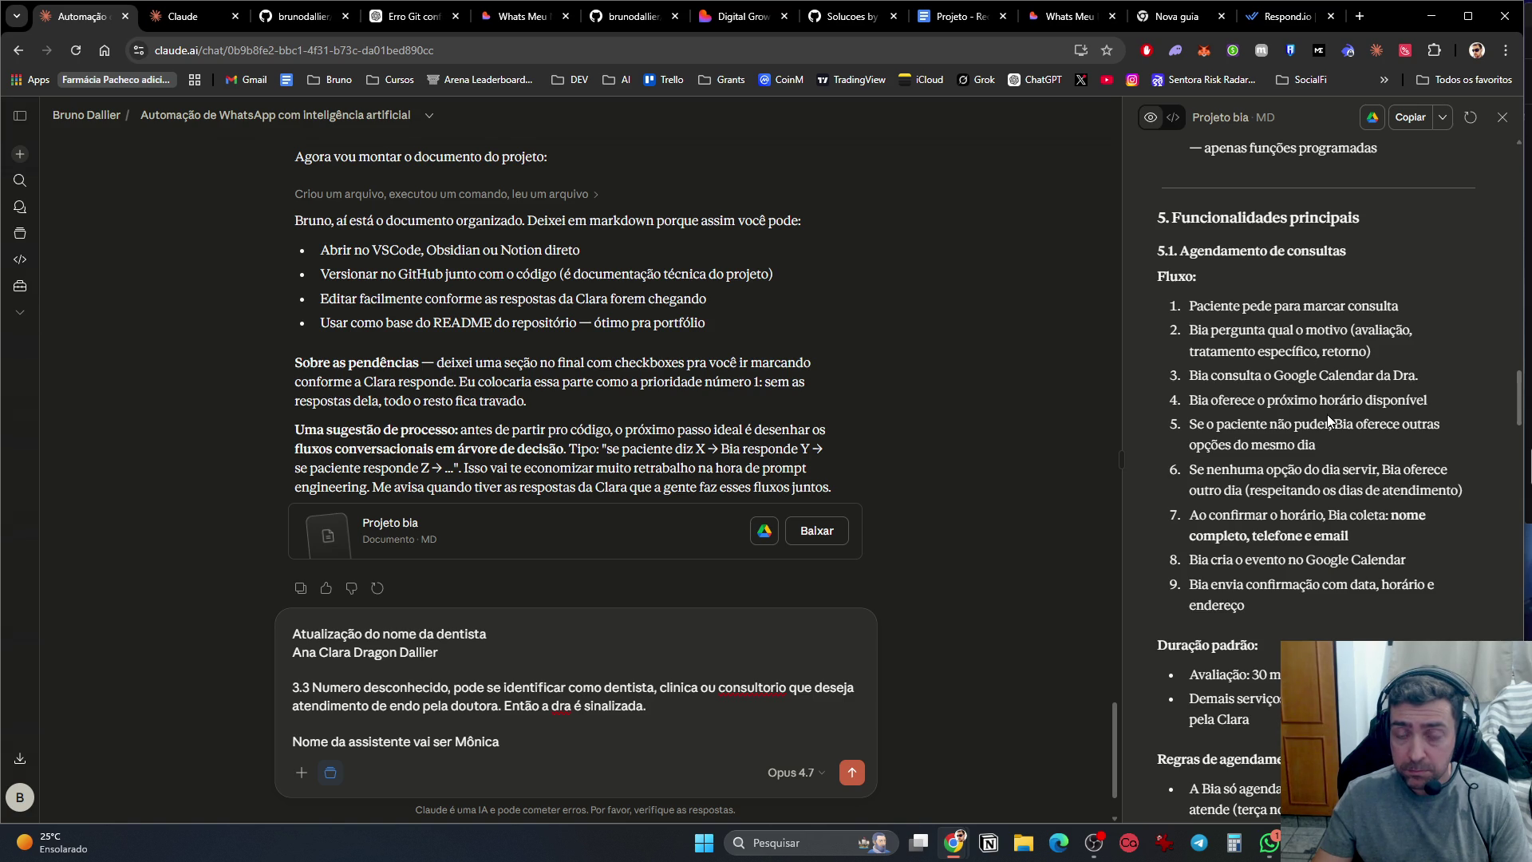
pyautogui.scroll(-1, 1313, 389)
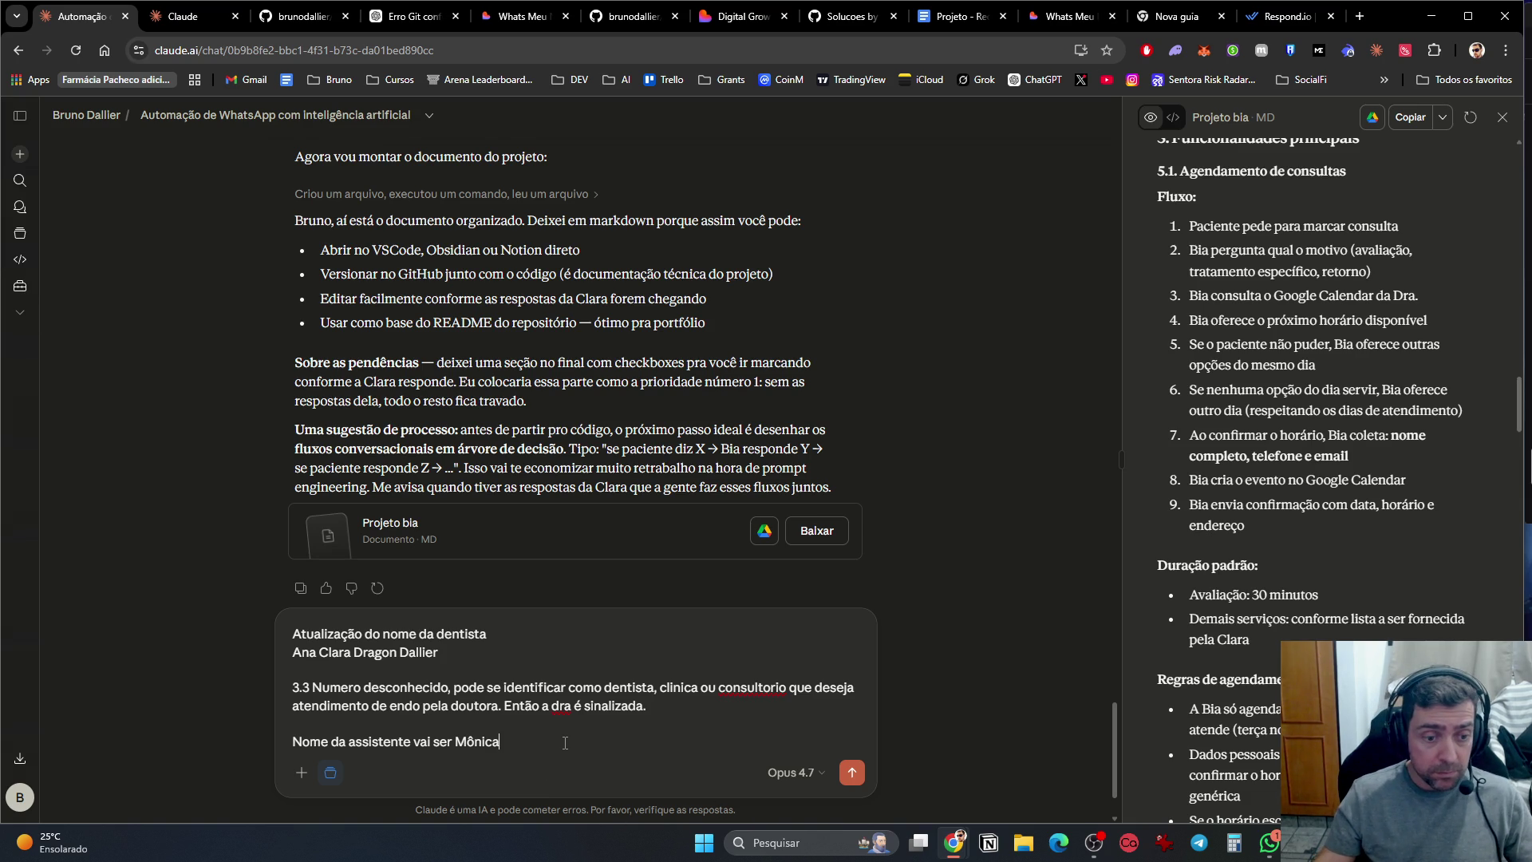
pyautogui.hotkey('shift', 'Return')
pyautogui.hotkey('shift', 'Return')
# Step: Write the 5.1 note: offer 3 next-day time slots, otherwise available times for the requested day
pyautogui.write('5.1')
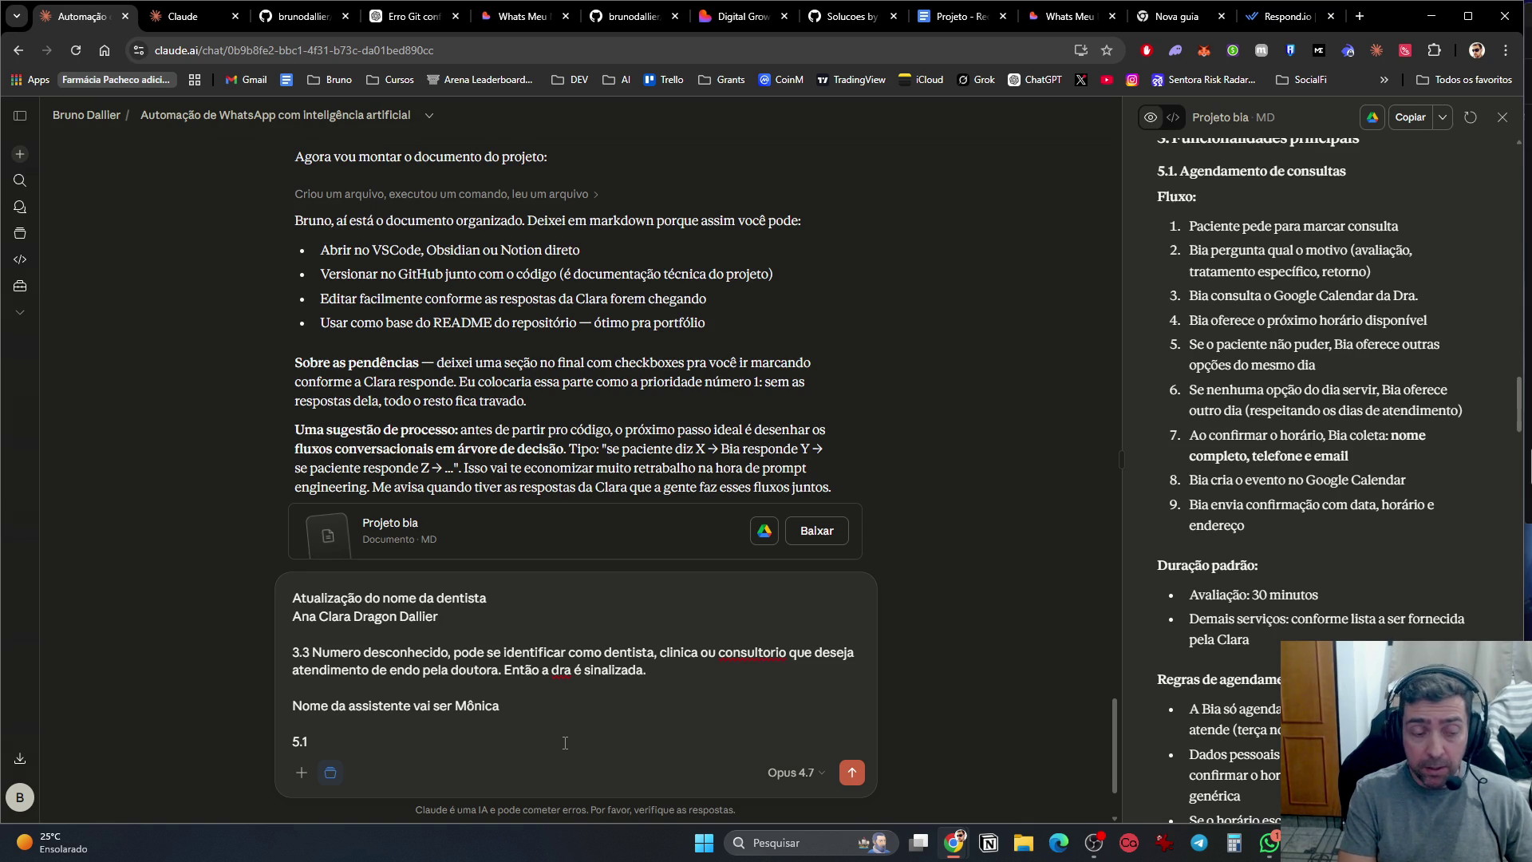
pyautogui.hotkey('shift', 'Return')
pyautogui.hotkey('shift', 'Return')
pyautogui.write('O fluxo ')
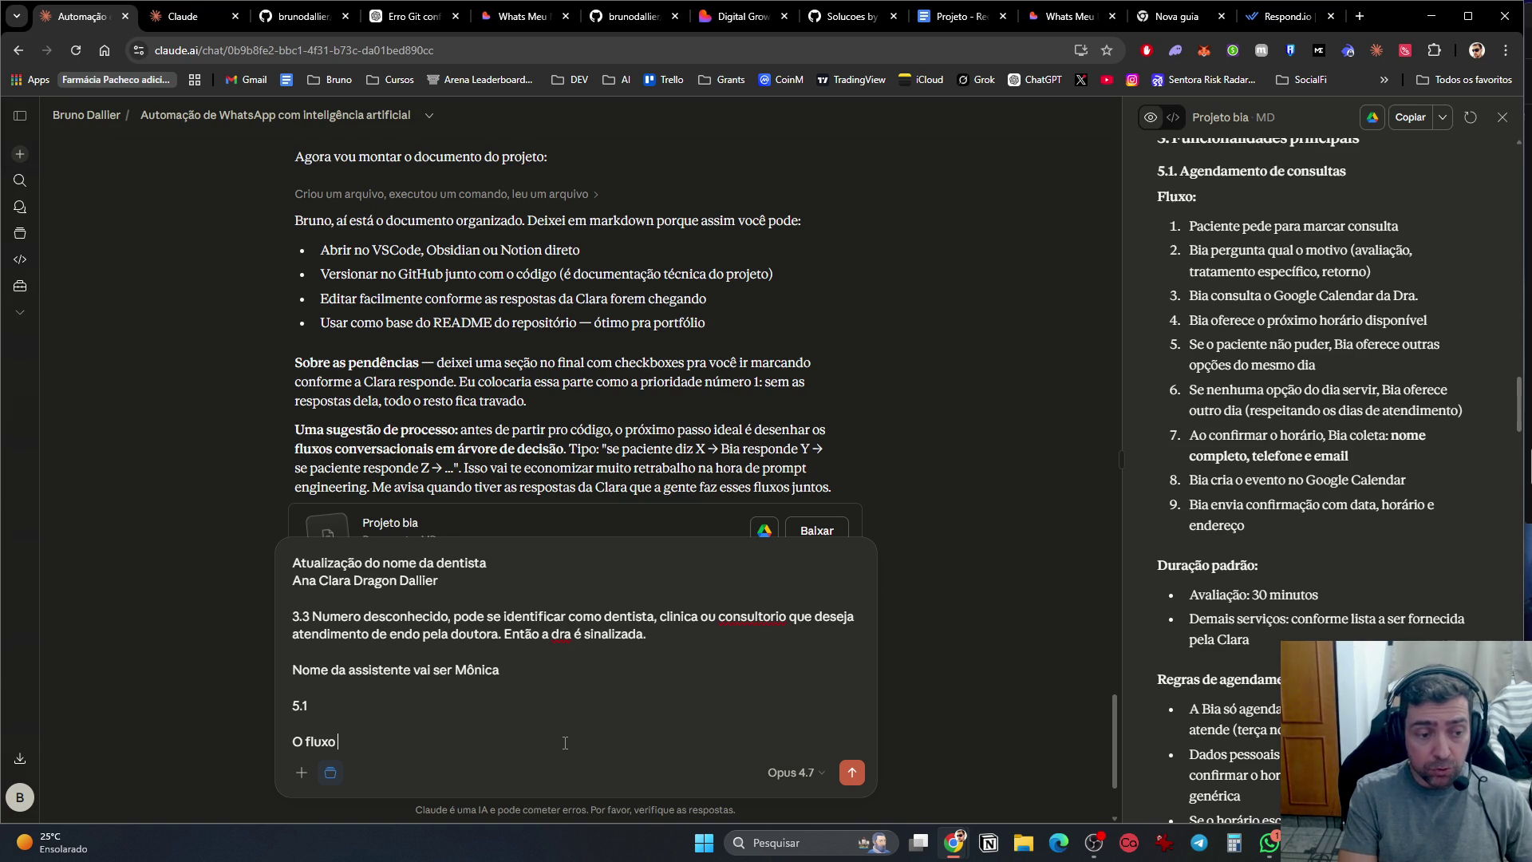
pyautogui.write('de agendamen')
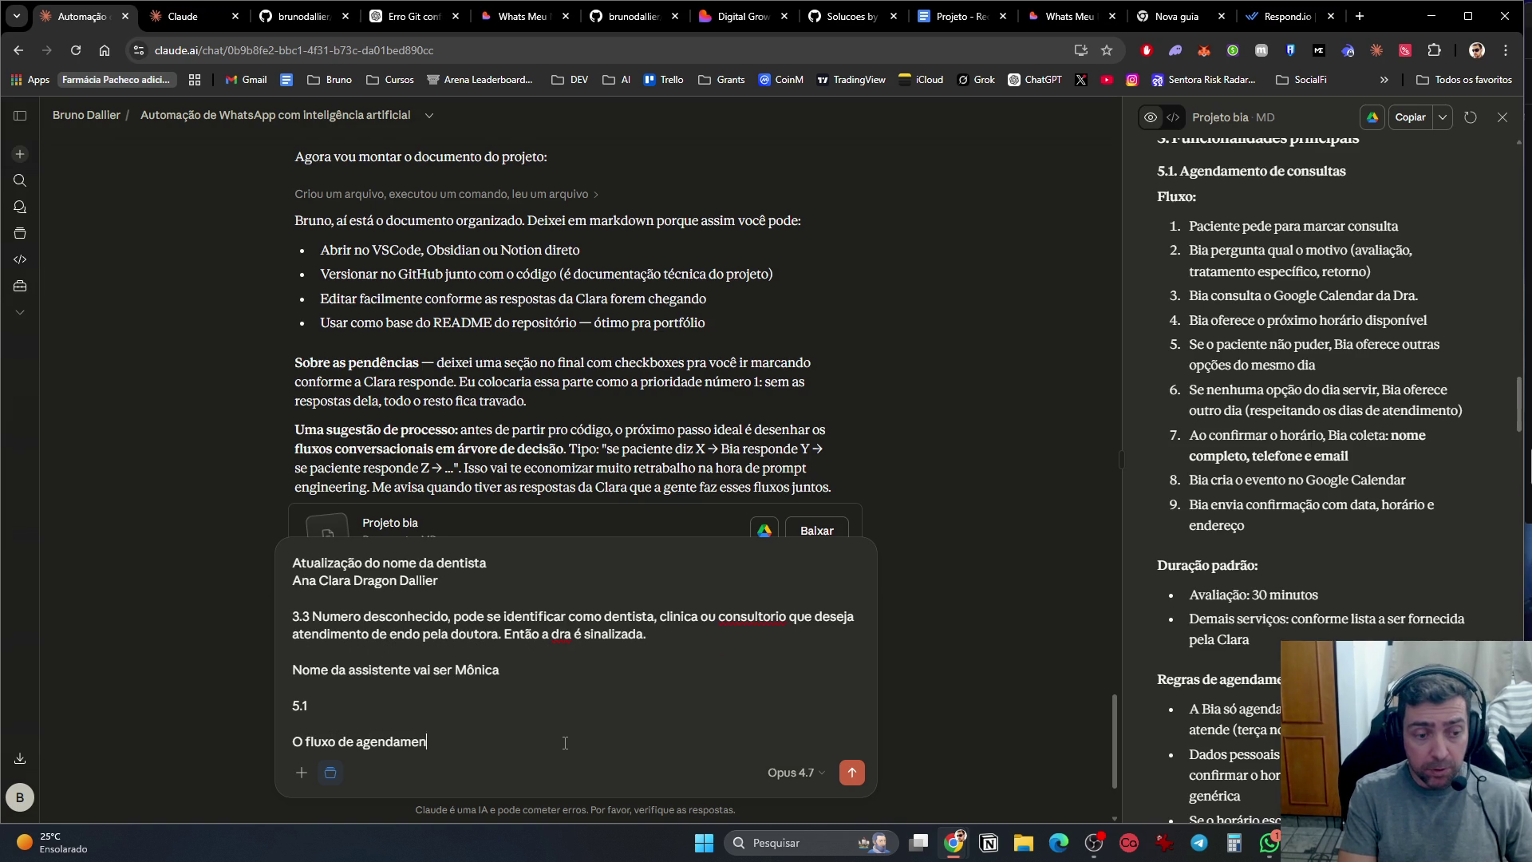
pyautogui.write('to deve ser, ela of')
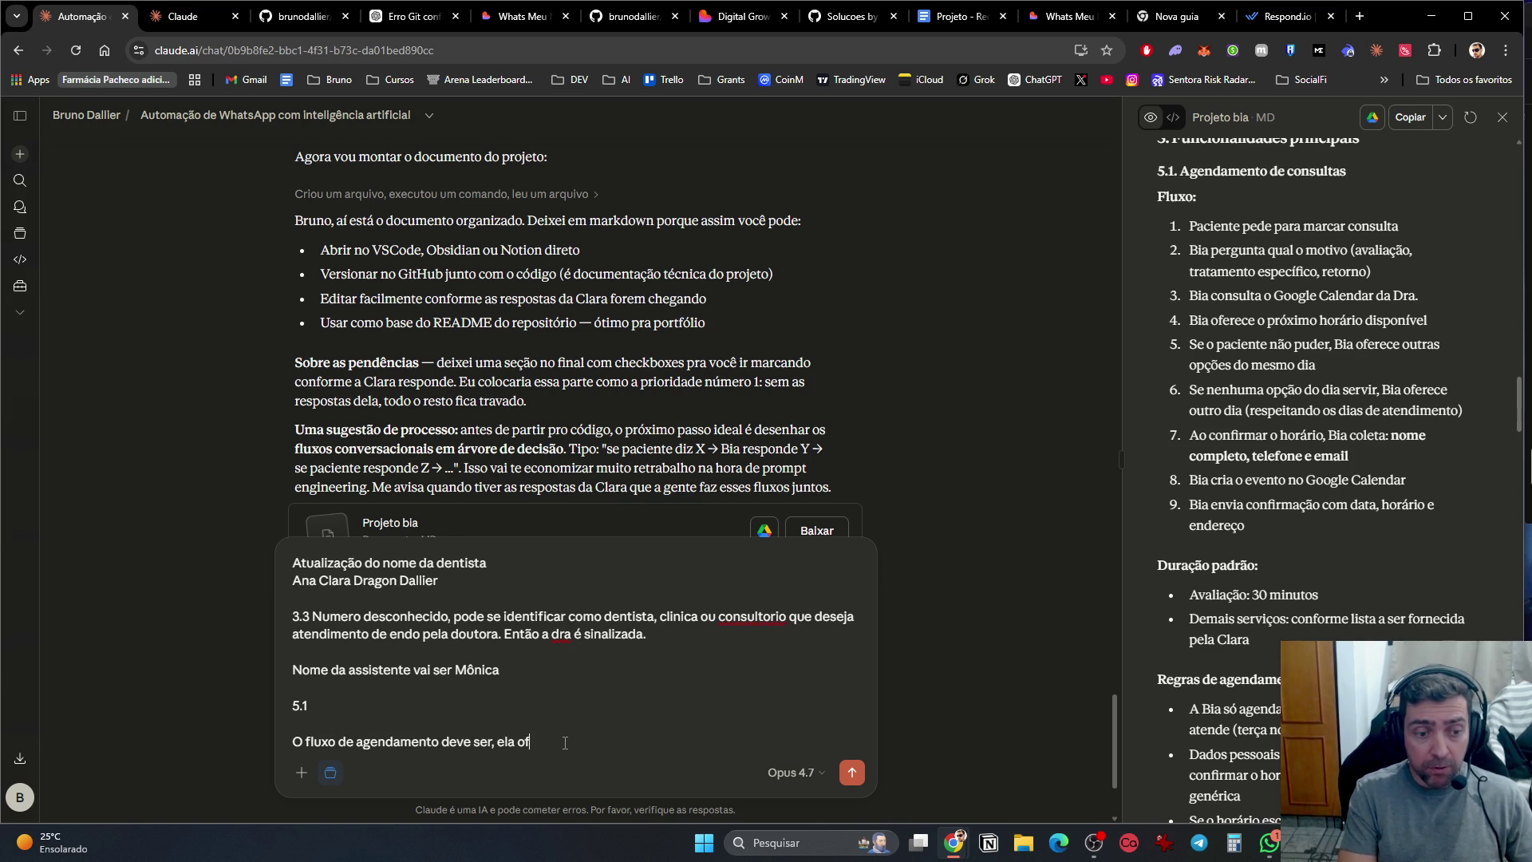
pyautogui.write('erece 3 op')
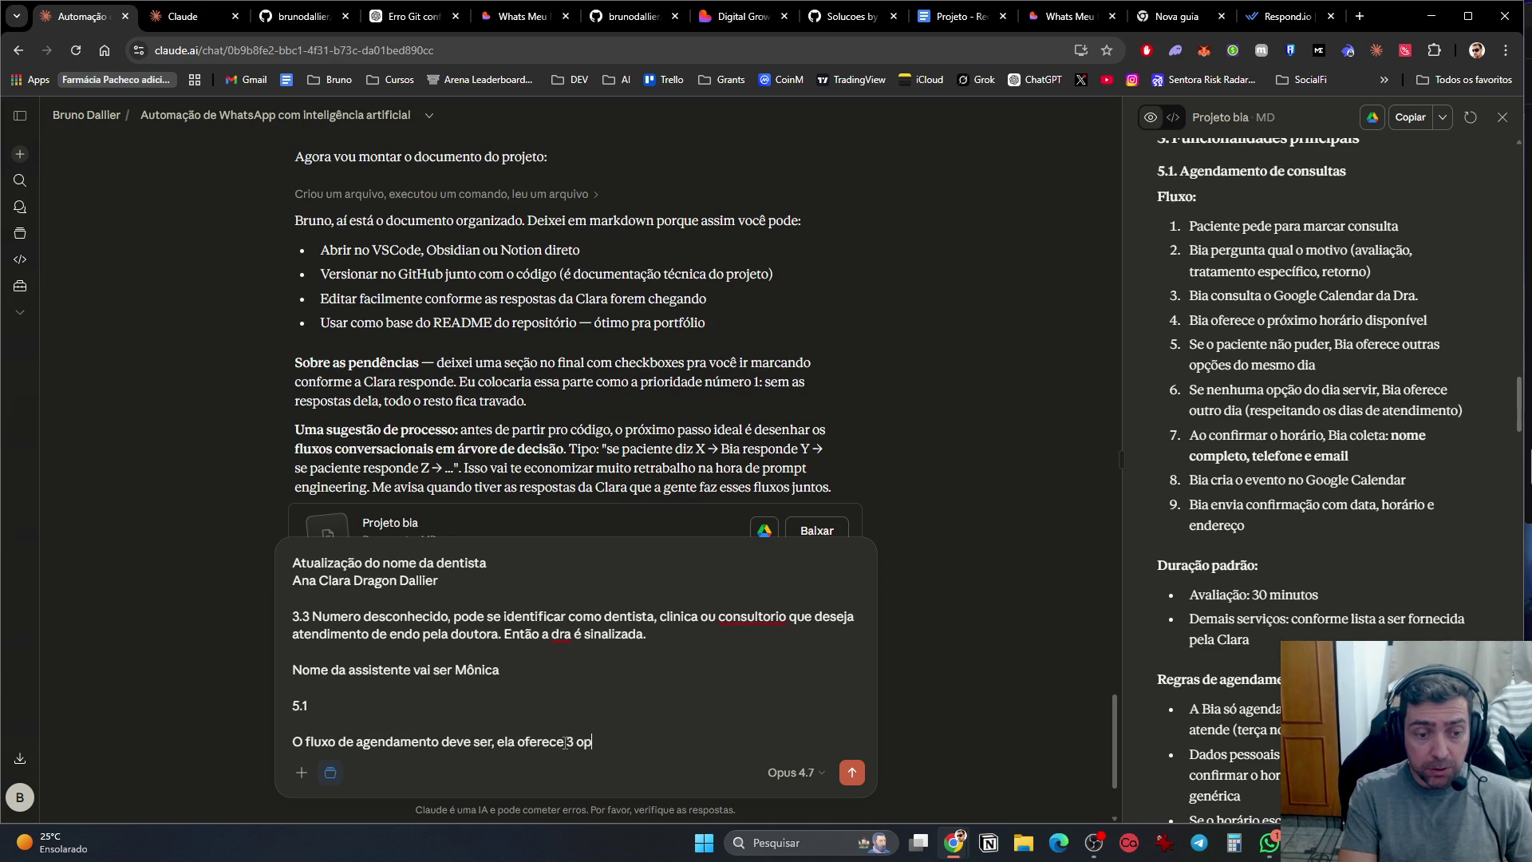
pyautogui.write('ções de horá')
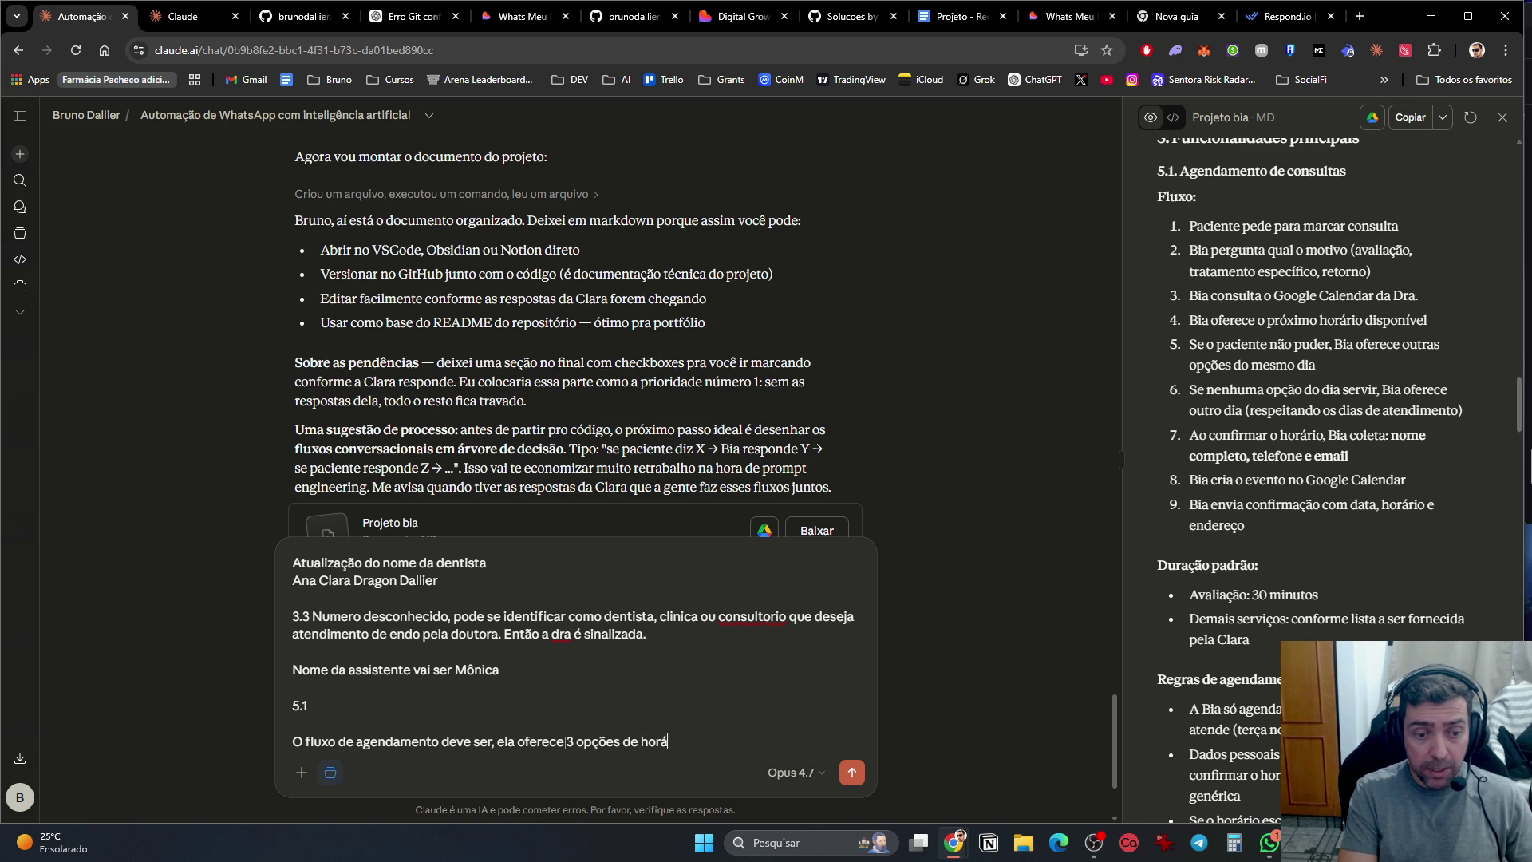
pyautogui.write('rio par ao')
pyautogui.press('BackSpace')
pyautogui.press('BackSpace')
pyautogui.press('BackSpace')
pyautogui.write('a')
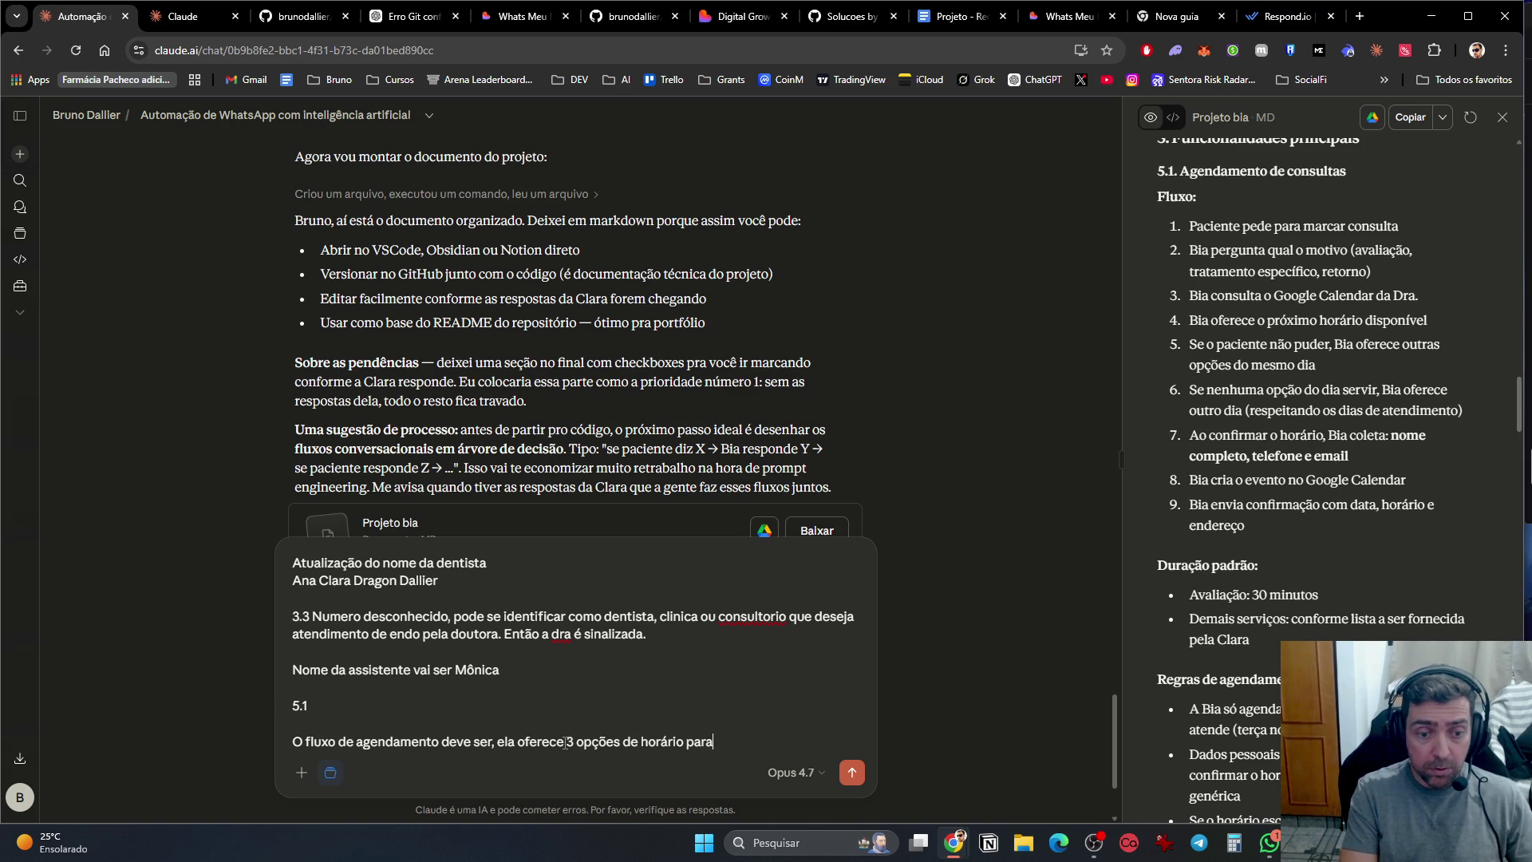
pyautogui.write(' próximo dia')
pyautogui.write('. Caso ')
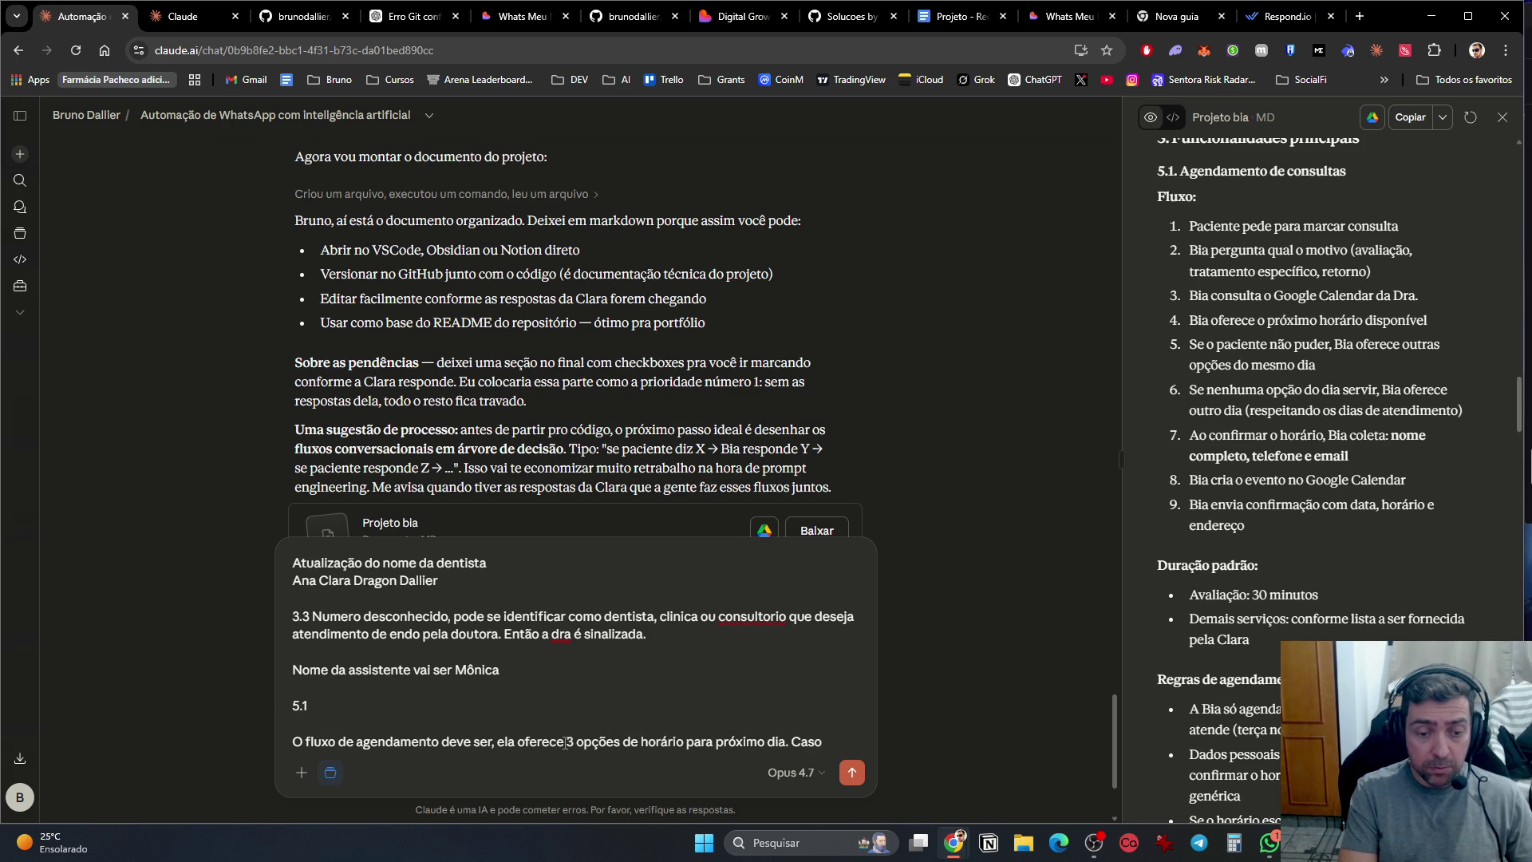
pyautogui.write('o lead ')
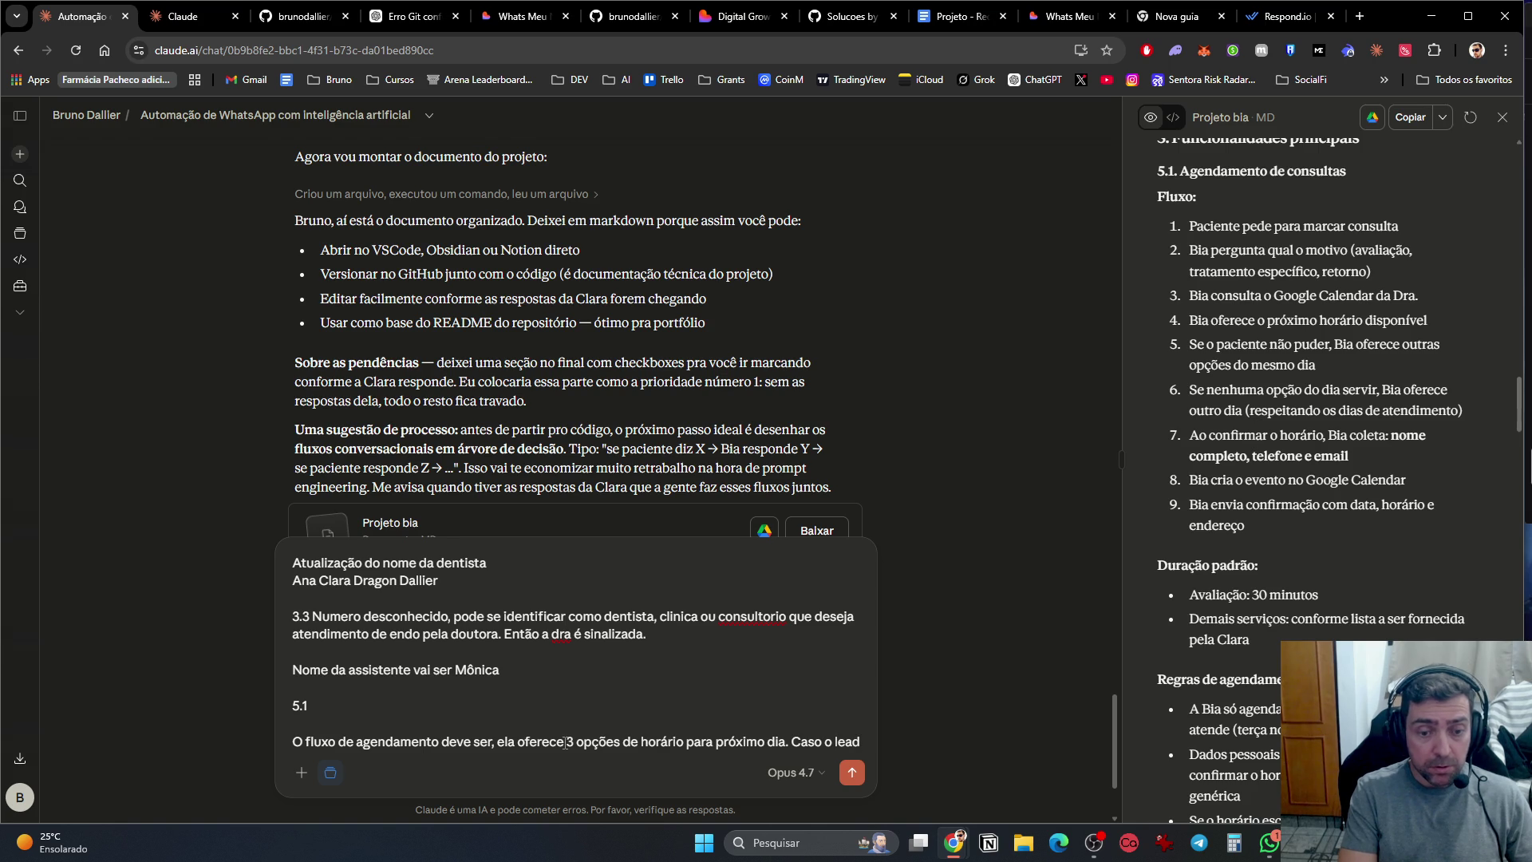
pyautogui.write('peça outro h')
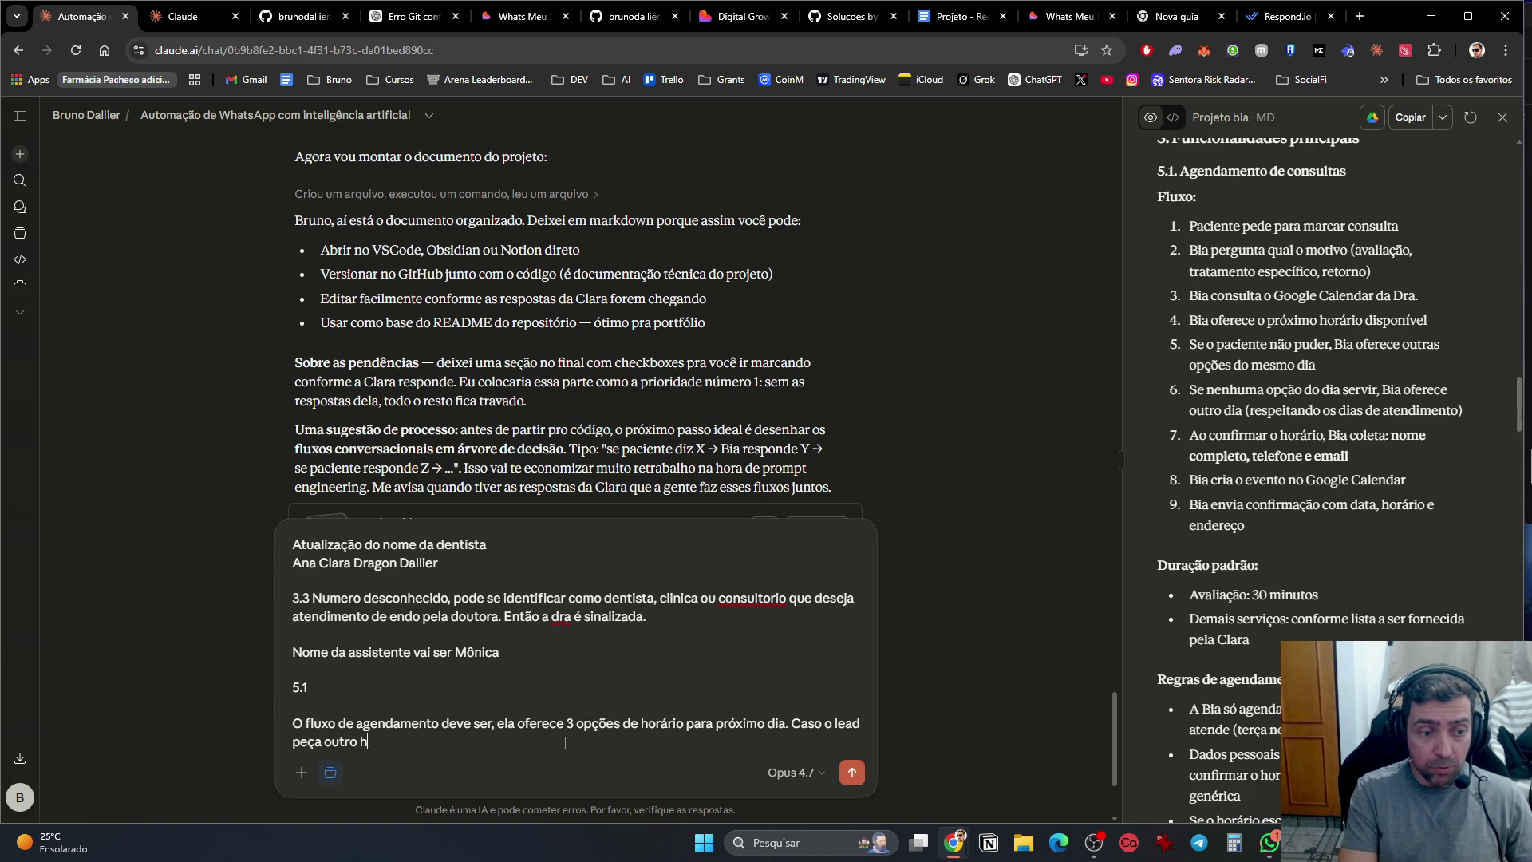
pyautogui.write('orario, ela infroma')
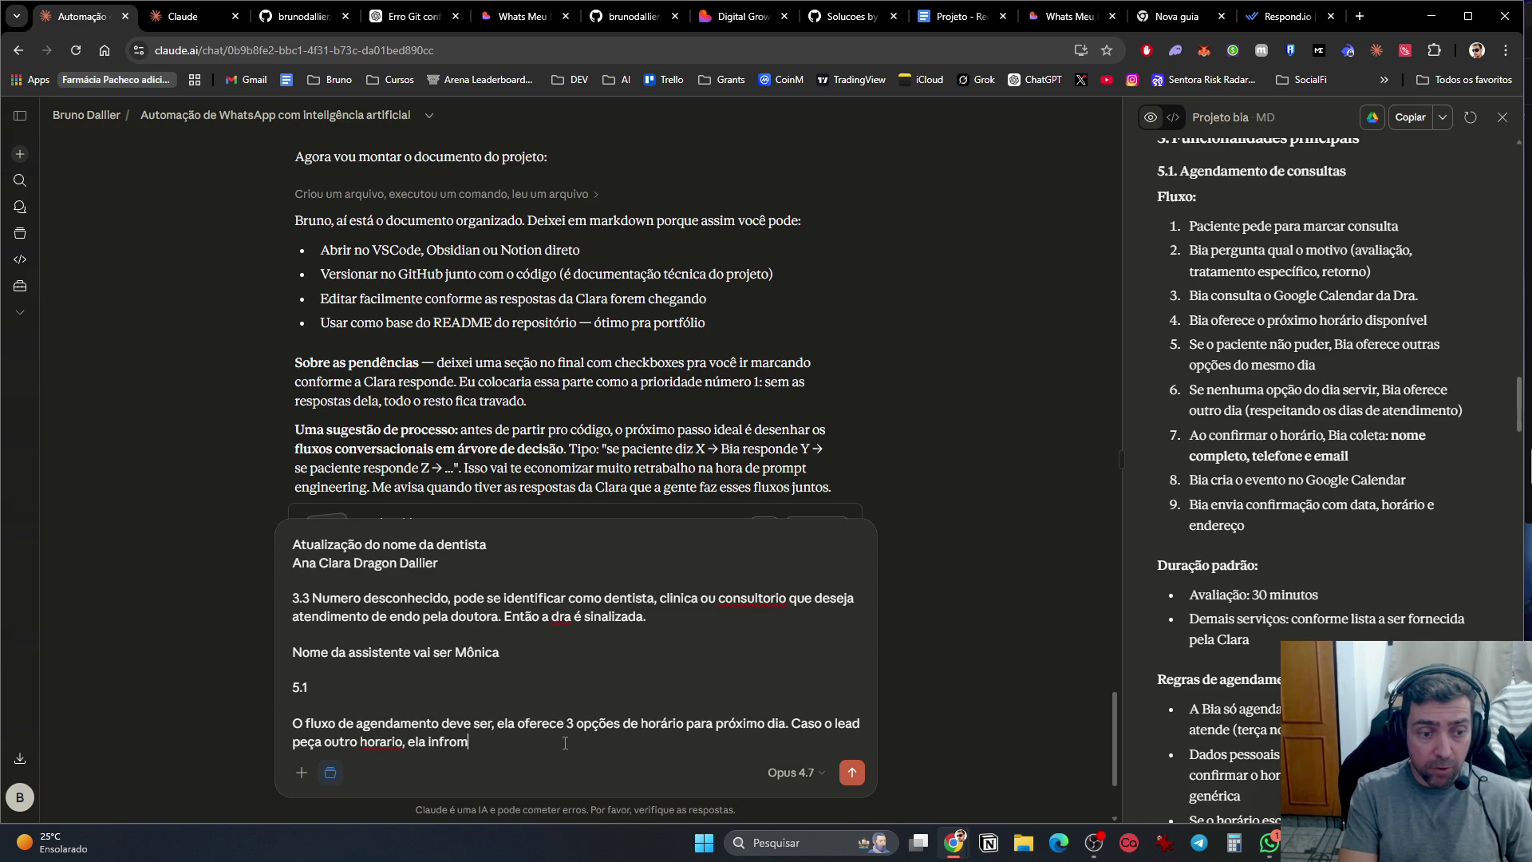
pyautogui.press('BackSpace')
pyautogui.press('BackSpace')
pyautogui.press('BackSpace')
pyautogui.write('forma o')
pyautogui.write('s horarios dispo')
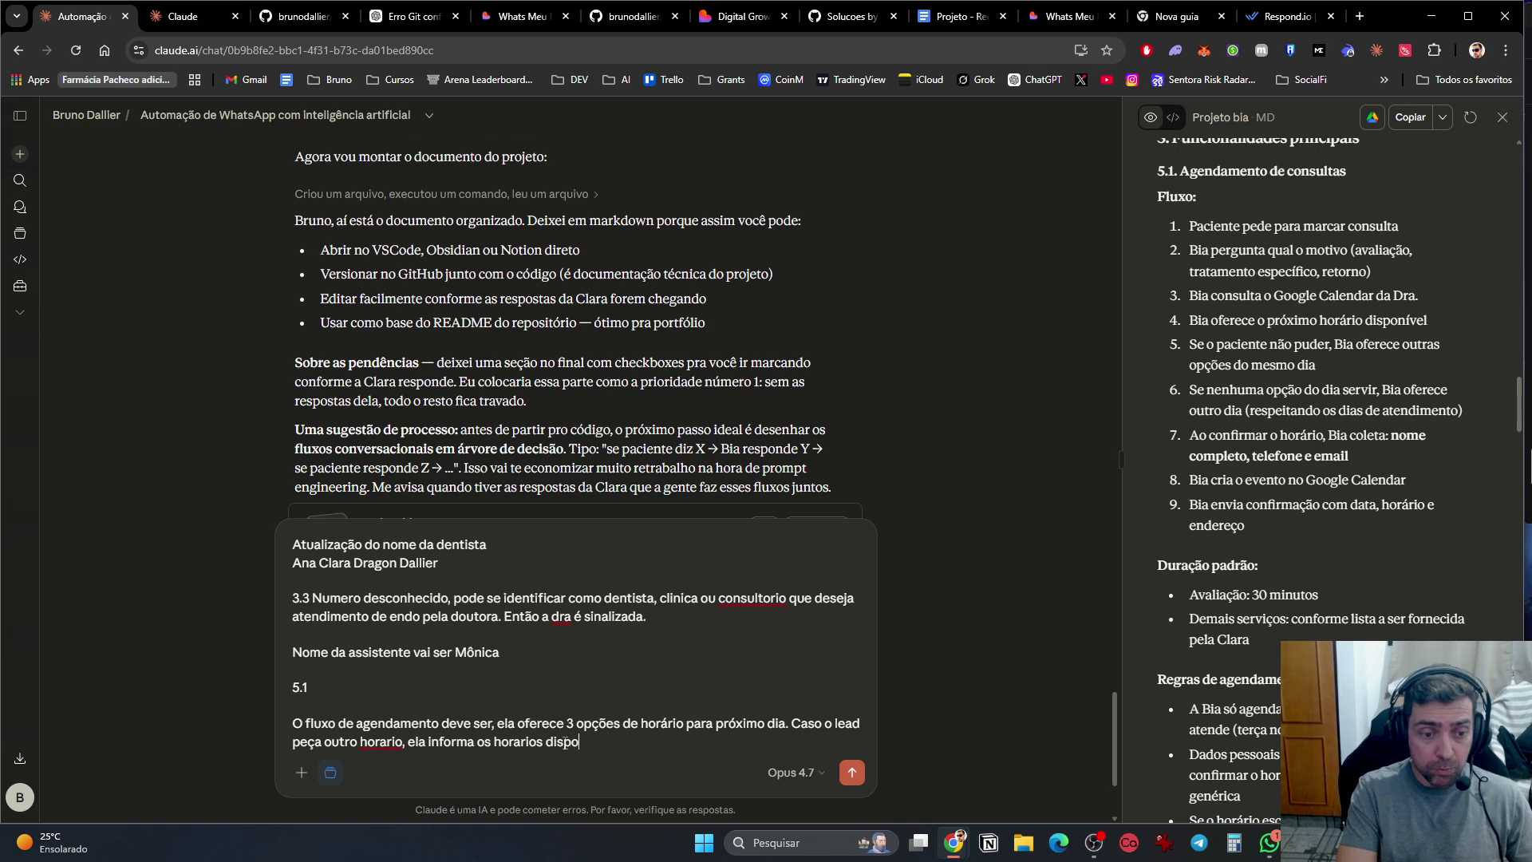
pyautogui.write('níveis para o próximo dia ou para ')
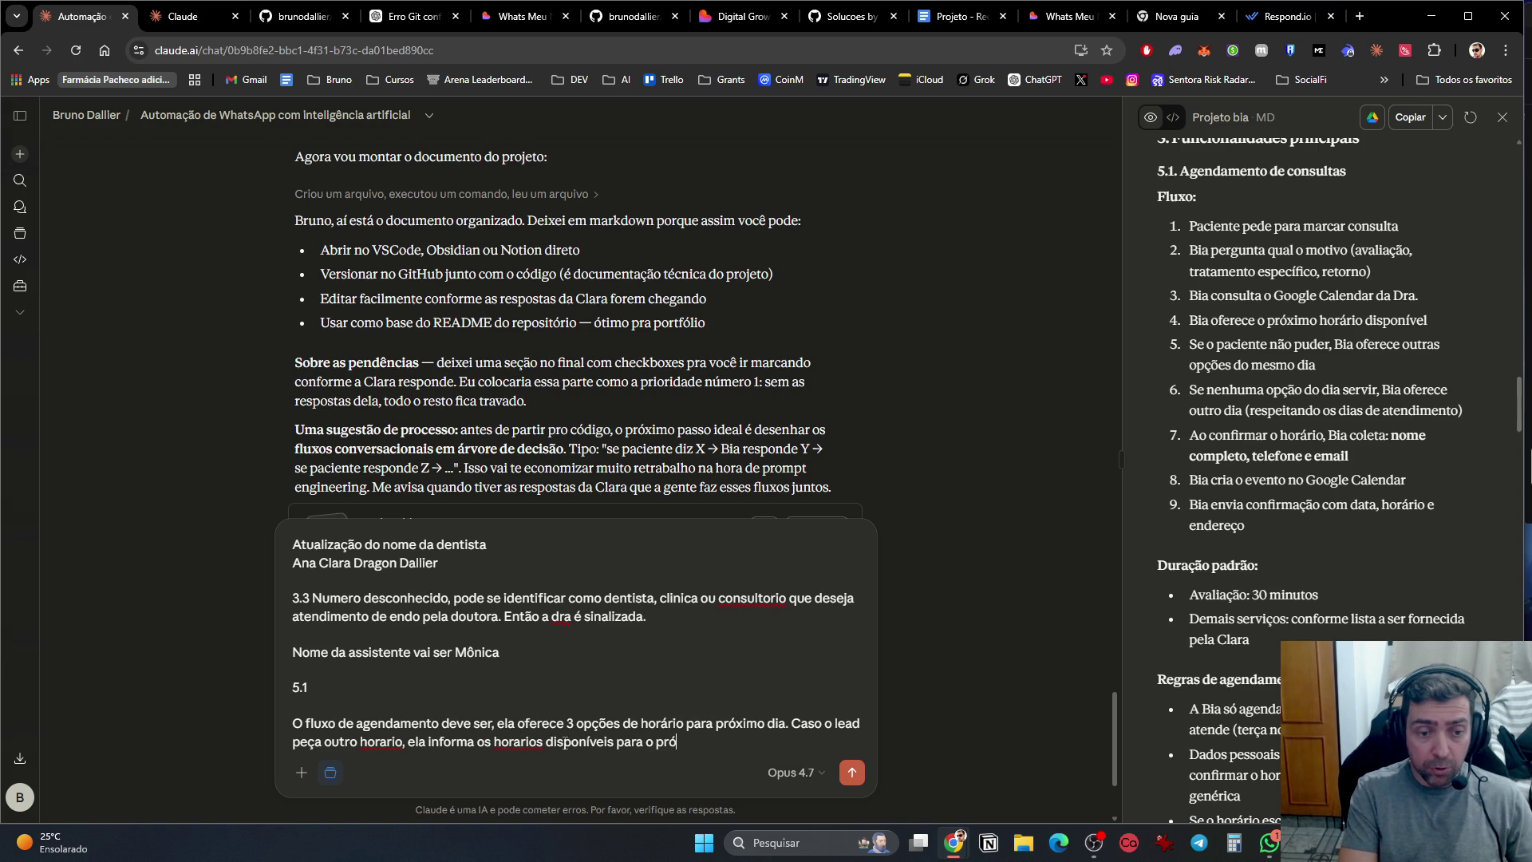
pyautogui.write('o di')
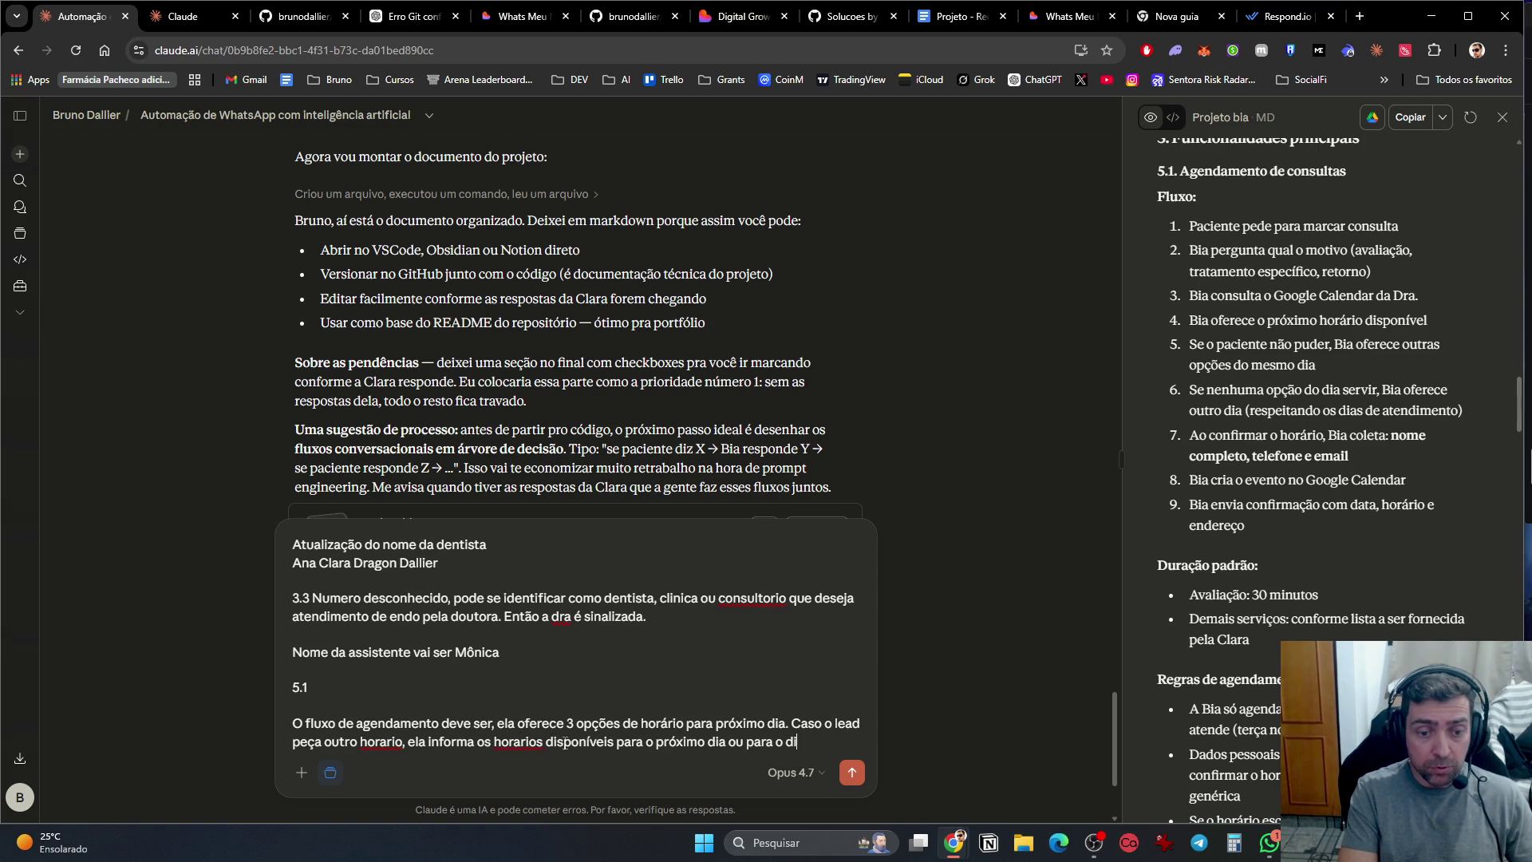
pyautogui.write('a solicitado.')
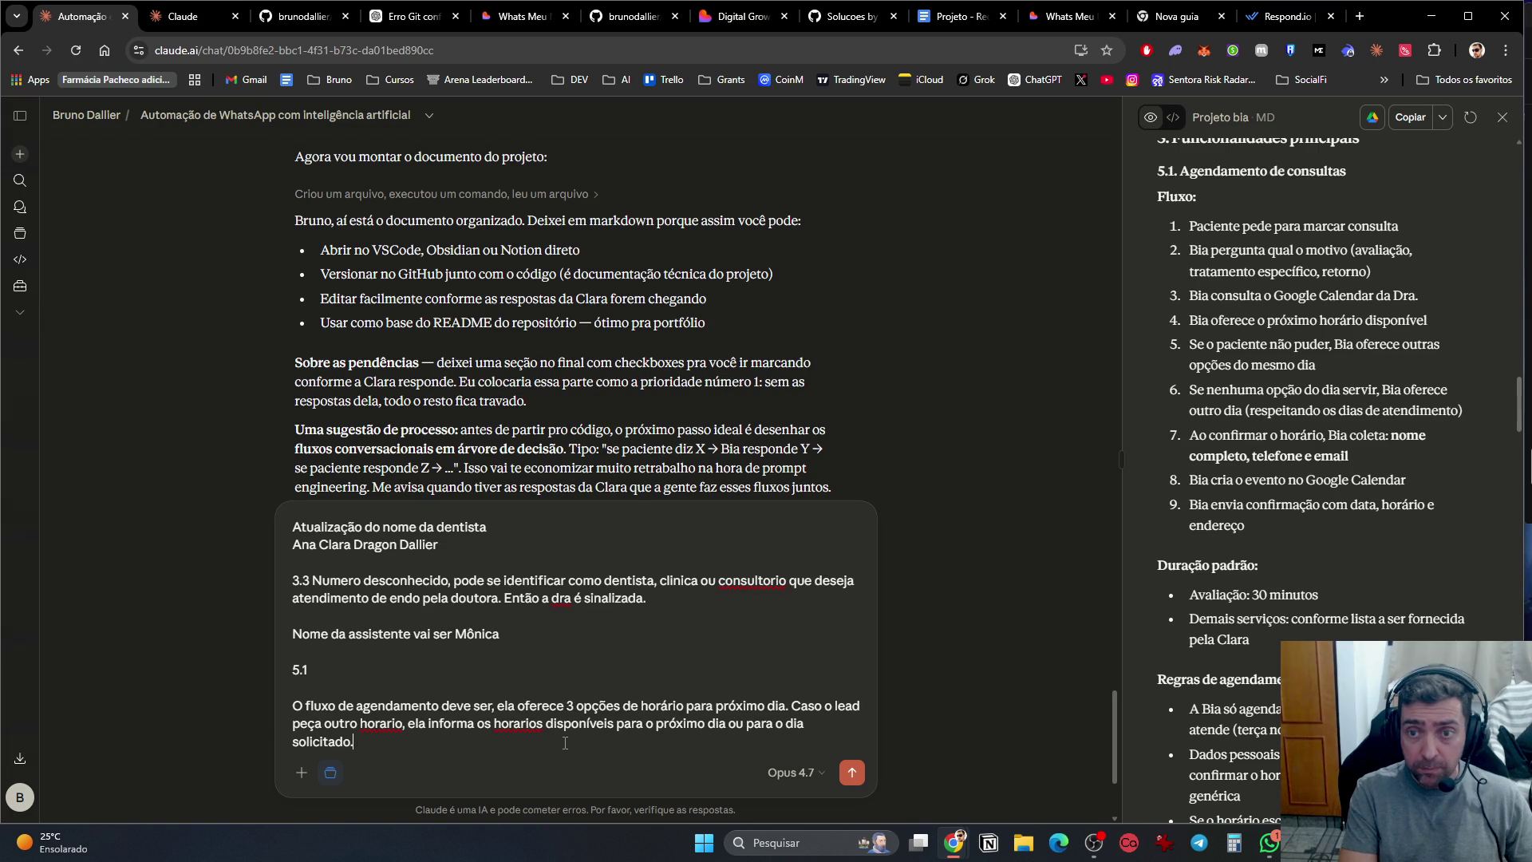
pyautogui.hotkey('shift', 'Return')
pyautogui.hotkey('shift', 'Return')
pyautogui.write('Caso cliente não possa neste di')
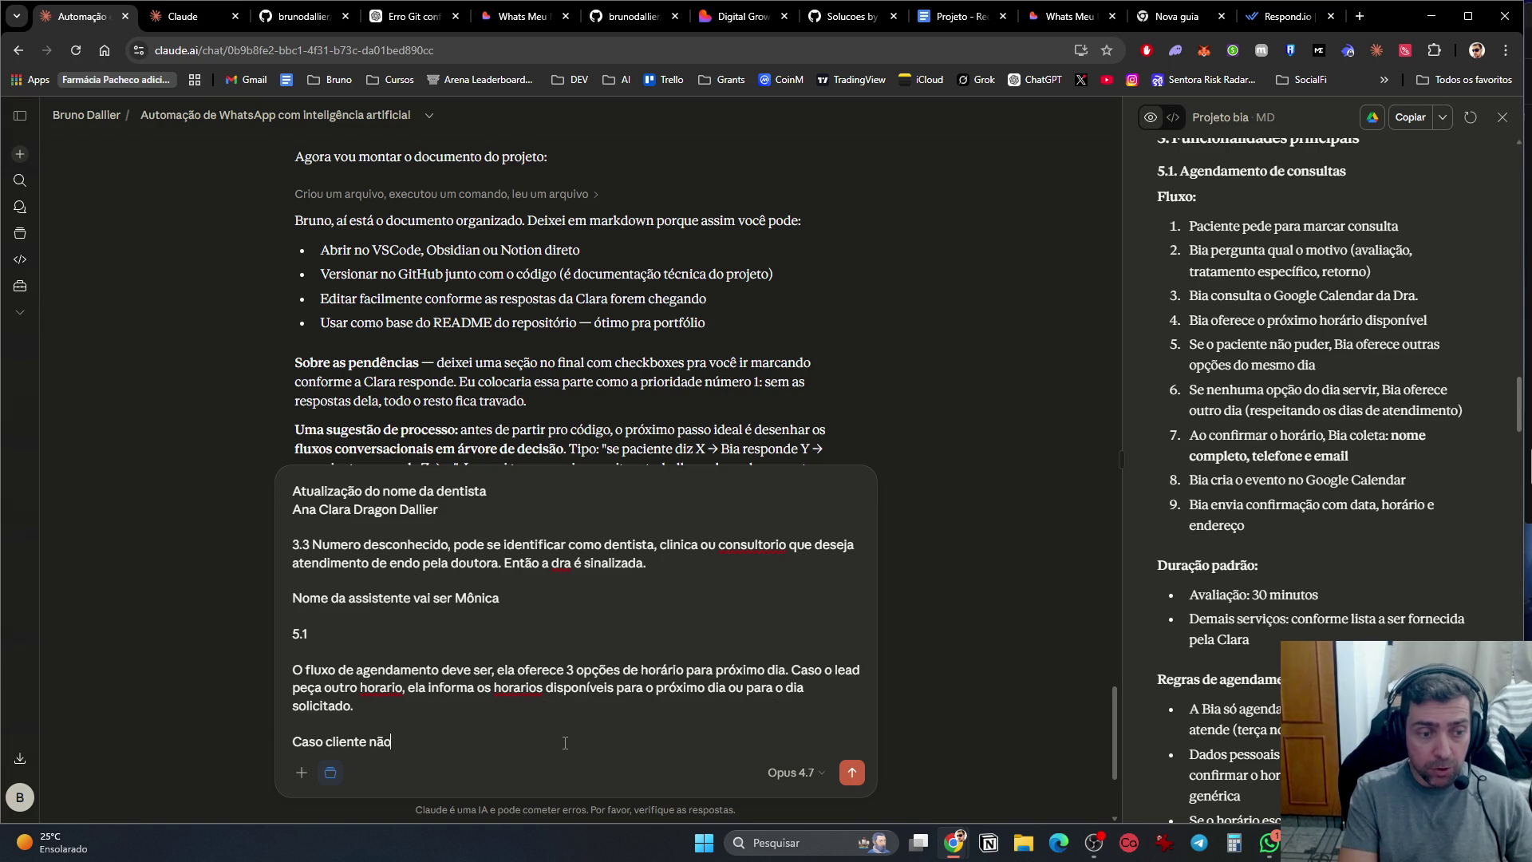
pyautogui.write('a')
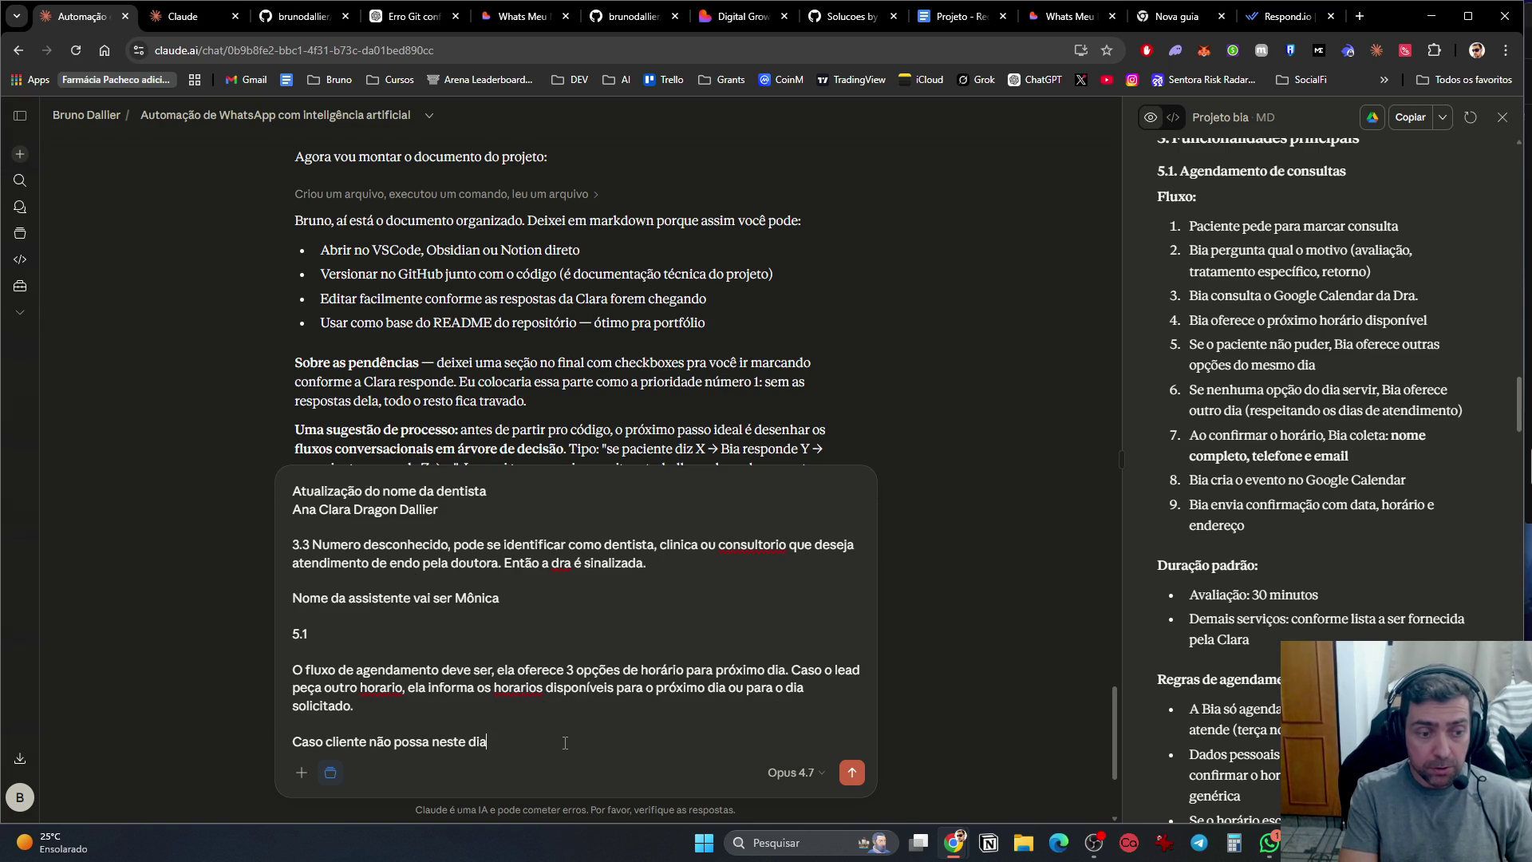
# Step: Replace 'cliente' with 'lead' and finish the rule: offer the next available day and its times
pyautogui.press('Home')
pyautogui.press('Right')
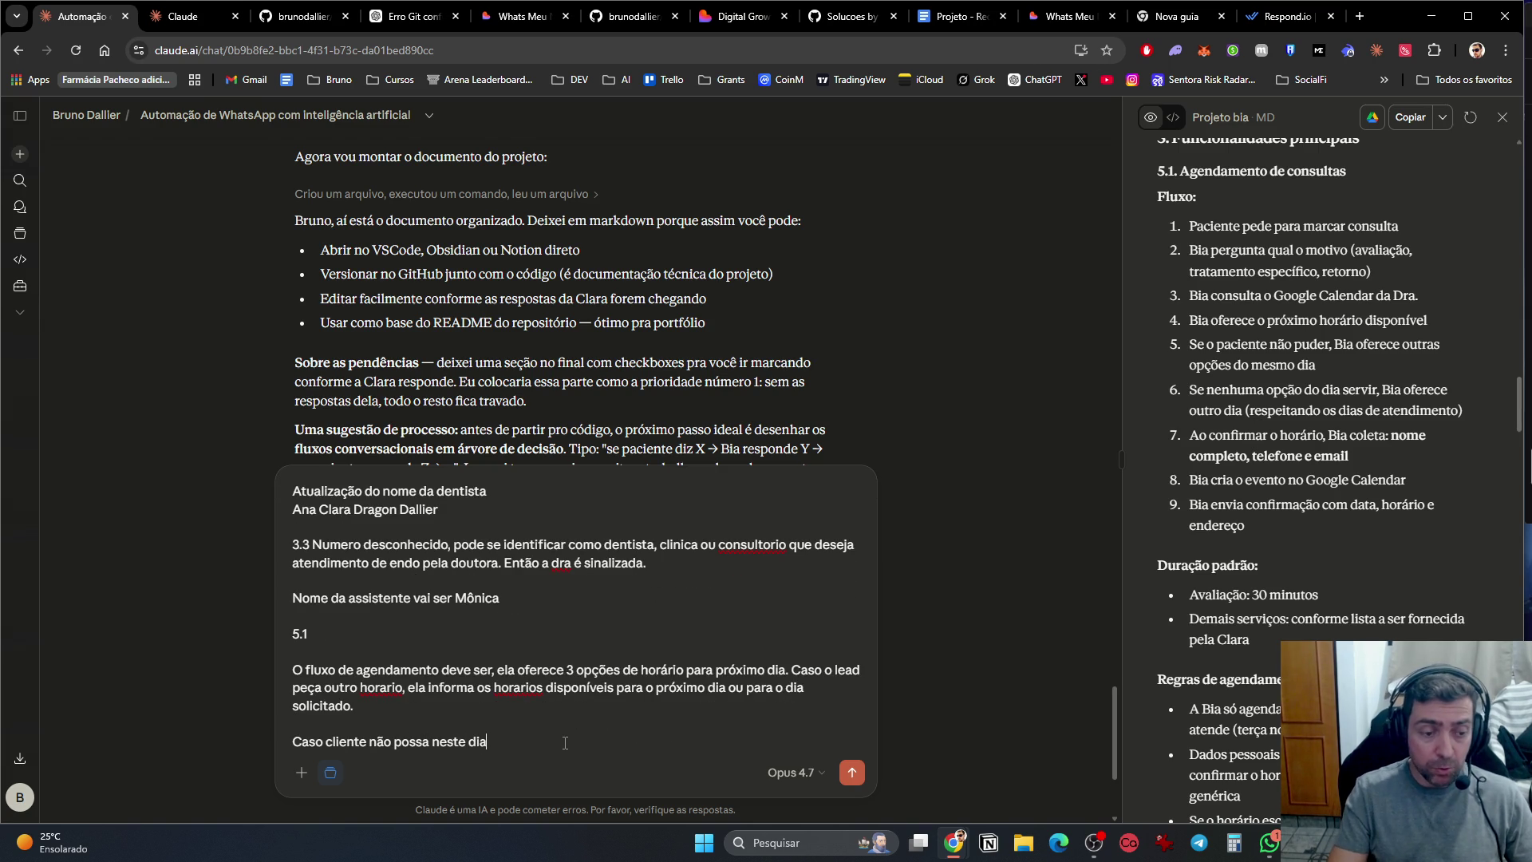
pyautogui.hotkey('shift', 'Right')
pyautogui.hotkey('shift', 'Right')
pyautogui.hotkey('shift', 'Right')
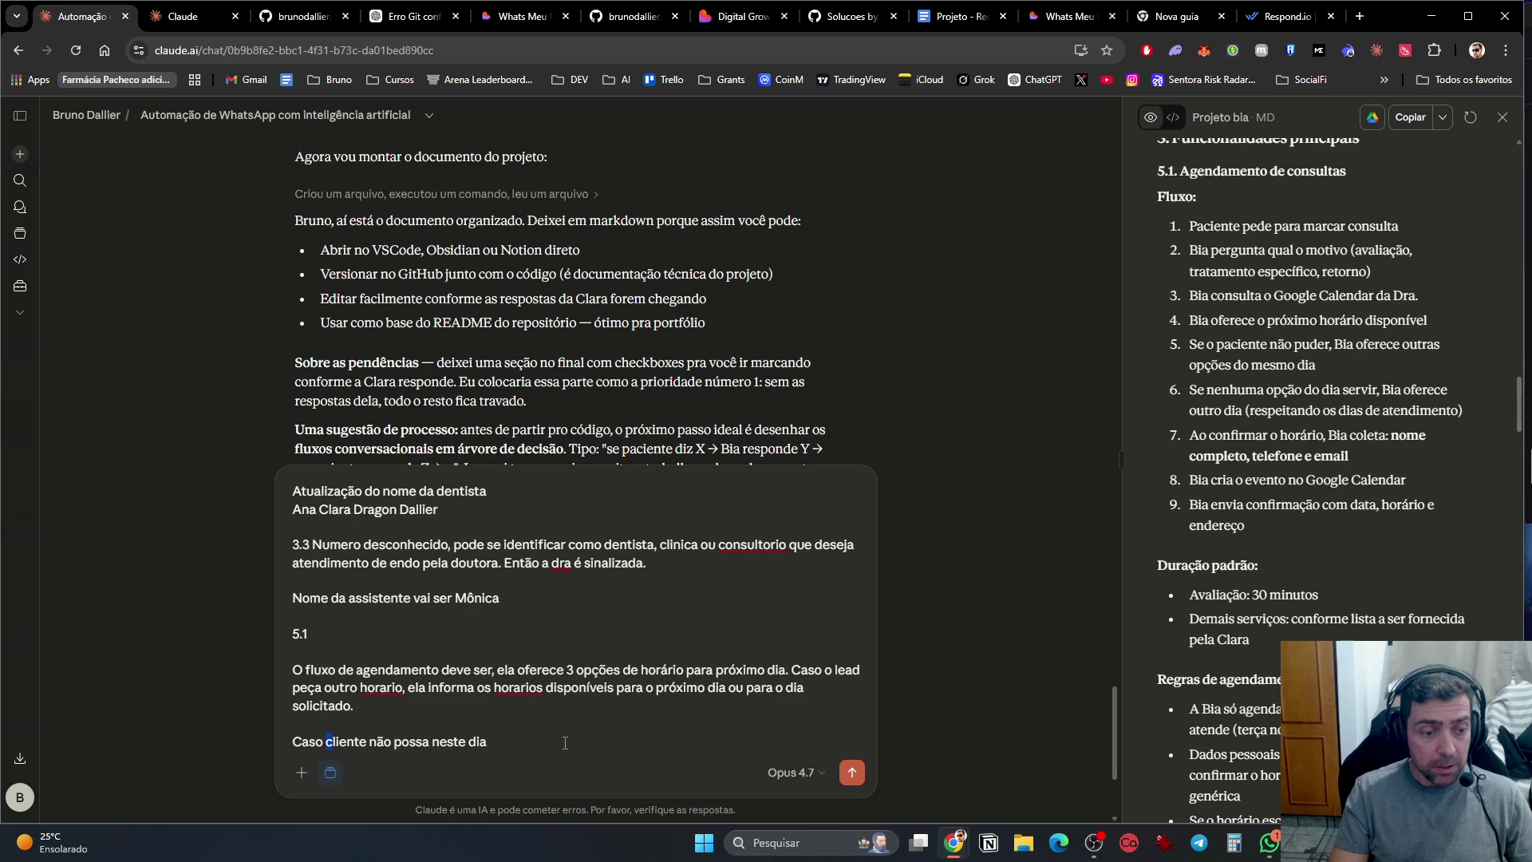
pyautogui.write('lead')
pyautogui.press('End')
pyautogui.write(', oferece ')
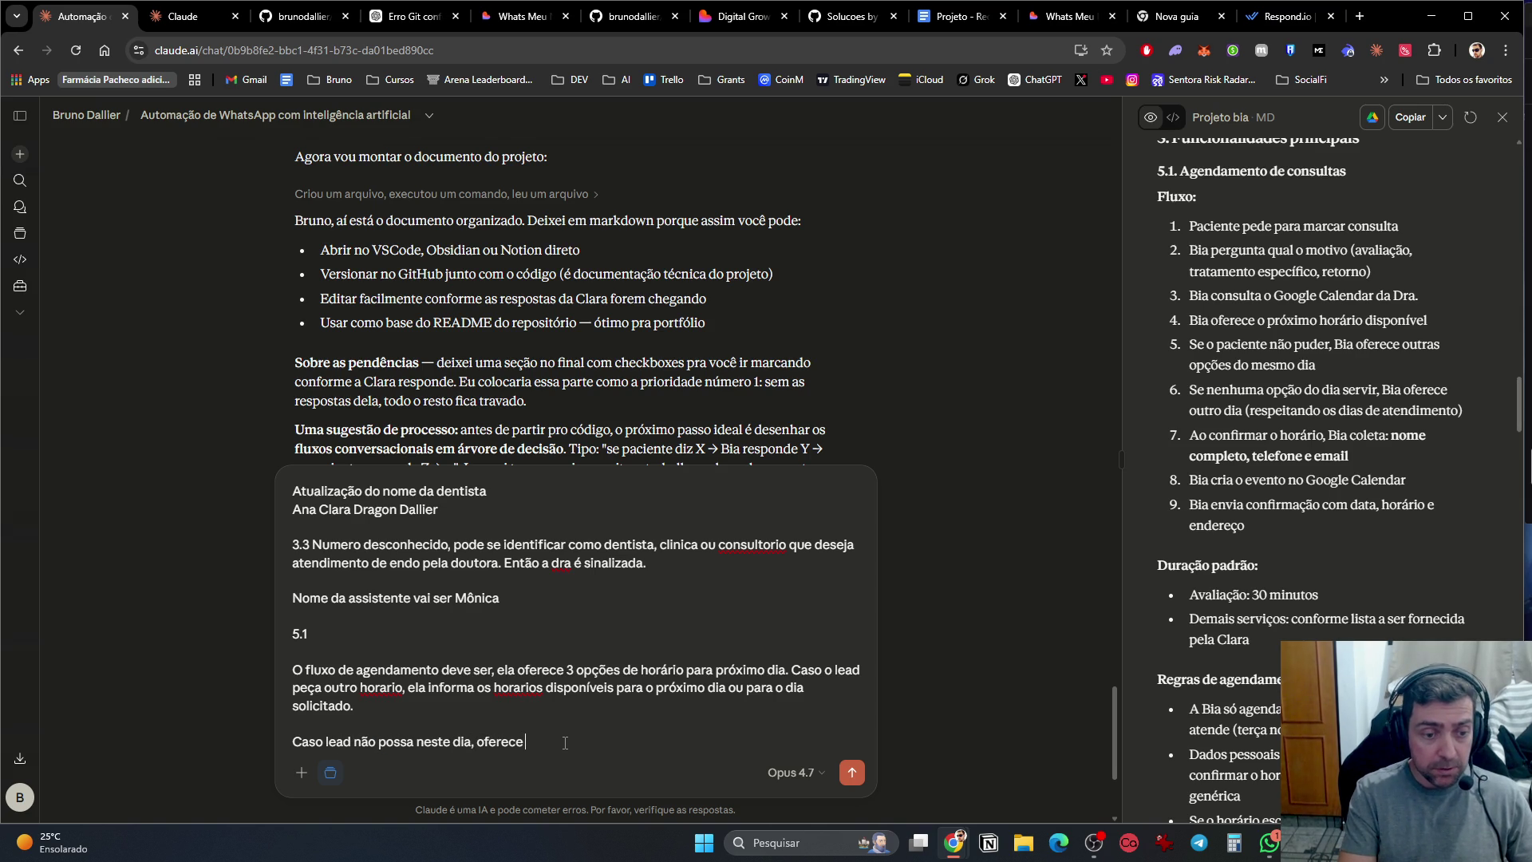
pyautogui.write('o pró')
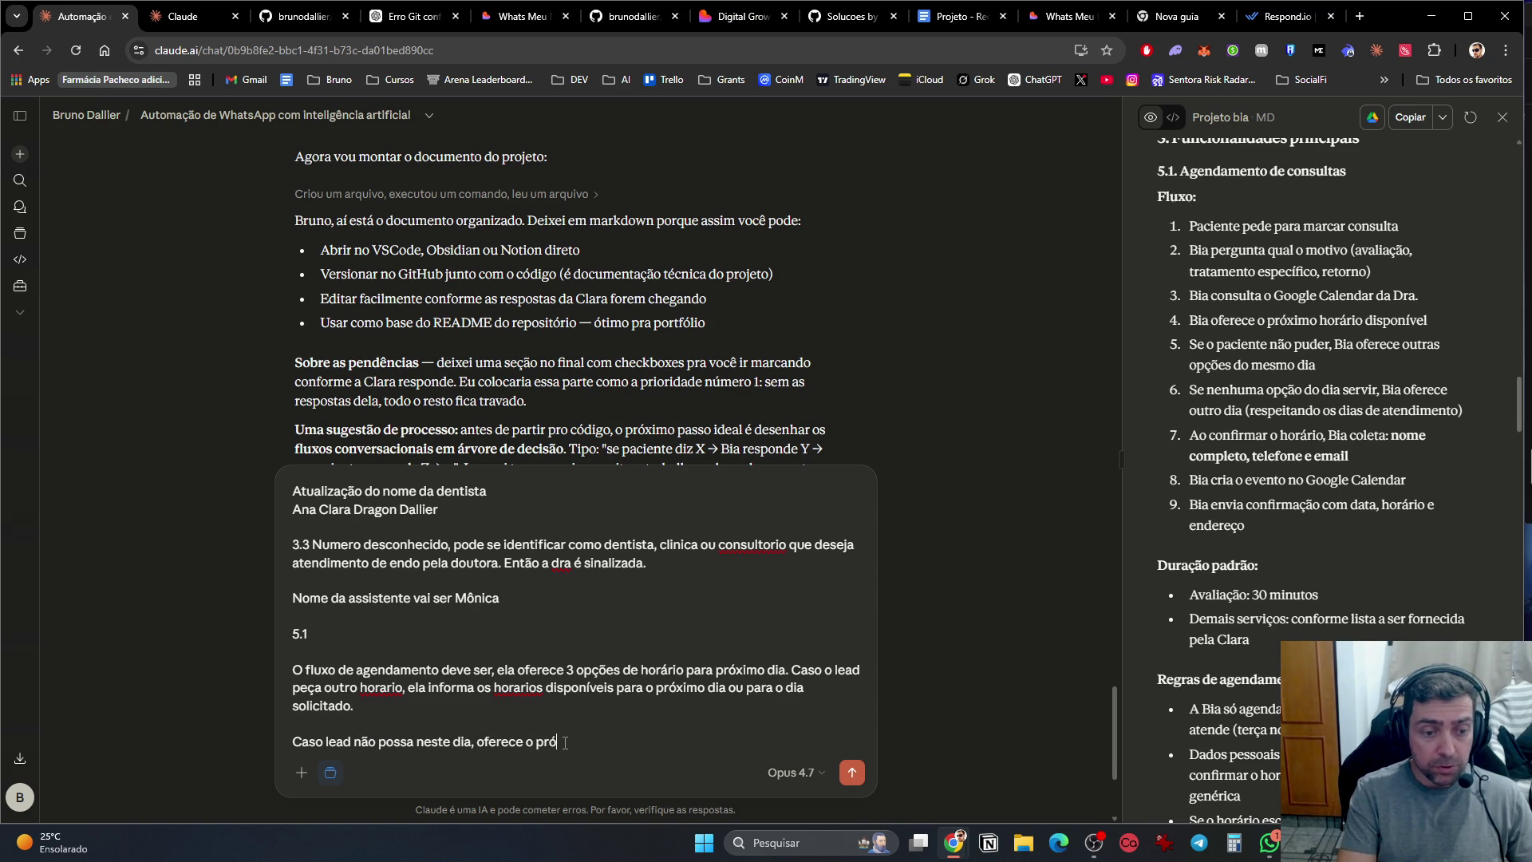
pyautogui.write('ximo dia disppi')
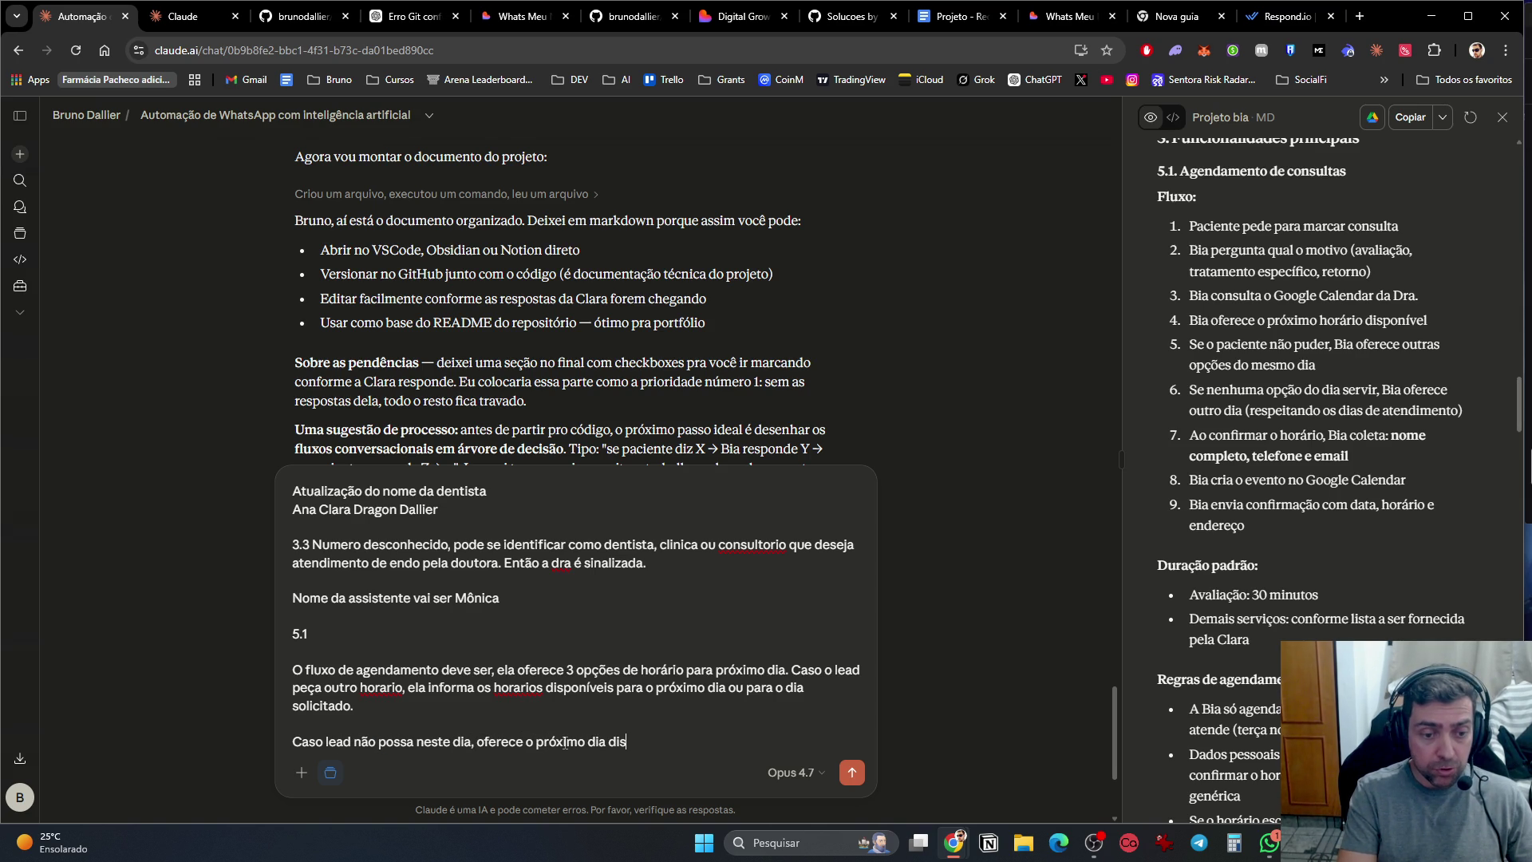
pyautogui.press('BackSpace')
pyautogui.press('BackSpace')
pyautogui.write('onível e se')
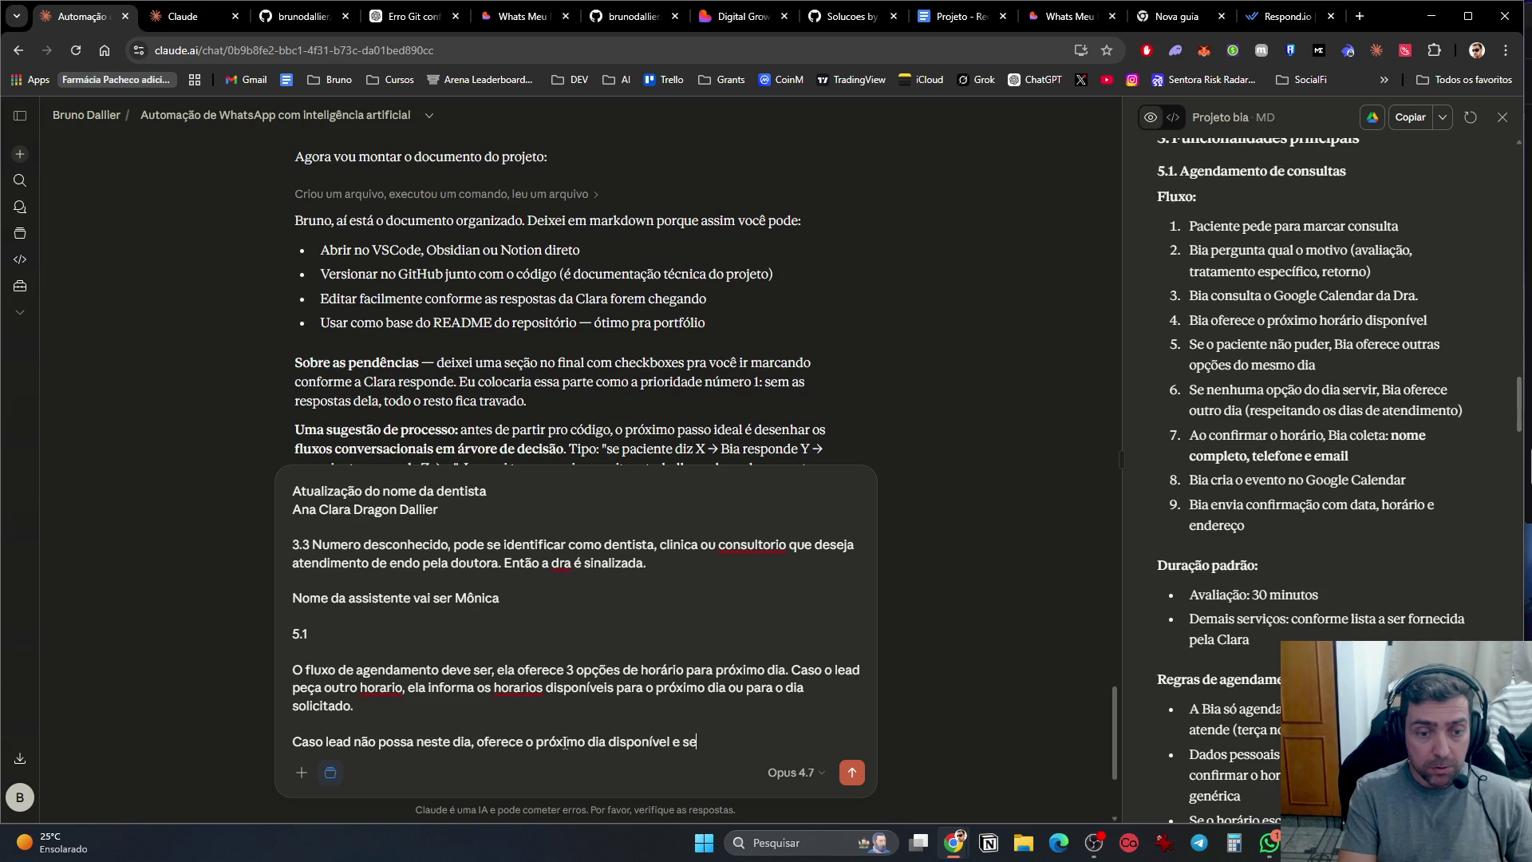
pyautogui.press('BackSpace')
pyautogui.press('BackSpace')
pyautogui.write('as')
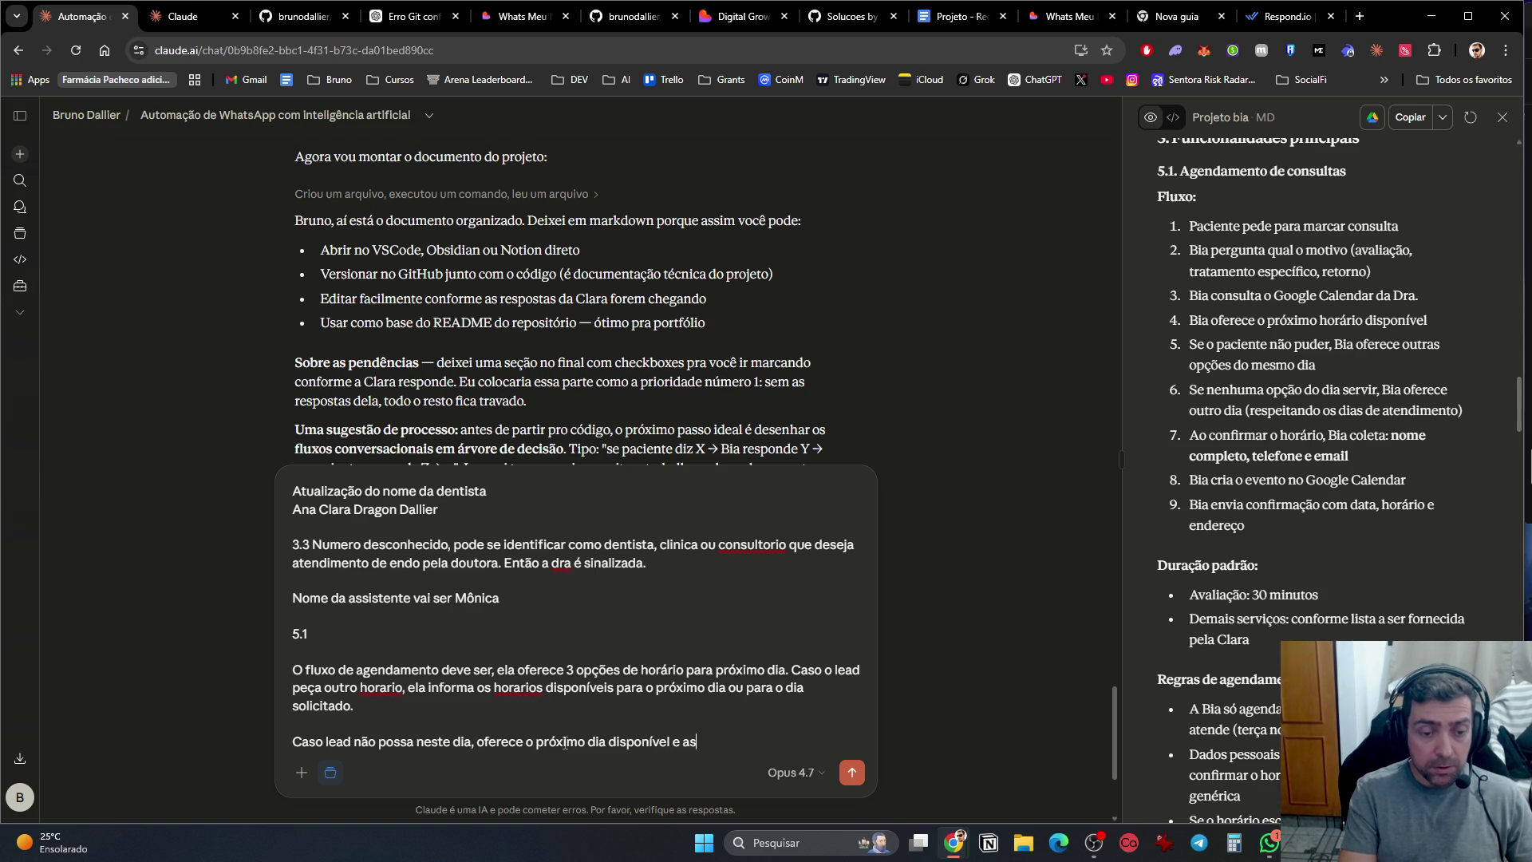
pyautogui.write('sim oferecendo horarios')
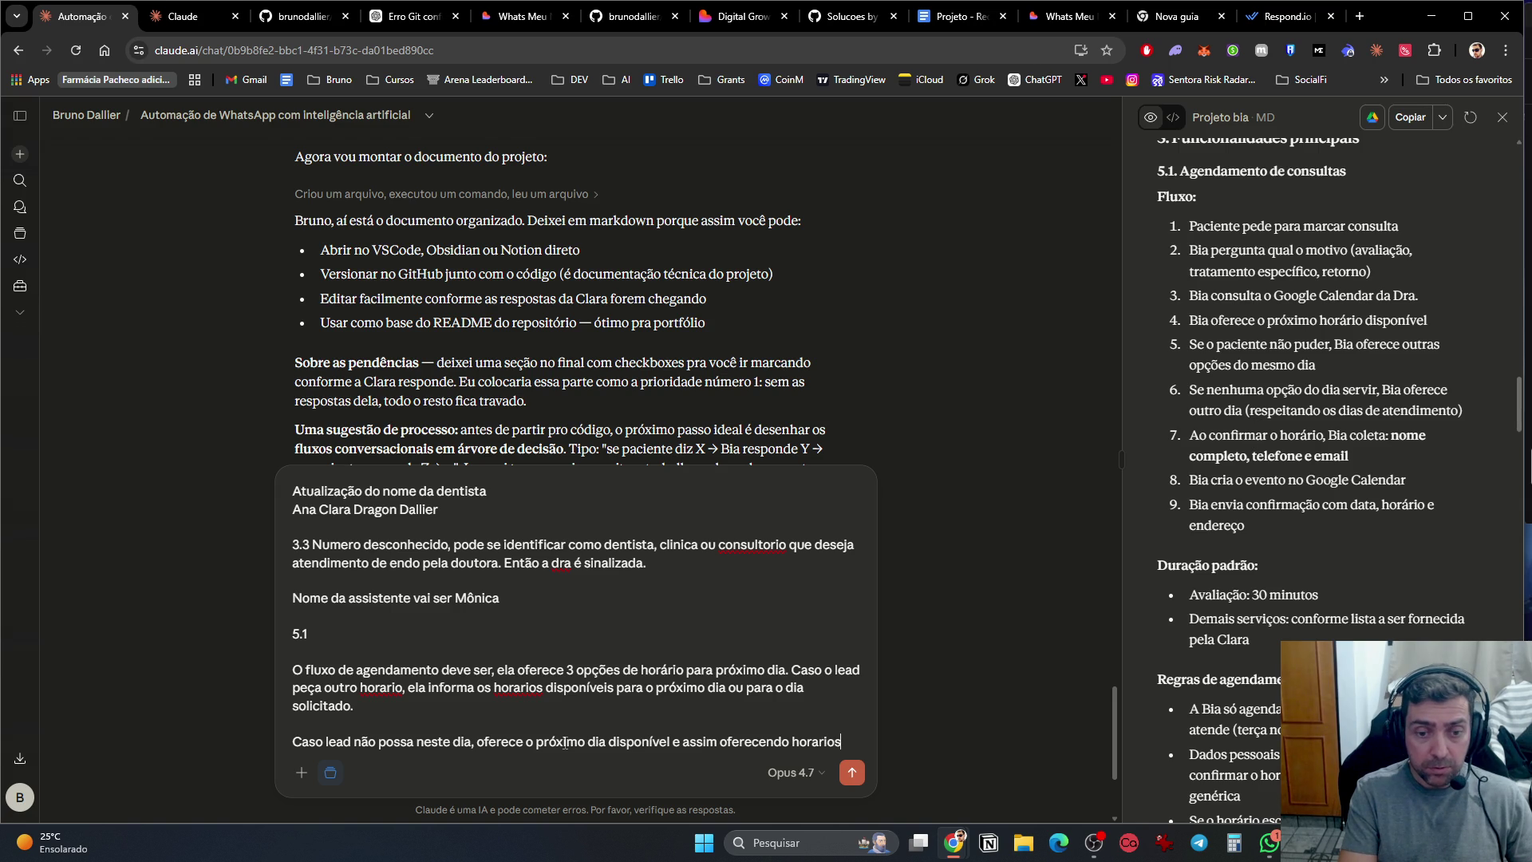
pyautogui.write('.')
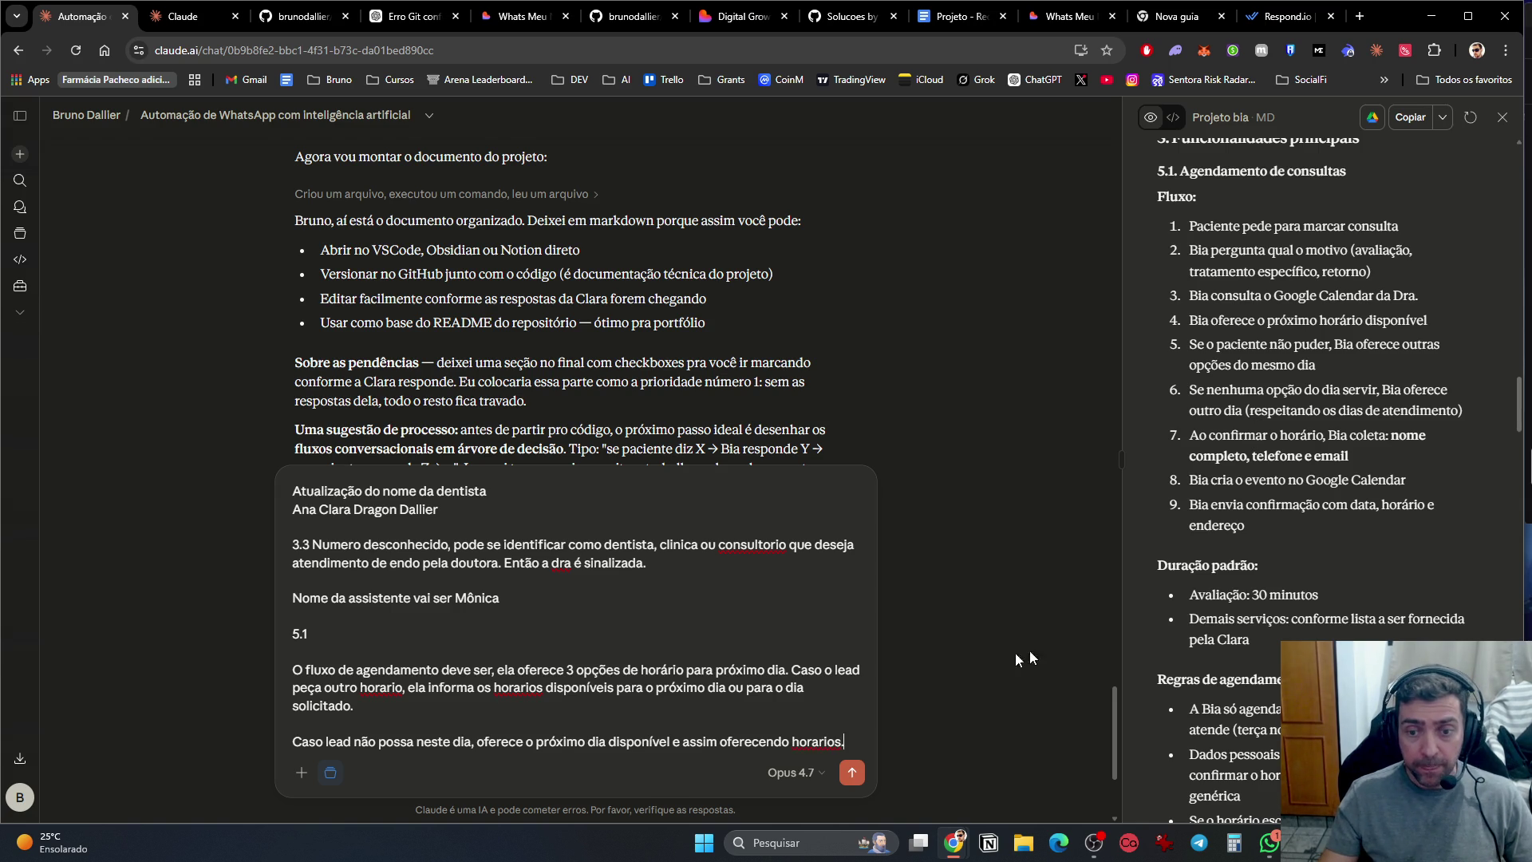
pyautogui.scroll(-3, 1357, 589)
pyautogui.scroll(-3, 1287, 453)
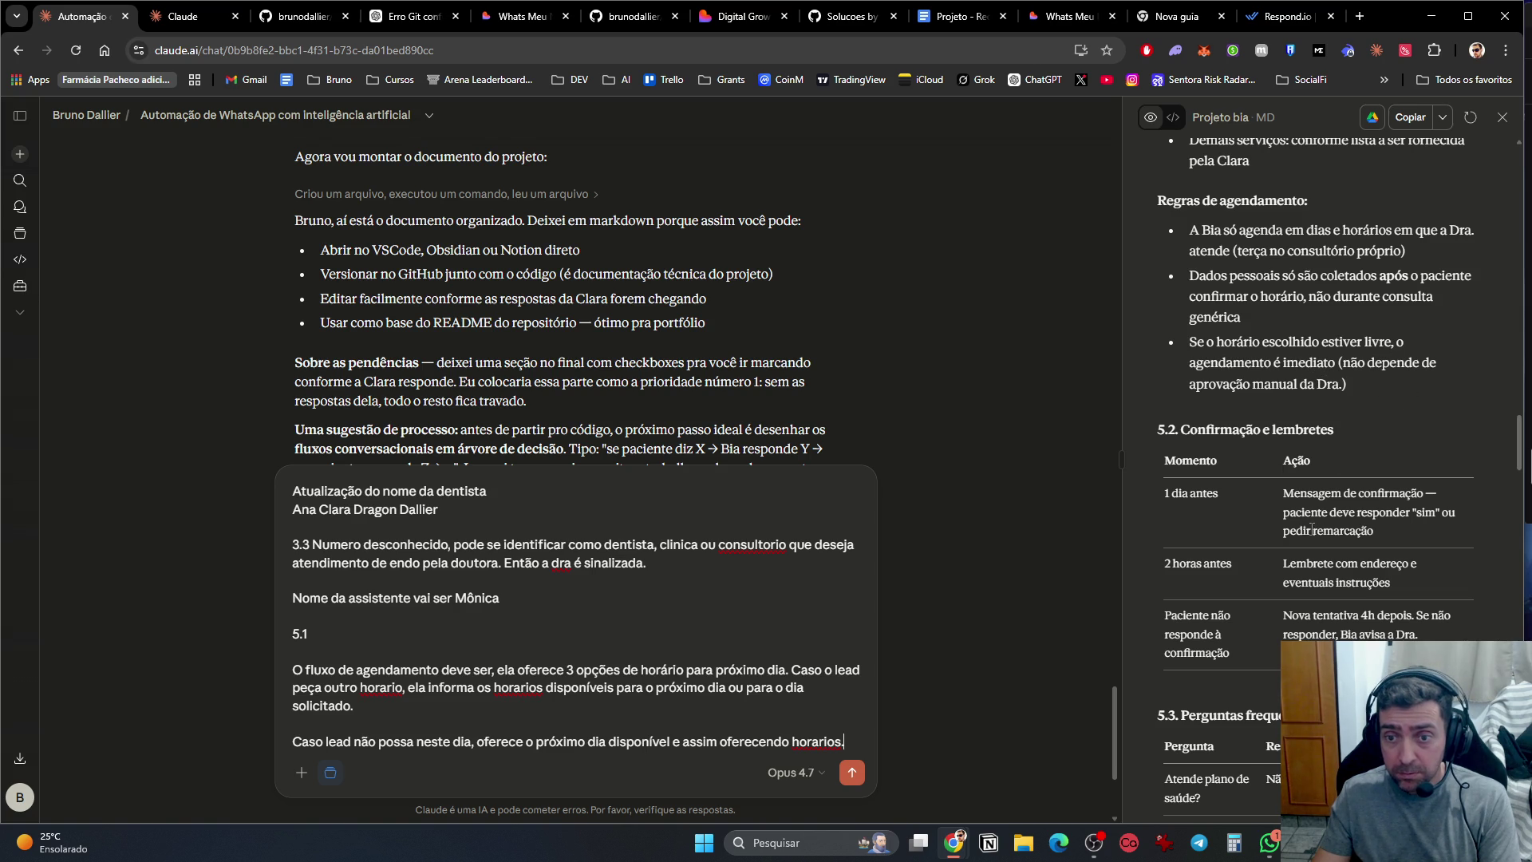
pyautogui.scroll(-2, 1308, 522)
pyautogui.moveTo(1166, 314); pyautogui.dragTo(1376, 367)
pyautogui.click(1374, 365)
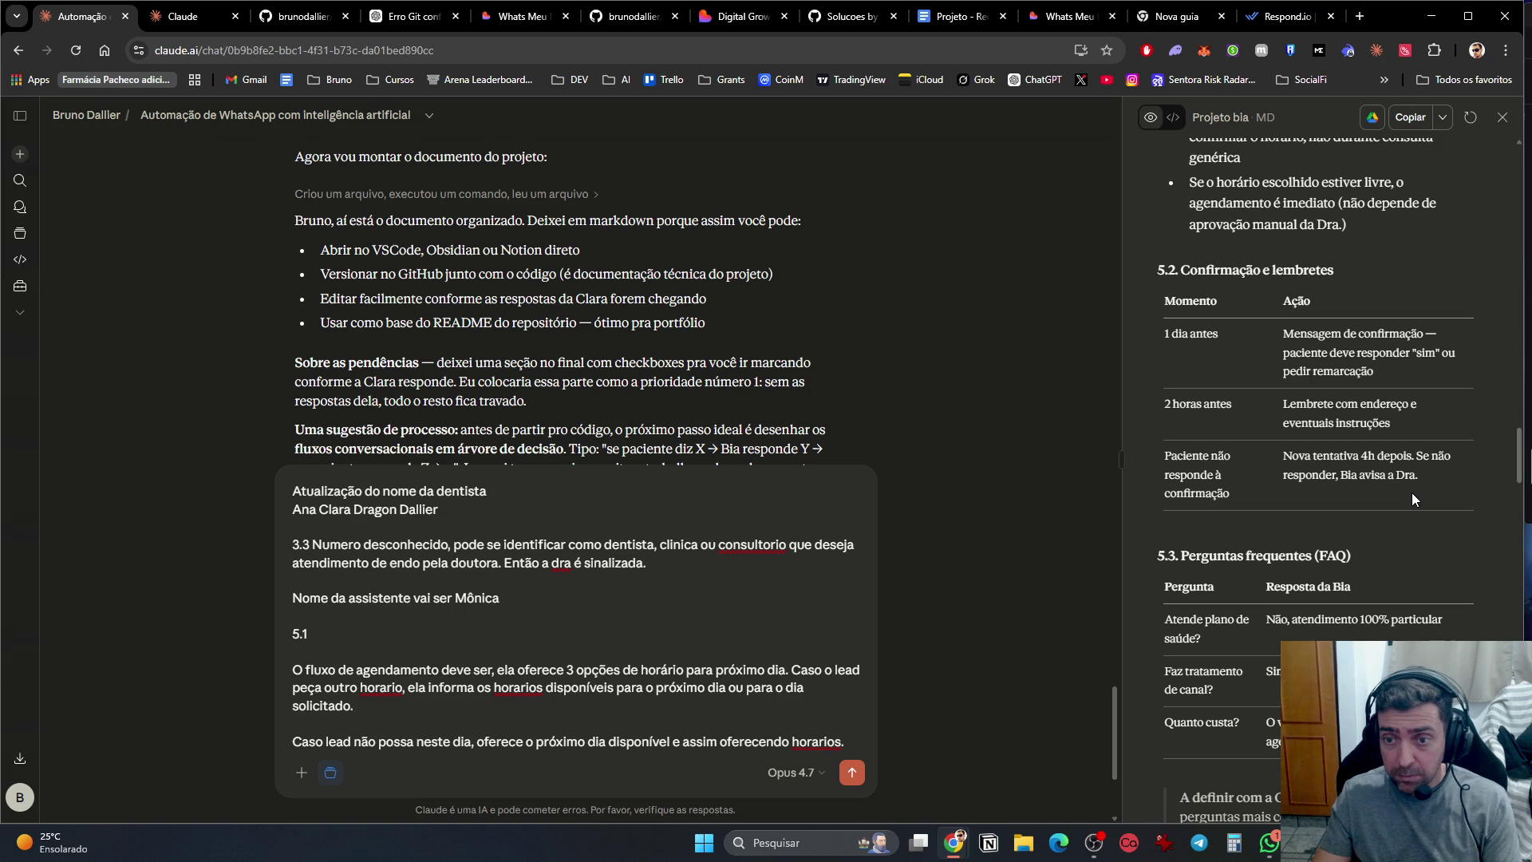
pyautogui.scroll(-3, 1395, 490)
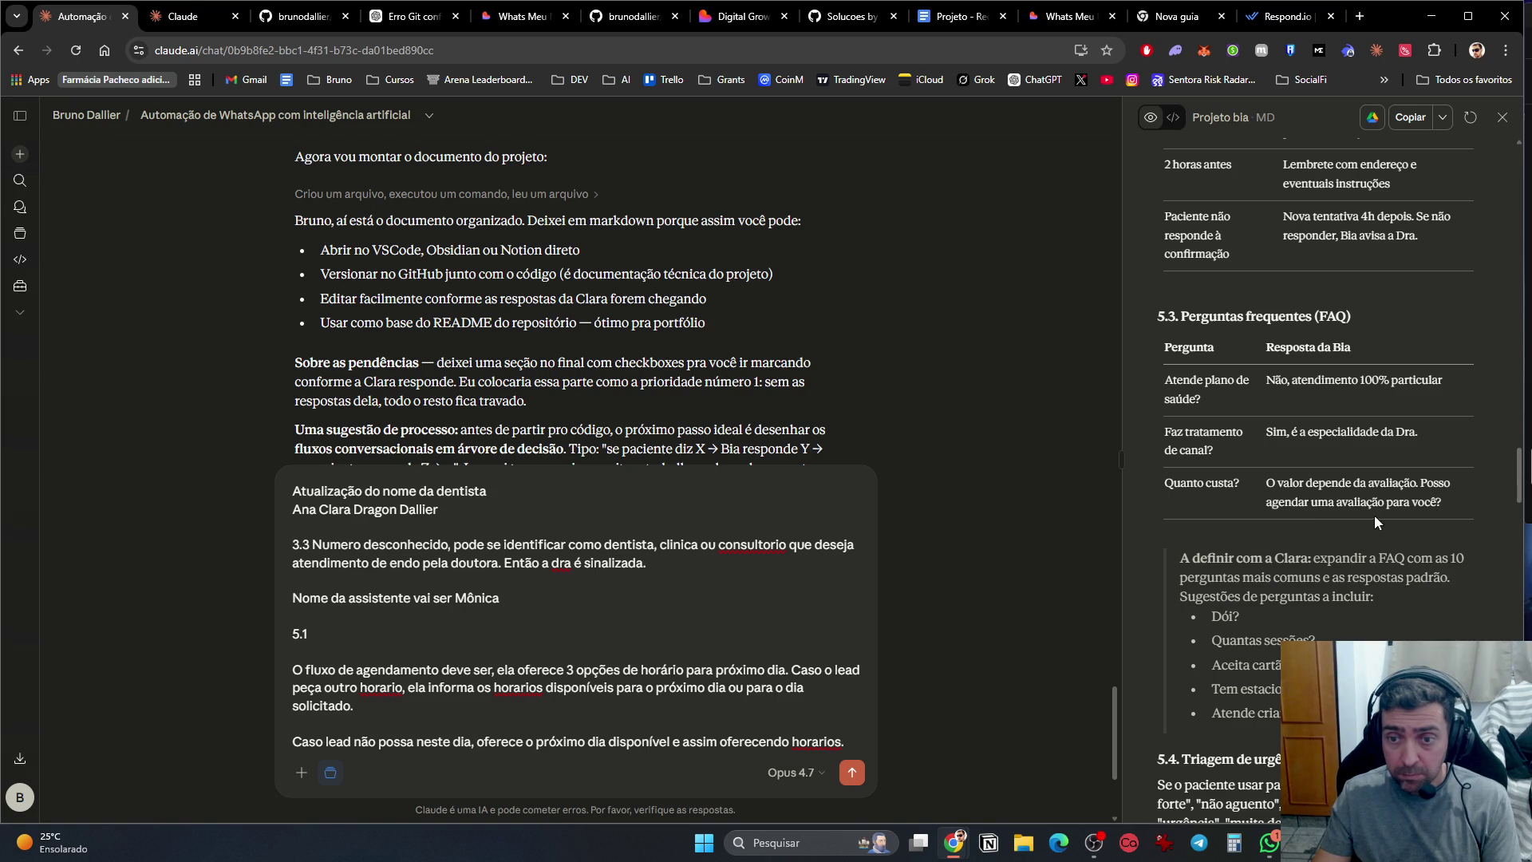
pyautogui.scroll(-4, 1415, 514)
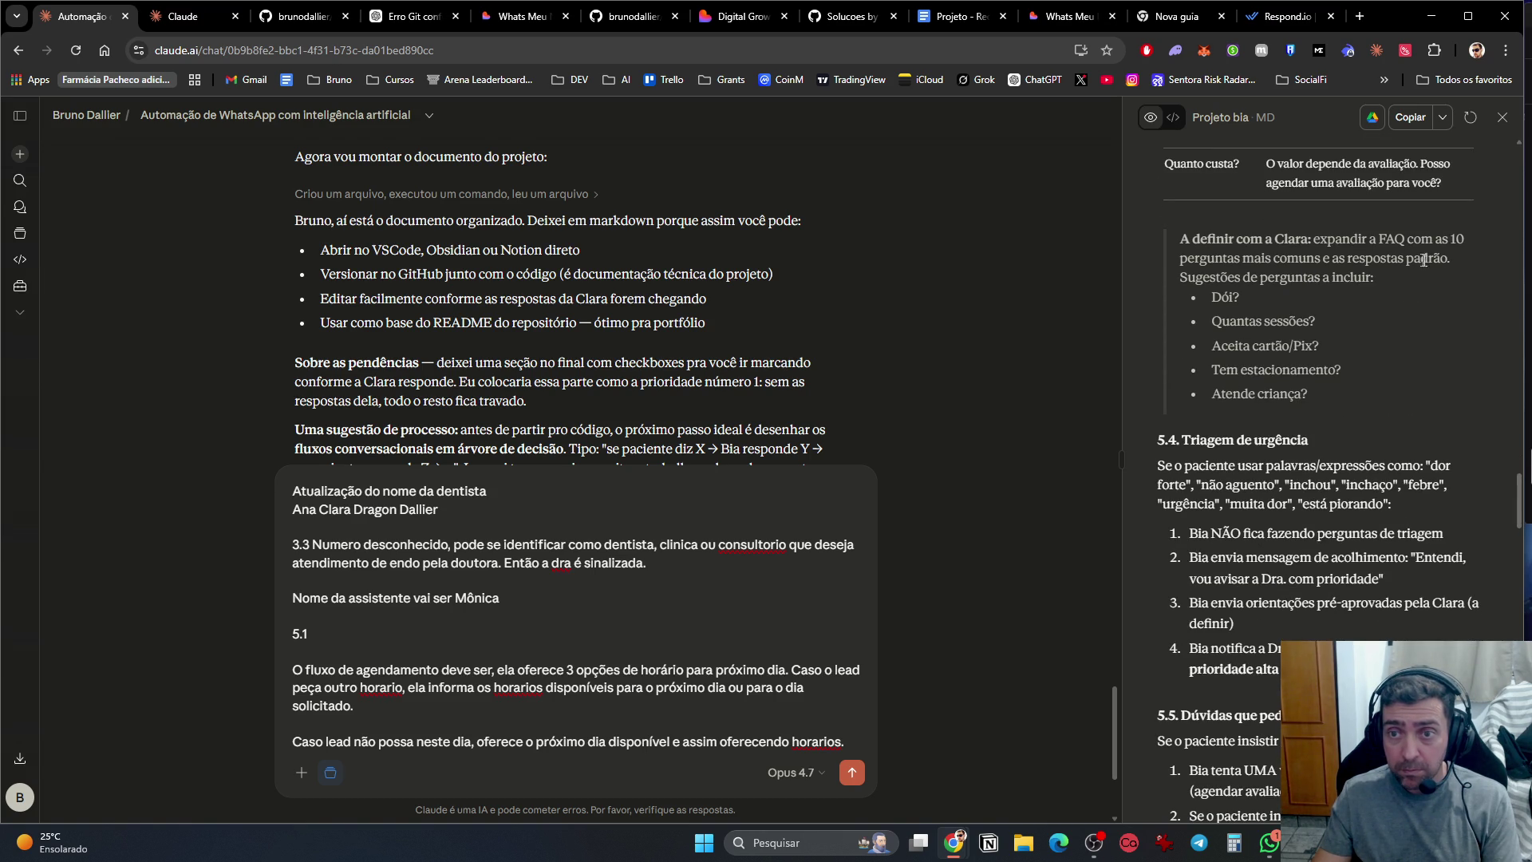
pyautogui.click(1270, 844)
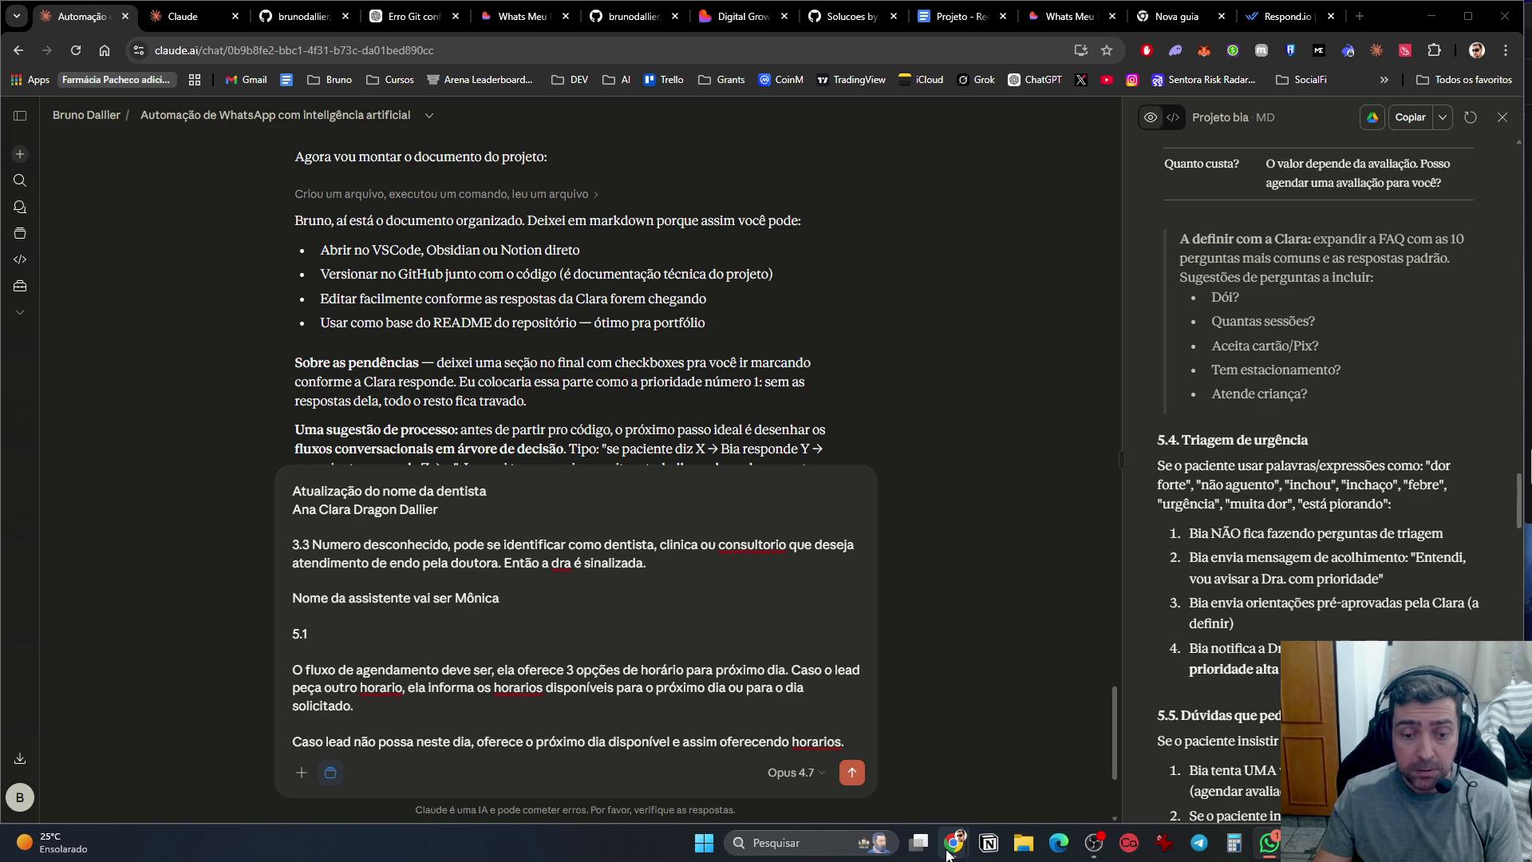
# Step: Switch to the 'Projeto - Recepcionista_AI' Google Doc and scroll through its services, schedule and FAQ questions
pyautogui.click(961, 18)
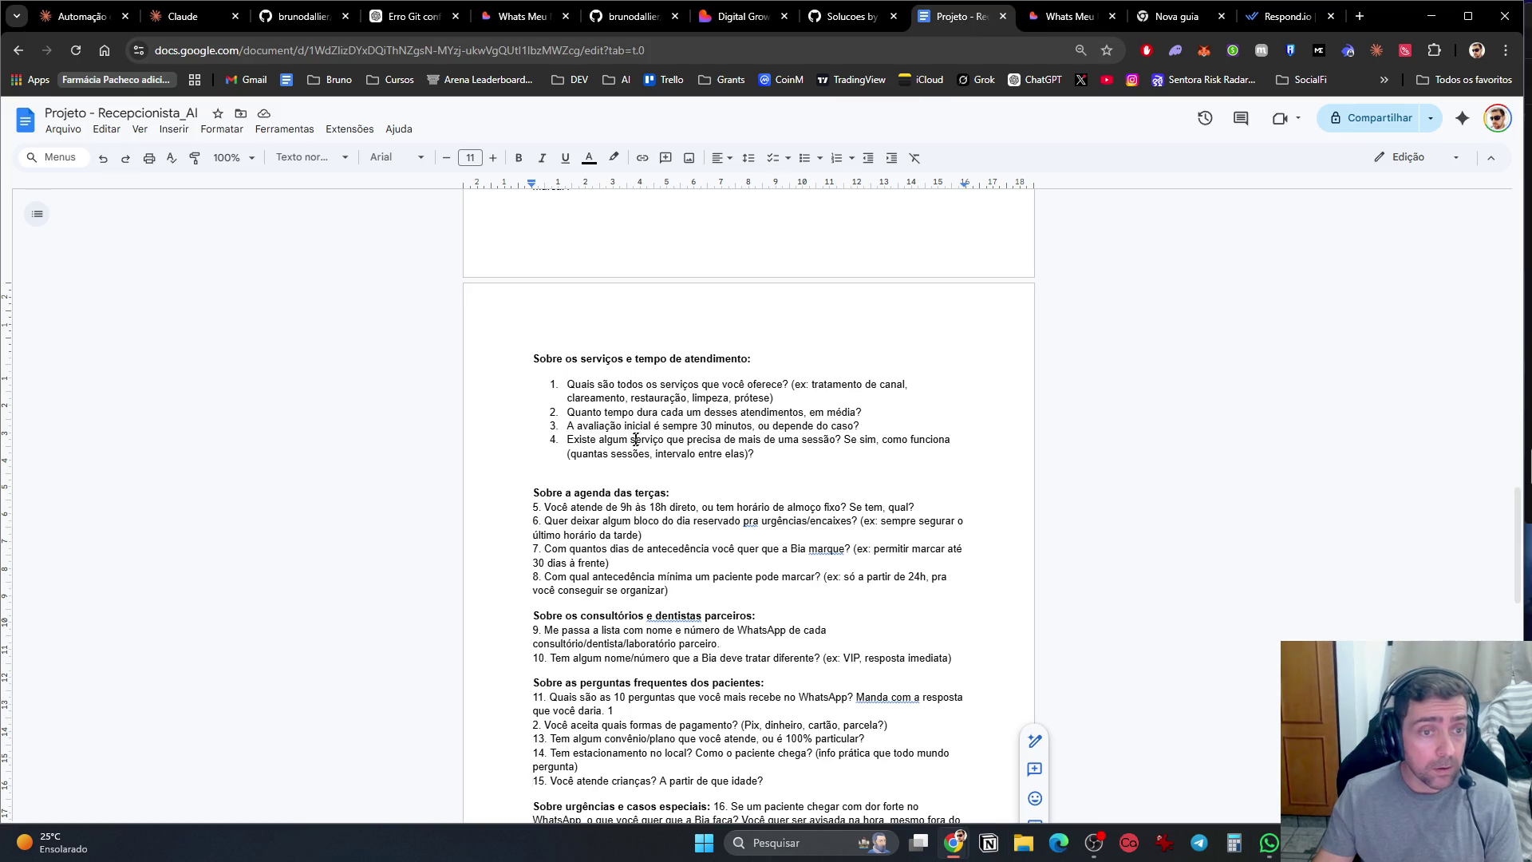
pyautogui.scroll(-3, 614, 427)
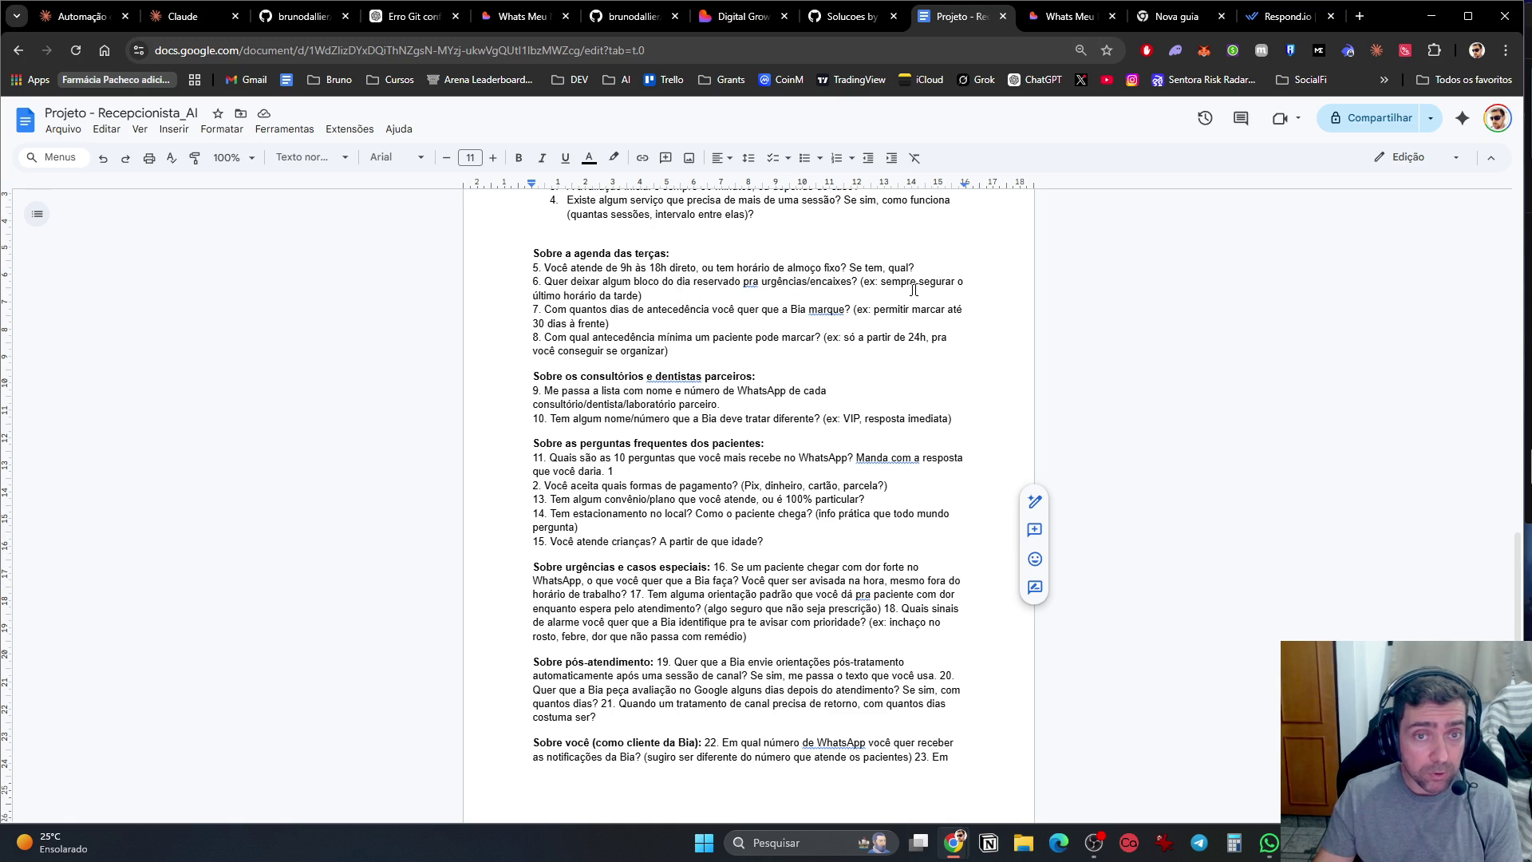
pyautogui.scroll(10, 749, 505)
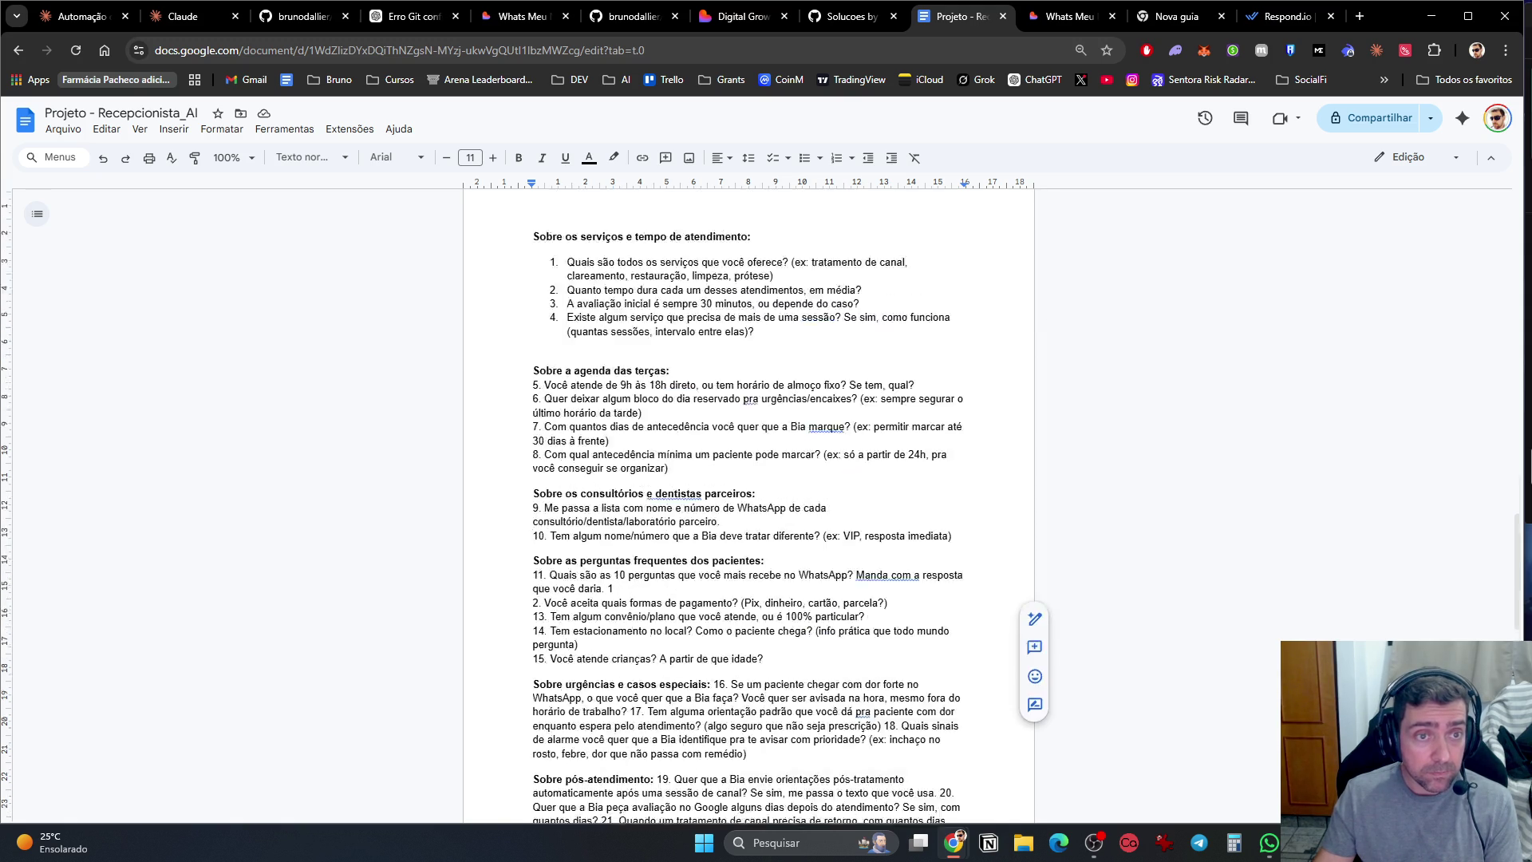
pyautogui.scroll(-9, 749, 505)
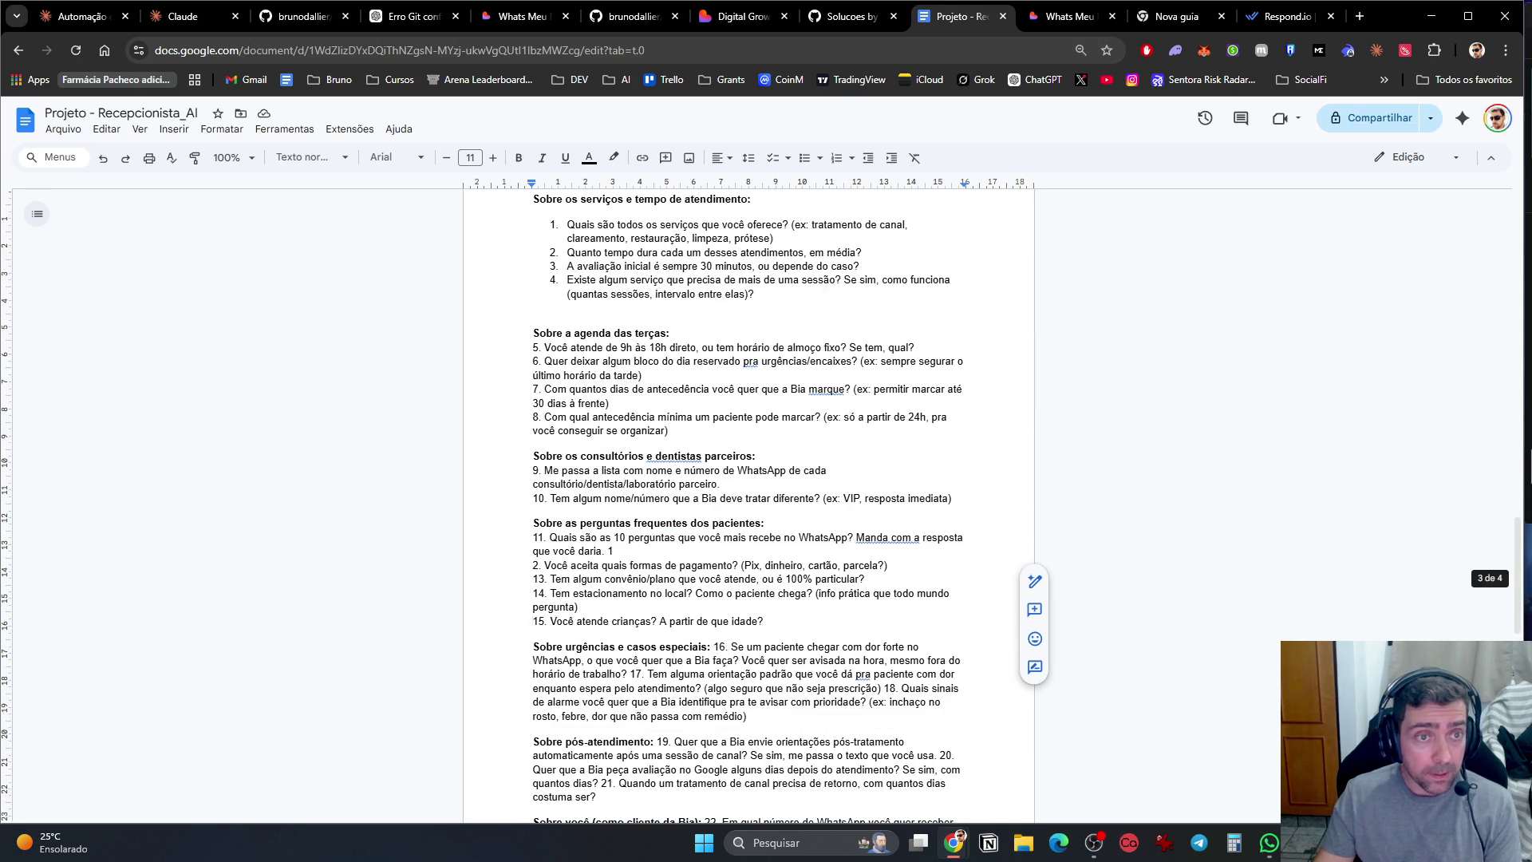
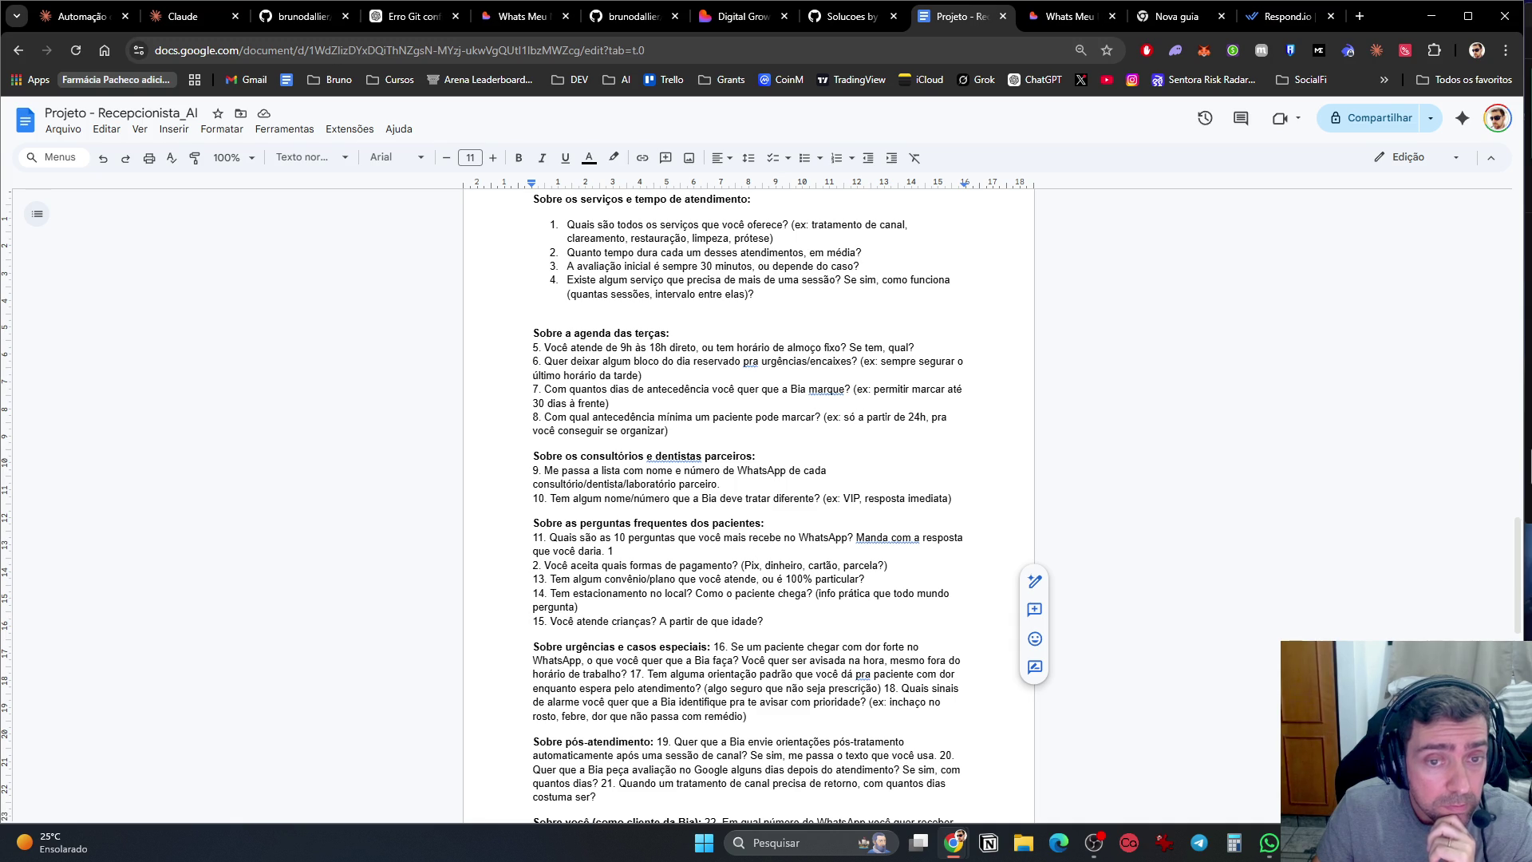
# Step: Put urgency questions 17 and 18 each on their own line
pyautogui.scroll(-2, 748, 502)
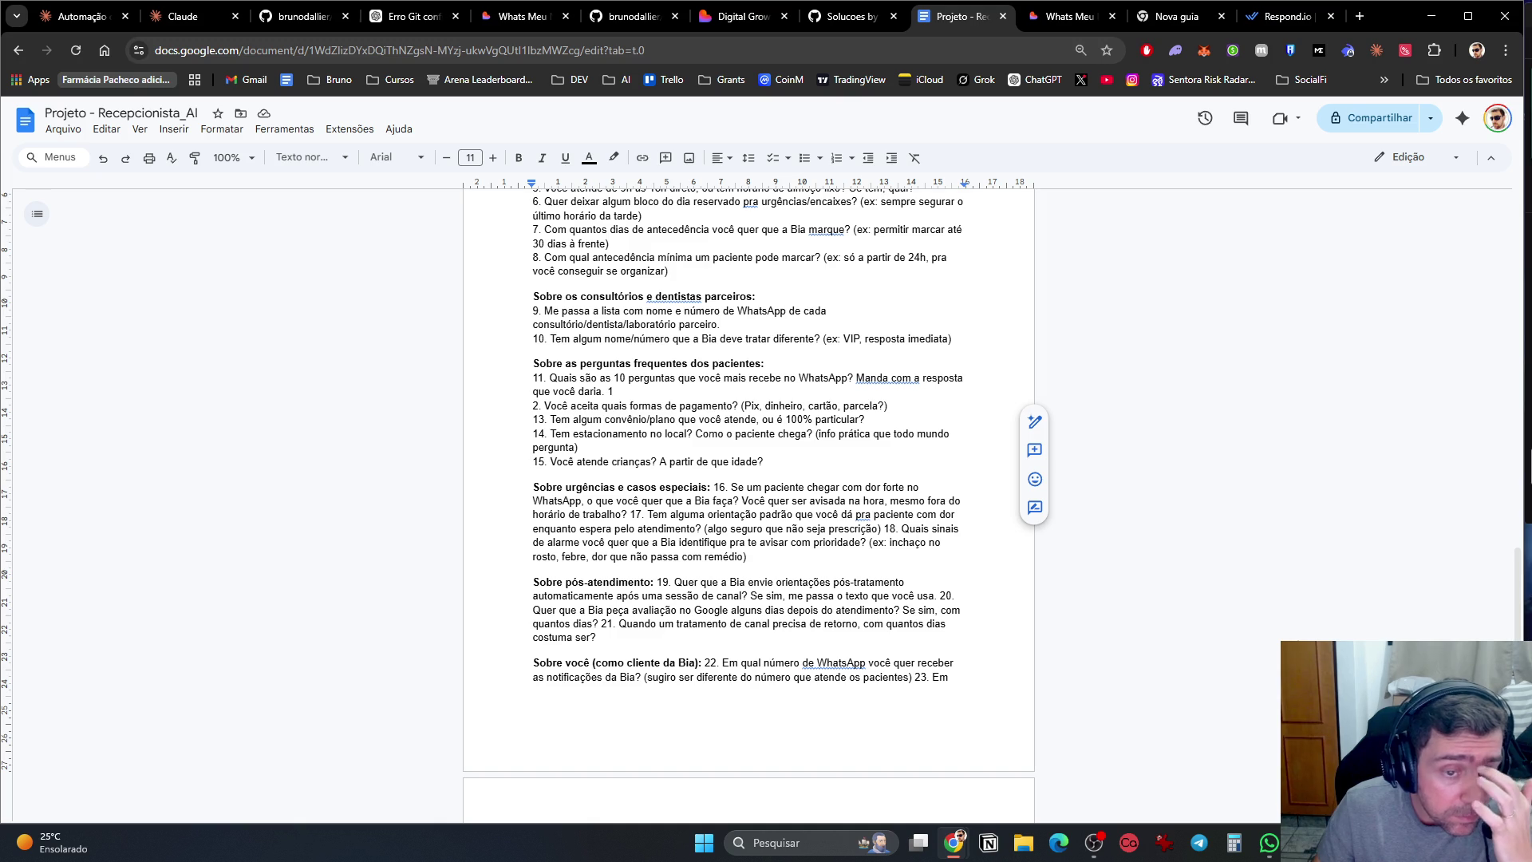
pyautogui.scroll(-2, 710, 435)
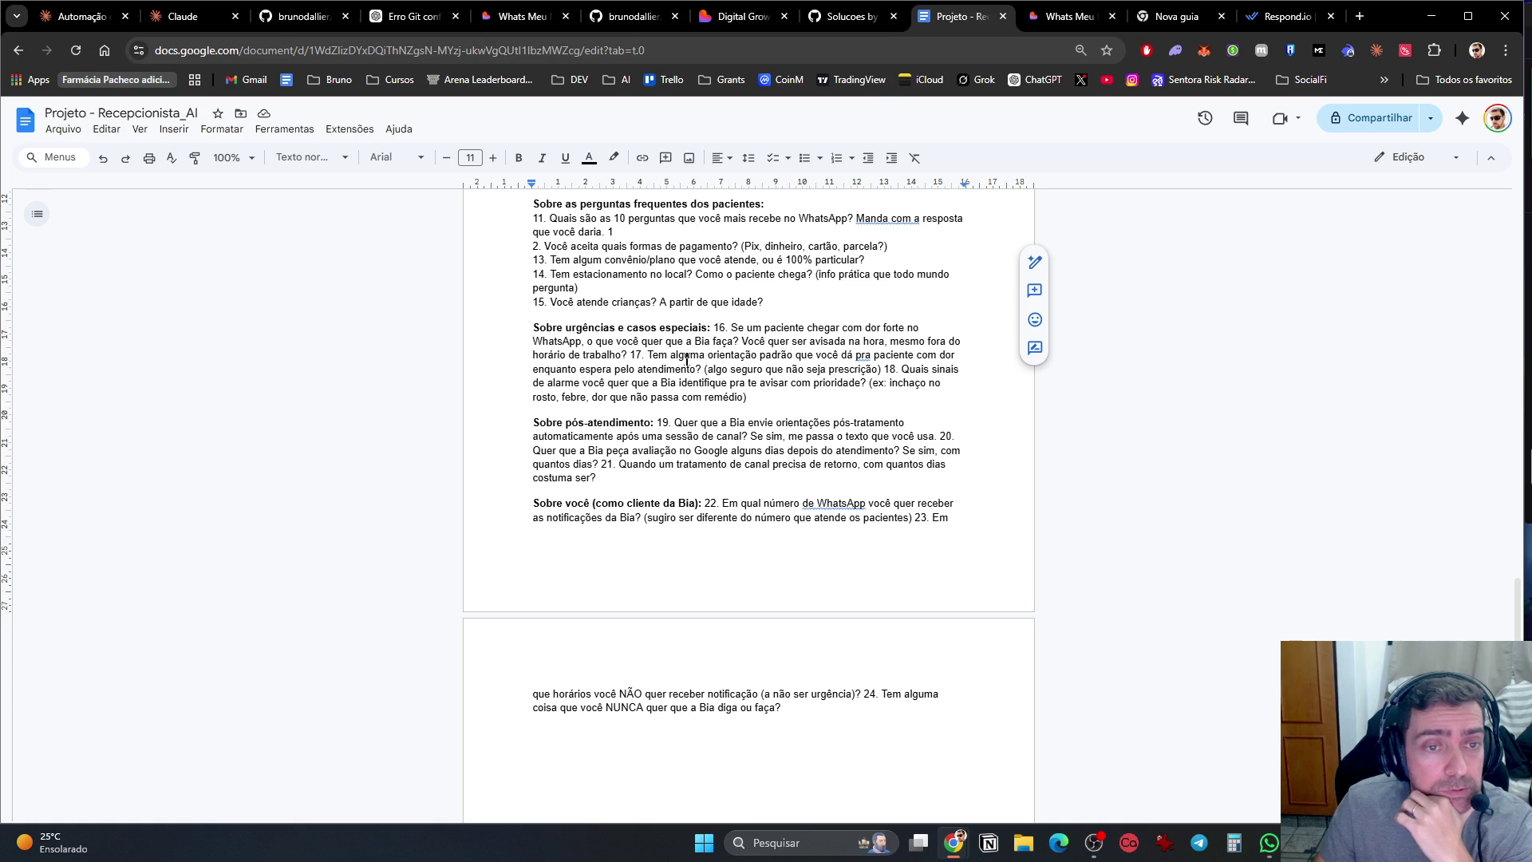
pyautogui.click(627, 354)
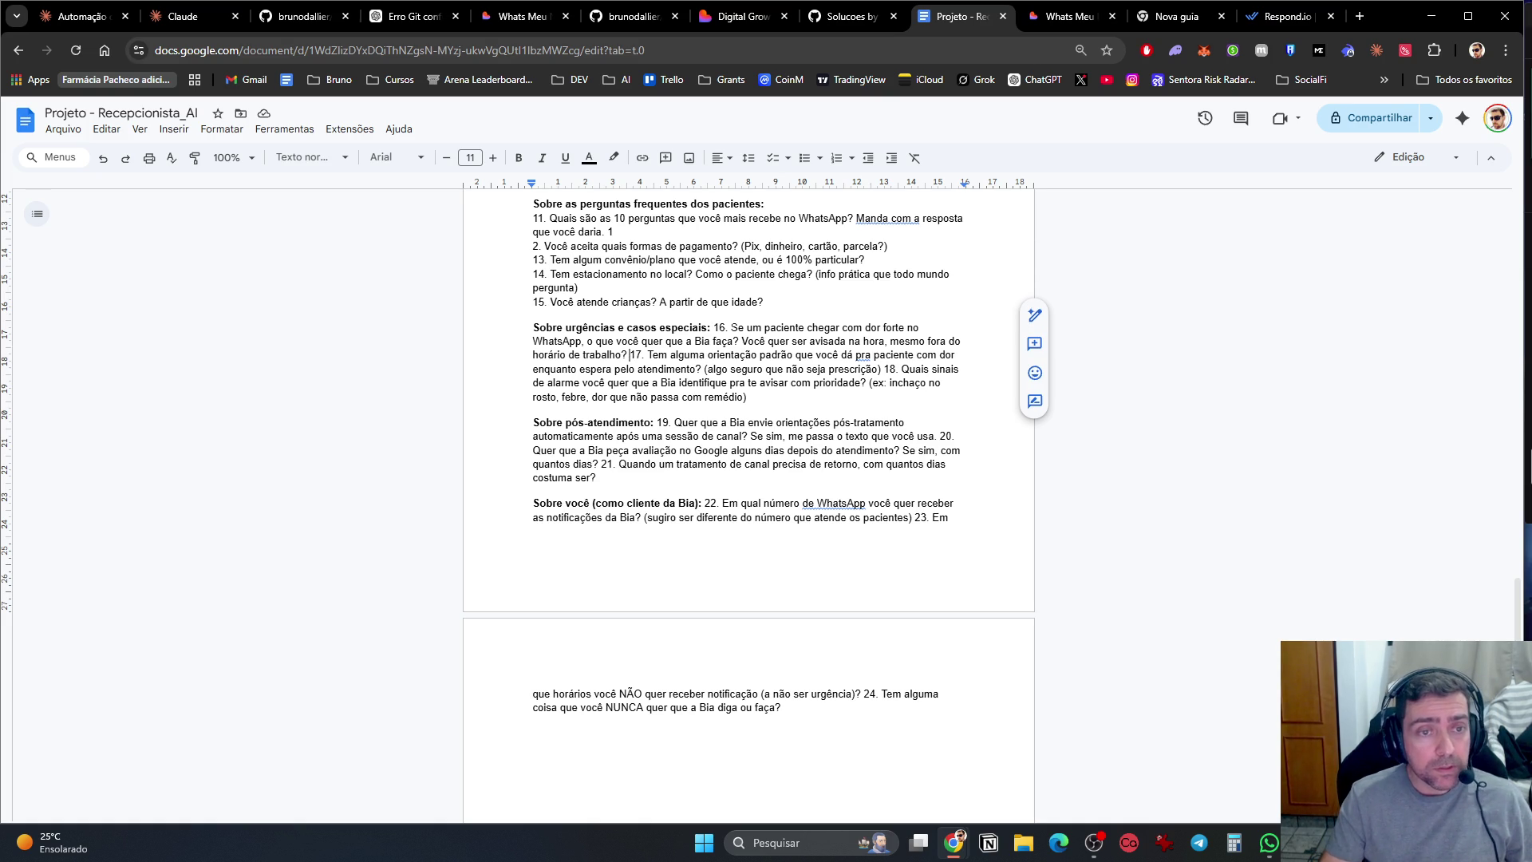
pyautogui.press('Return')
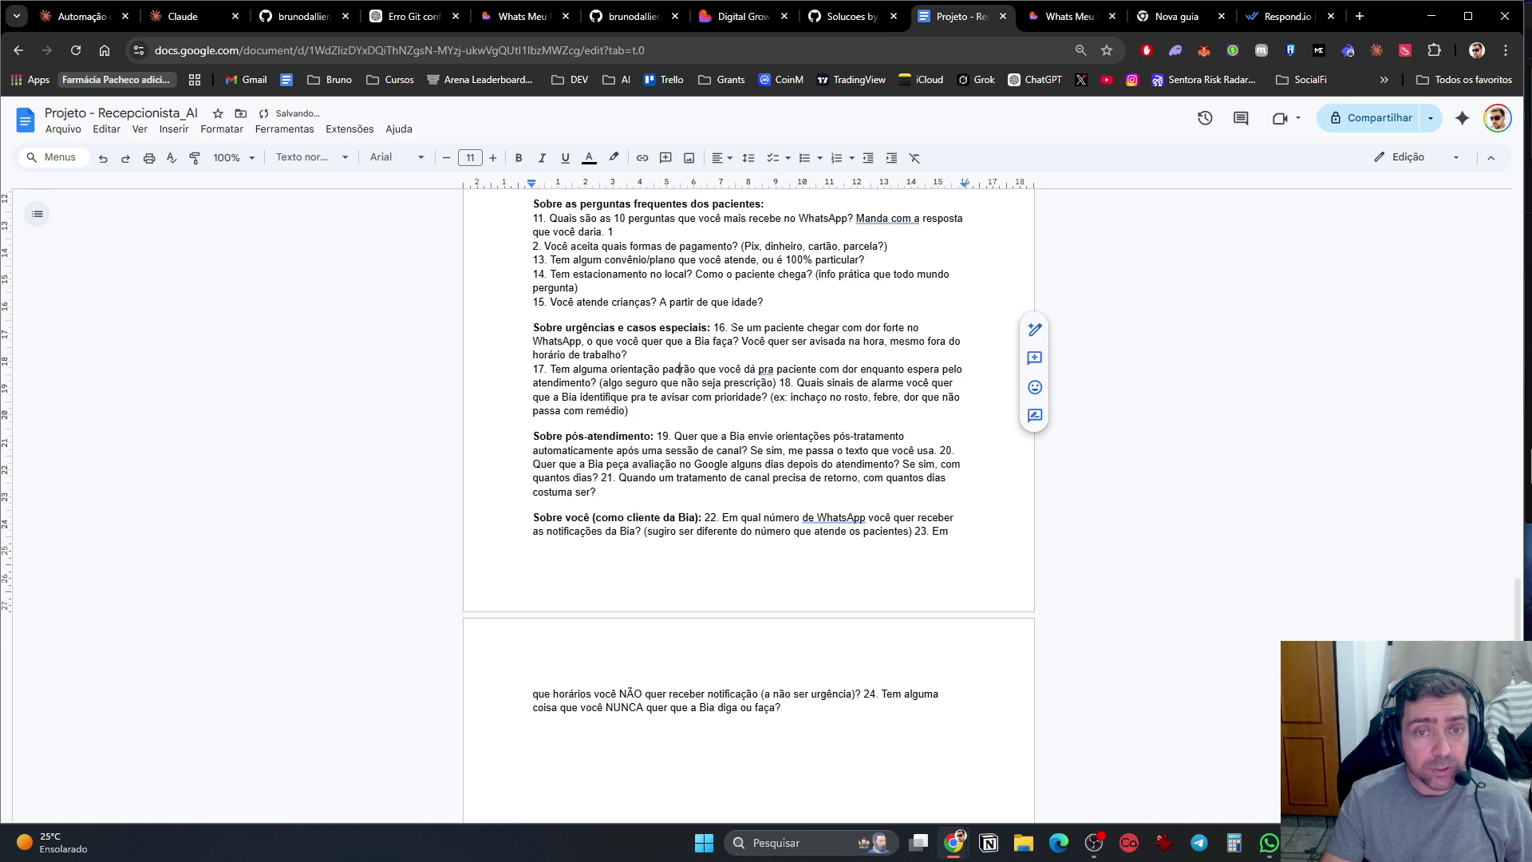
pyautogui.click(953, 383)
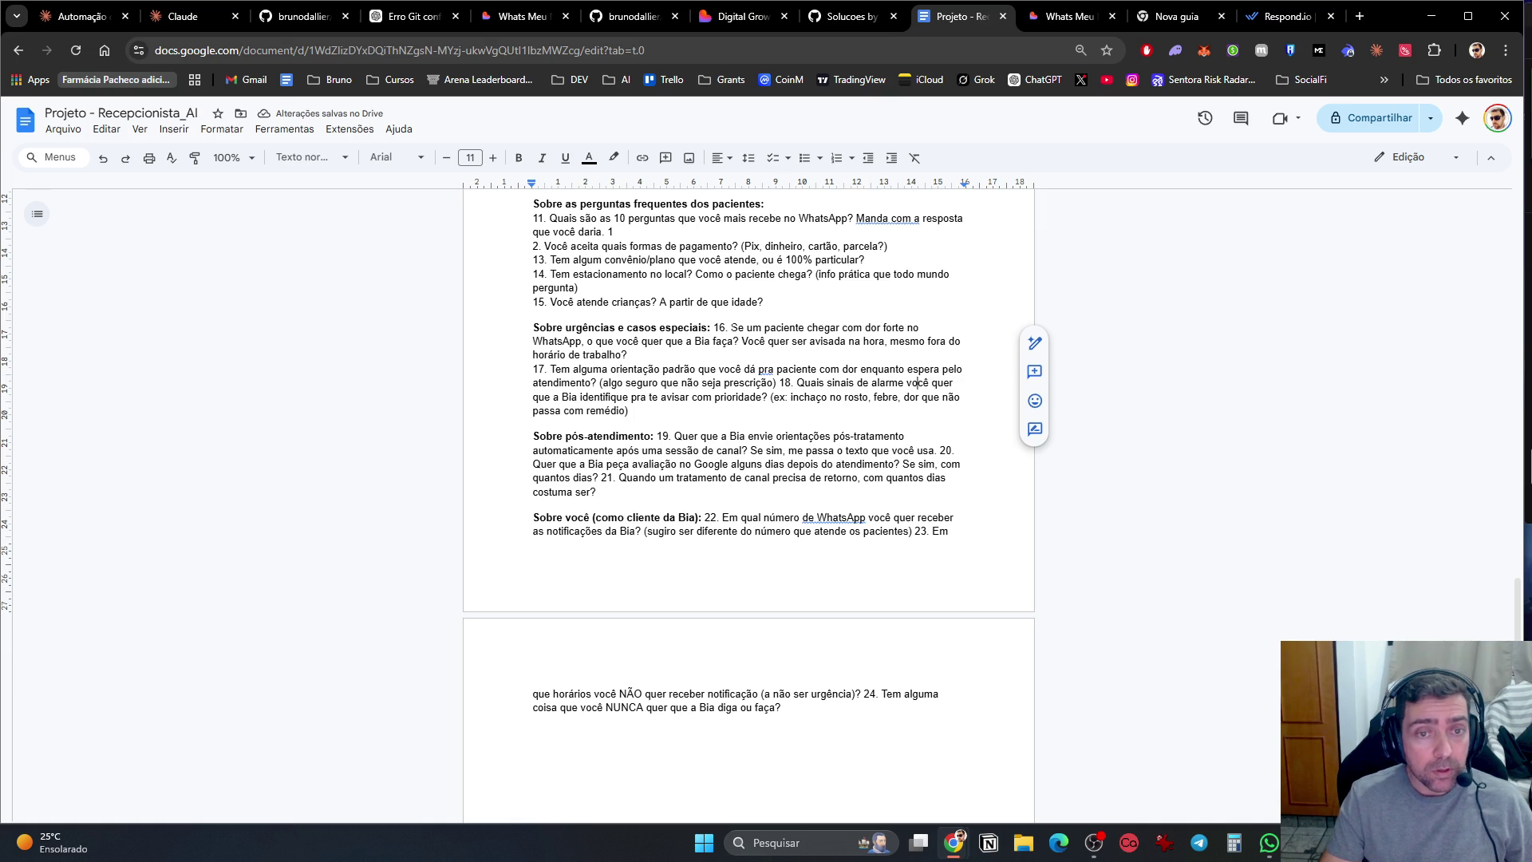
pyautogui.click(784, 383)
pyautogui.press('Return')
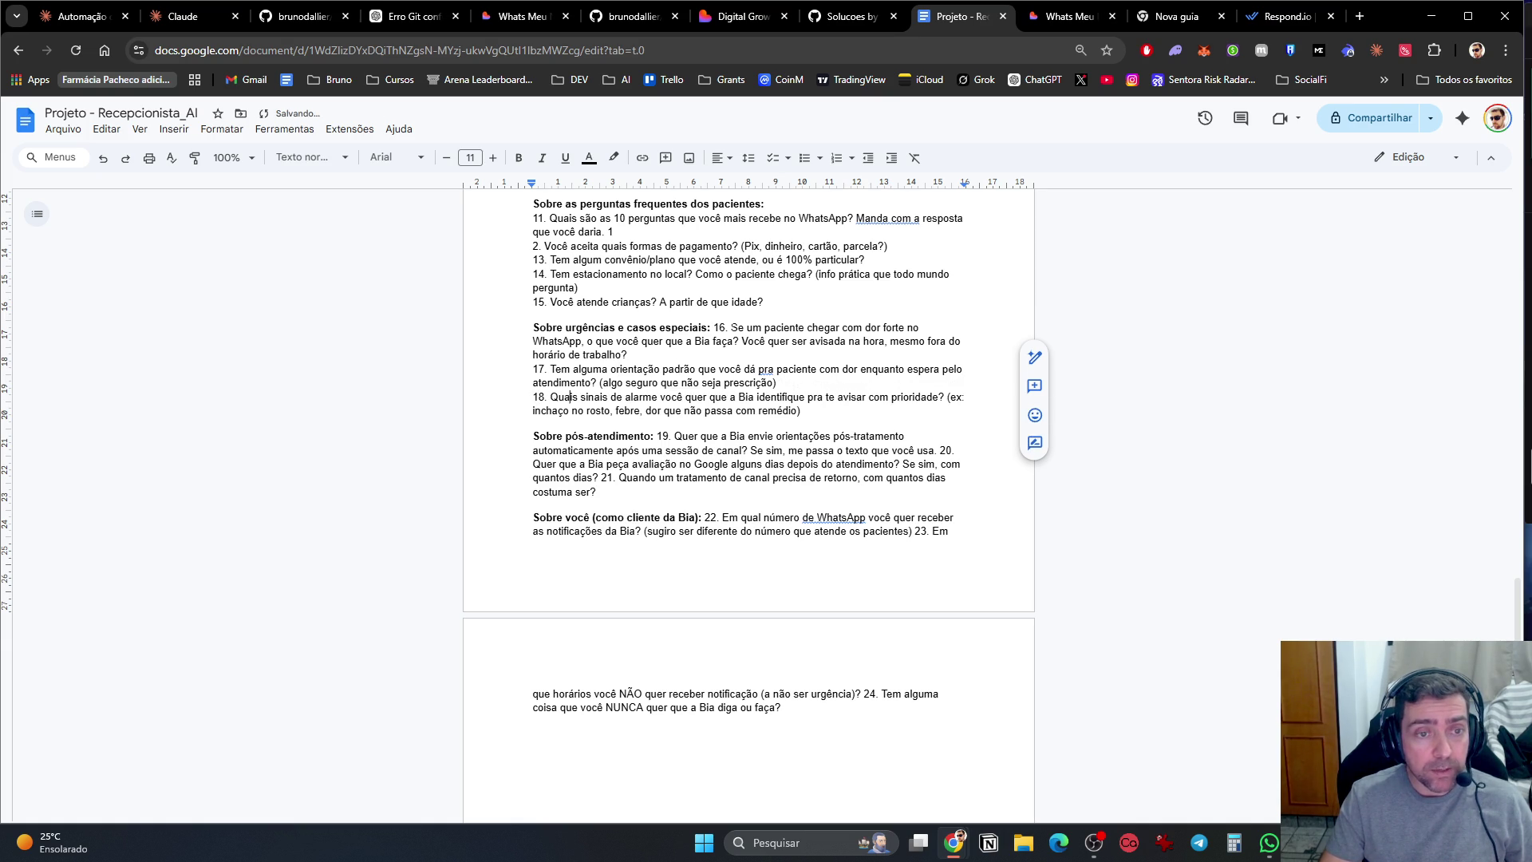
# Step: Split post-treatment questions 19, 20 and 21 onto separate lines
pyautogui.press('Down')
pyautogui.press('Down')
pyautogui.press('Down')
pyautogui.click(674, 436)
pyautogui.press('Left')
pyautogui.press('Left')
pyautogui.press('Left')
pyautogui.press('Return')
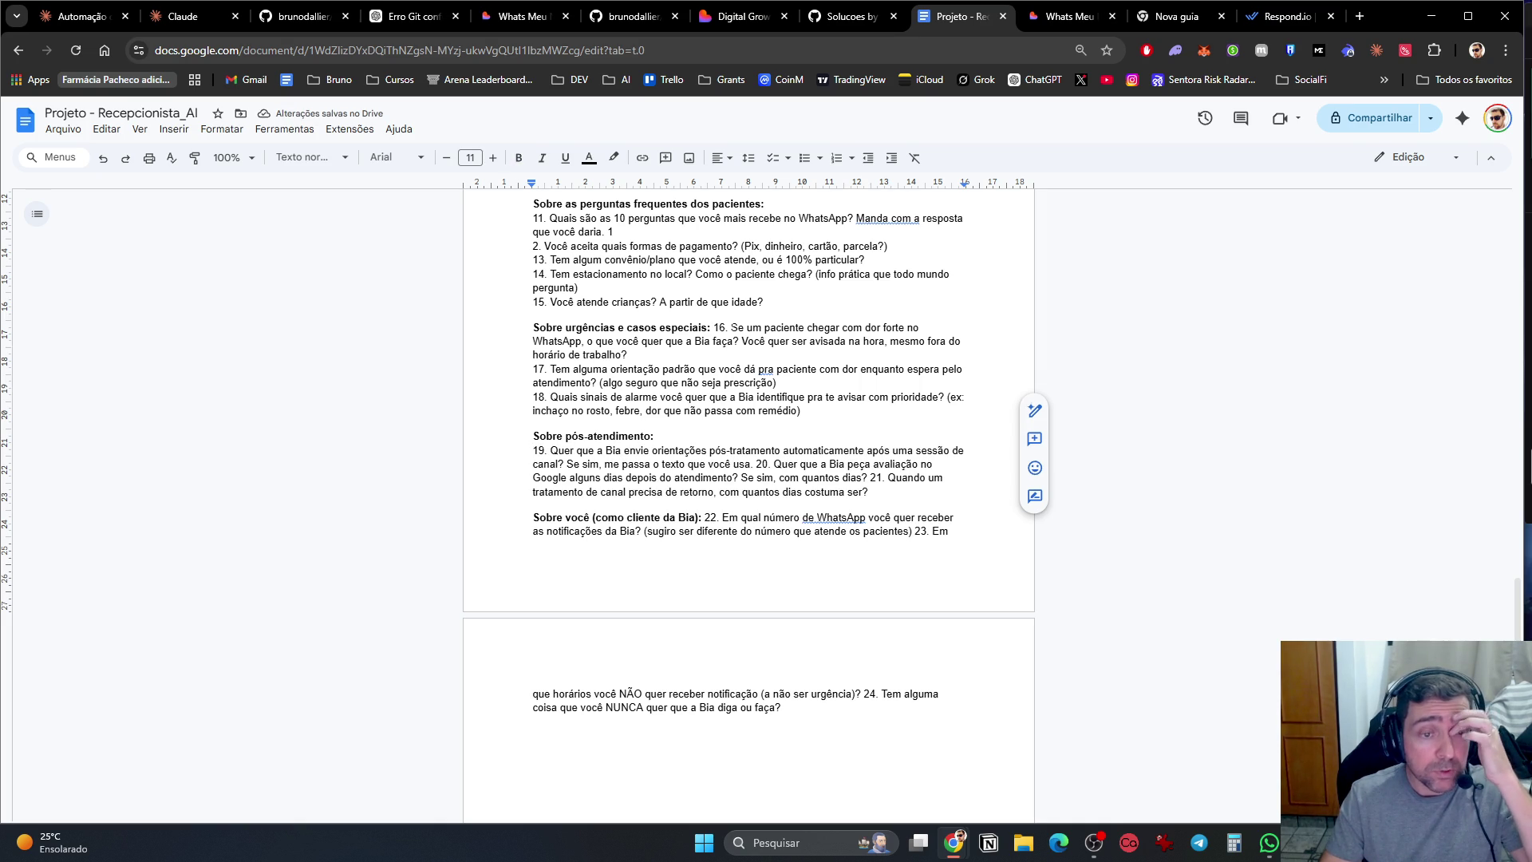
pyautogui.press('Down')
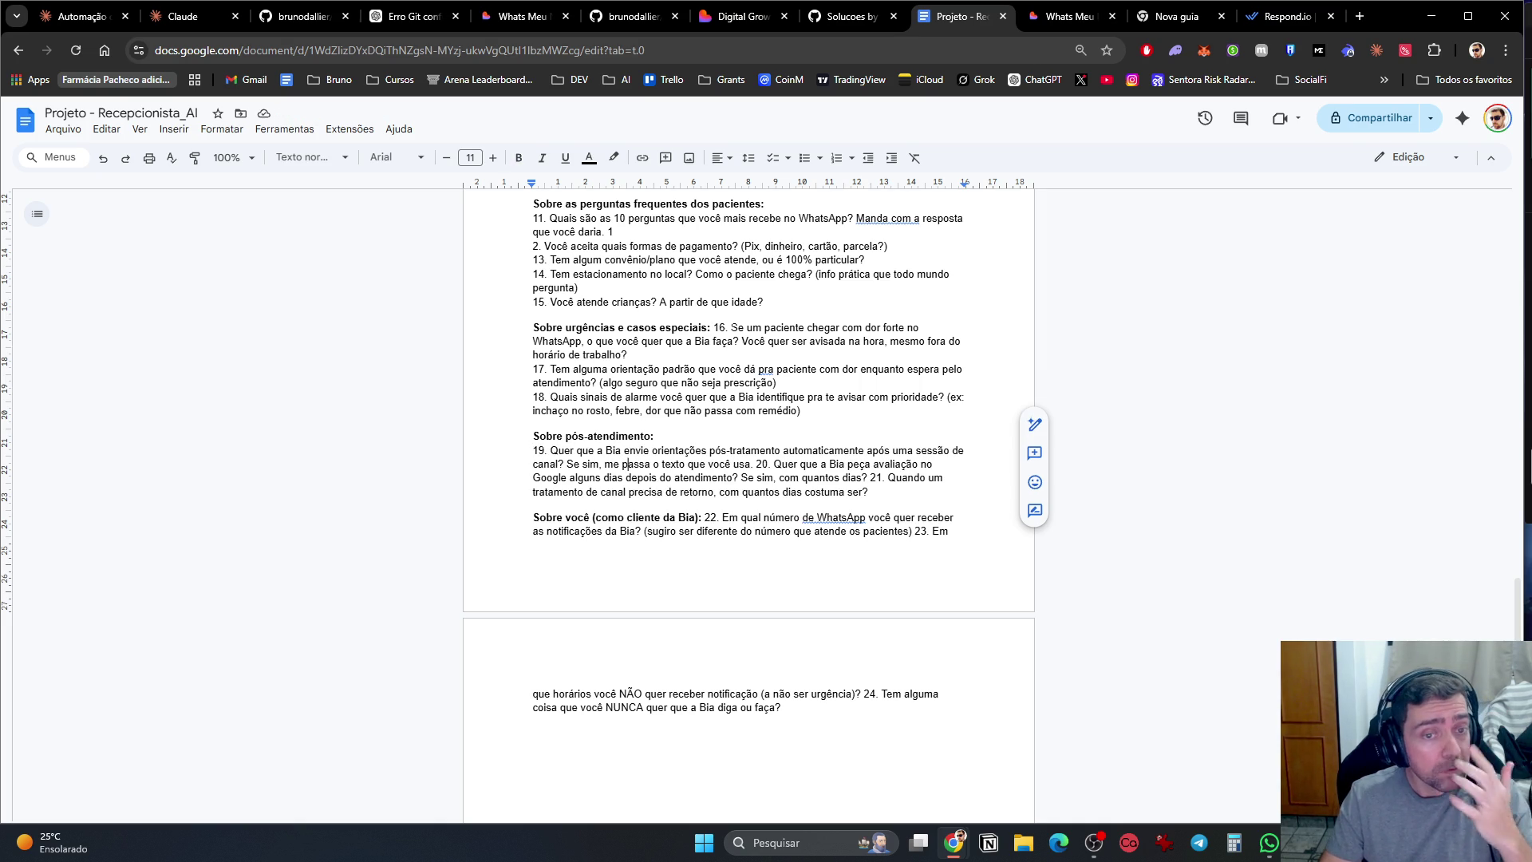
pyautogui.click(700, 464)
pyautogui.press('Return')
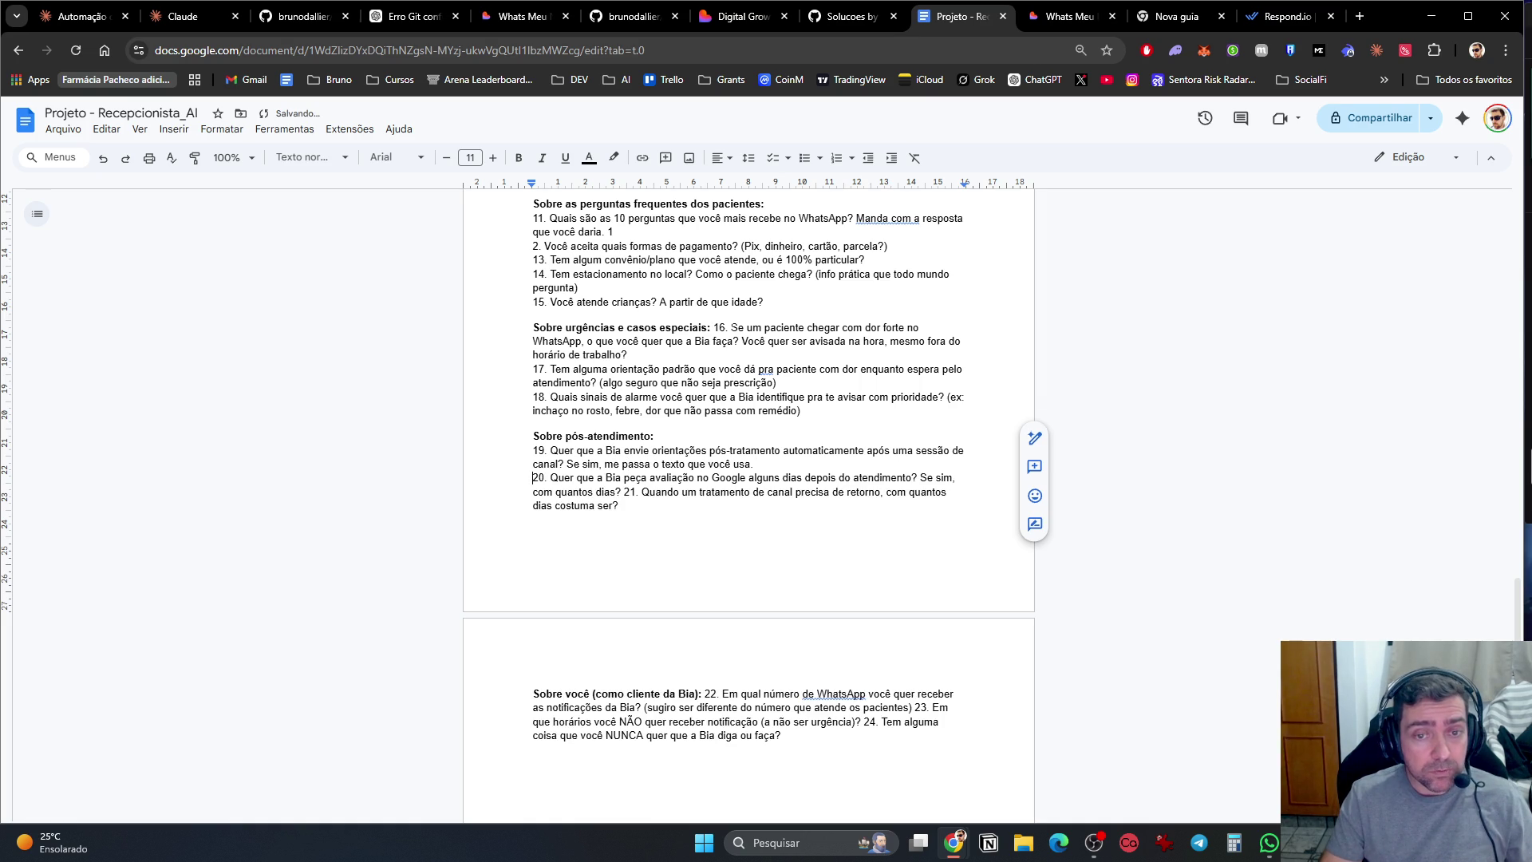
pyautogui.press('Down')
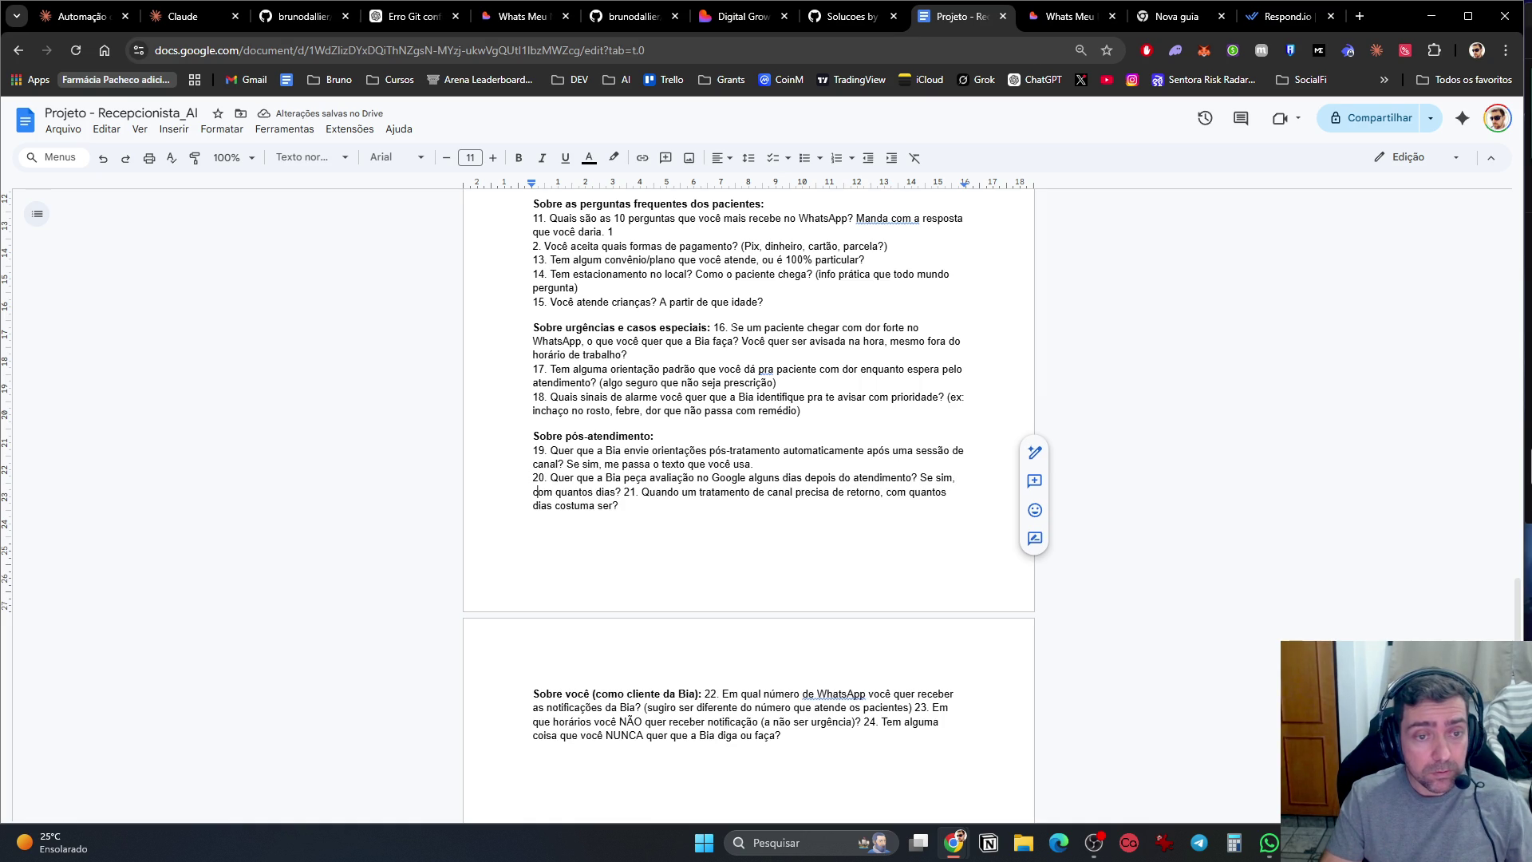
pyautogui.press('Return')
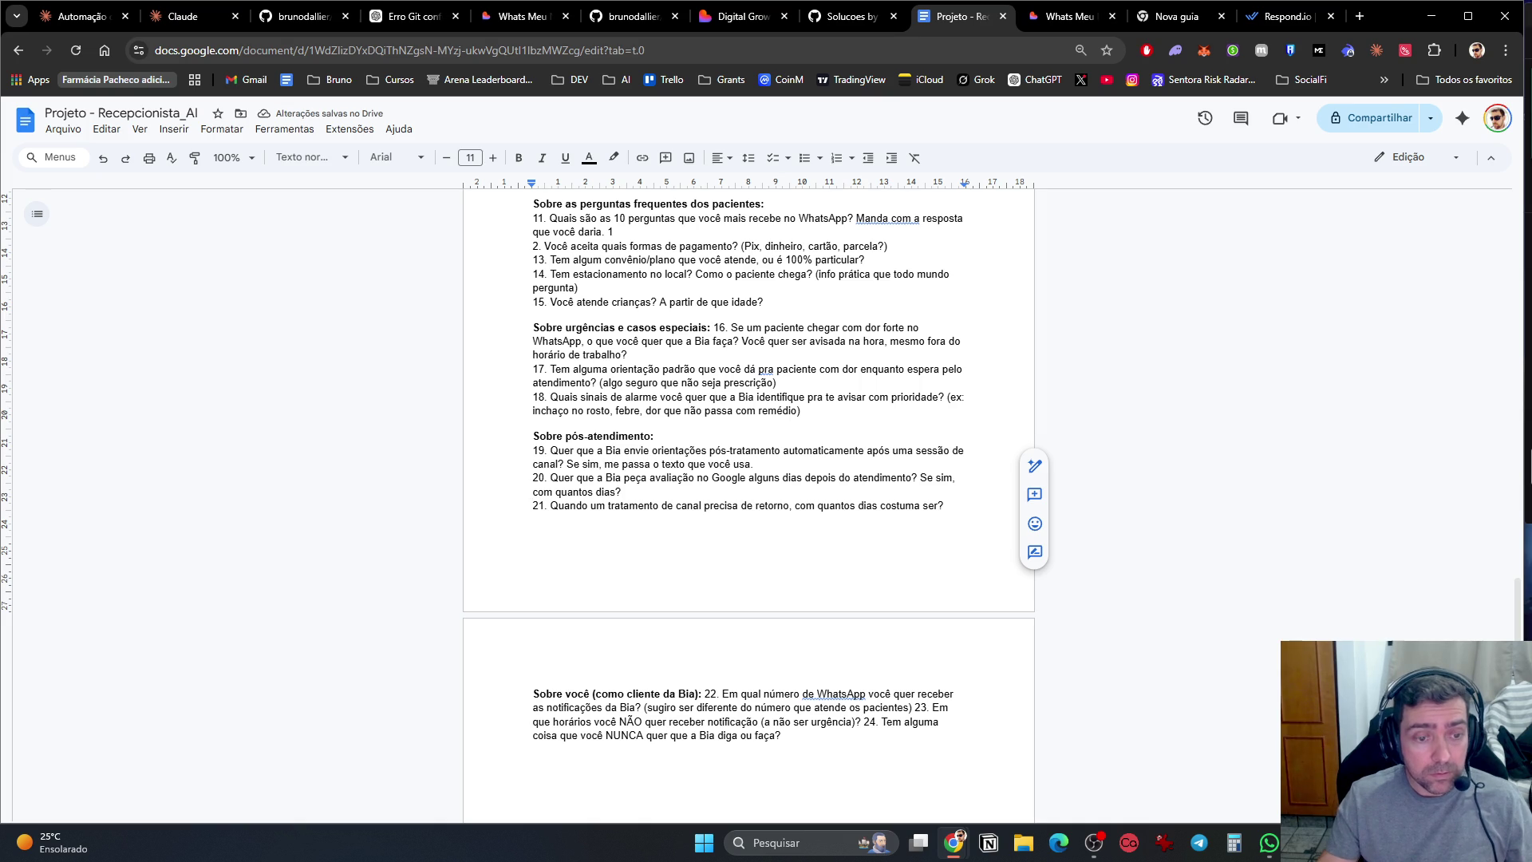
# Step: Break the about-you questions 22, 23 and 24 onto their own lines
pyautogui.scroll(-4, 706, 388)
pyautogui.click(715, 374)
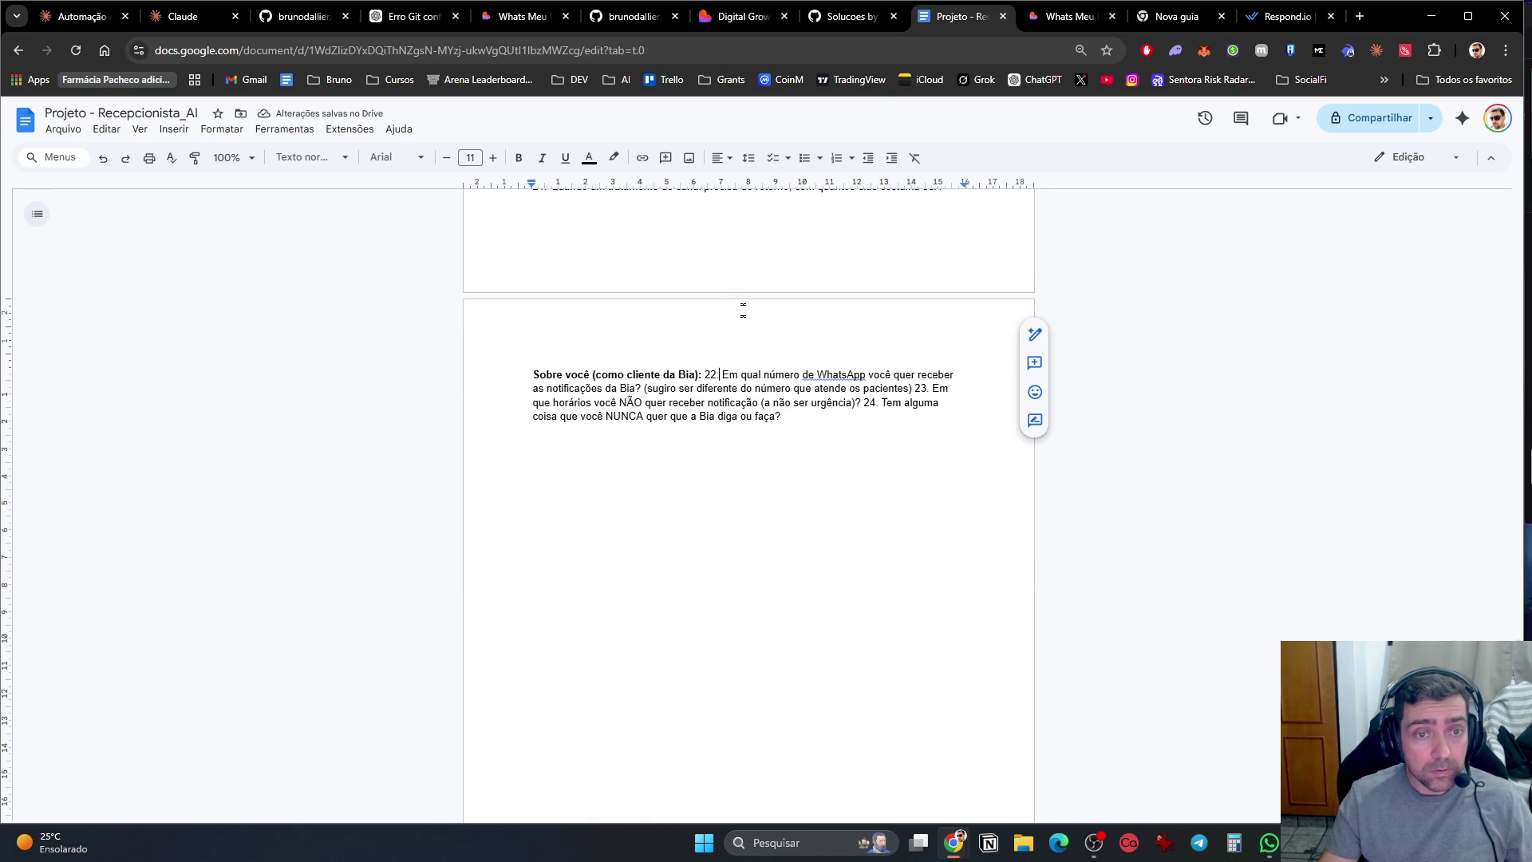
pyautogui.press('Return')
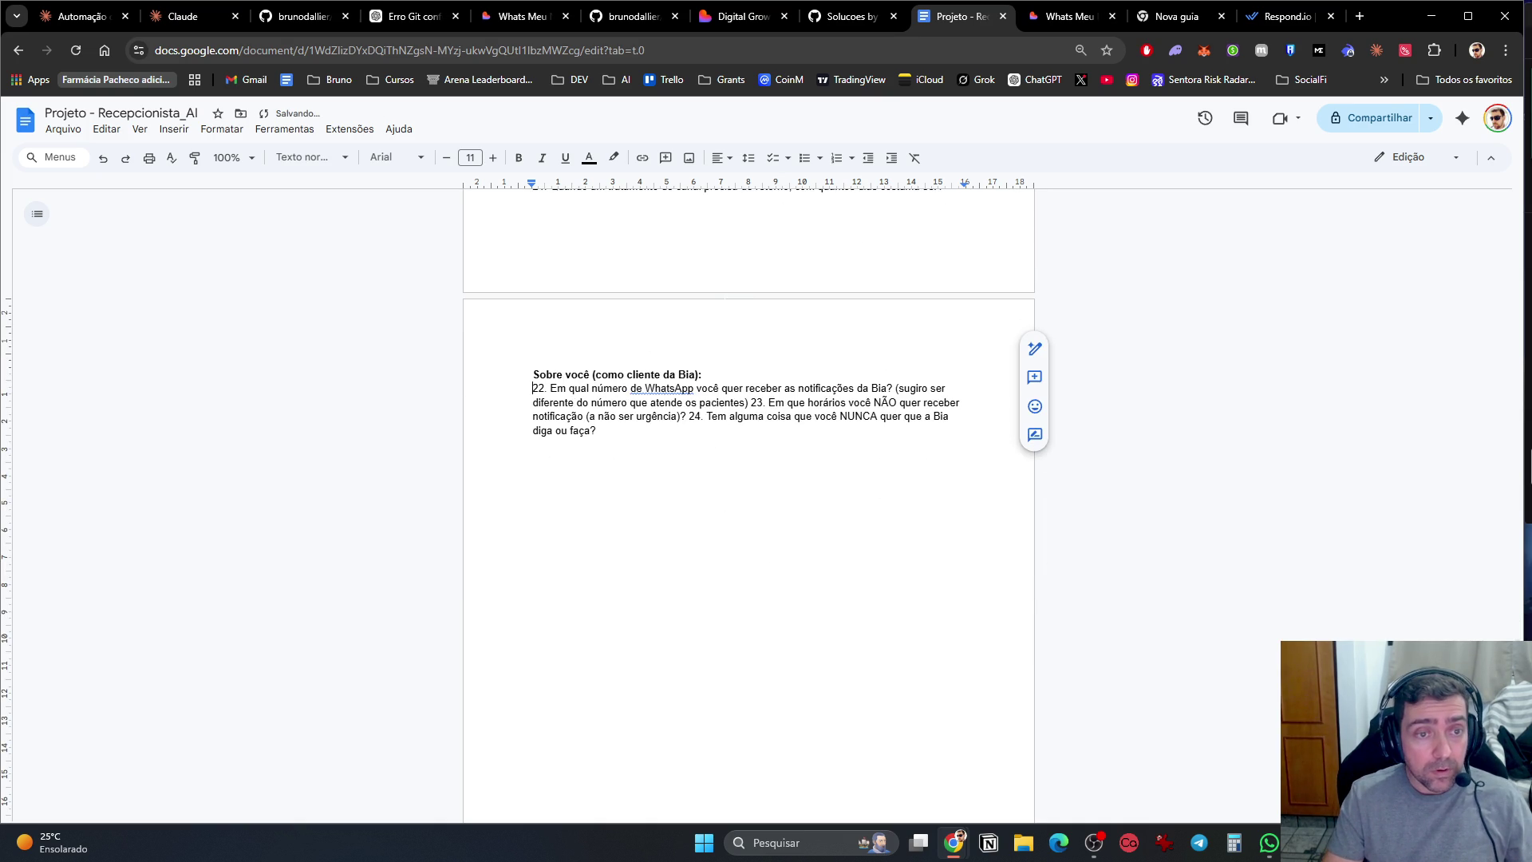
pyautogui.click(959, 402)
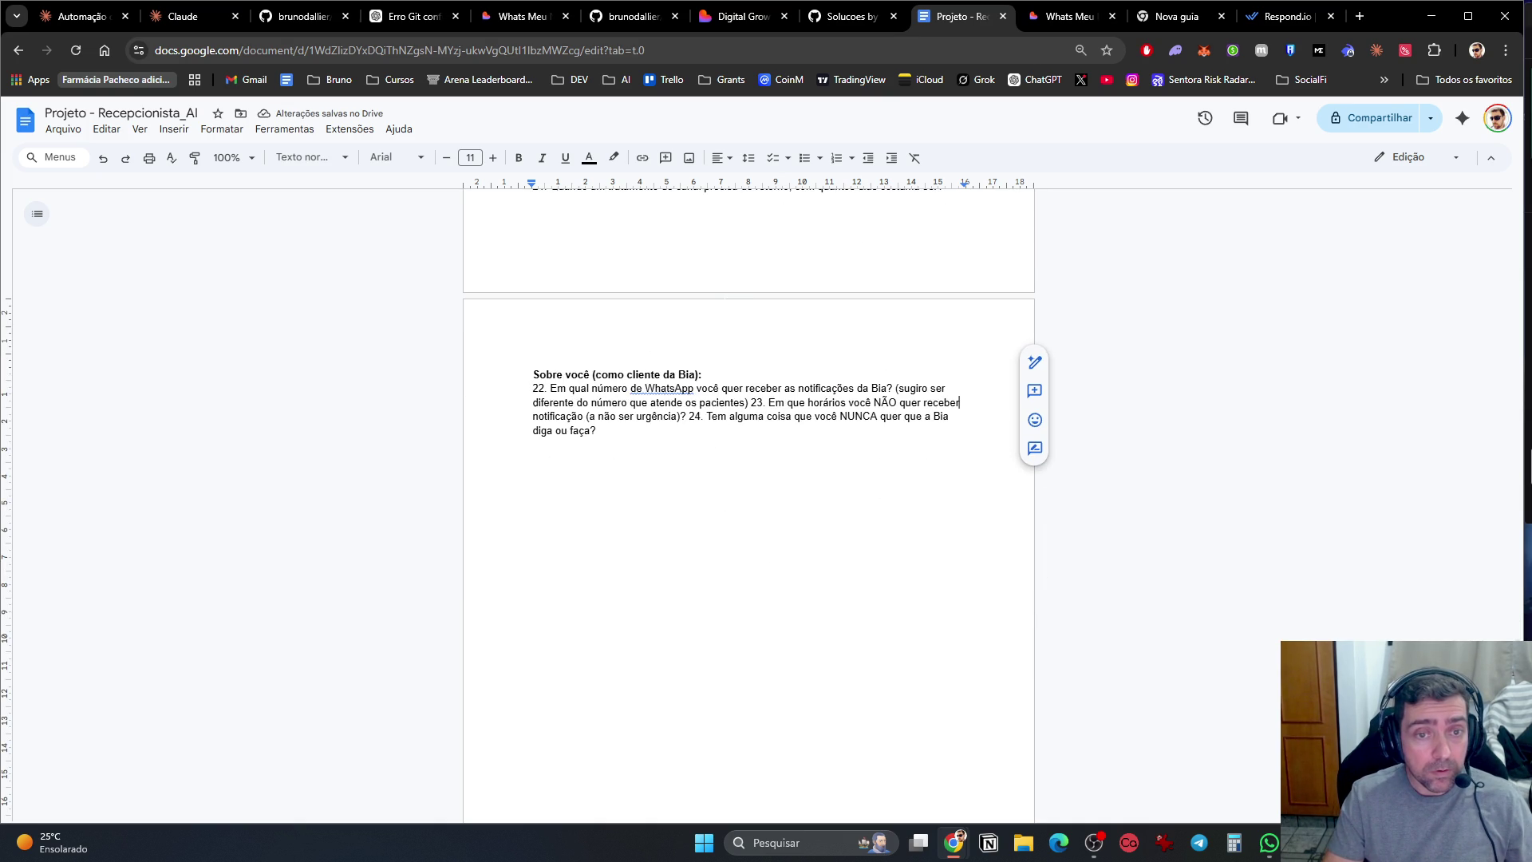
pyautogui.click(748, 402)
pyautogui.press('Return')
pyautogui.click(898, 415)
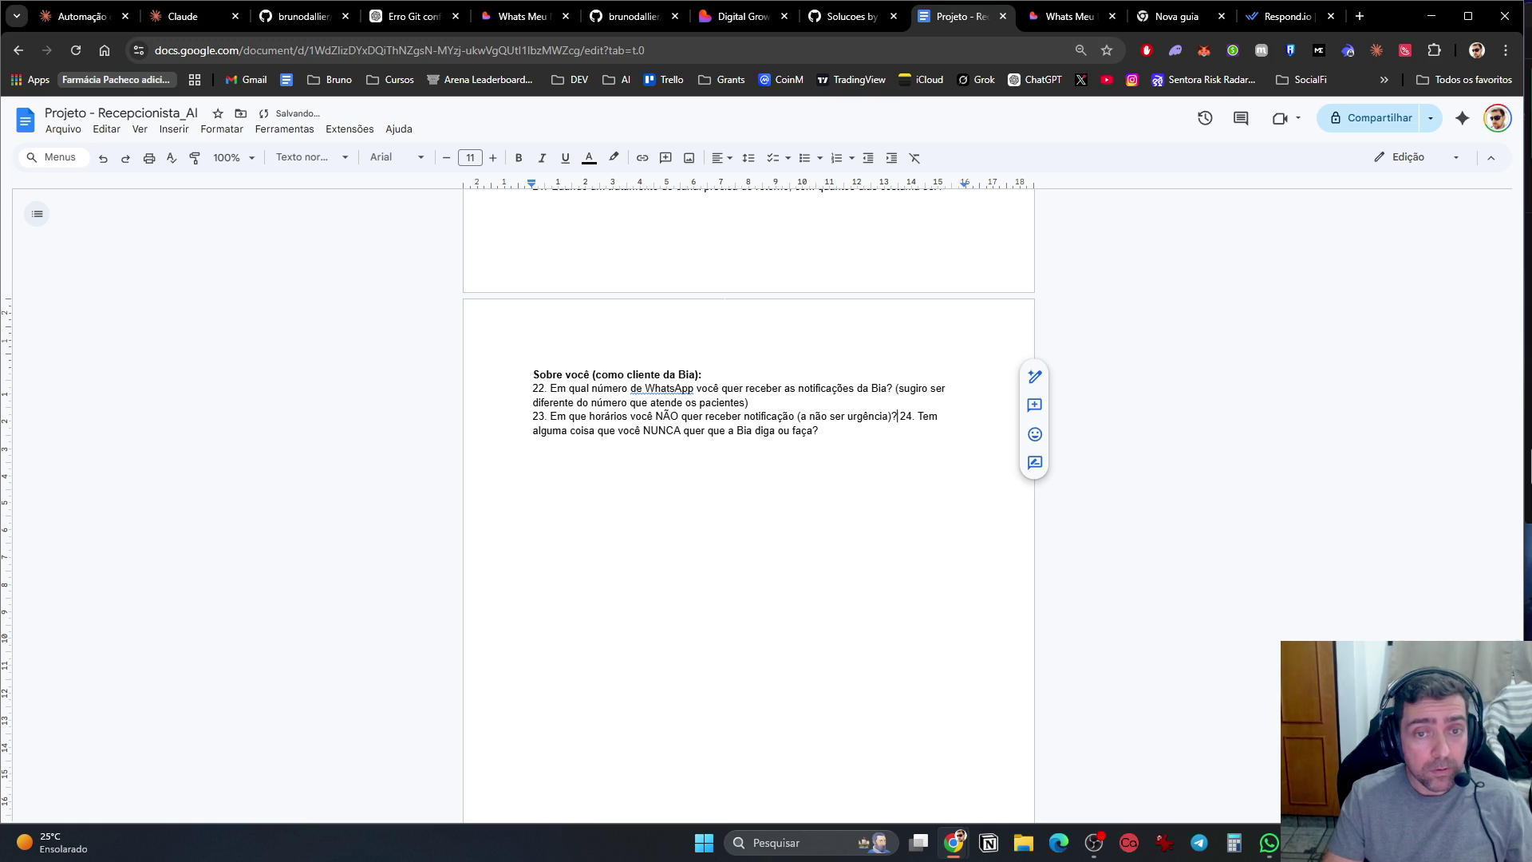
pyautogui.press('Return')
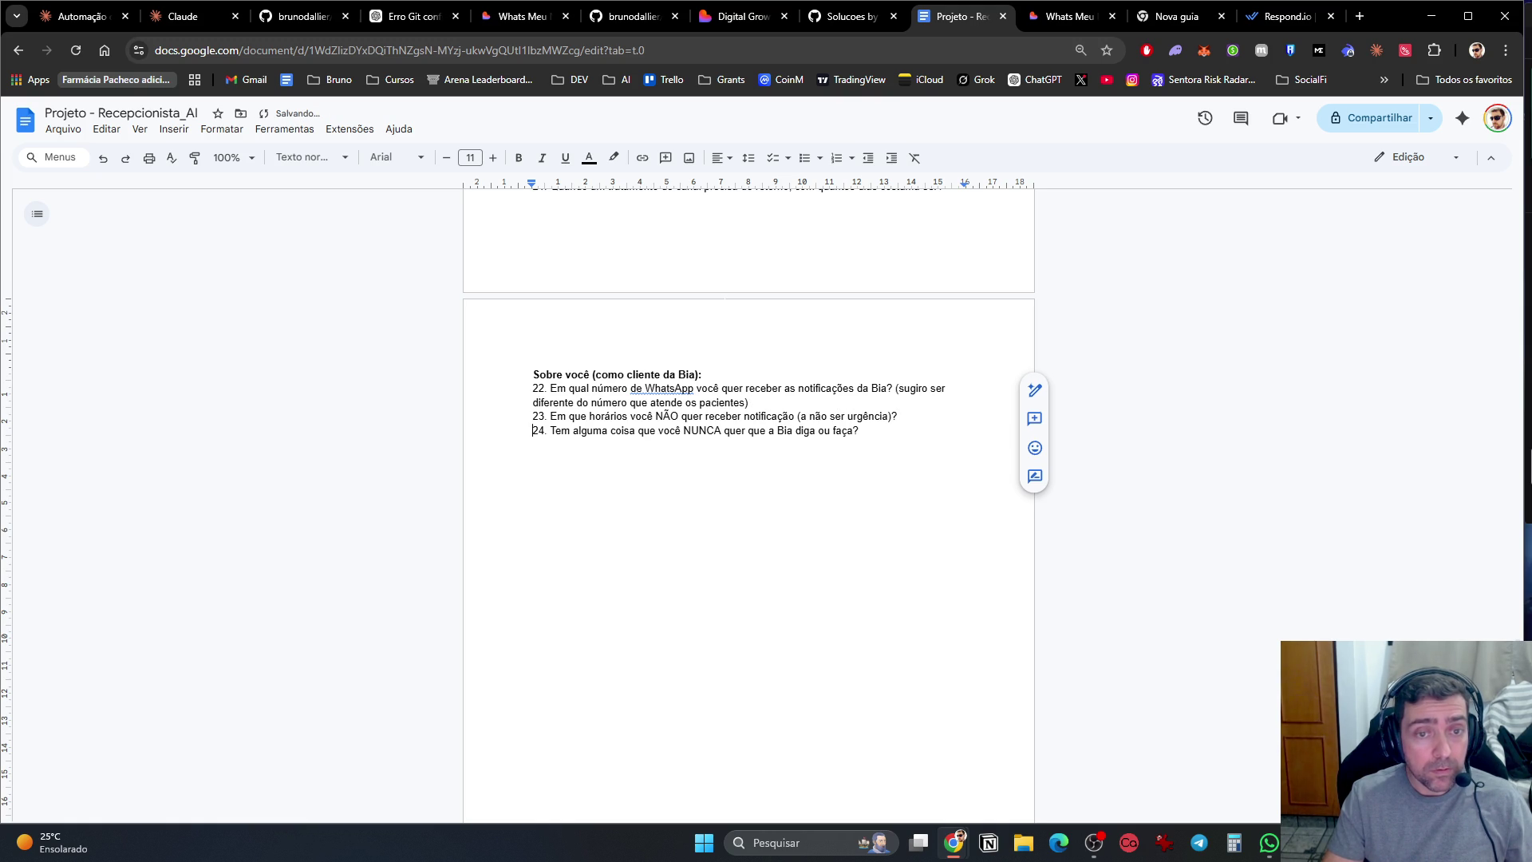
pyautogui.scroll(6, 748, 479)
# Step: Join the stray 1 after question 11 with '2.' so the payment question reads '12.'
pyautogui.scroll(6, 749, 479)
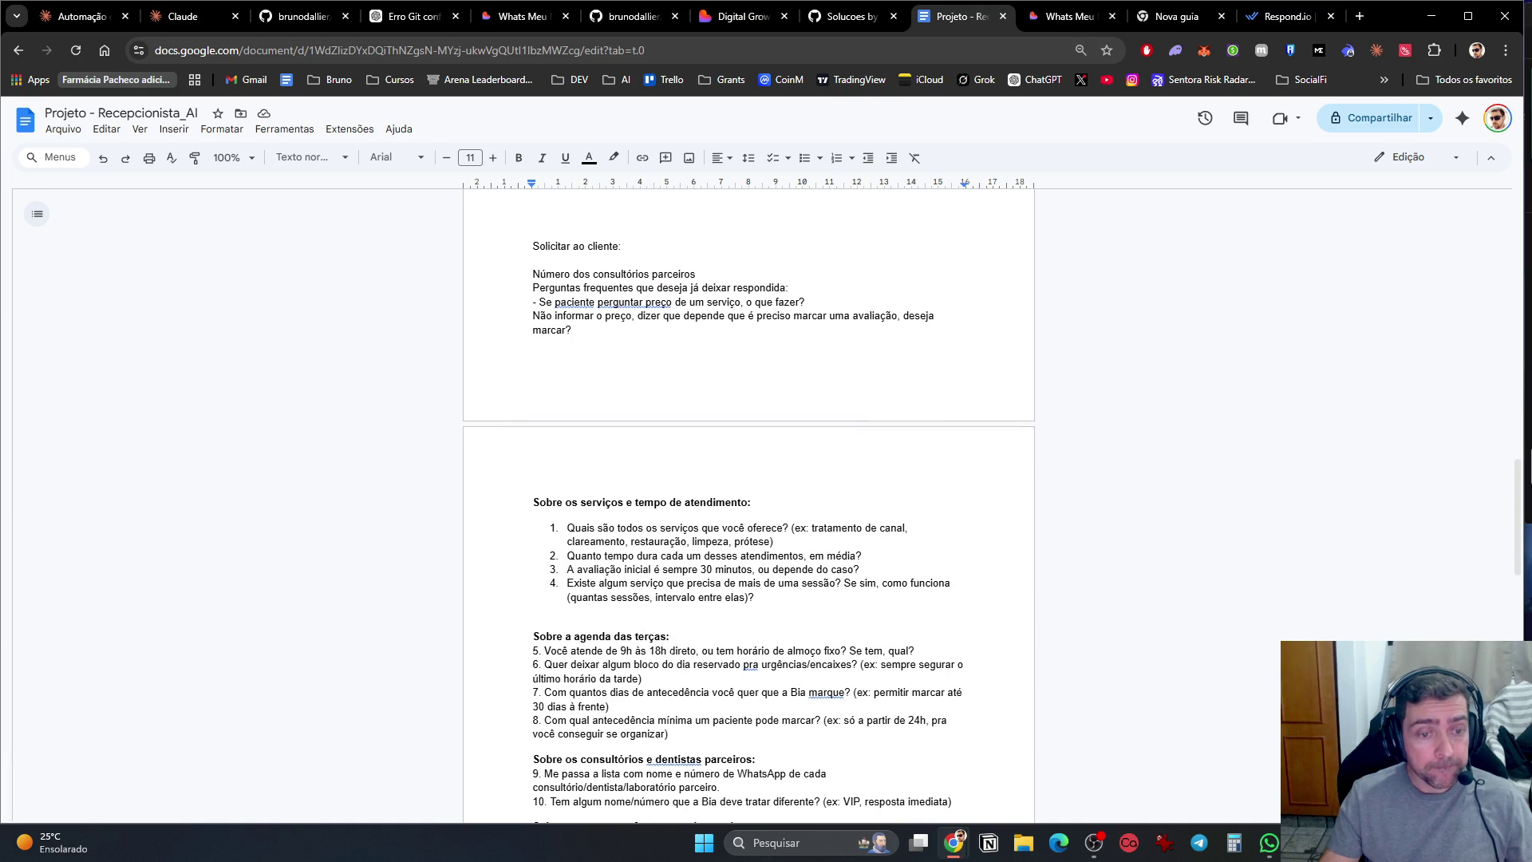
pyautogui.scroll(8, 708, 502)
pyautogui.scroll(5, 748, 478)
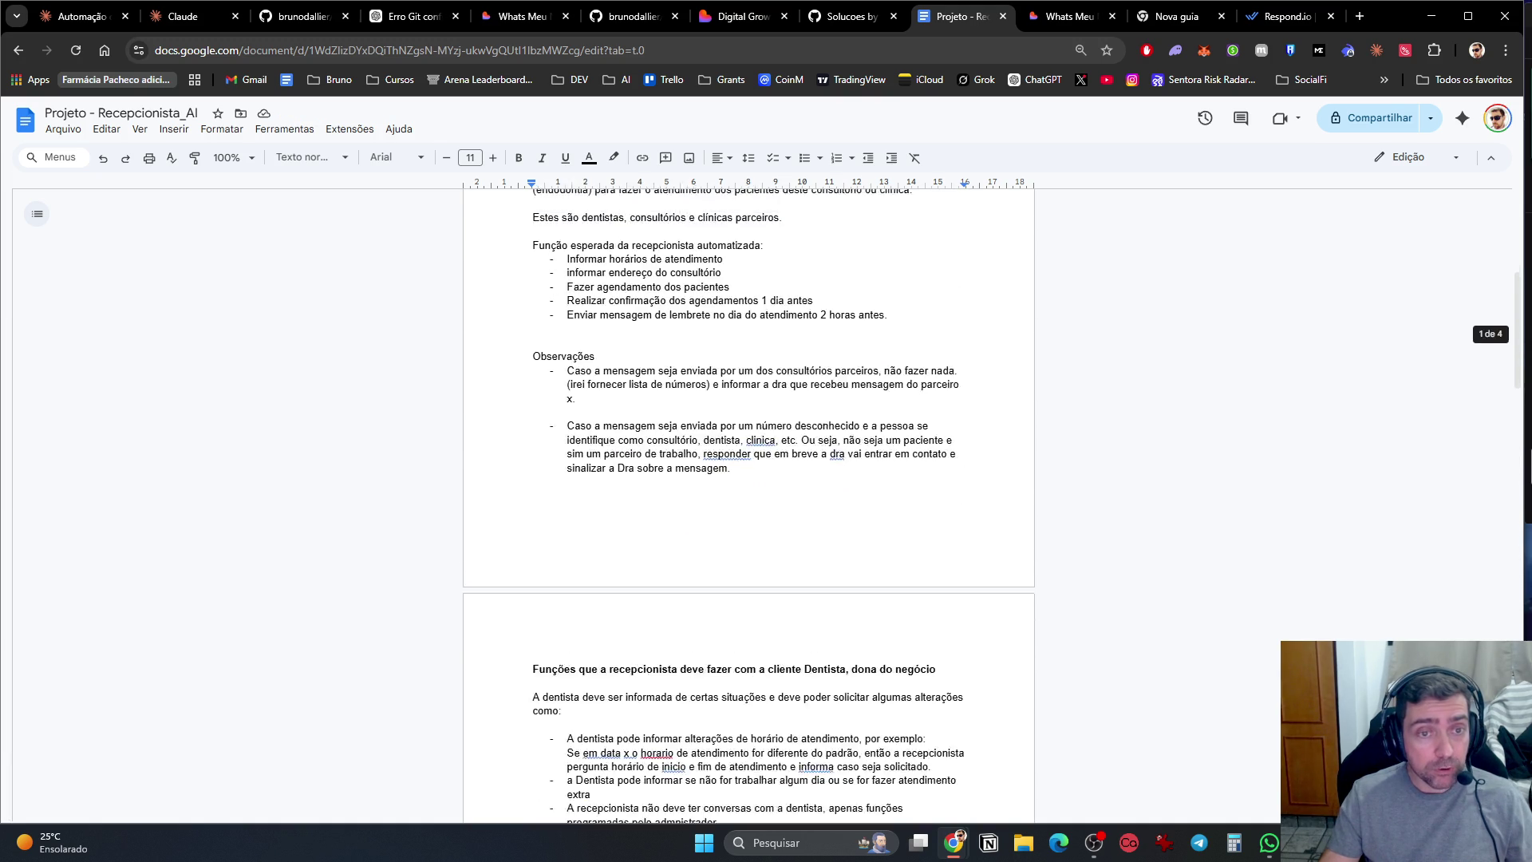
pyautogui.scroll(2, 749, 479)
pyautogui.scroll(-20, 748, 506)
pyautogui.scroll(-4, 749, 506)
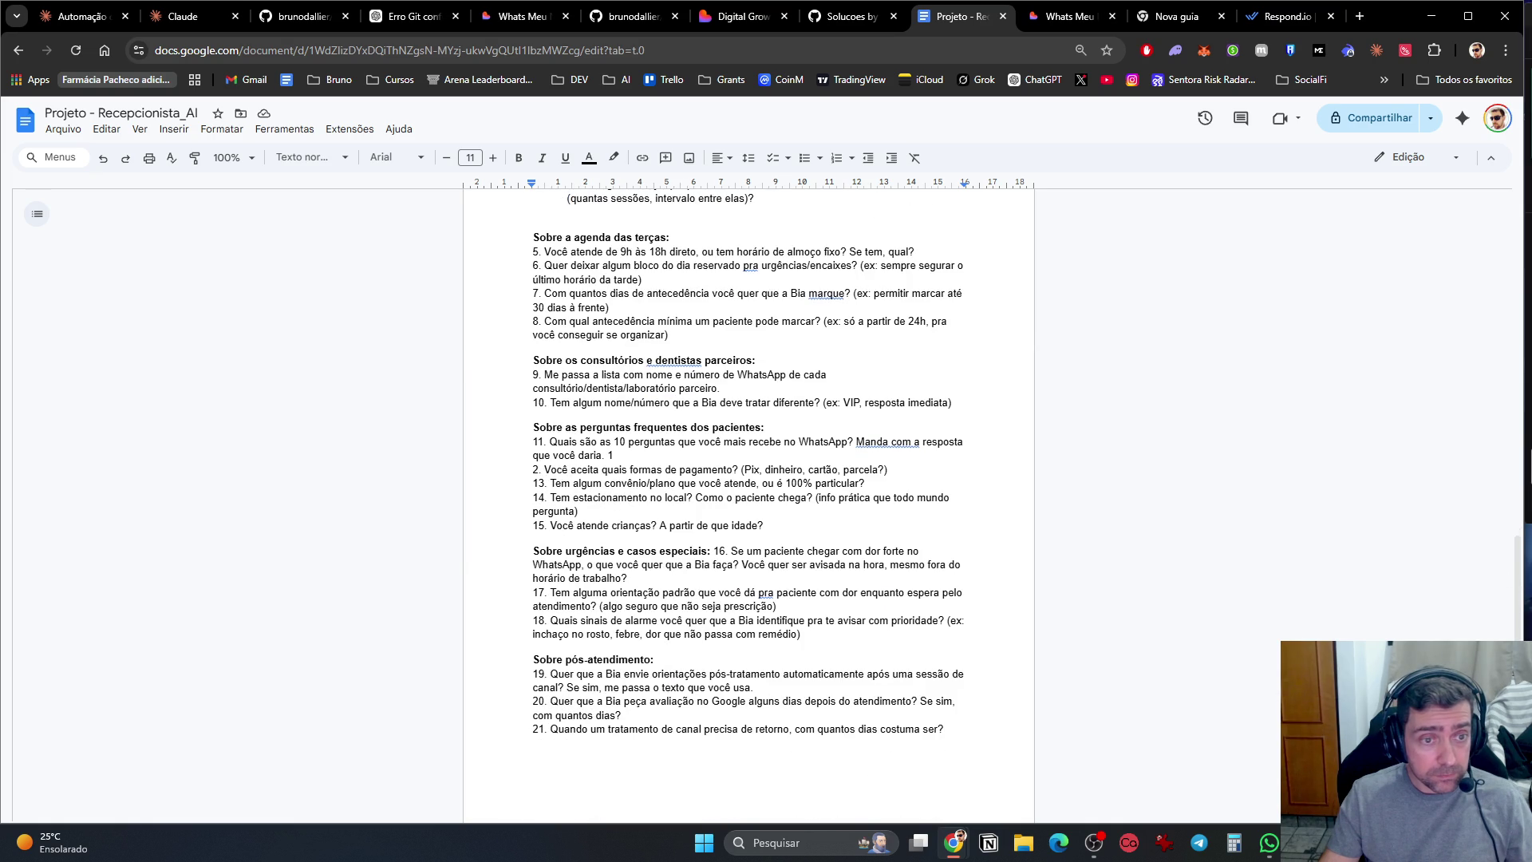
pyautogui.moveTo(550, 442)
pyautogui.mouseDown()
pyautogui.moveTo(873, 443)
pyautogui.moveTo(716, 455)
pyautogui.moveTo(615, 444)
pyautogui.moveTo(895, 443)
pyautogui.moveTo(605, 456)
pyautogui.mouseUp()
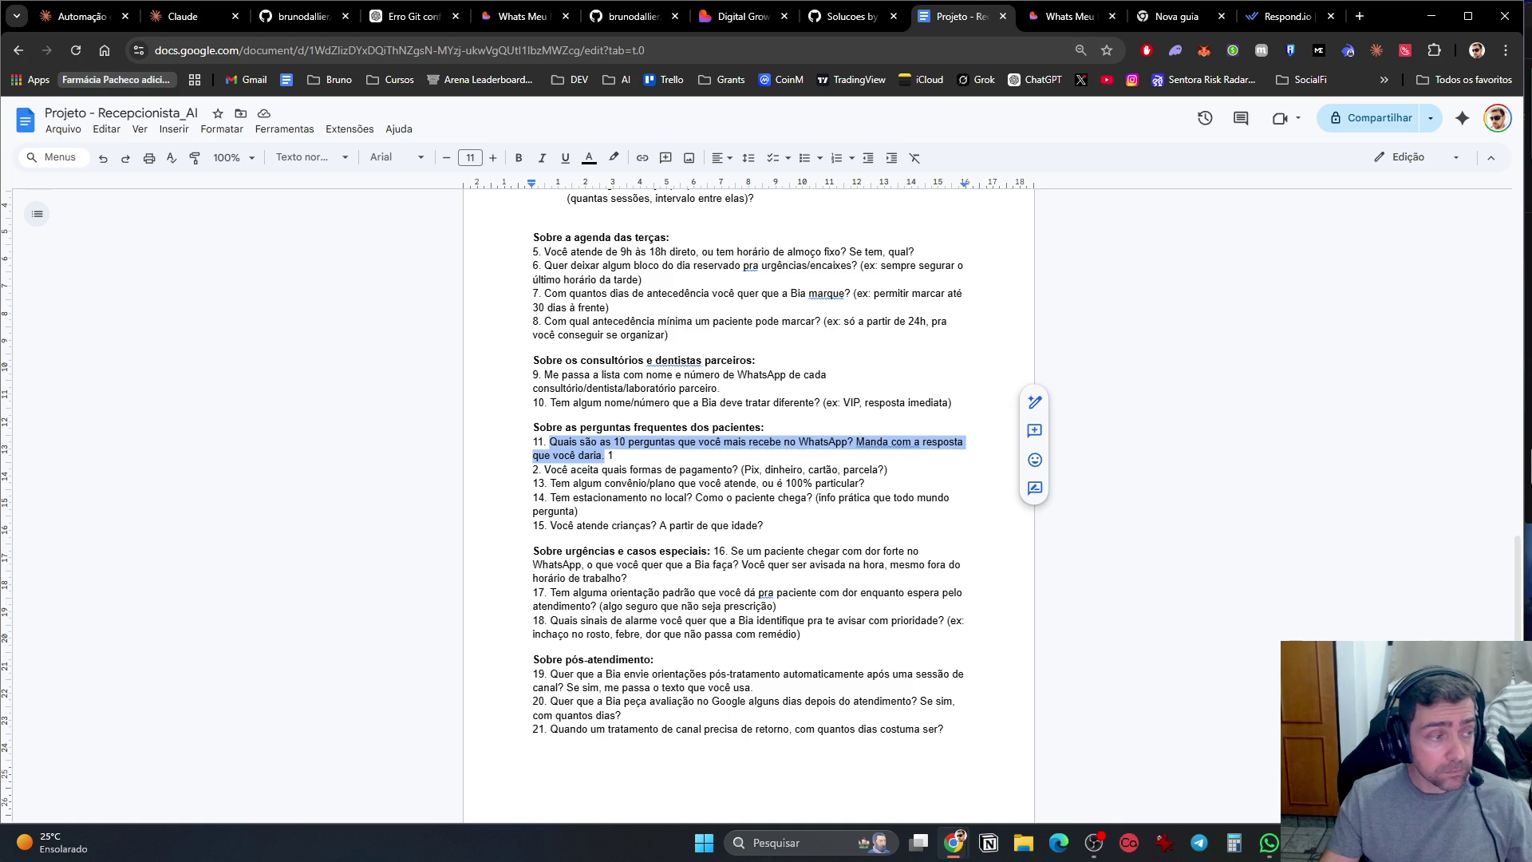
pyautogui.hotkey('alt', 'Tab')
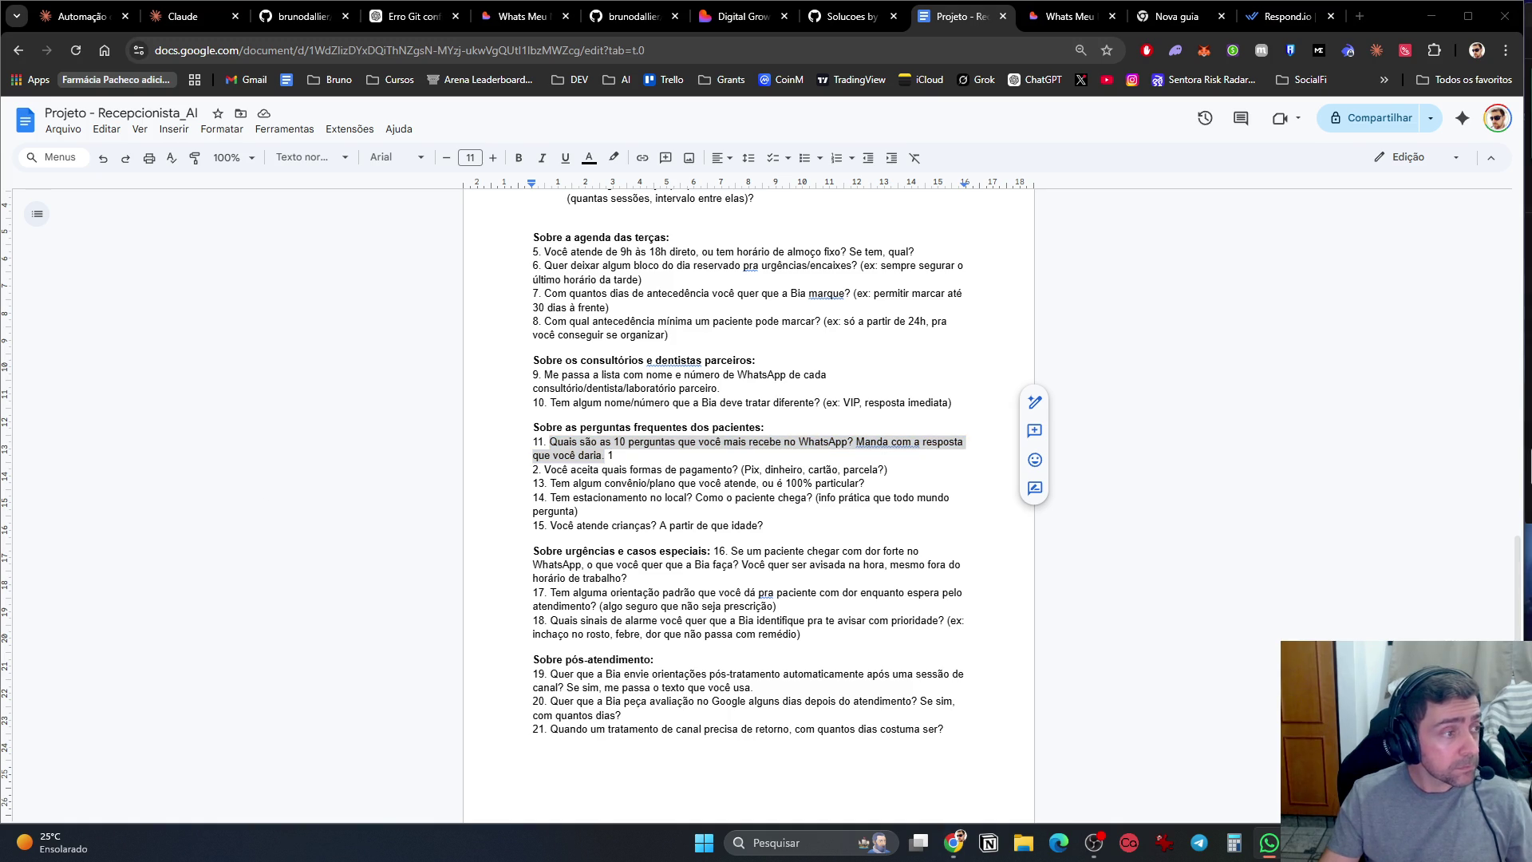
pyautogui.click(608, 456)
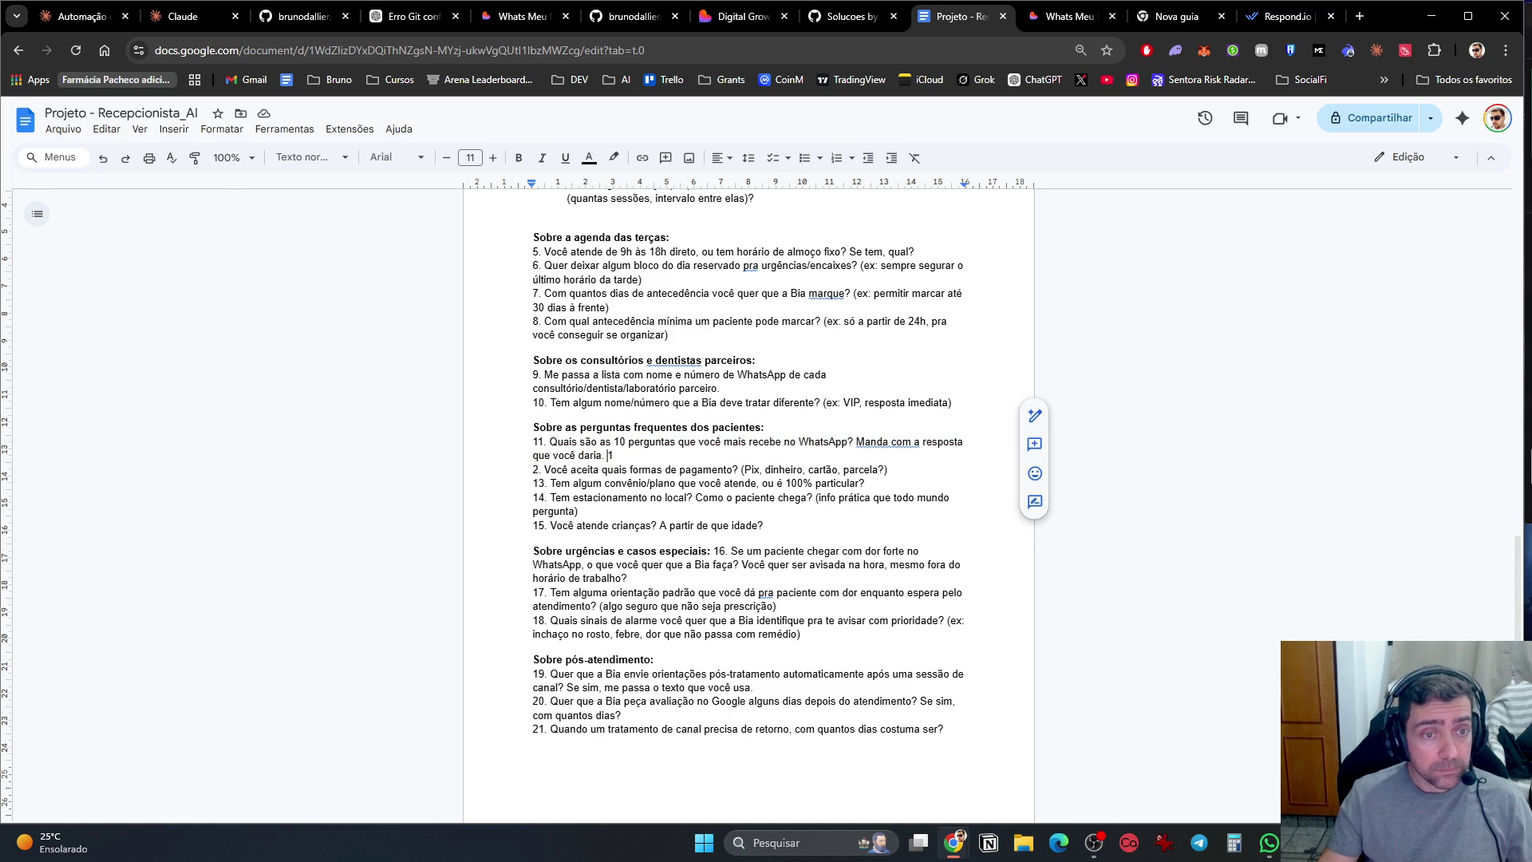
pyautogui.press('Return')
pyautogui.press('Down')
pyautogui.press('End')
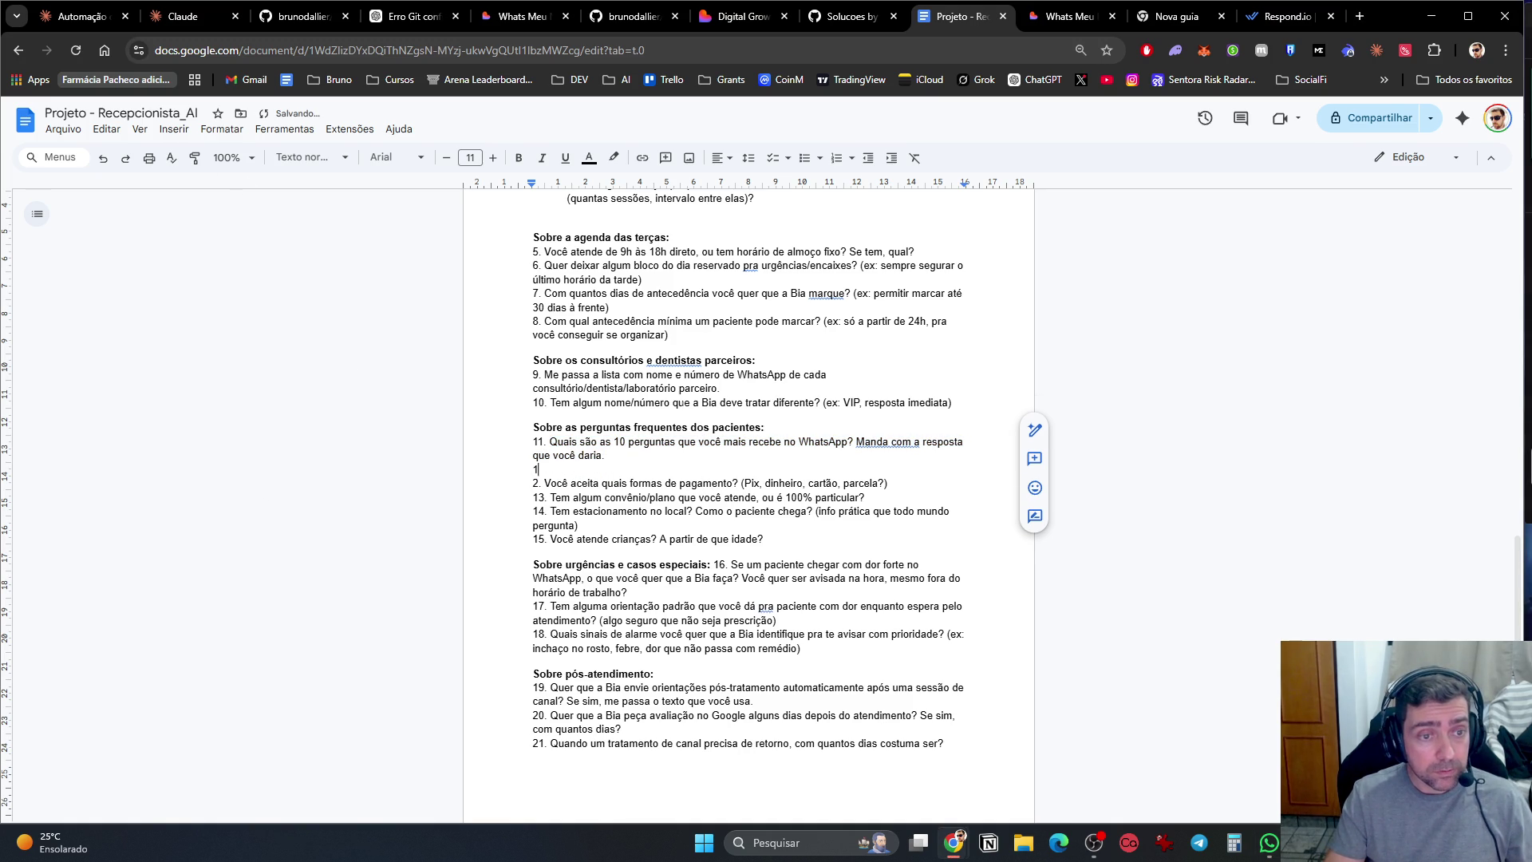
pyautogui.press('Delete')
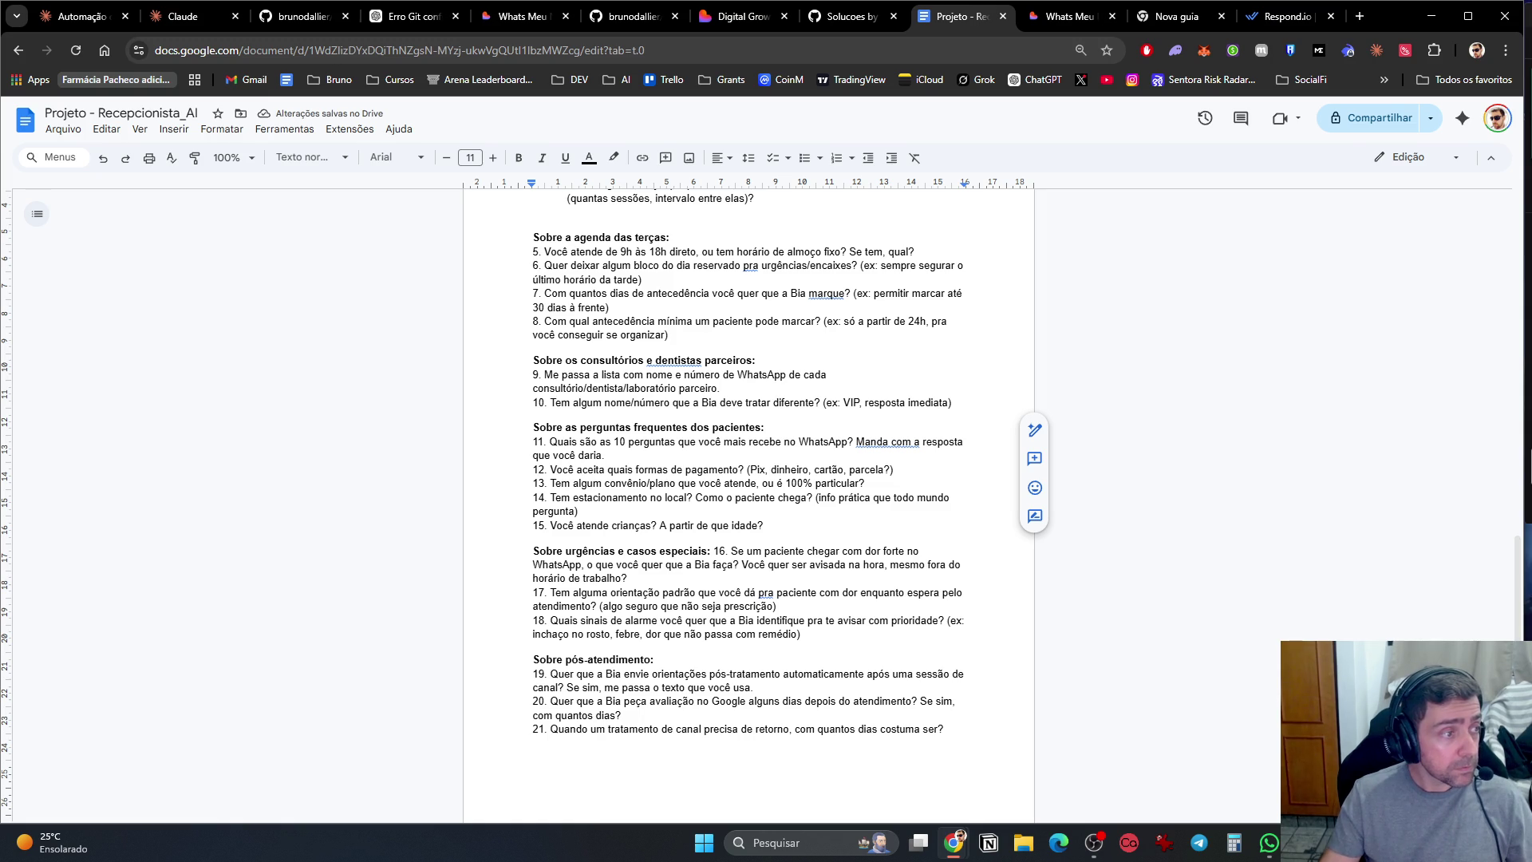
pyautogui.hotkey('alt', 'Tab')
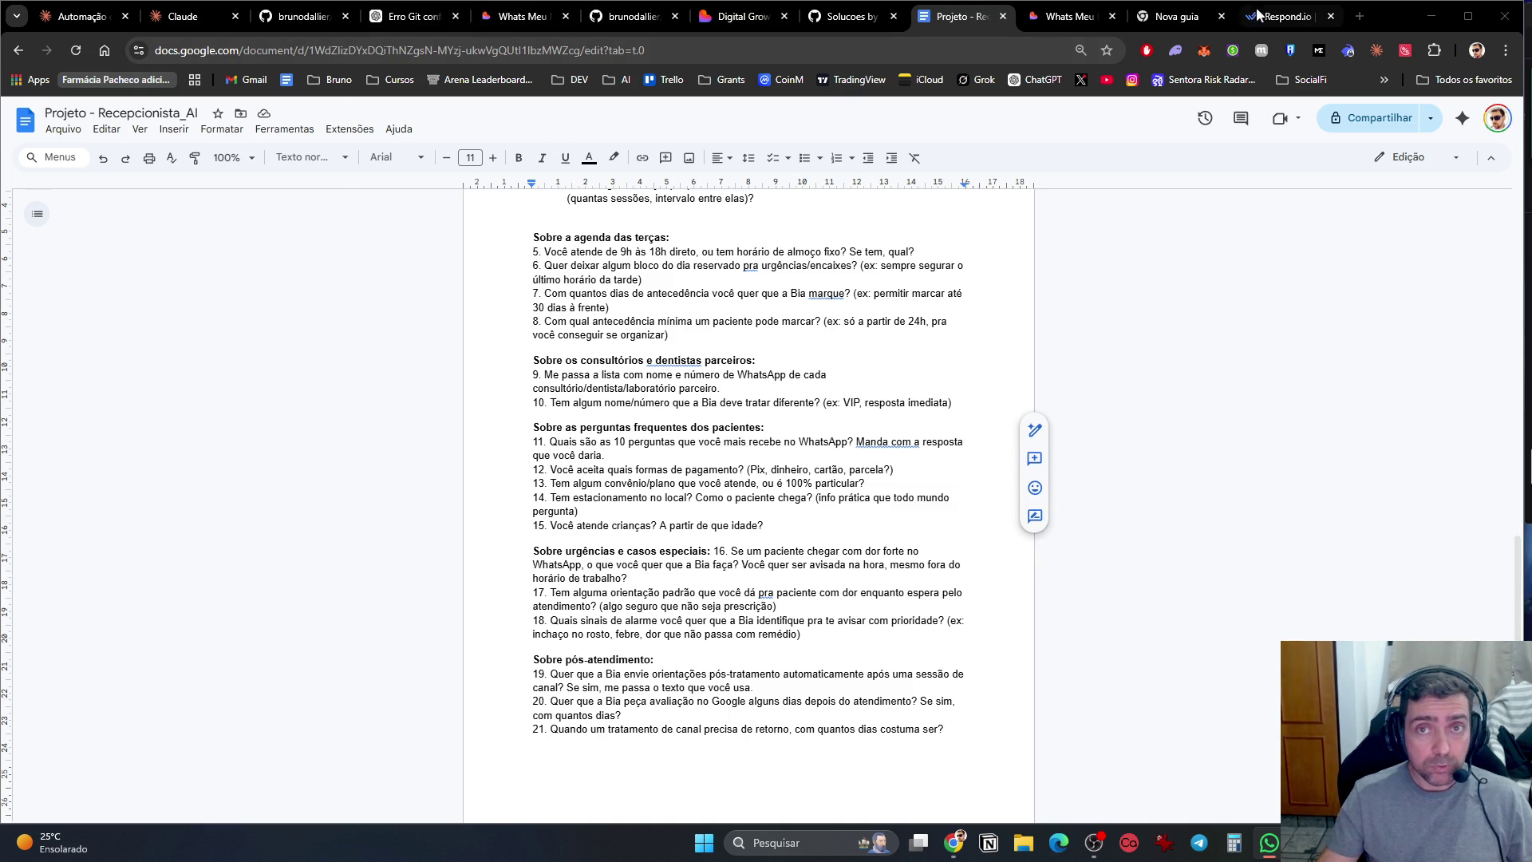
# Step: Glance at the Automação chat in Claude, then move to the respond.io homepage tab
pyautogui.click(112, 18)
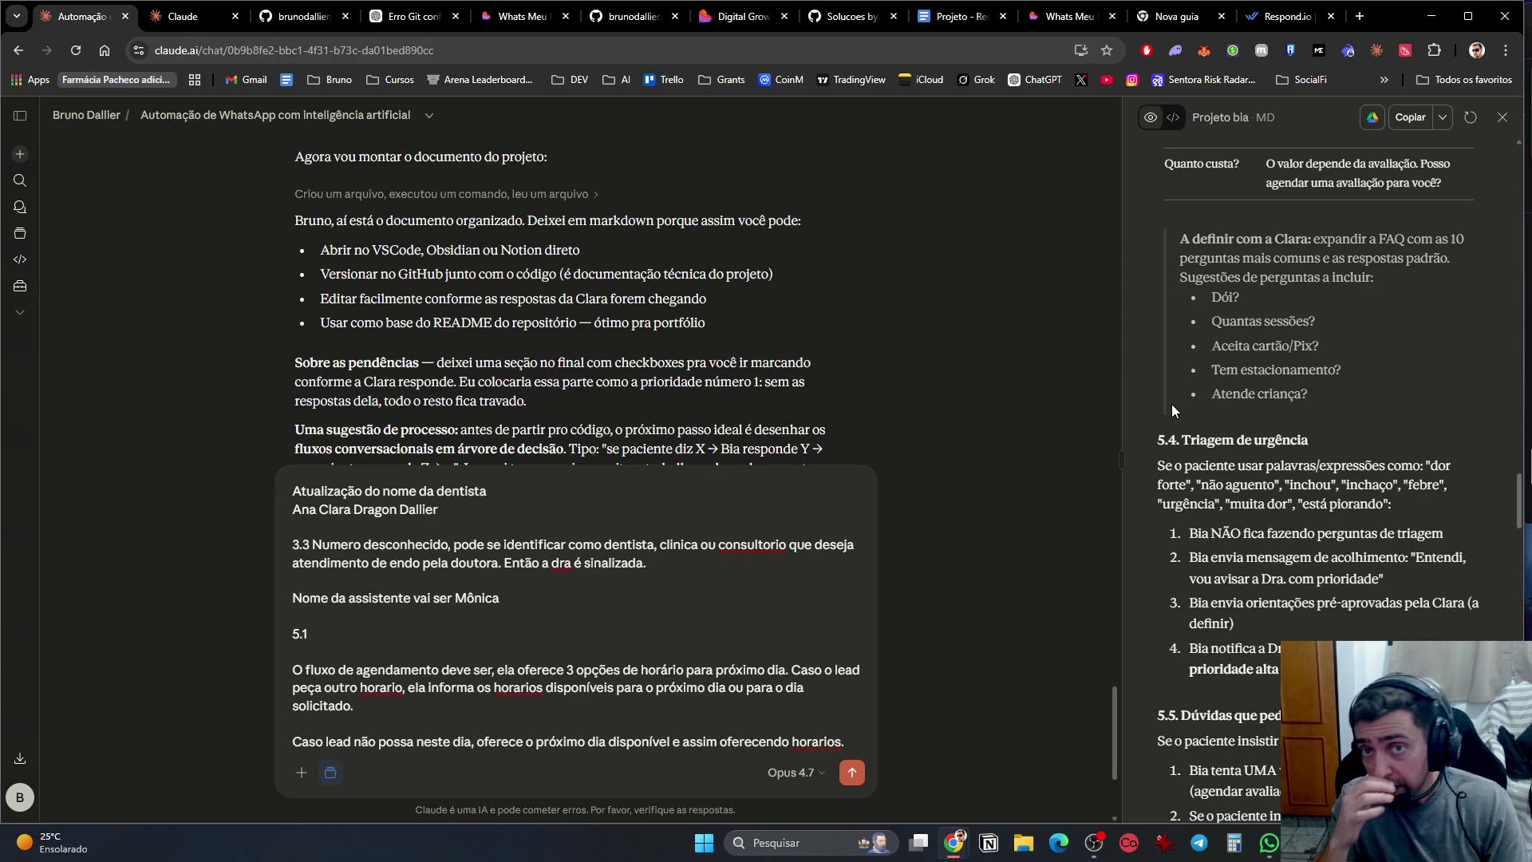
pyautogui.click(1276, 16)
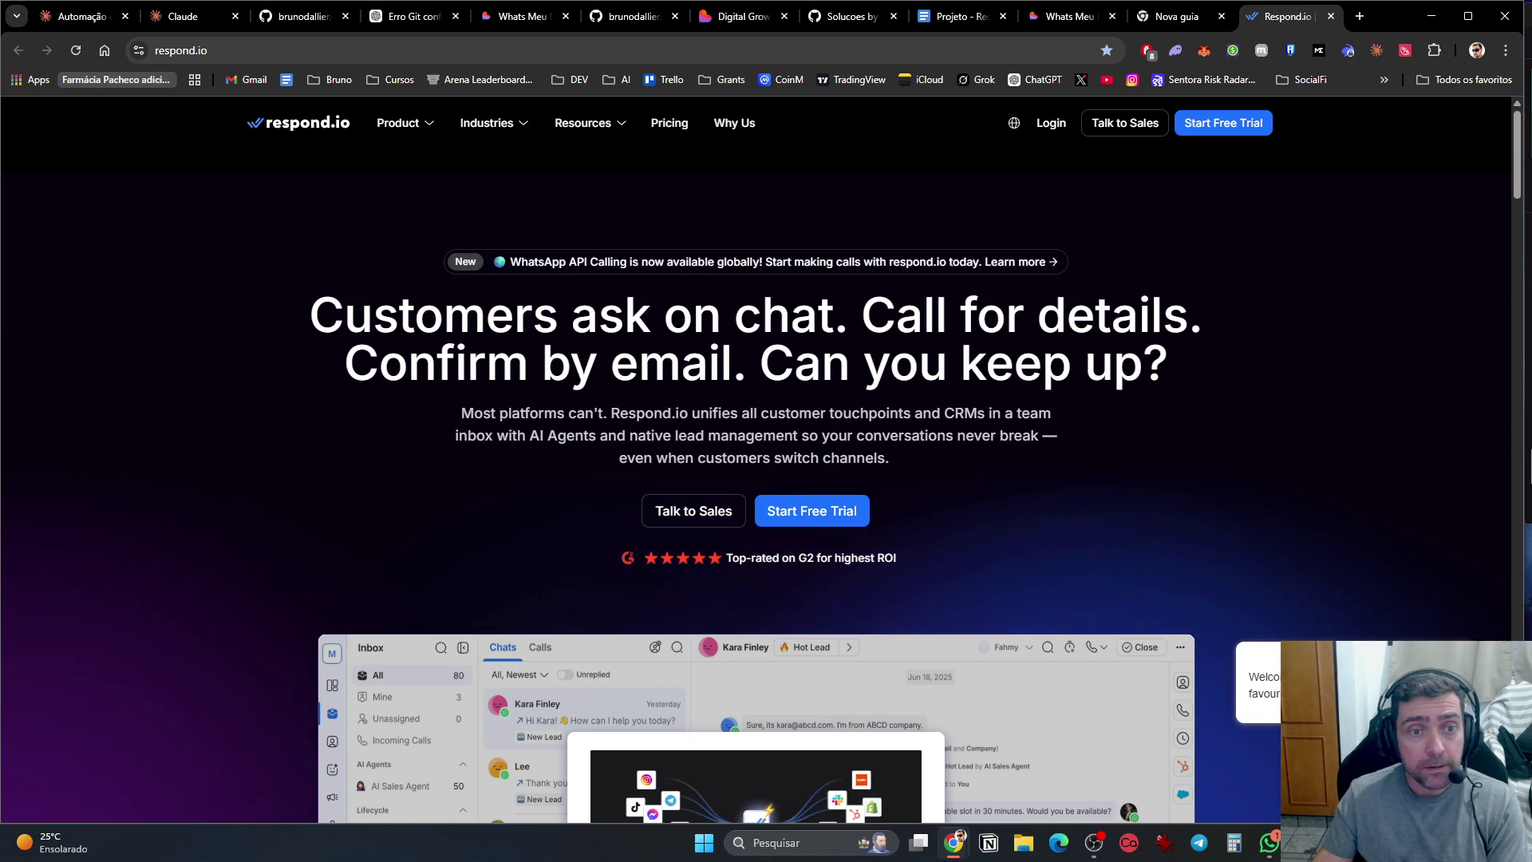
# Step: Load youtube.com in a new browser tab
pyautogui.click(1359, 18)
pyautogui.write('youtube.com')
pyautogui.press('Return')
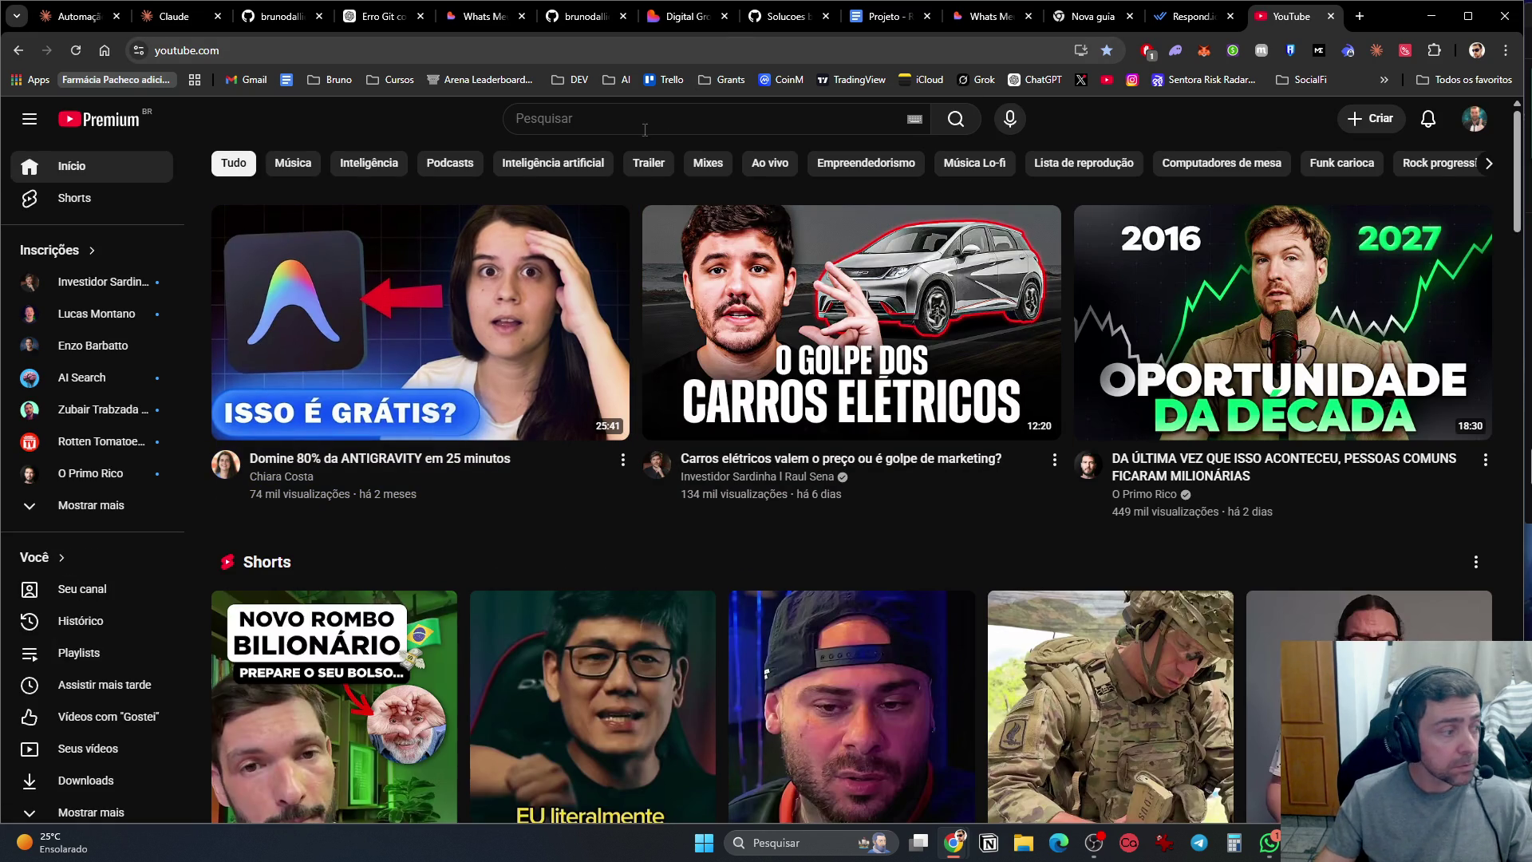
# Step: Search YouTube for 'responde io' and open the platform video and several Shorts in background tabs
pyautogui.click(659, 121)
pyautogui.write('responde io')
pyautogui.press('Return')
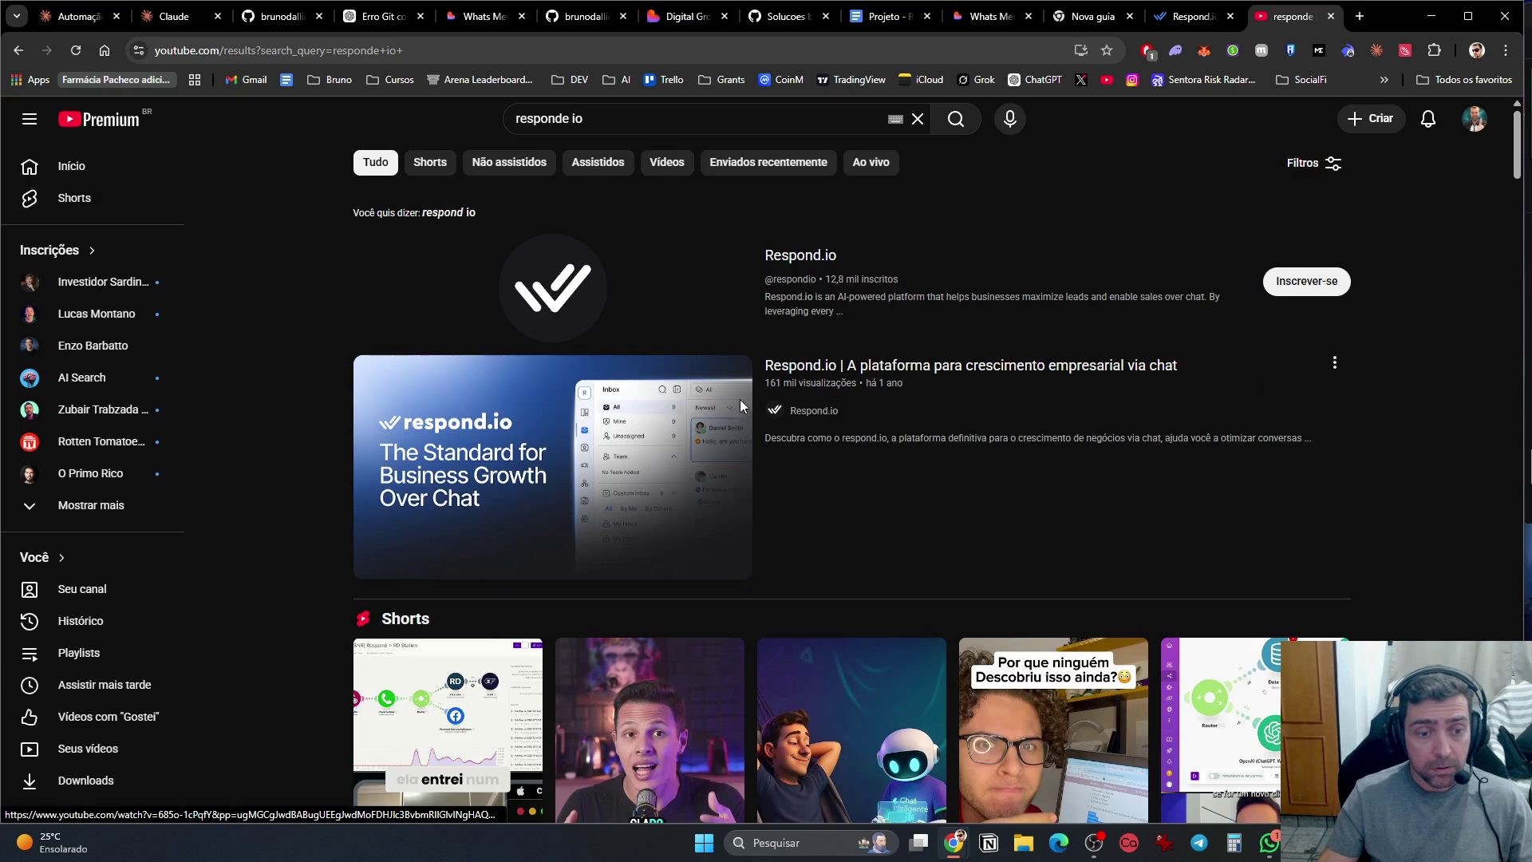
pyautogui.moveTo(810, 524)
pyautogui.middleClick(961, 372)
pyautogui.scroll(-4, 441, 434)
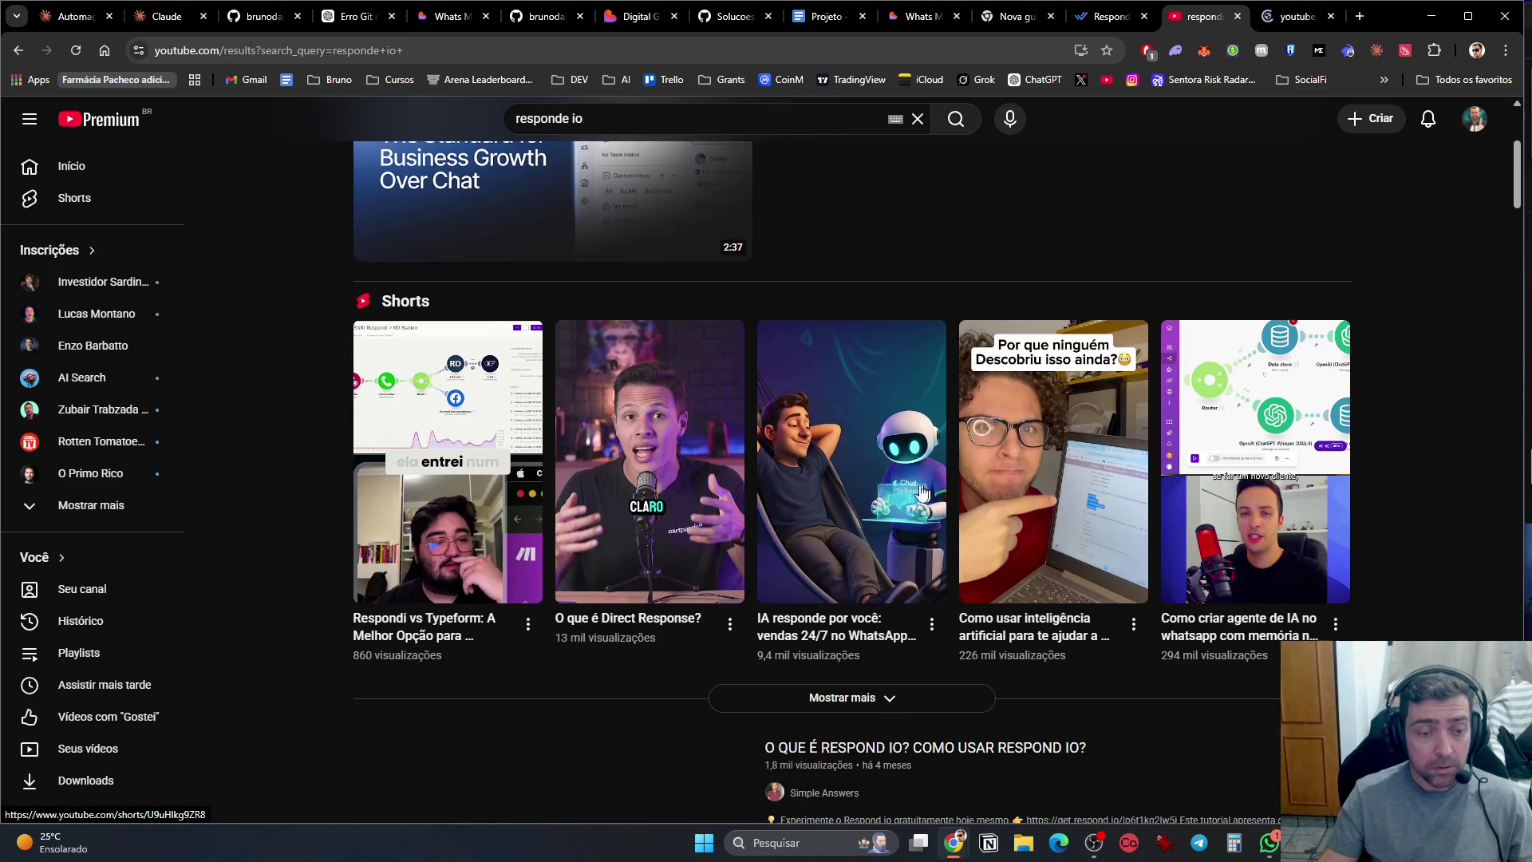
pyautogui.middleClick(442, 434)
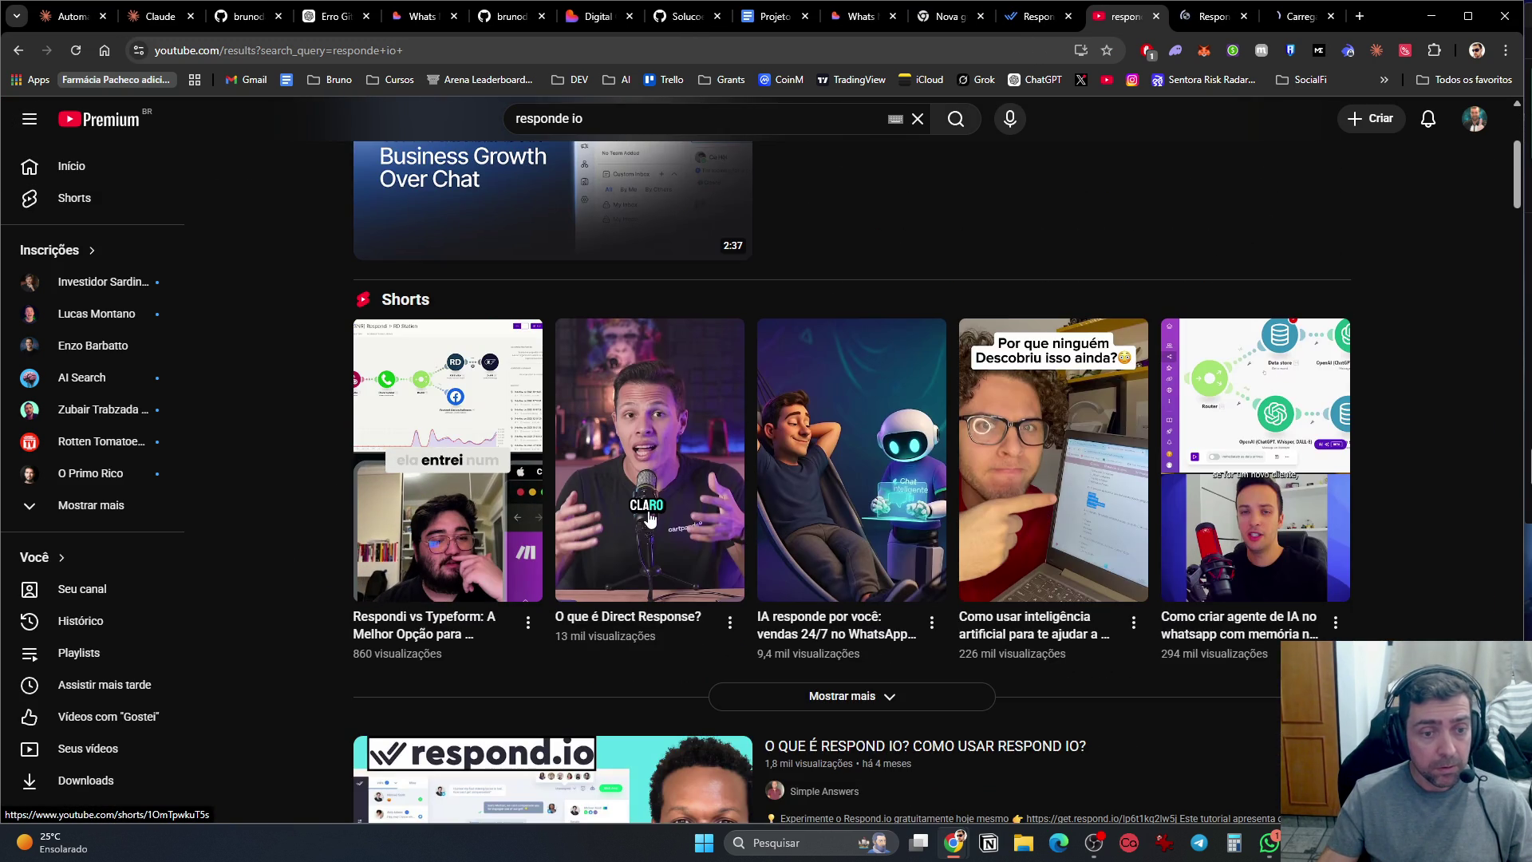
pyautogui.middleClick(789, 545)
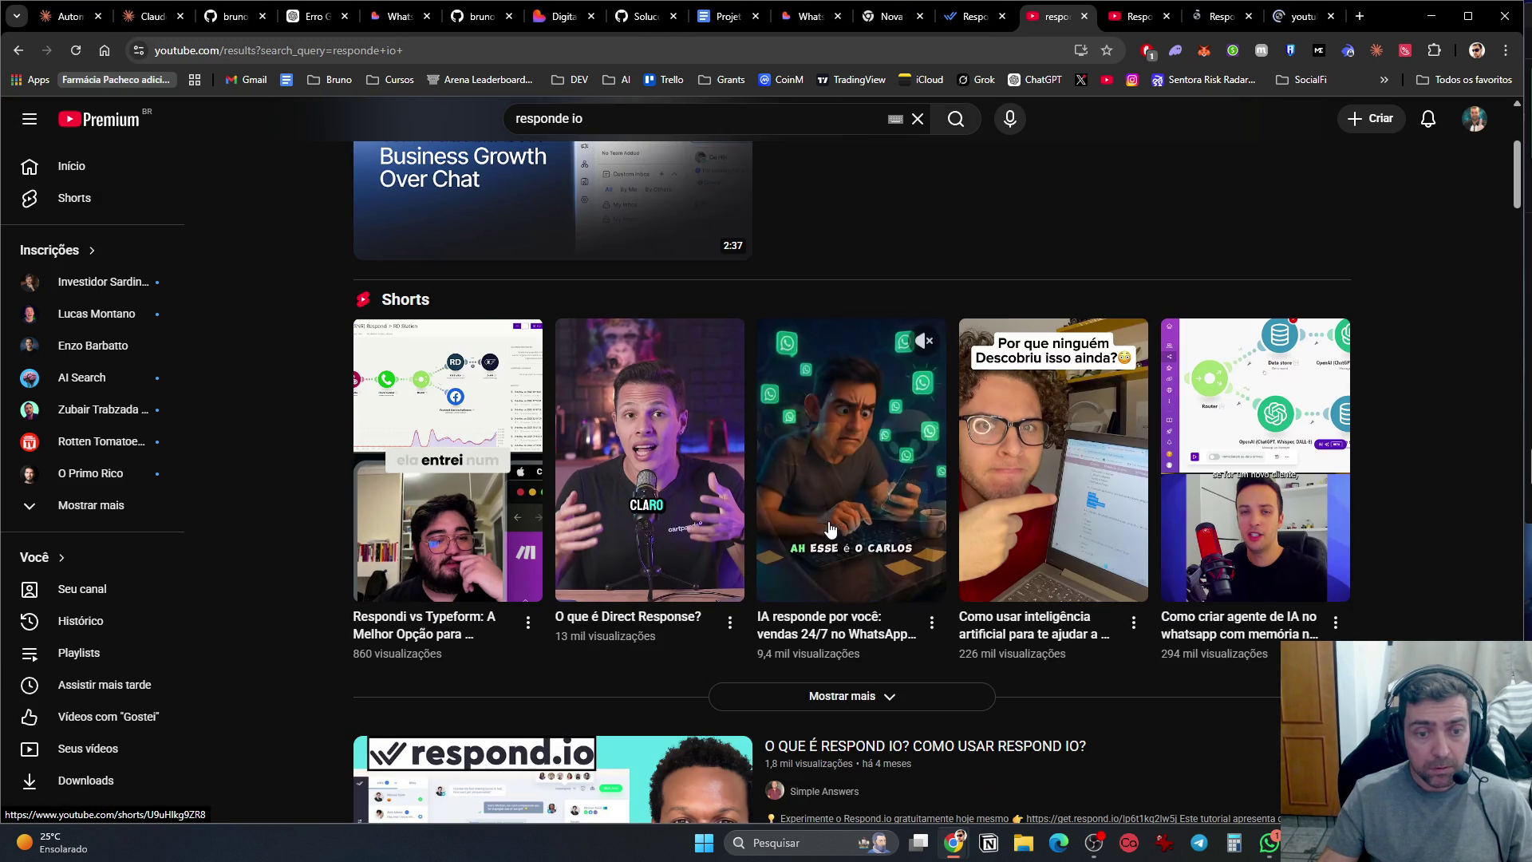
pyautogui.keyDown('ctrl'); pyautogui.click(1020, 533); pyautogui.keyUp('ctrl')
pyautogui.keyDown('ctrl'); pyautogui.click(1019, 533); pyautogui.keyUp('ctrl')
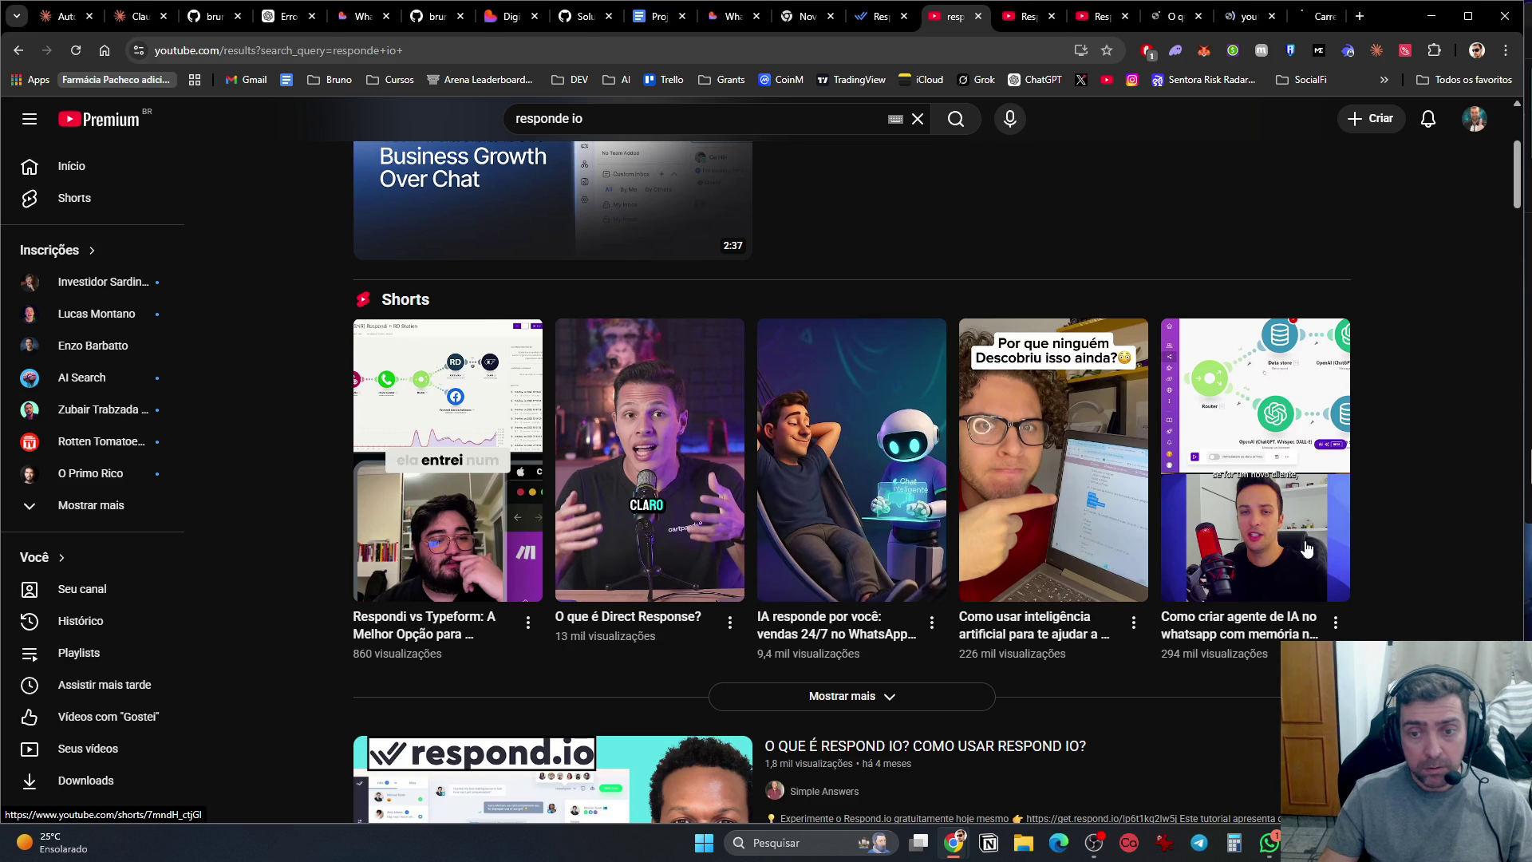
# Step: Open 'O QUE É RESPOND IO?', Manychat vs Respond.io and a tutorial review, then go to the platform video
pyautogui.scroll(-3, 924, 533)
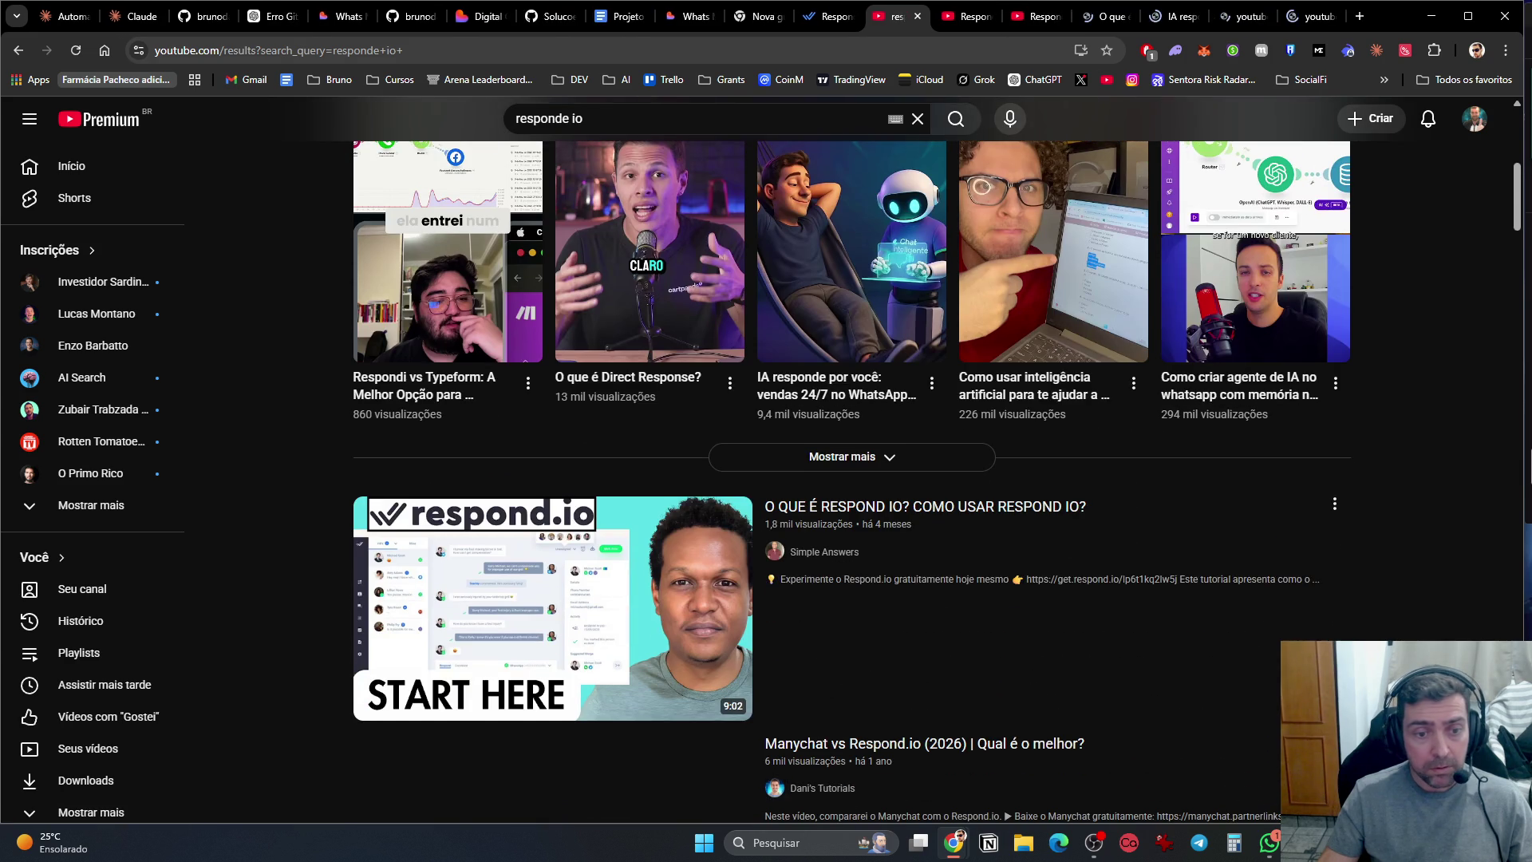
pyautogui.keyDown('ctrl'); pyautogui.click(989, 511); pyautogui.keyUp('ctrl')
pyautogui.scroll(-5, 1225, 598)
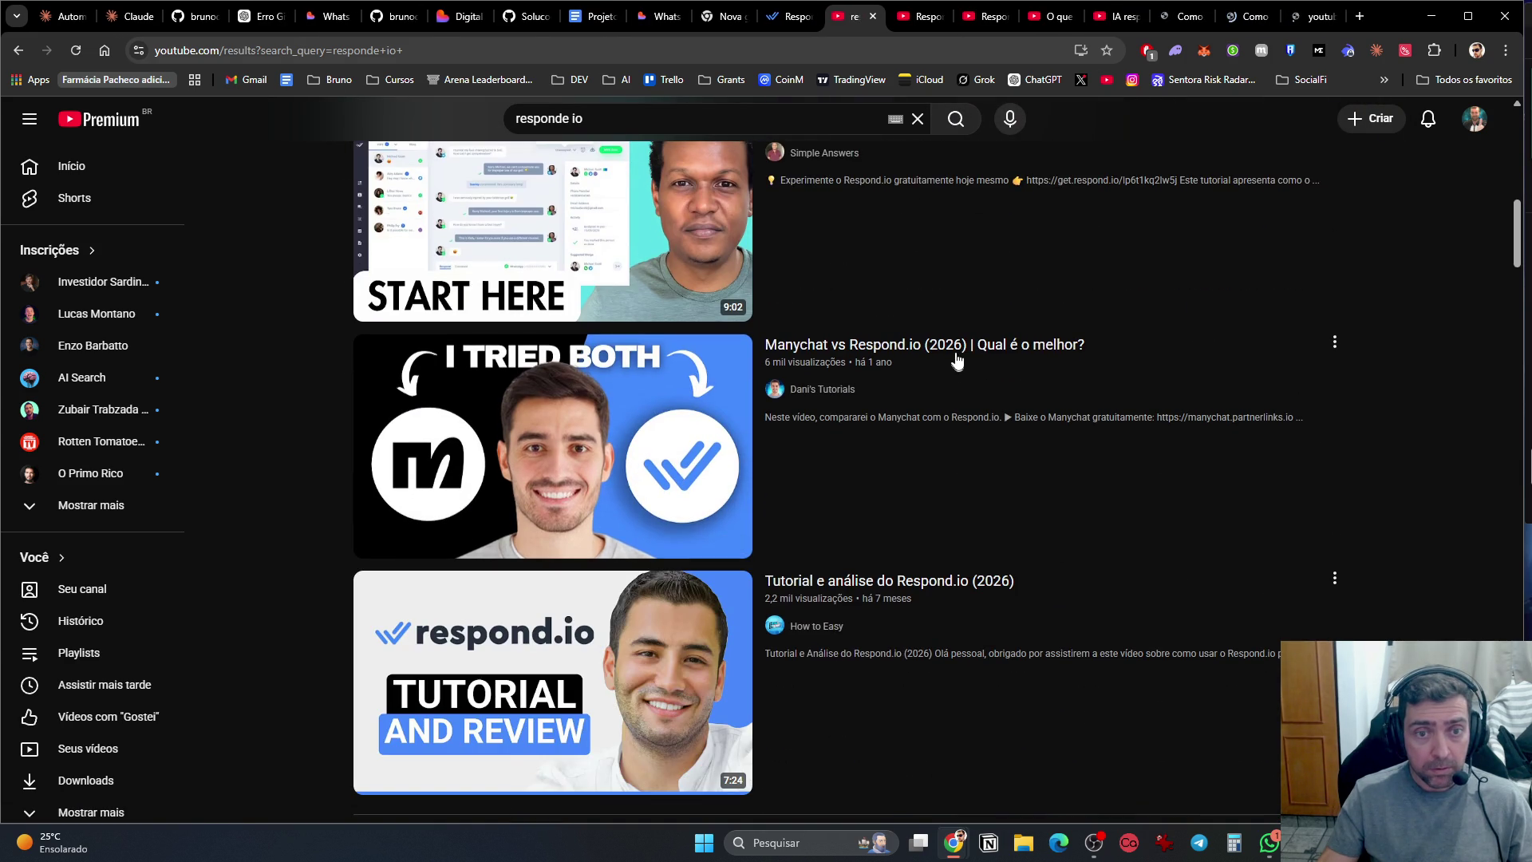
pyautogui.keyDown('ctrl'); pyautogui.click(960, 646); pyautogui.keyUp('ctrl')
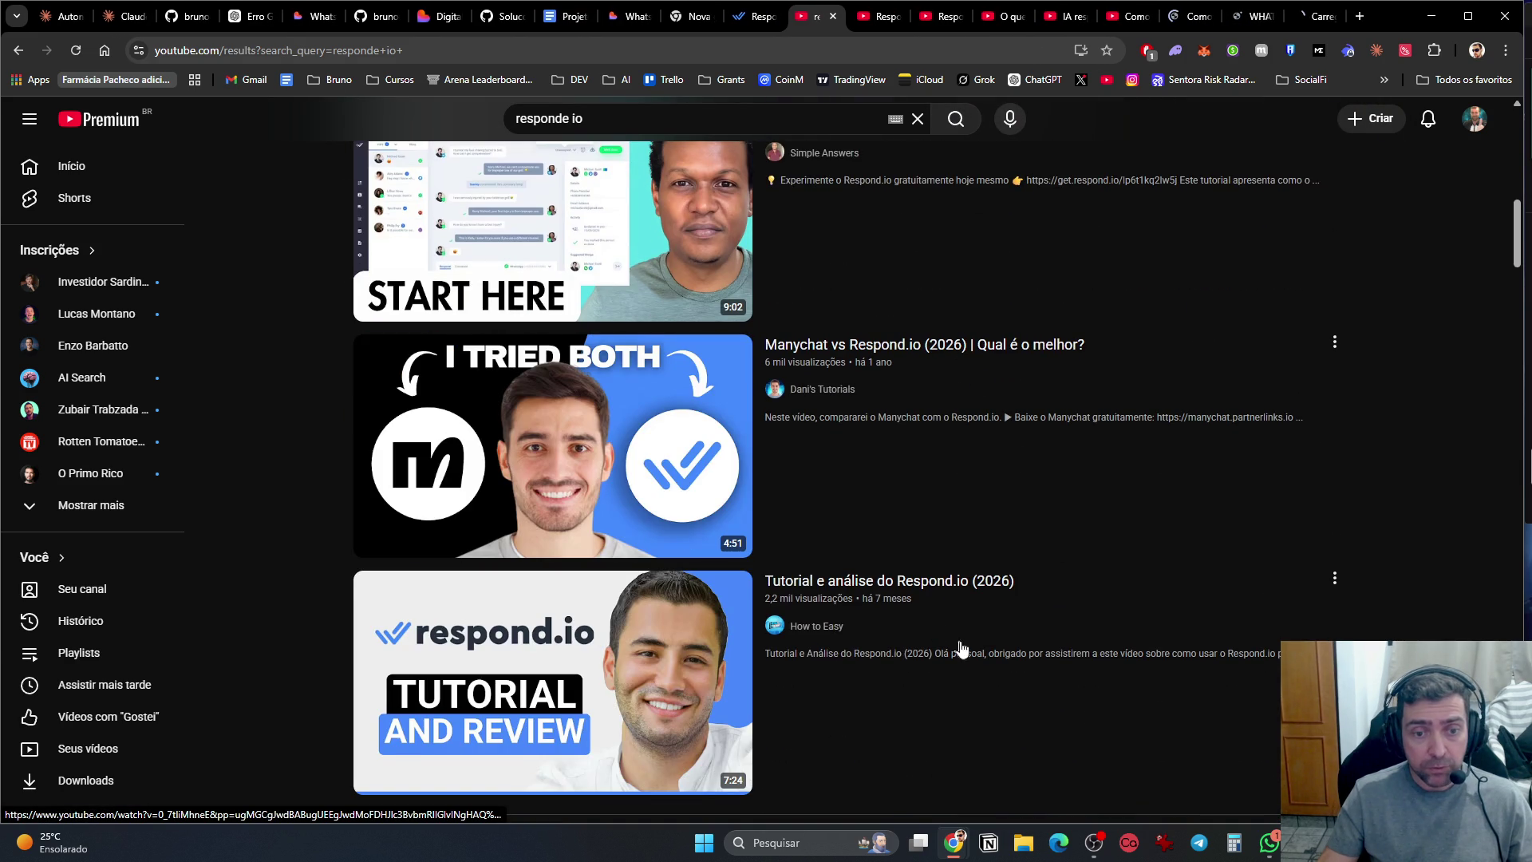
pyautogui.keyDown('ctrl'); pyautogui.click(965, 594); pyautogui.keyUp('ctrl')
pyautogui.click(1269, 842)
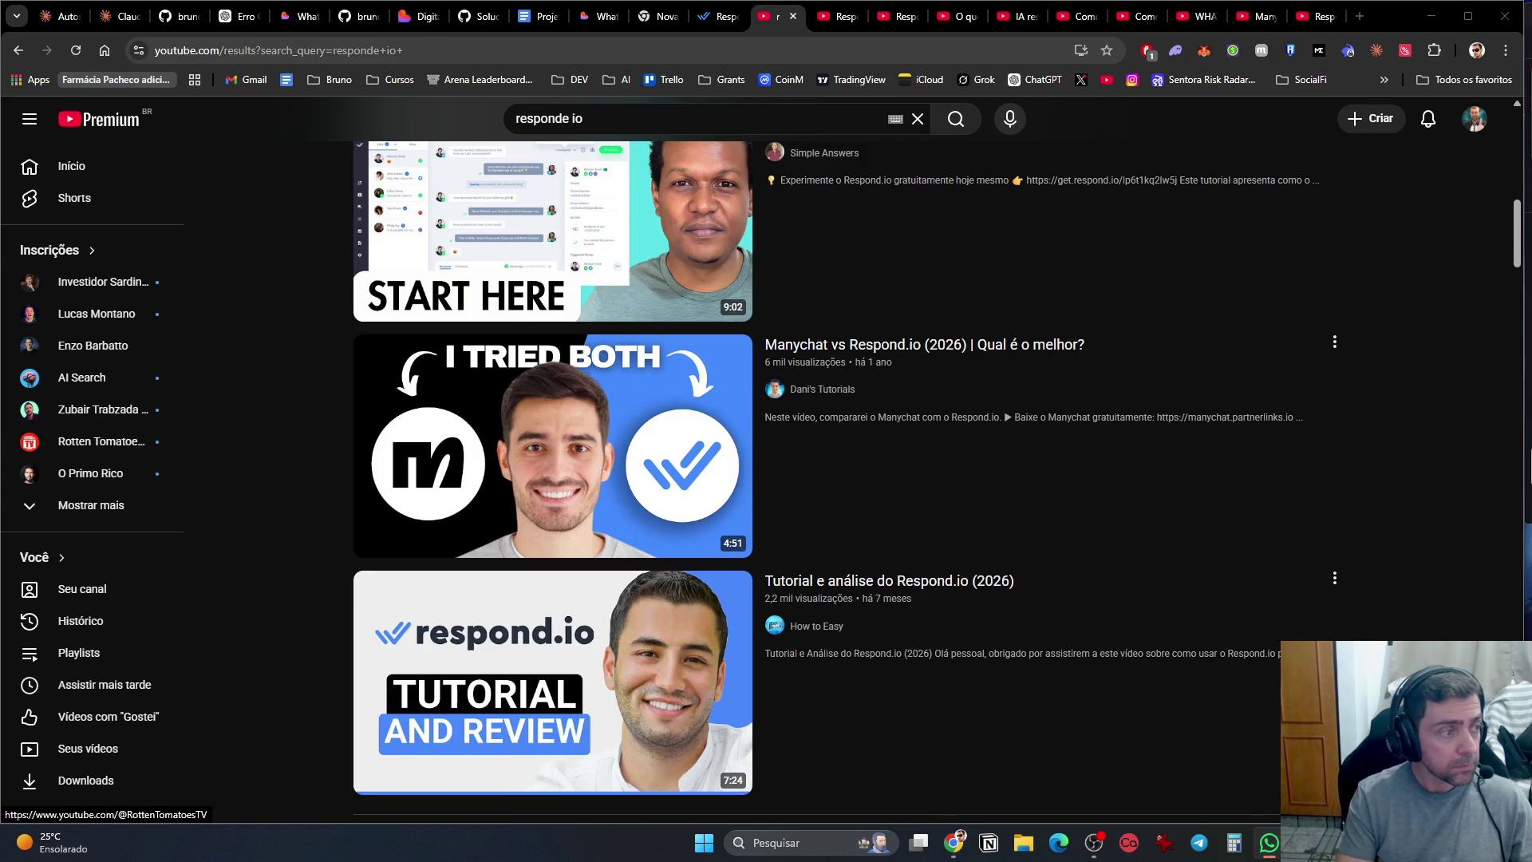
pyautogui.click(838, 16)
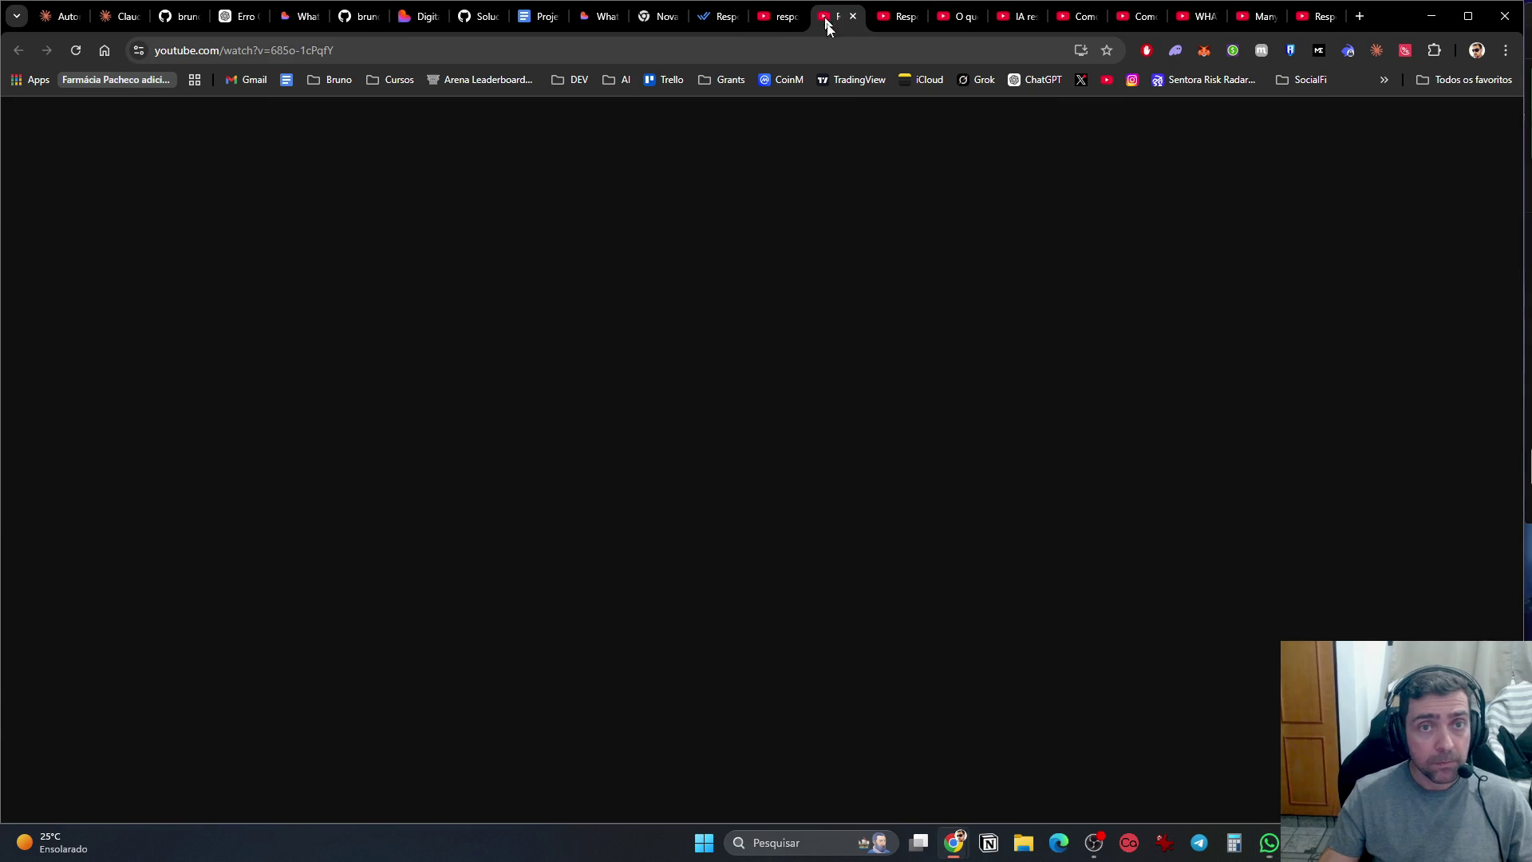
# Step: Watch the Respond.io platform video, pausing and resuming, through to the workflow templates part
pyautogui.click(465, 462)
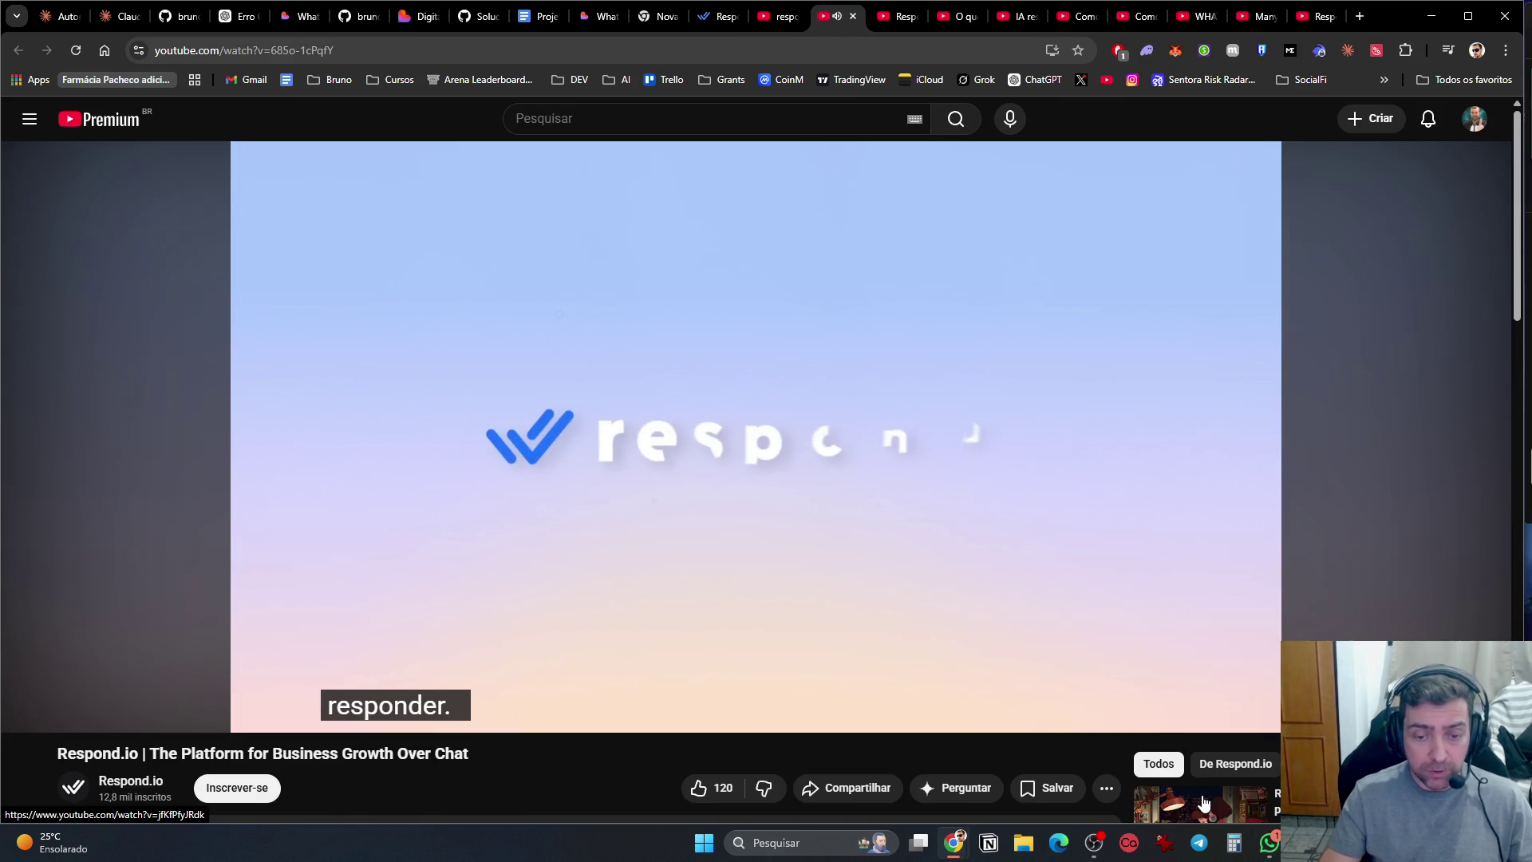
pyautogui.press('ctrl+super+Right')
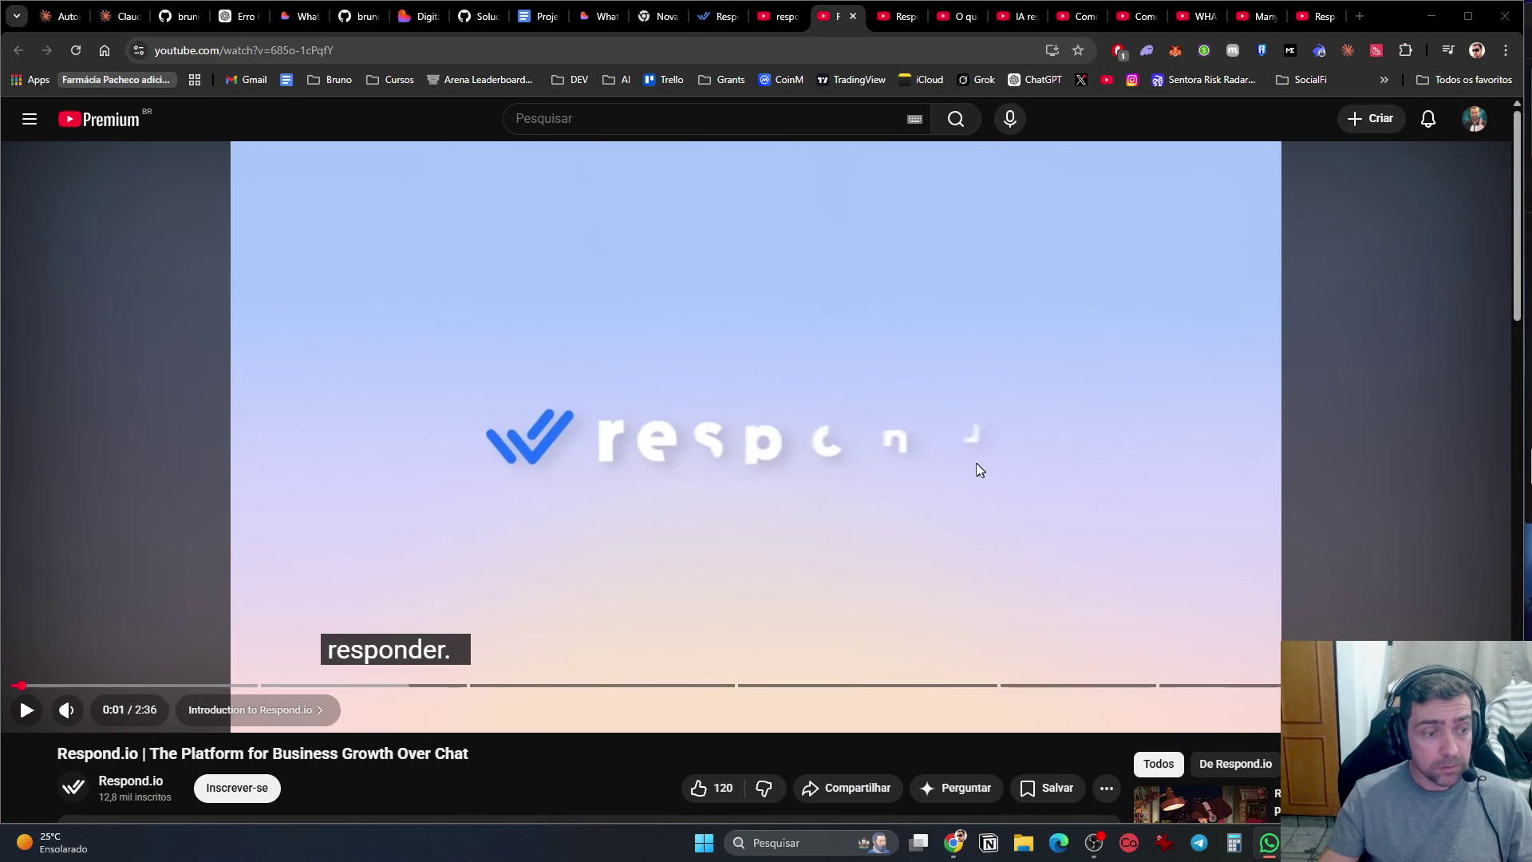
pyautogui.click(962, 461)
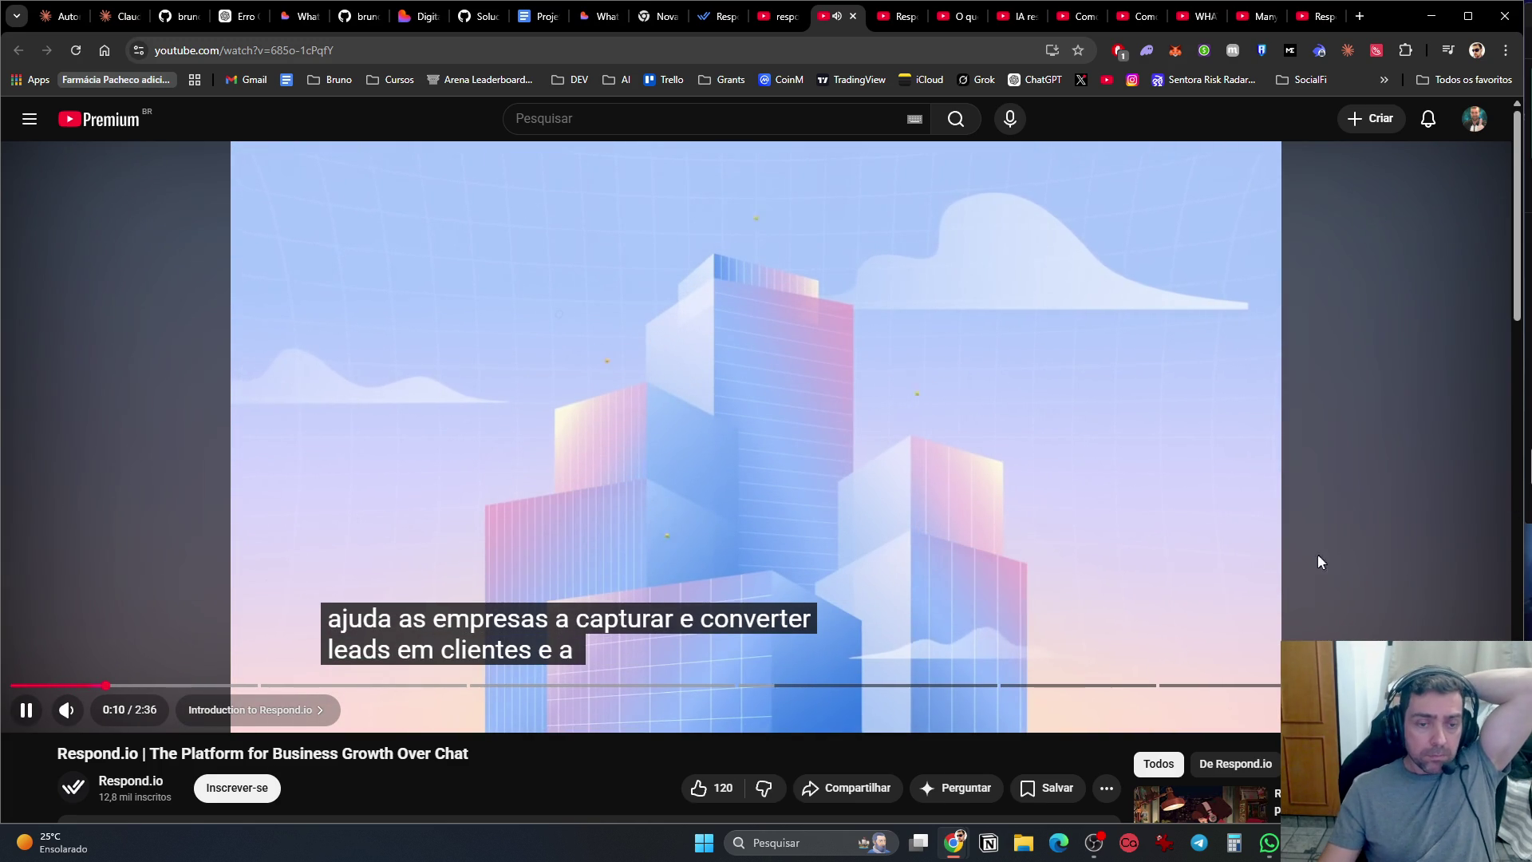
pyautogui.click(866, 455)
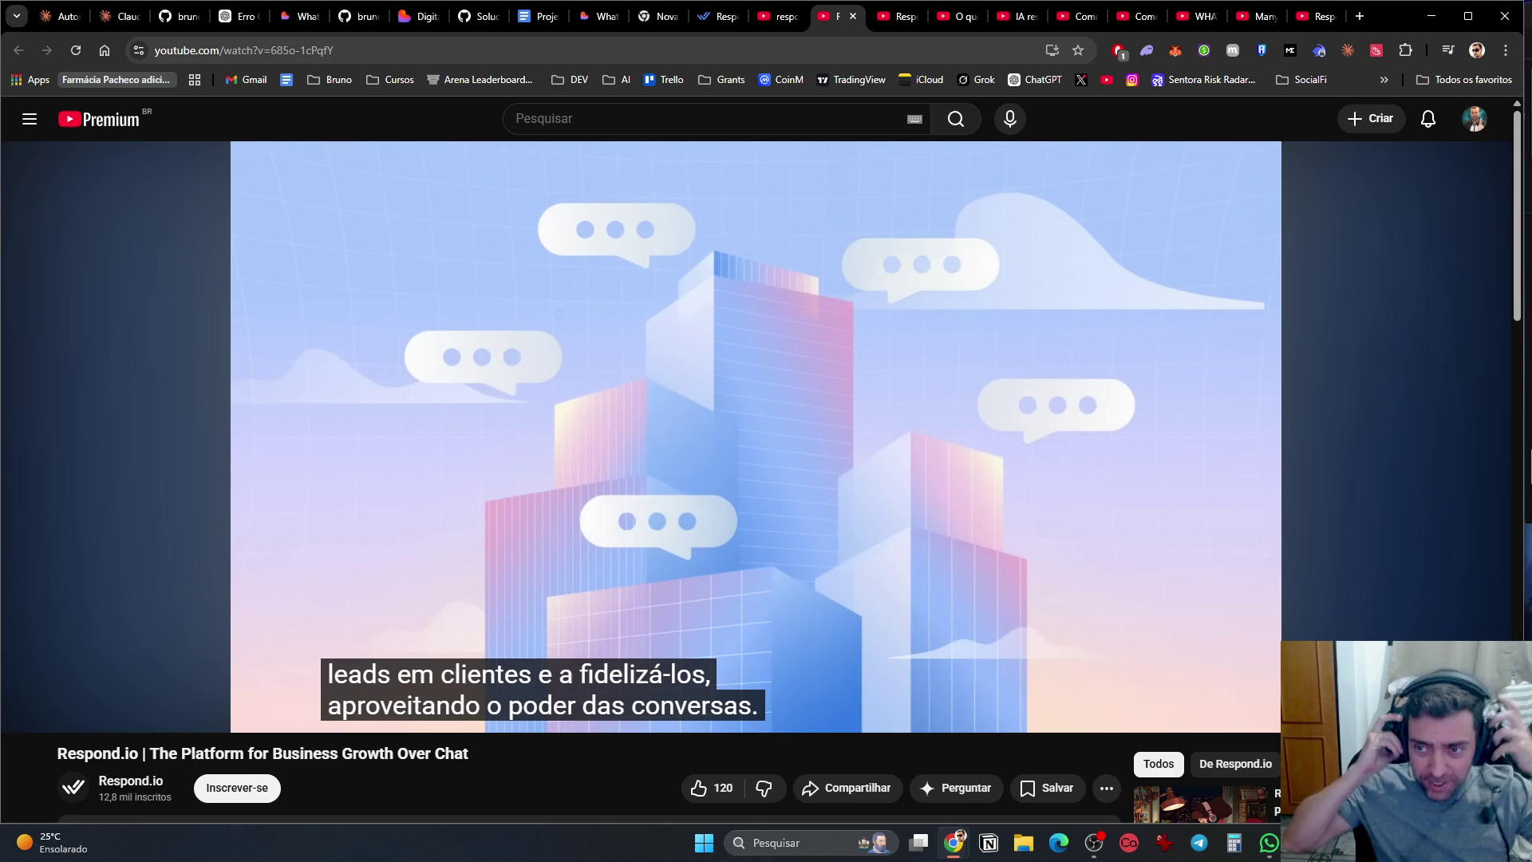
pyautogui.click(626, 375)
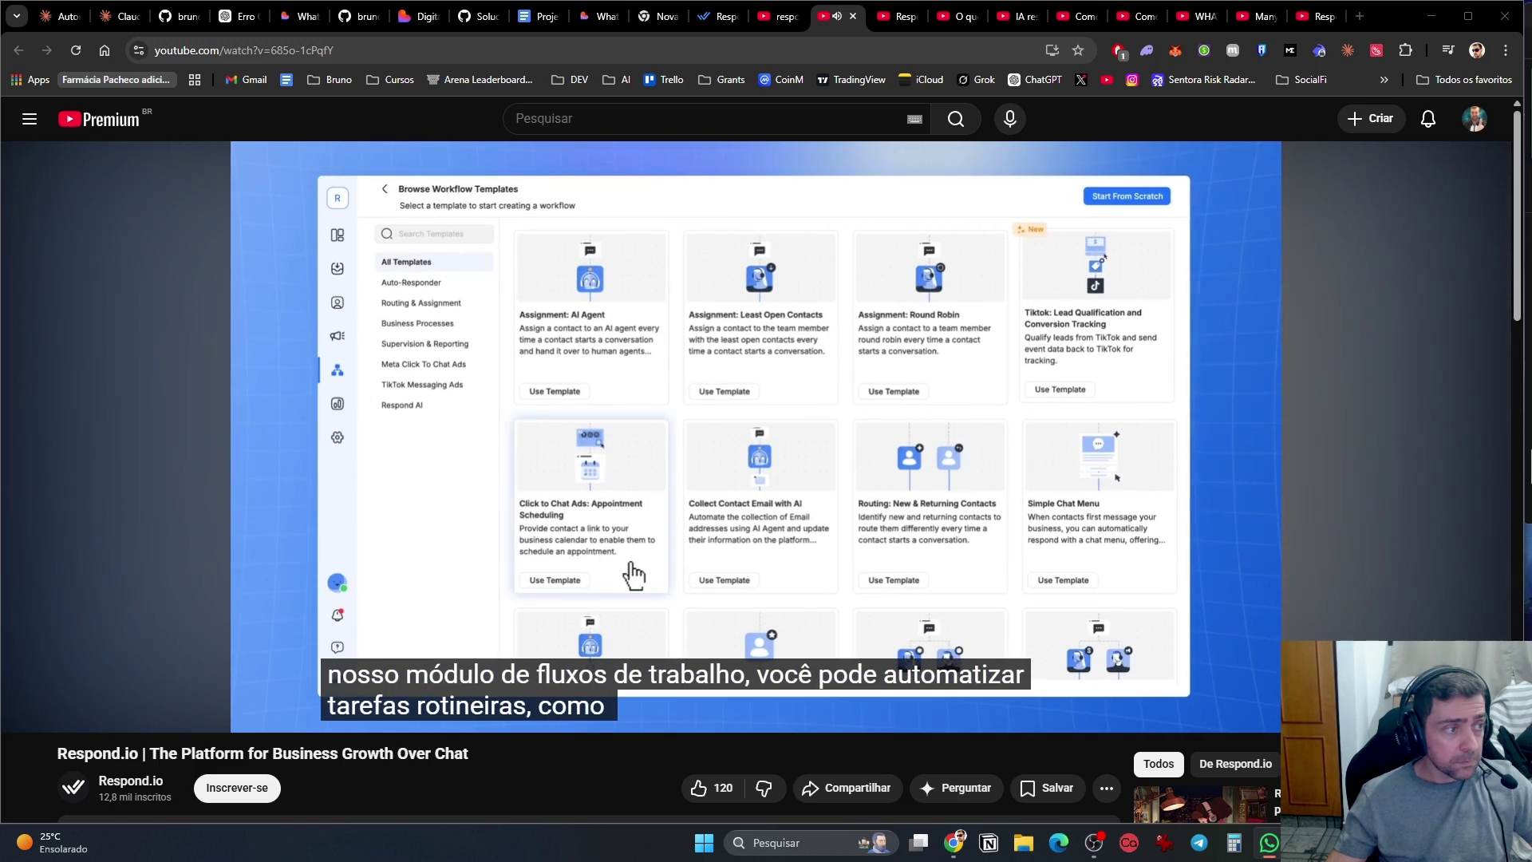
pyautogui.click(1361, 15)
# Step: Load the LinkedIn feed in the new tab, then return to the Respondi vs Typeform Short
pyautogui.write('linkedin')
pyautogui.press('Return')
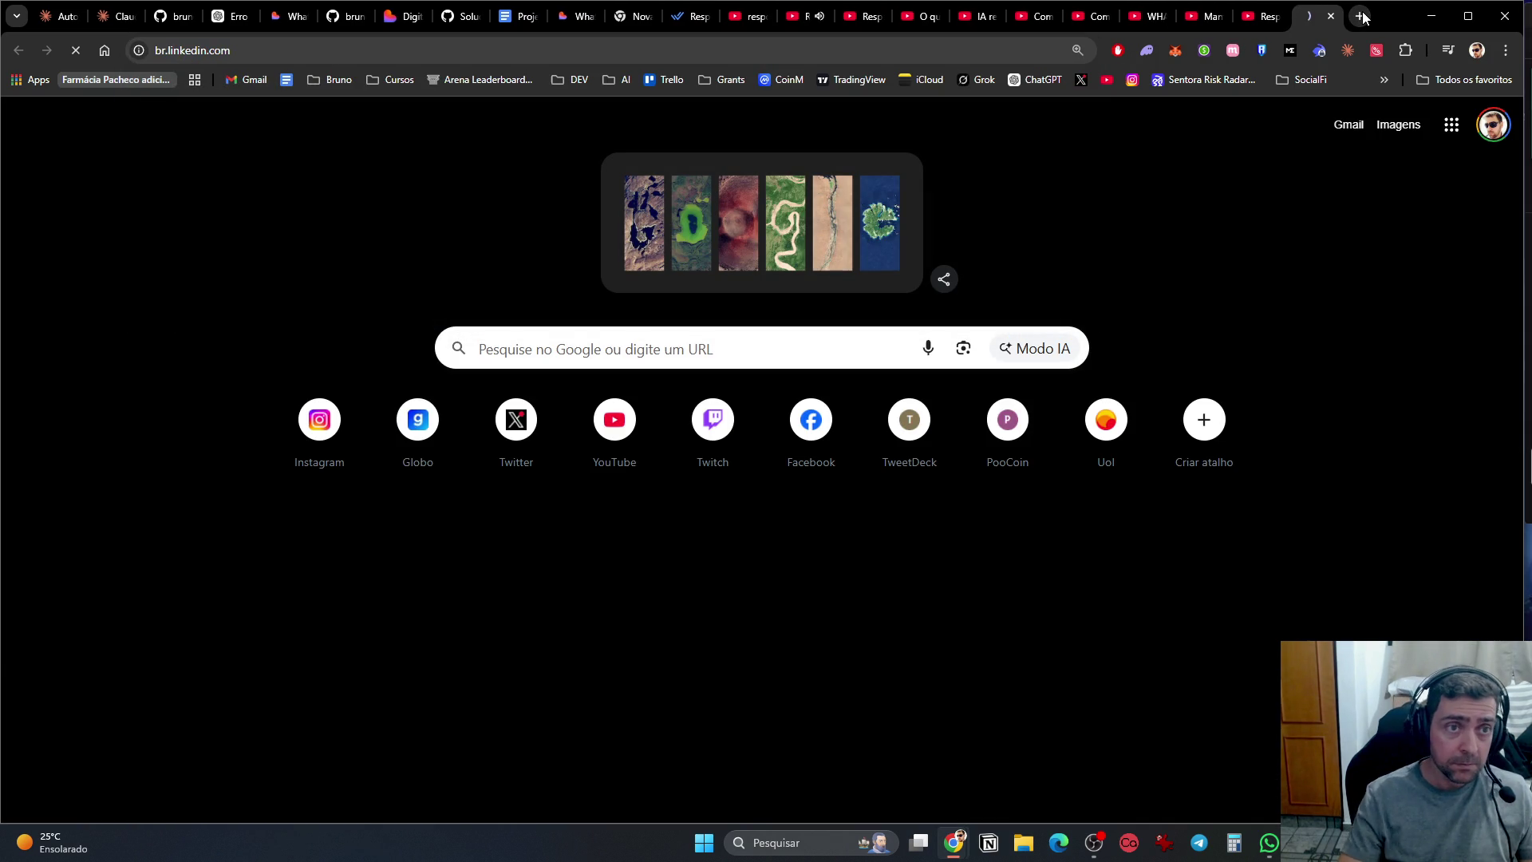
pyautogui.click(815, 21)
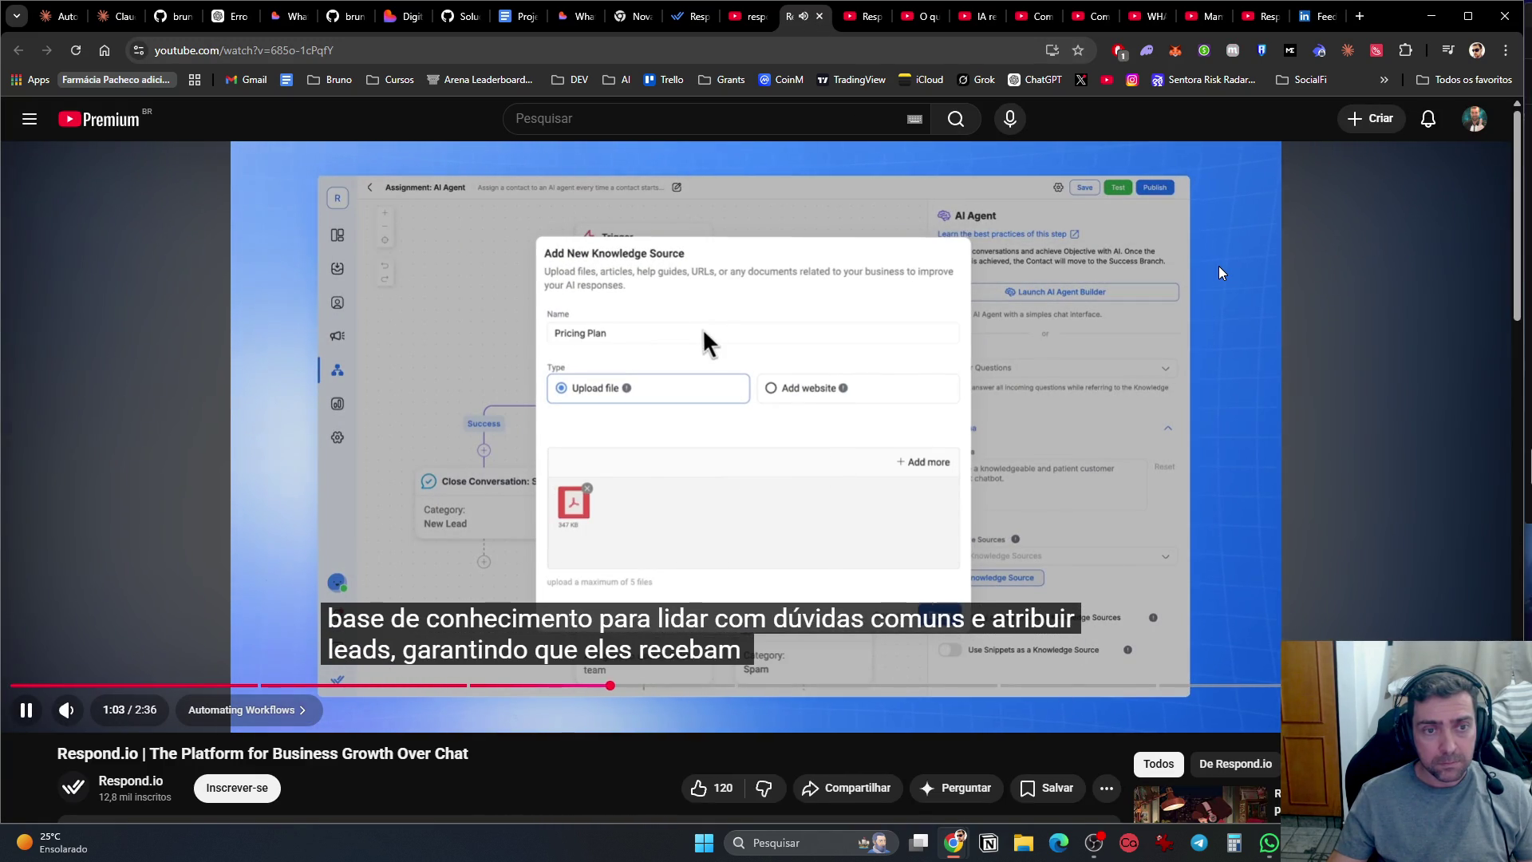
pyautogui.click(1312, 16)
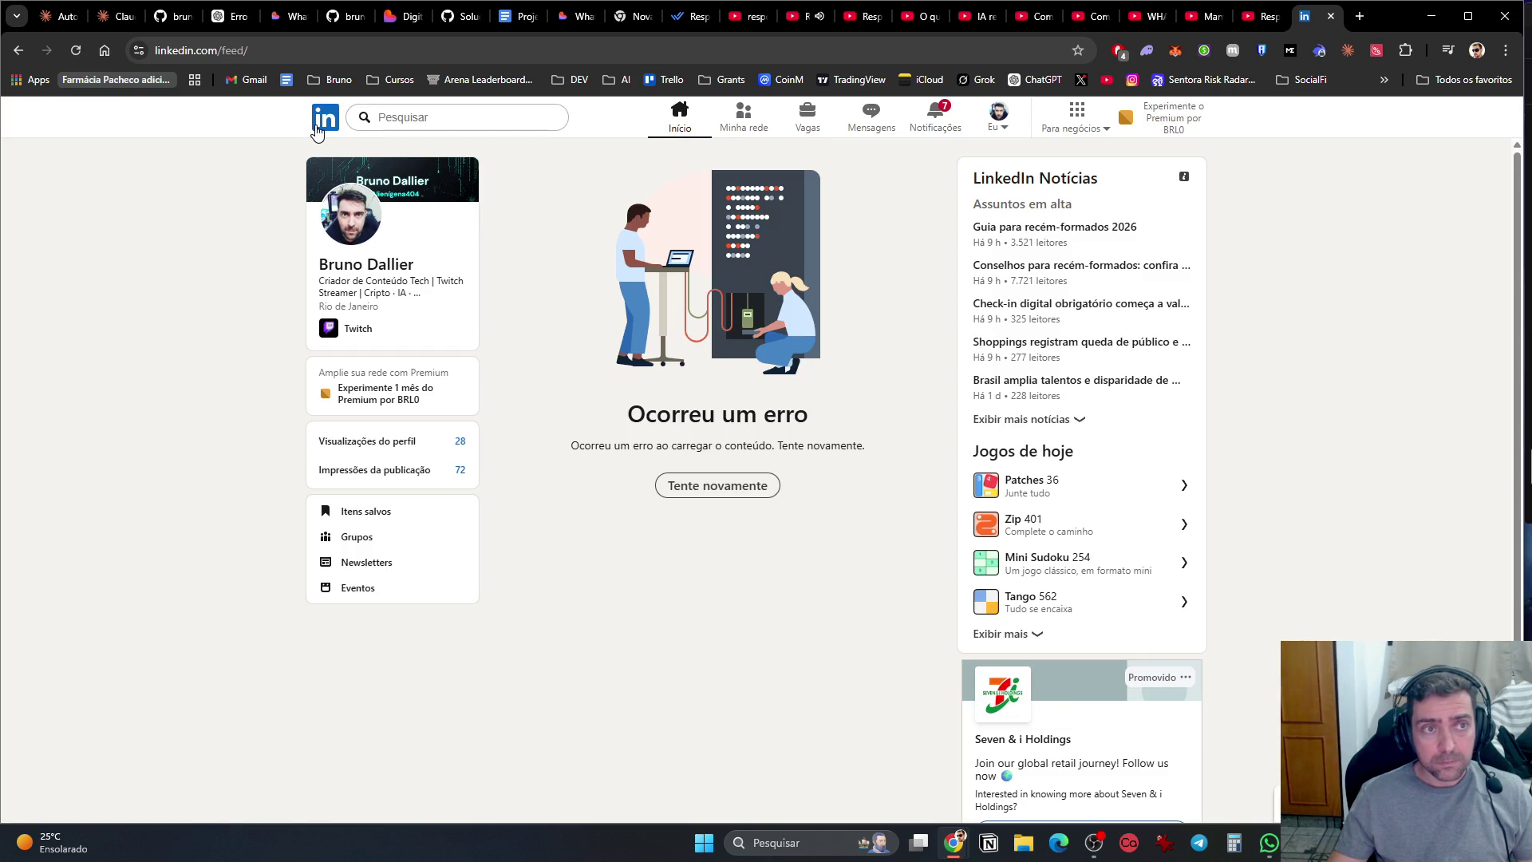
pyautogui.click(811, 17)
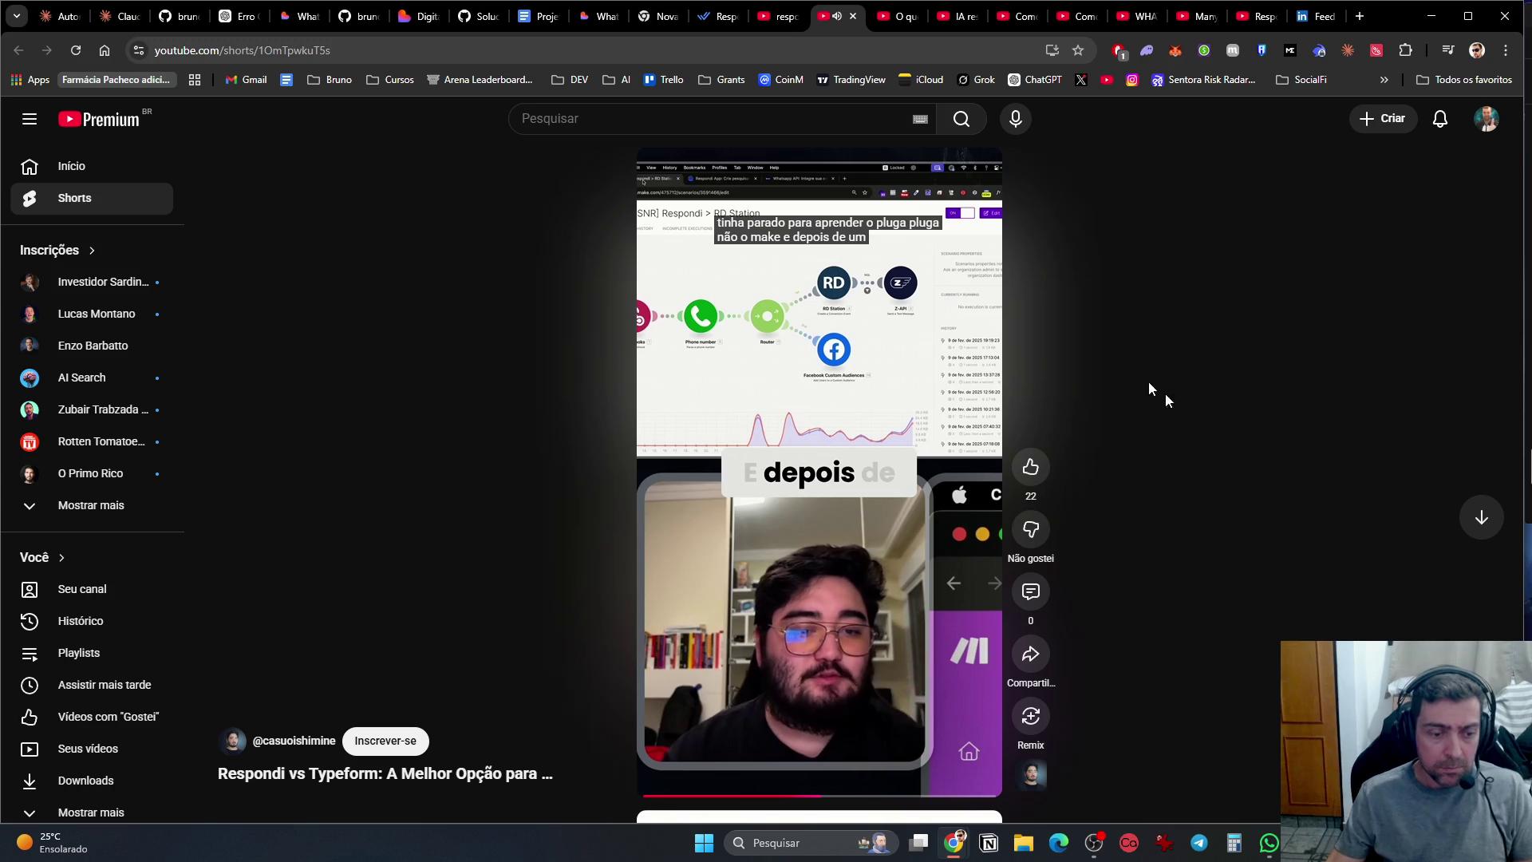
# Step: Pause the Respondi vs Typeform Short and read its description, noting the 12 de fev. date
pyautogui.click(552, 778)
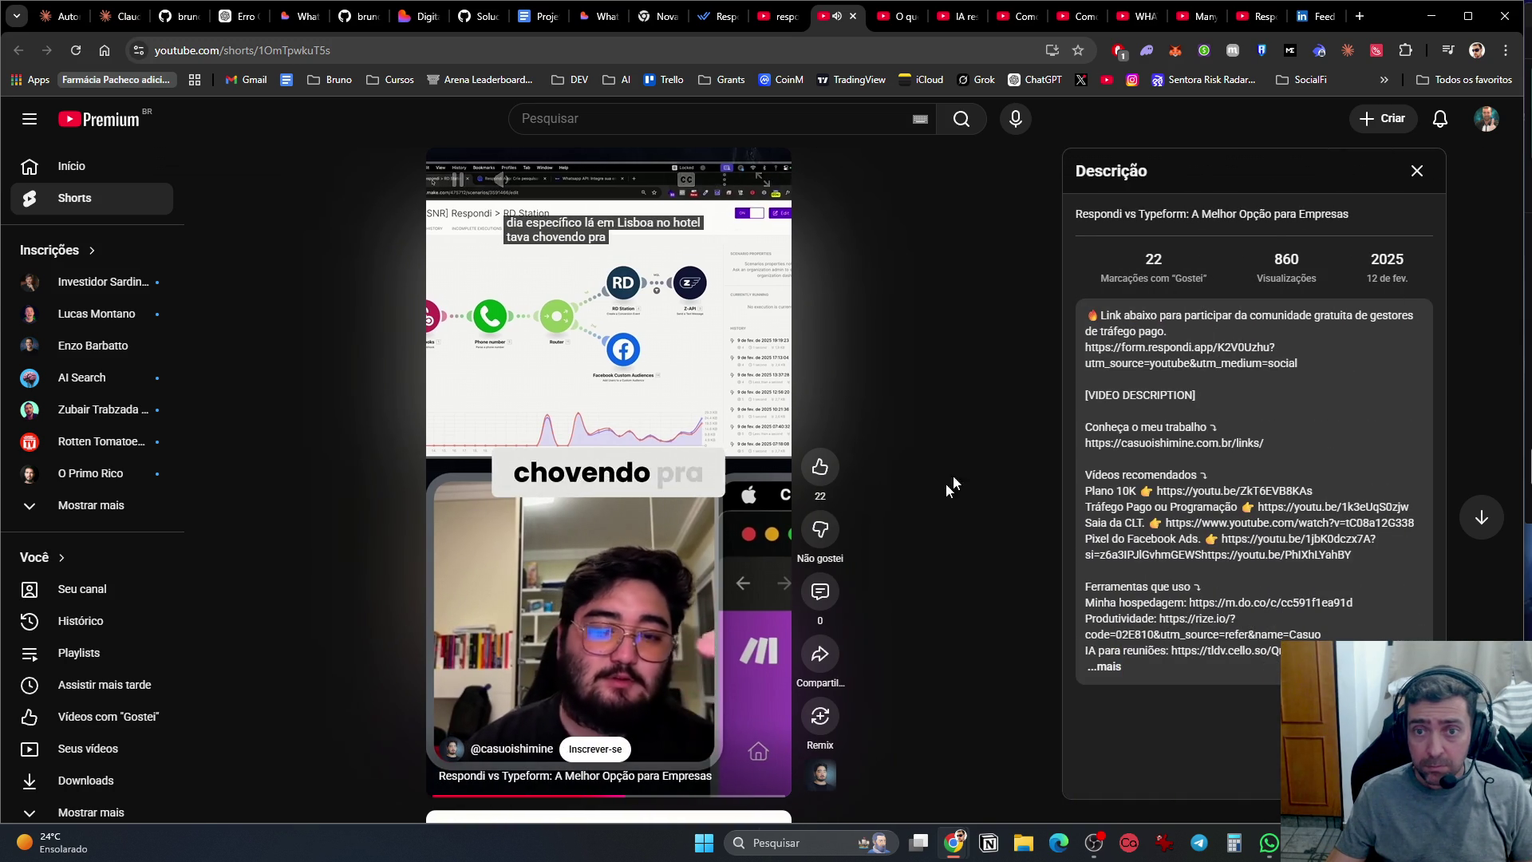
pyautogui.press('space')
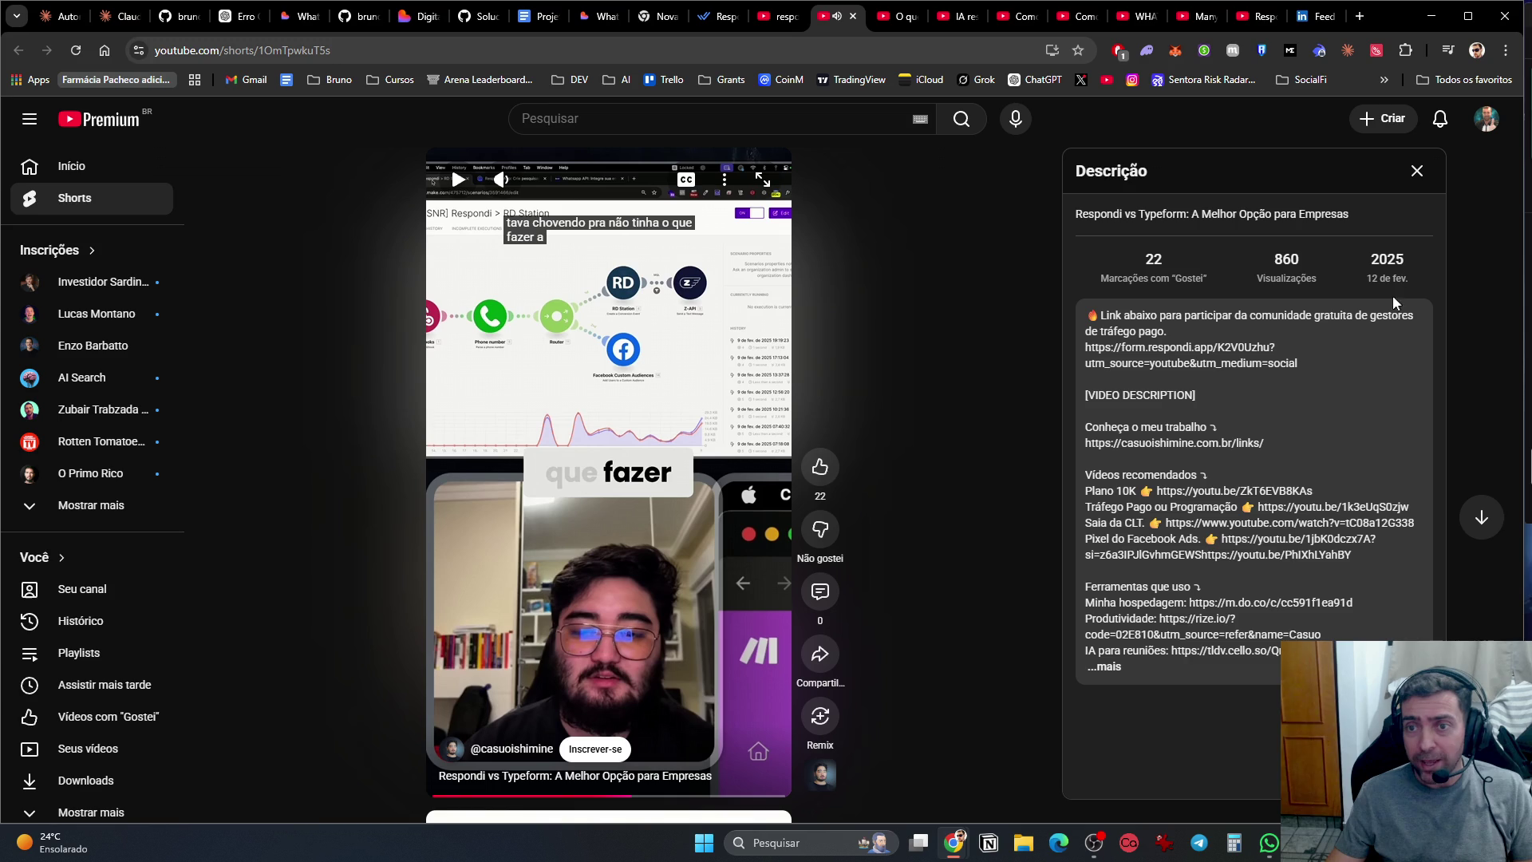
pyautogui.moveTo(1366, 284); pyautogui.dragTo(1419, 284)
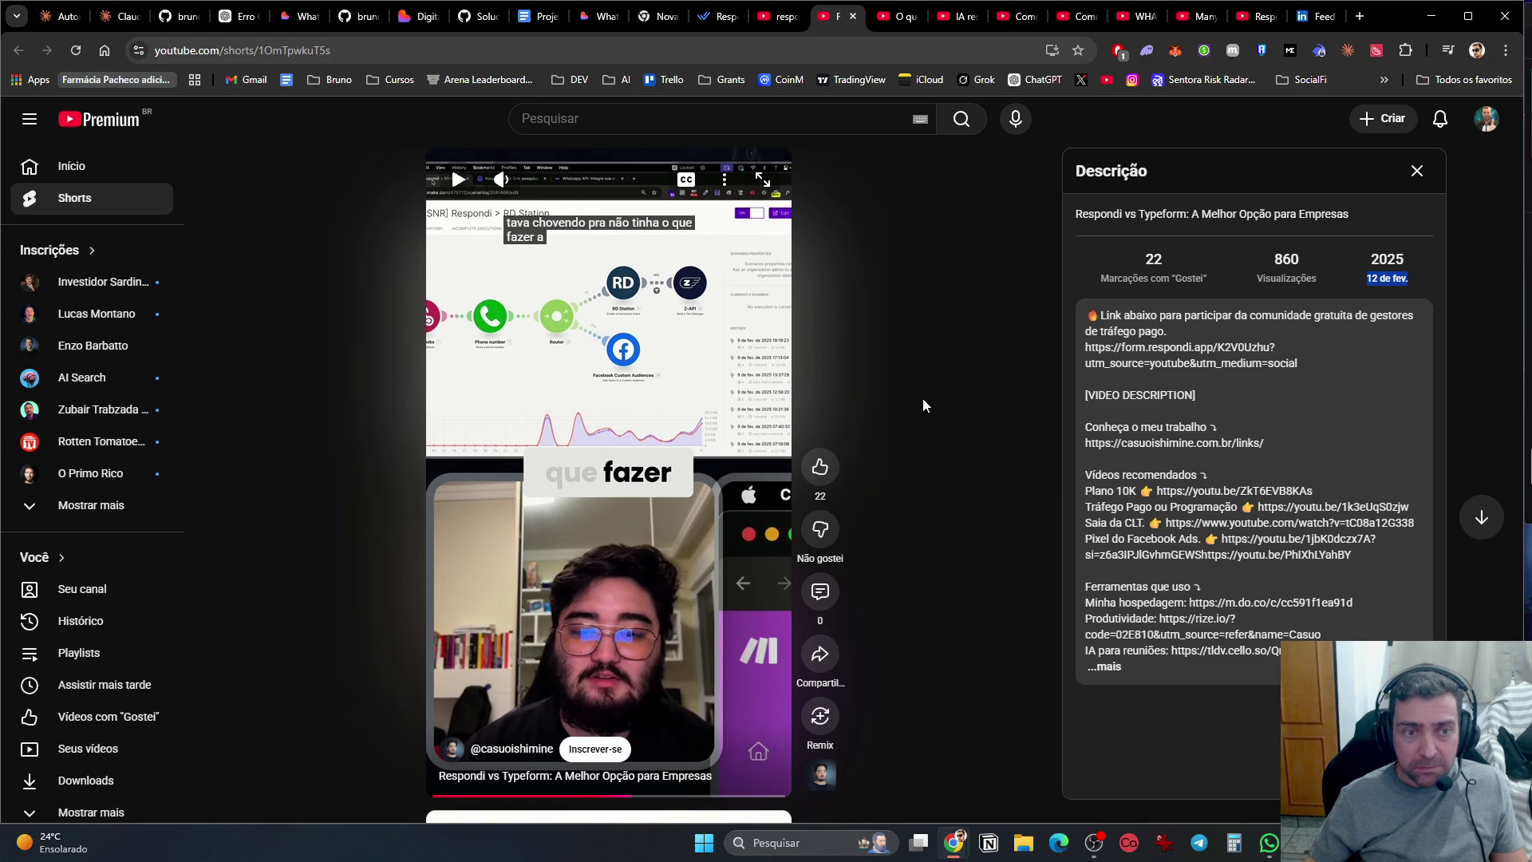
pyautogui.scroll(-1, 924, 399)
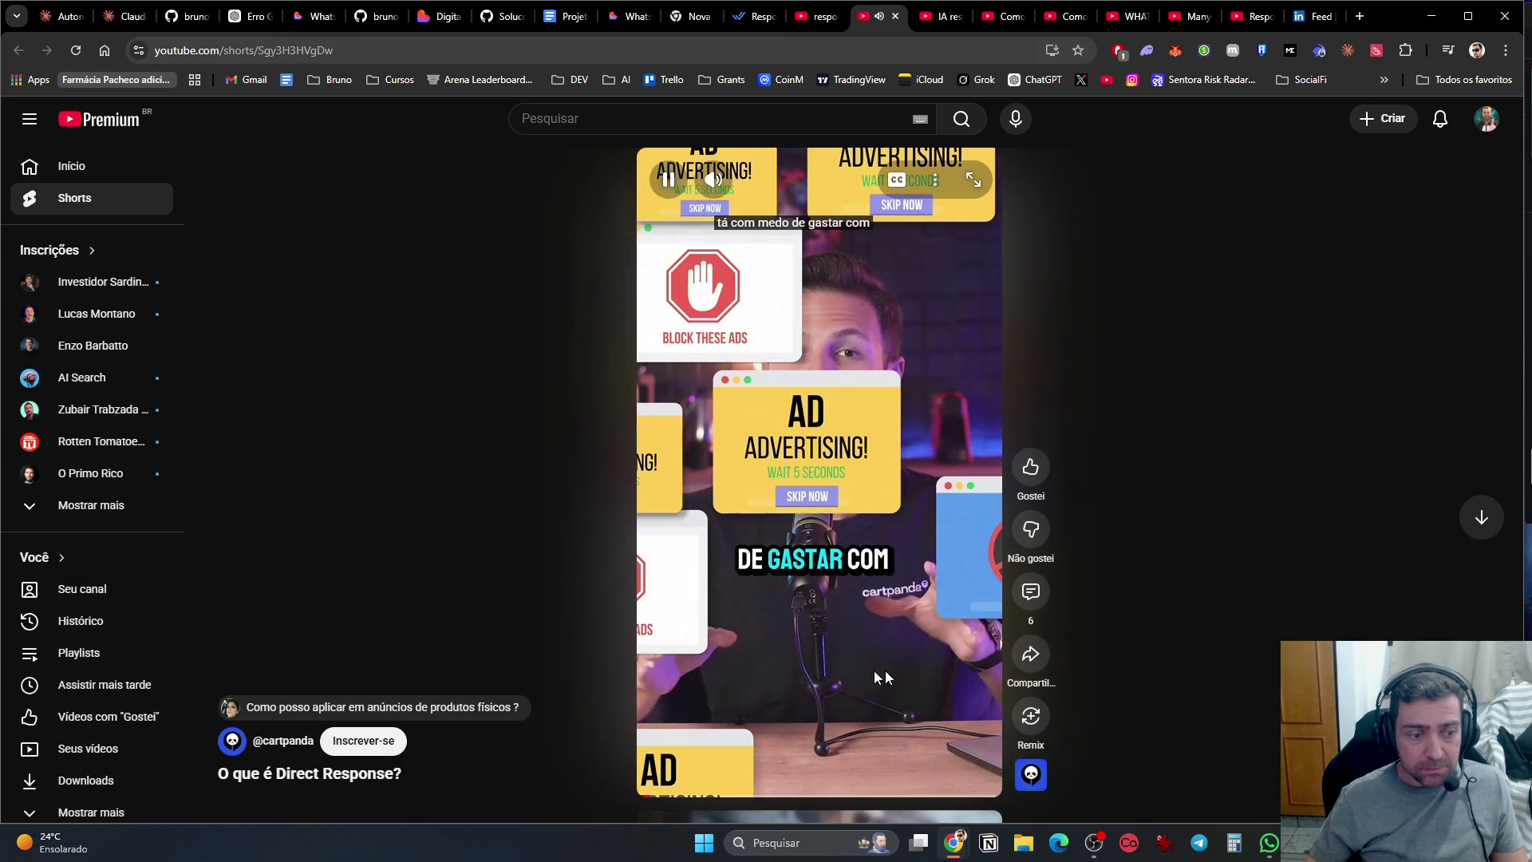
# Step: Skim the Direct Response and 'IA responde por você' Shorts' descriptions on the way to the Make agent Short
pyautogui.click(339, 778)
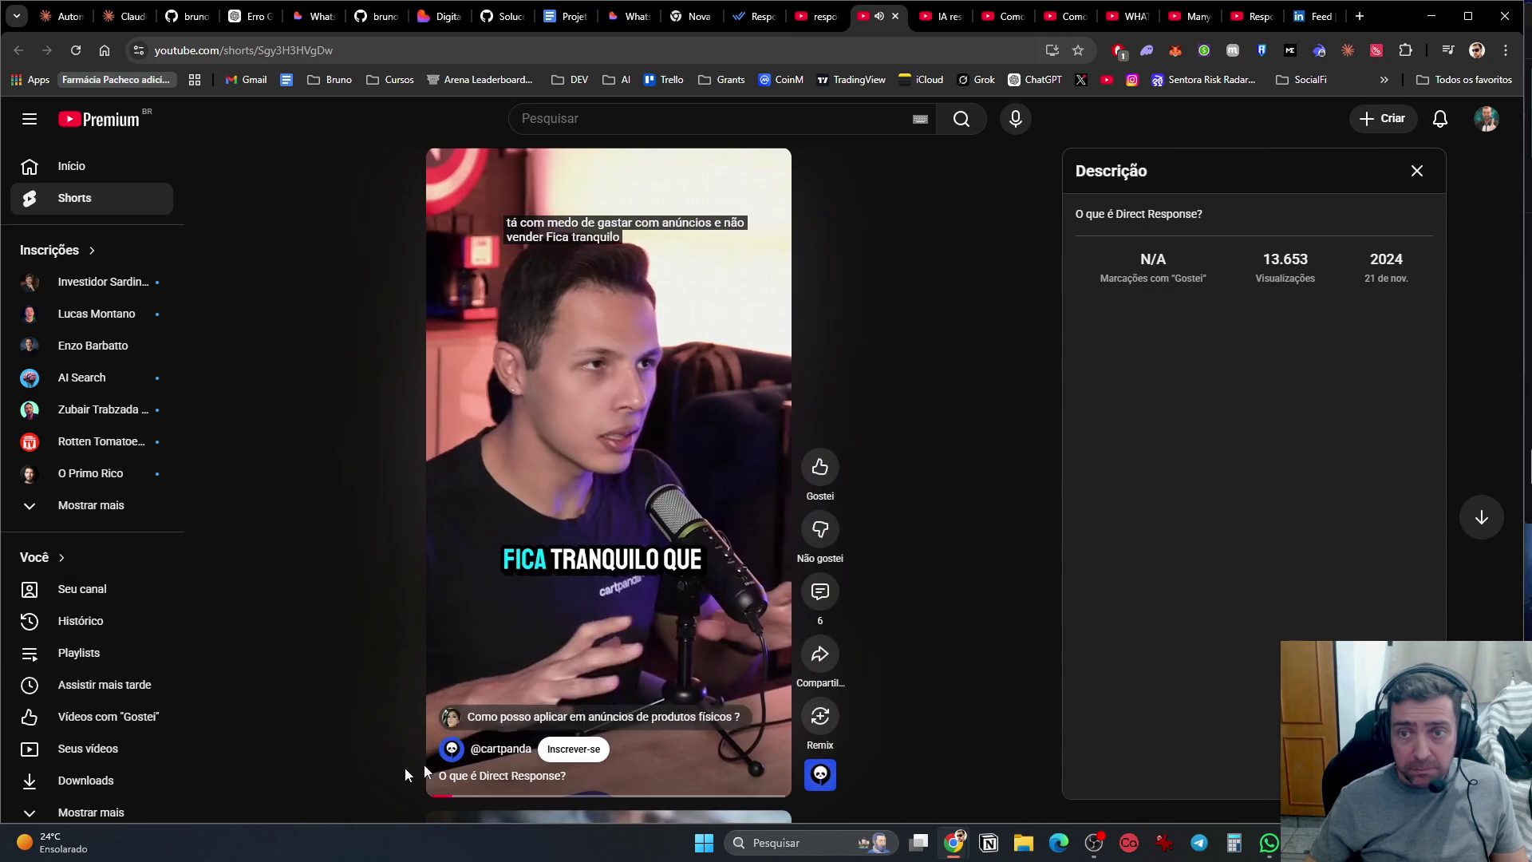
pyautogui.click(1422, 174)
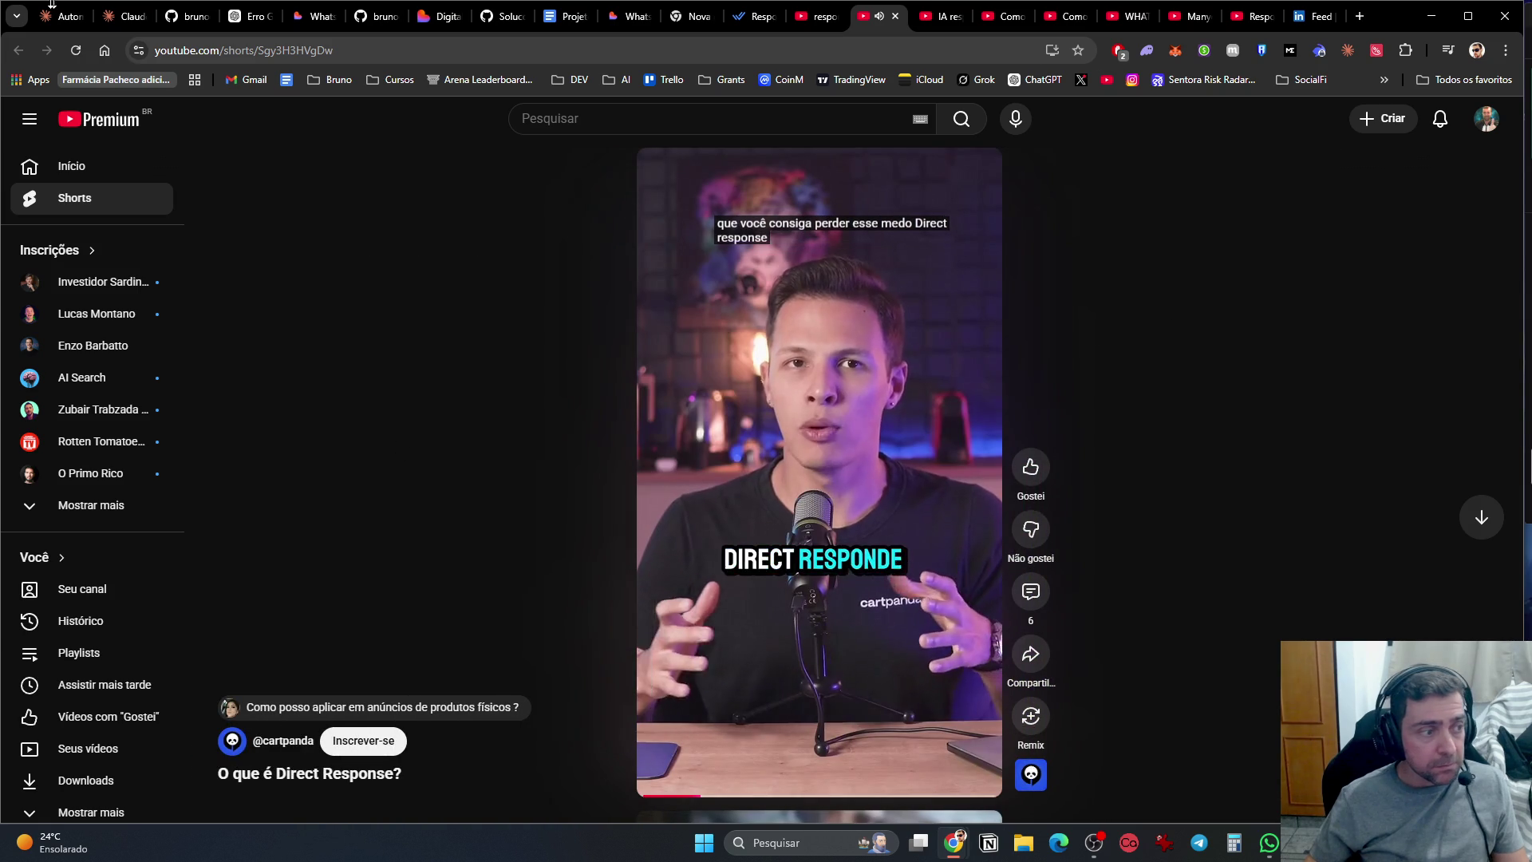
pyautogui.scroll(-1, 1212, 396)
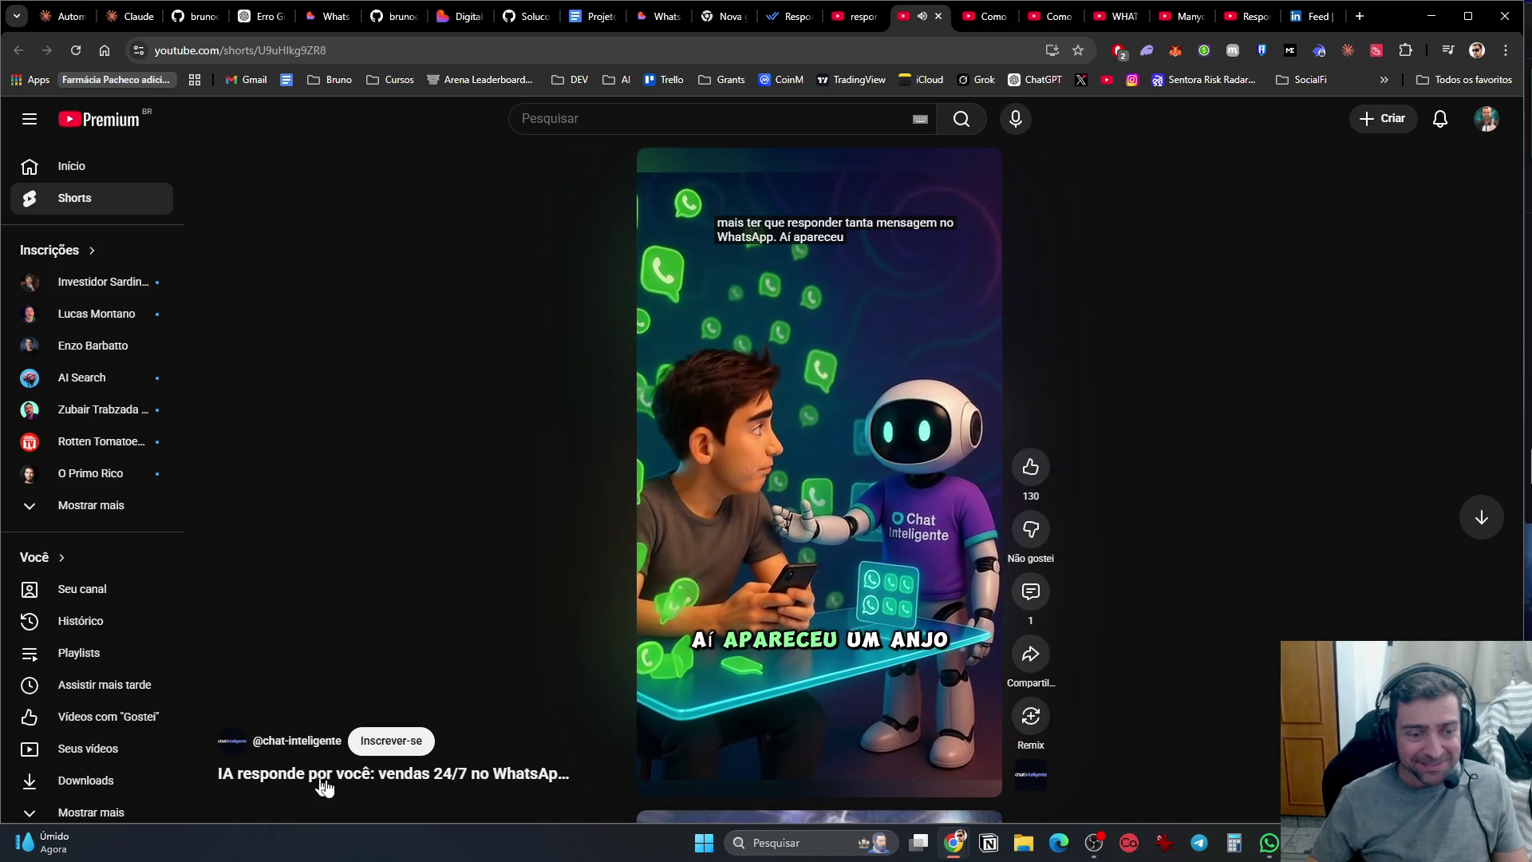
pyautogui.click(523, 775)
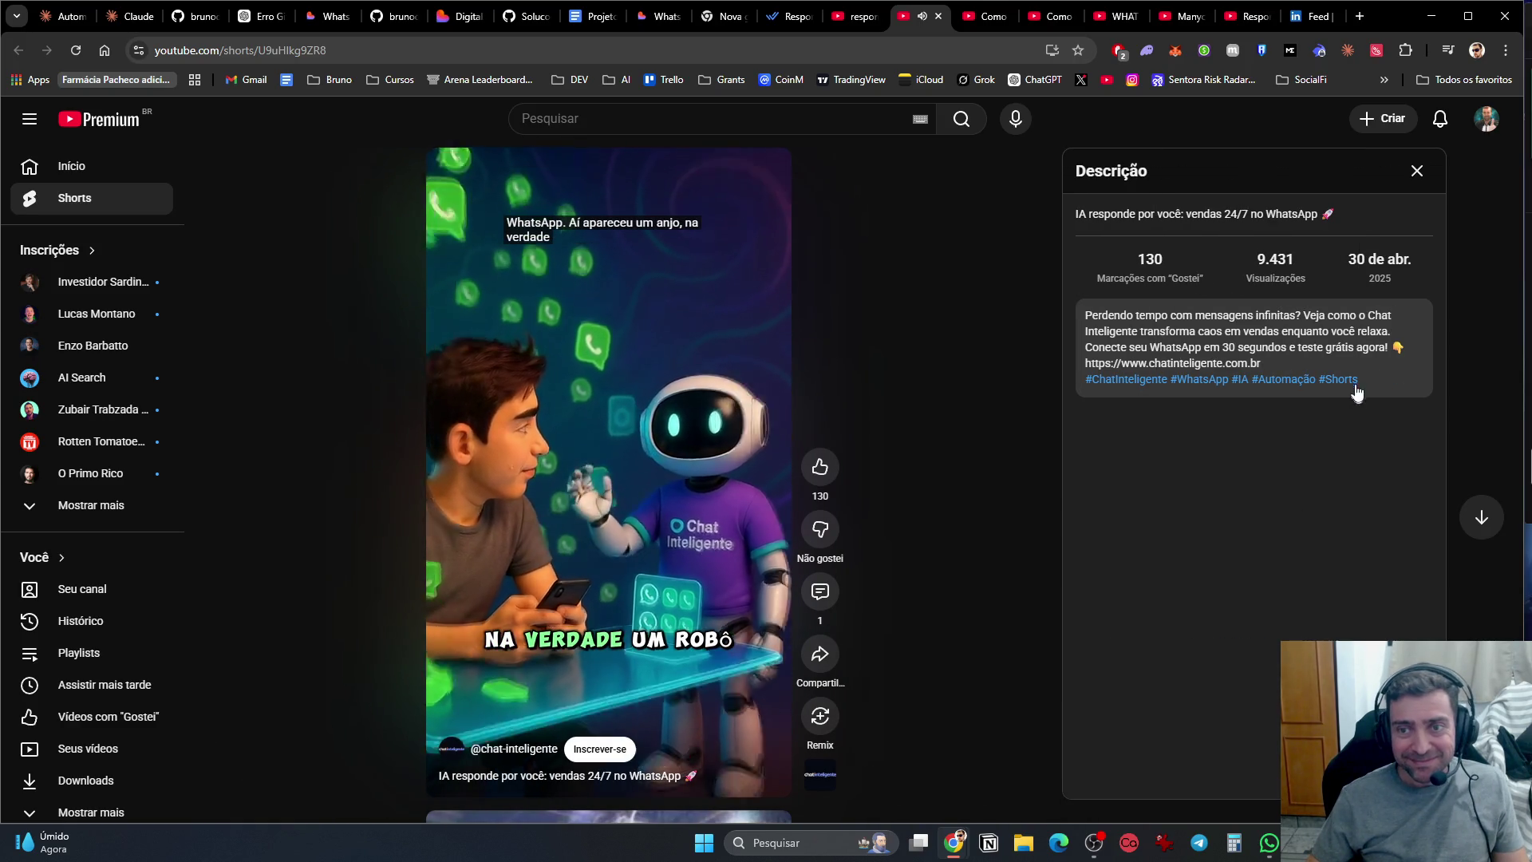
pyautogui.scroll(-1, 1290, 624)
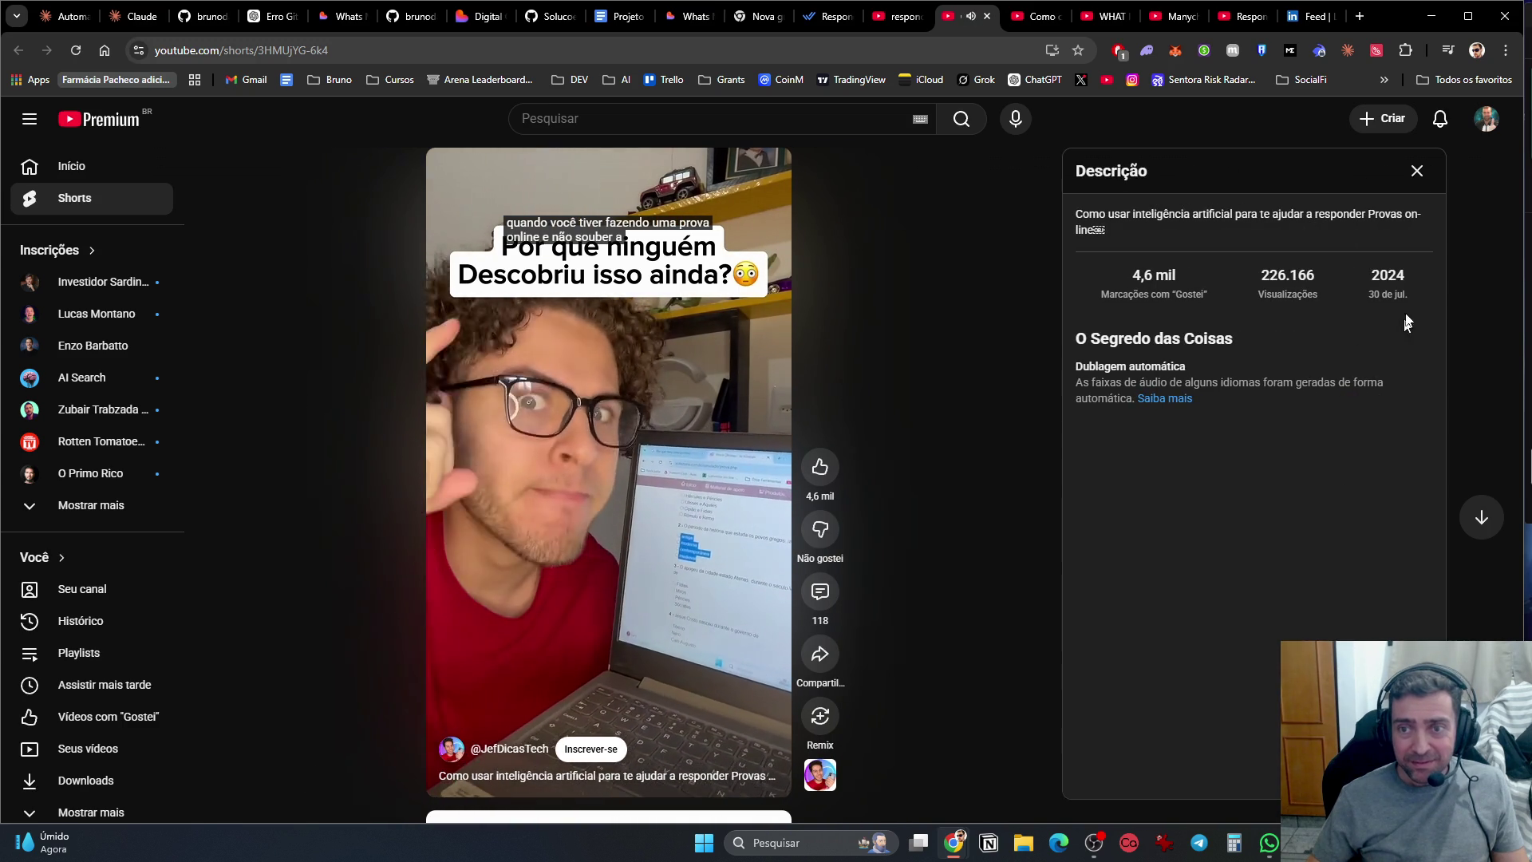
pyautogui.scroll(-1, 1343, 454)
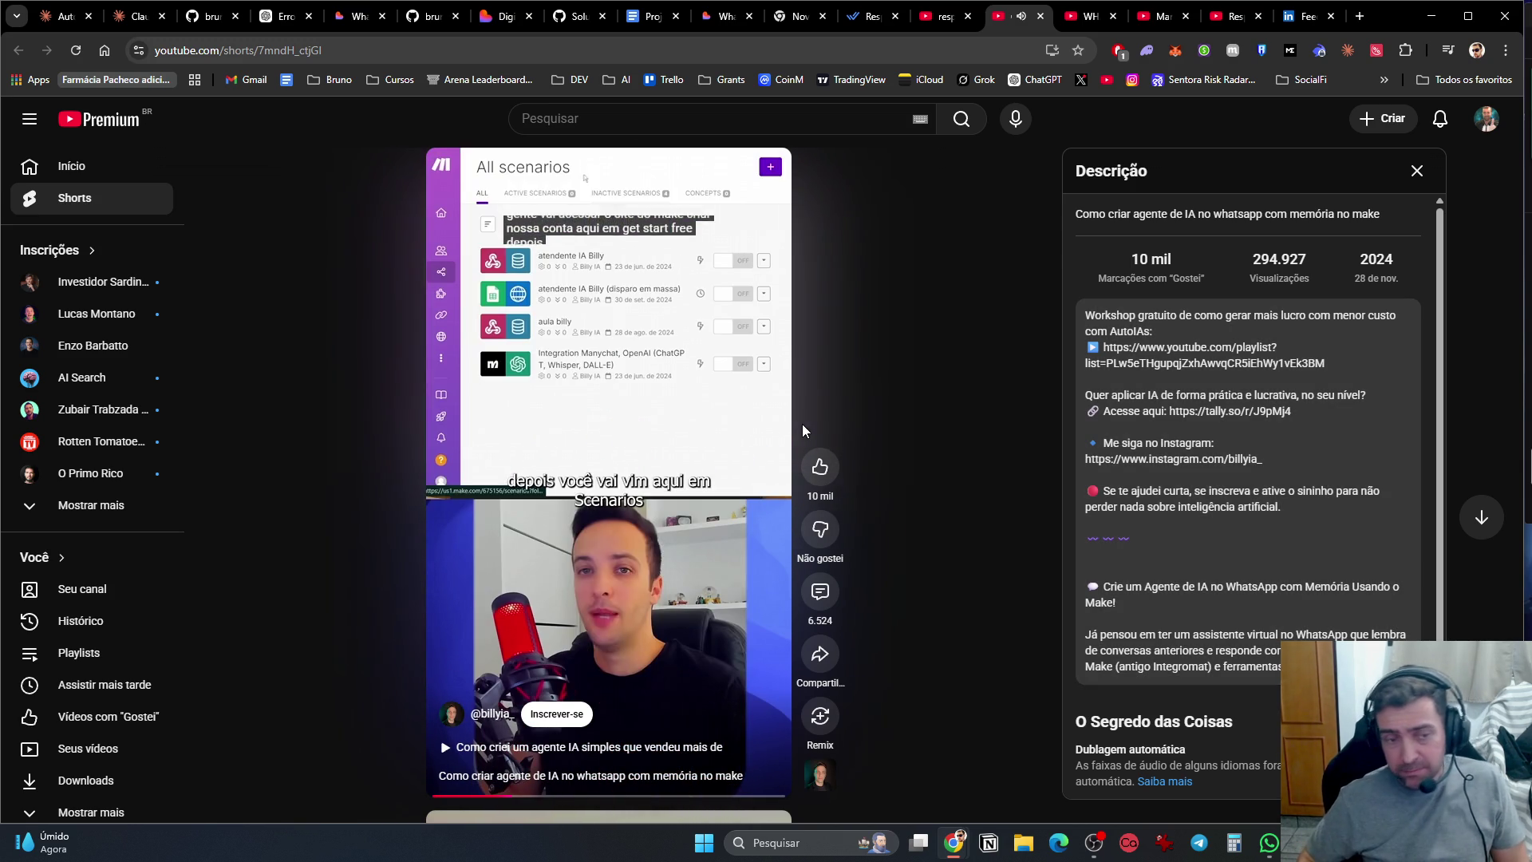
# Step: Pause and resume the Make WhatsApp agent Short, then go back to the 'What is Respond.io?' video
pyautogui.click(607, 449)
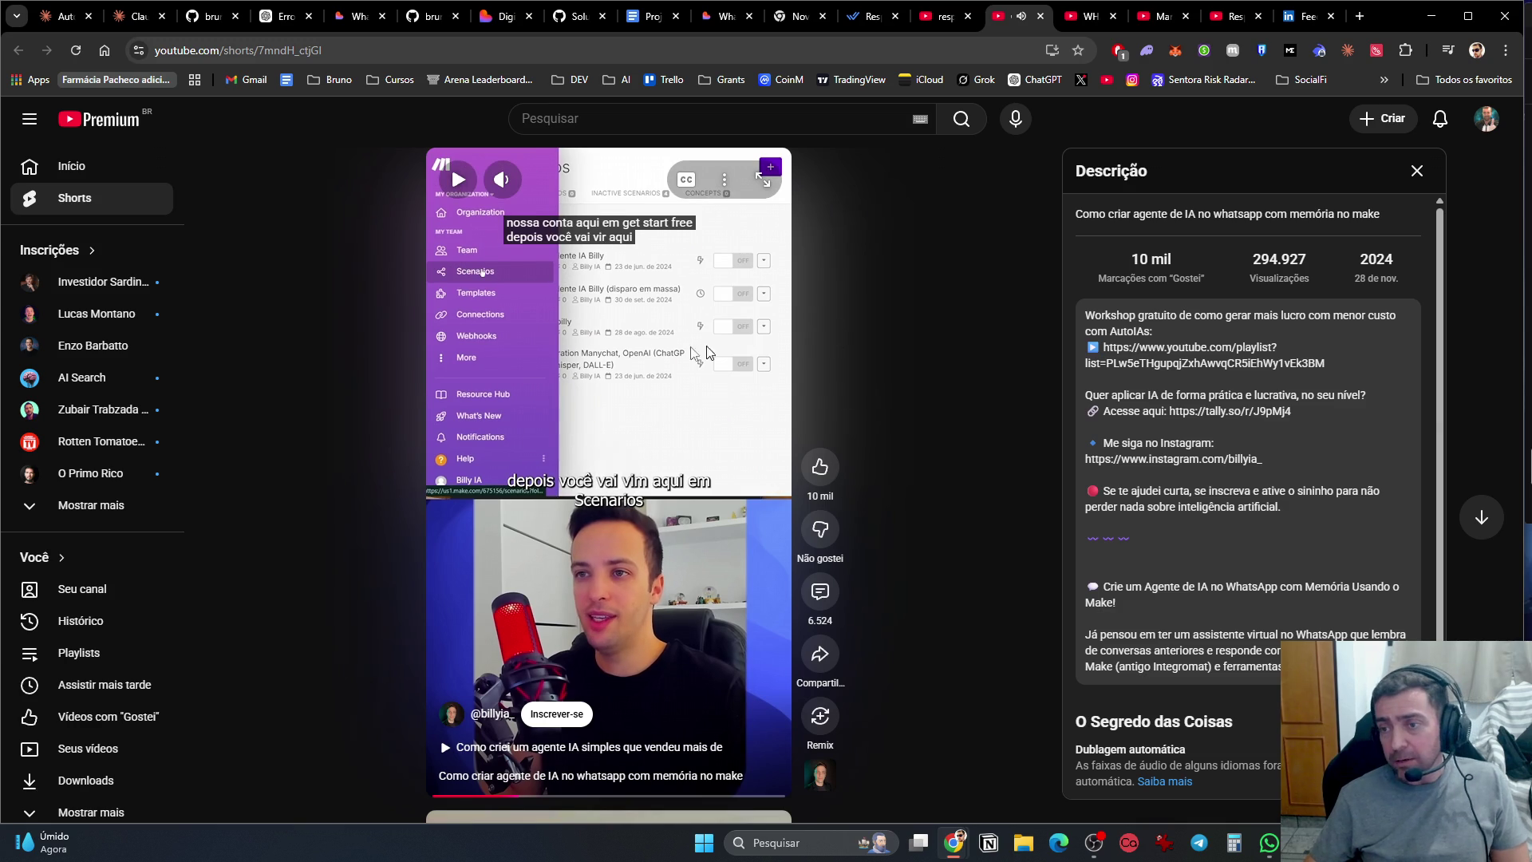
pyautogui.press('space')
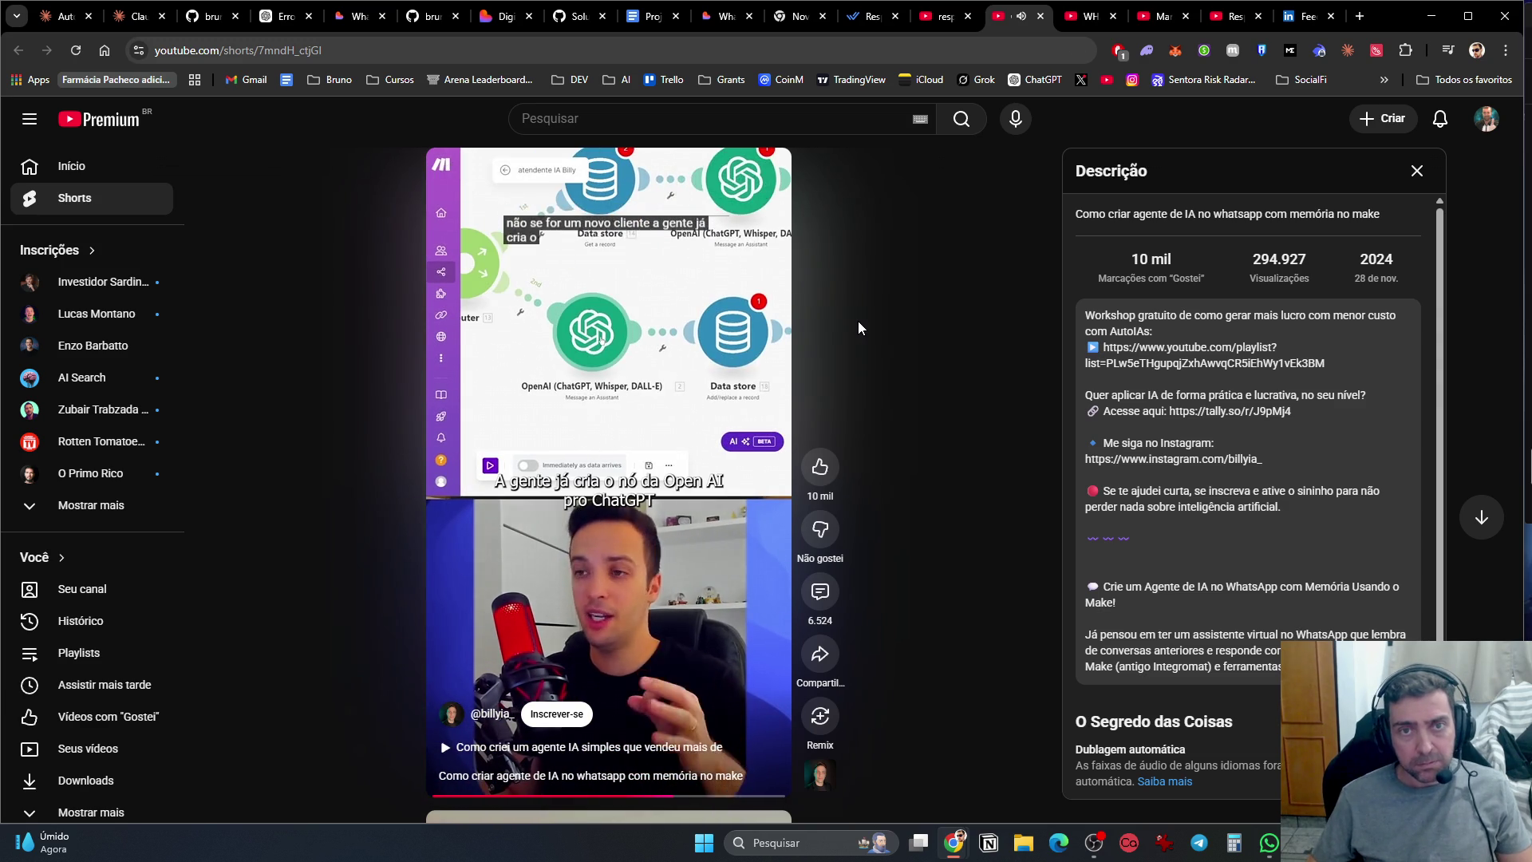
pyautogui.hotkey('alt', 'Left')
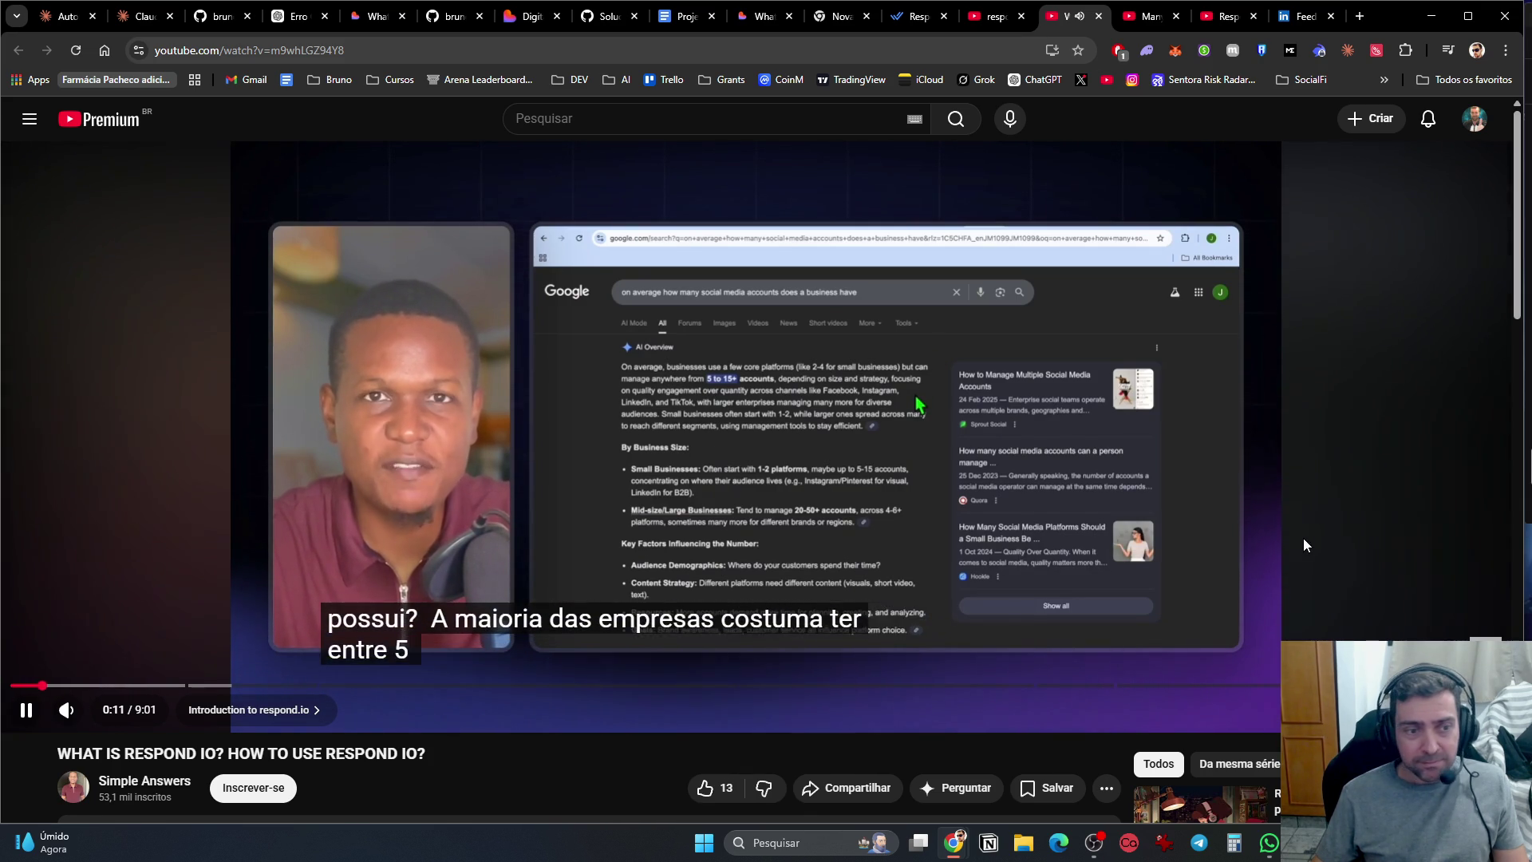
# Step: Close the respond.io explainer video and the Manychat vs Respond.io comparison tabs
pyautogui.hotkey('ctrl', 'w')
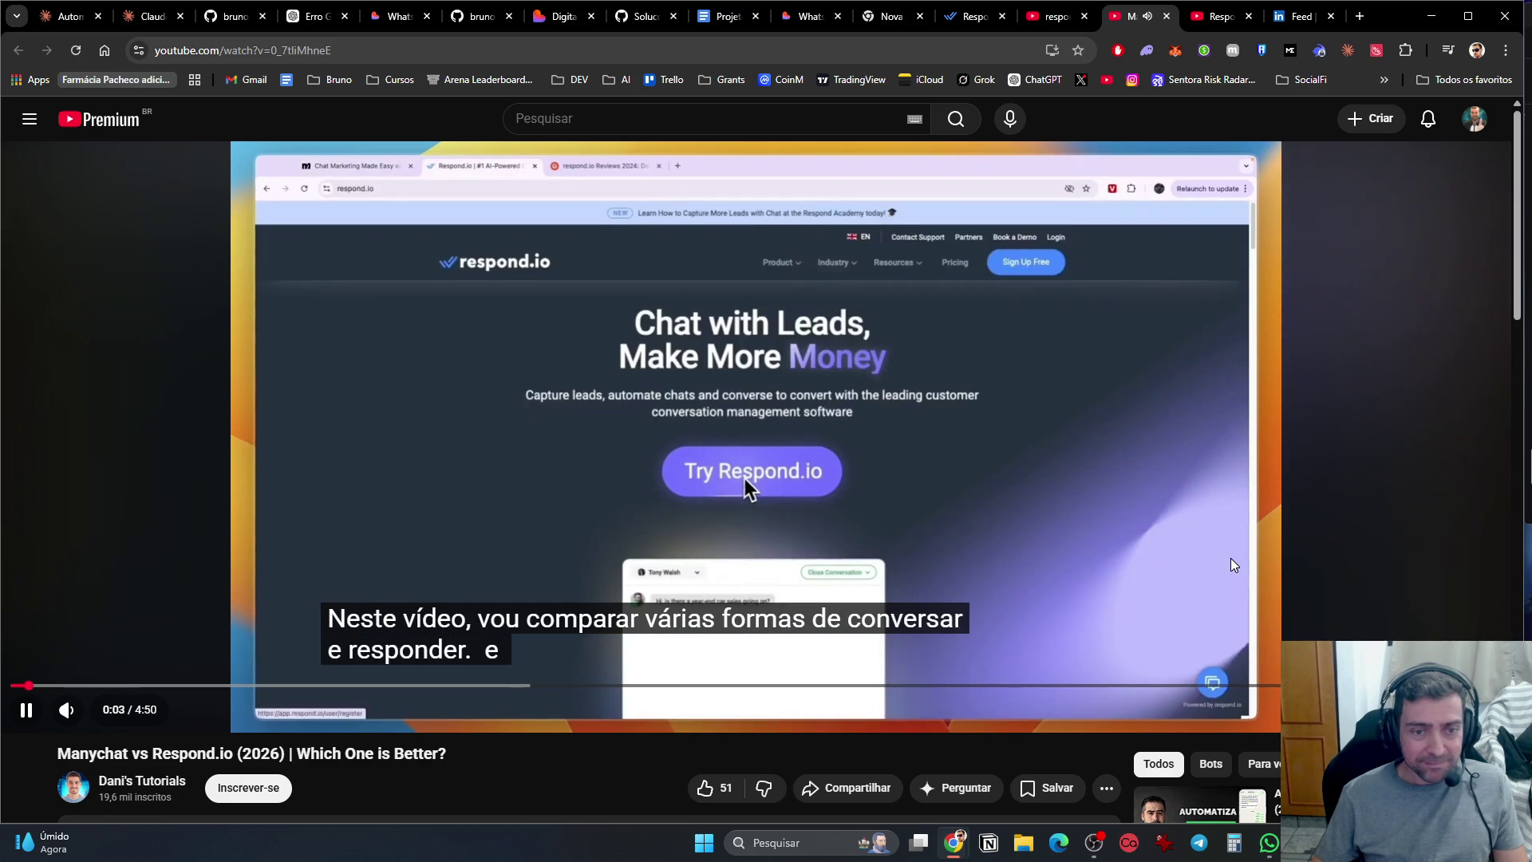
pyautogui.scroll(-2, 884, 721)
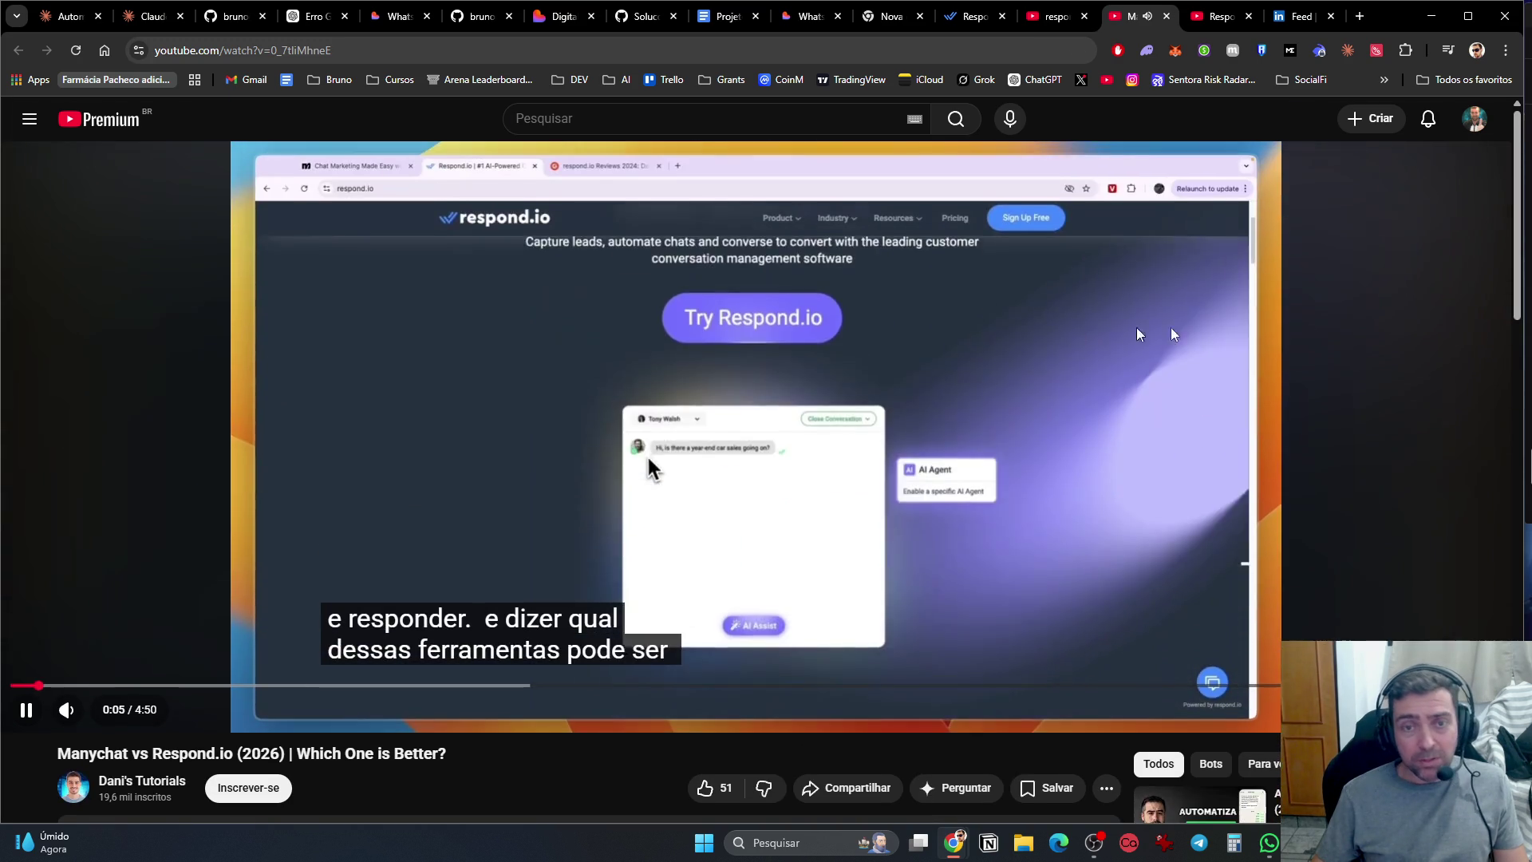
pyautogui.hotkey('ctrl', 'w')
pyautogui.scroll(-2, 981, 633)
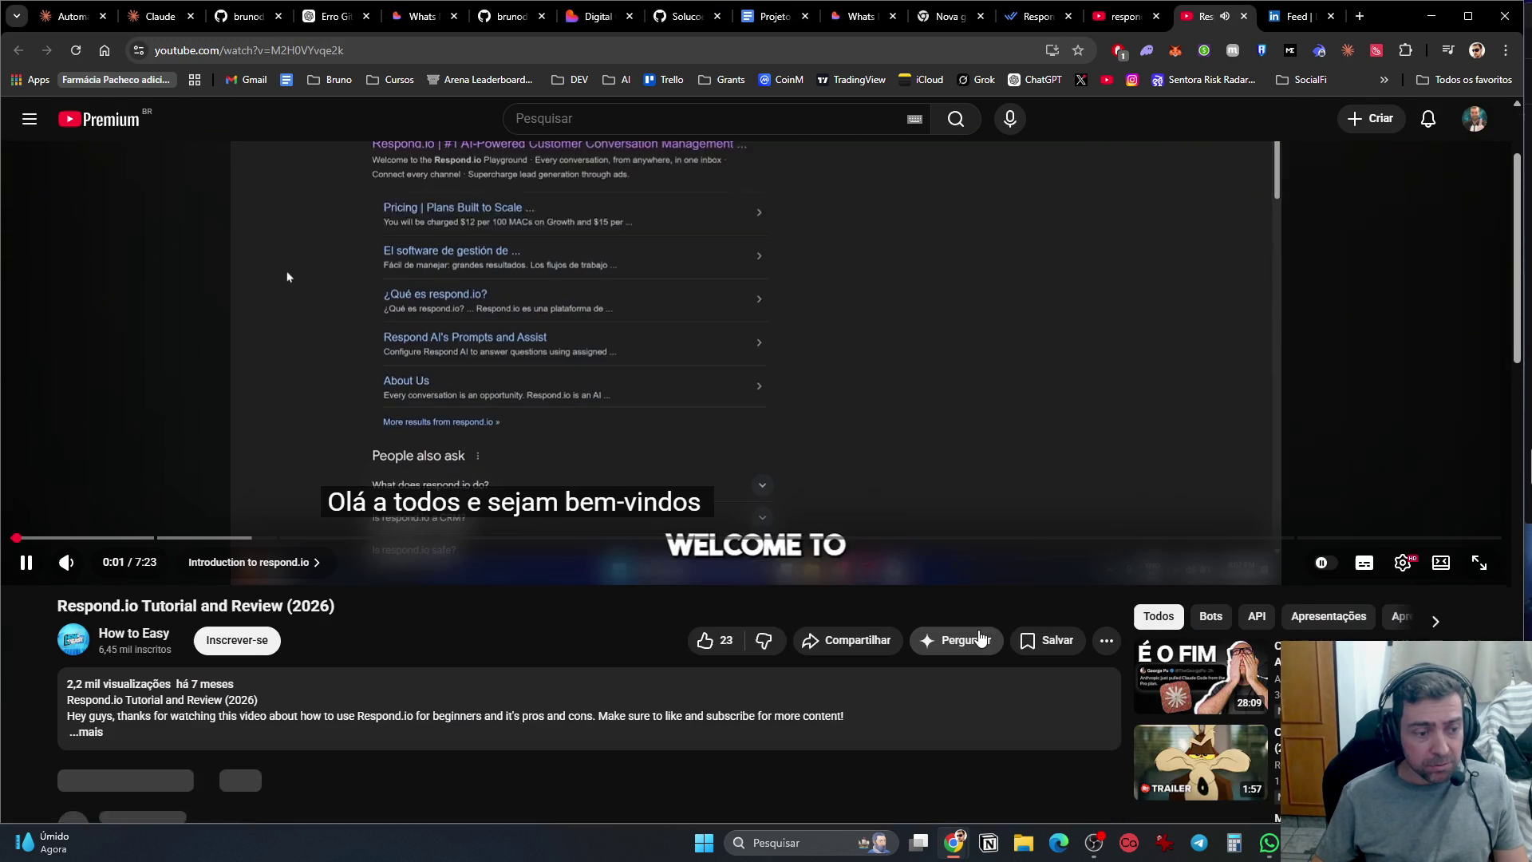
pyautogui.scroll(2, 982, 440)
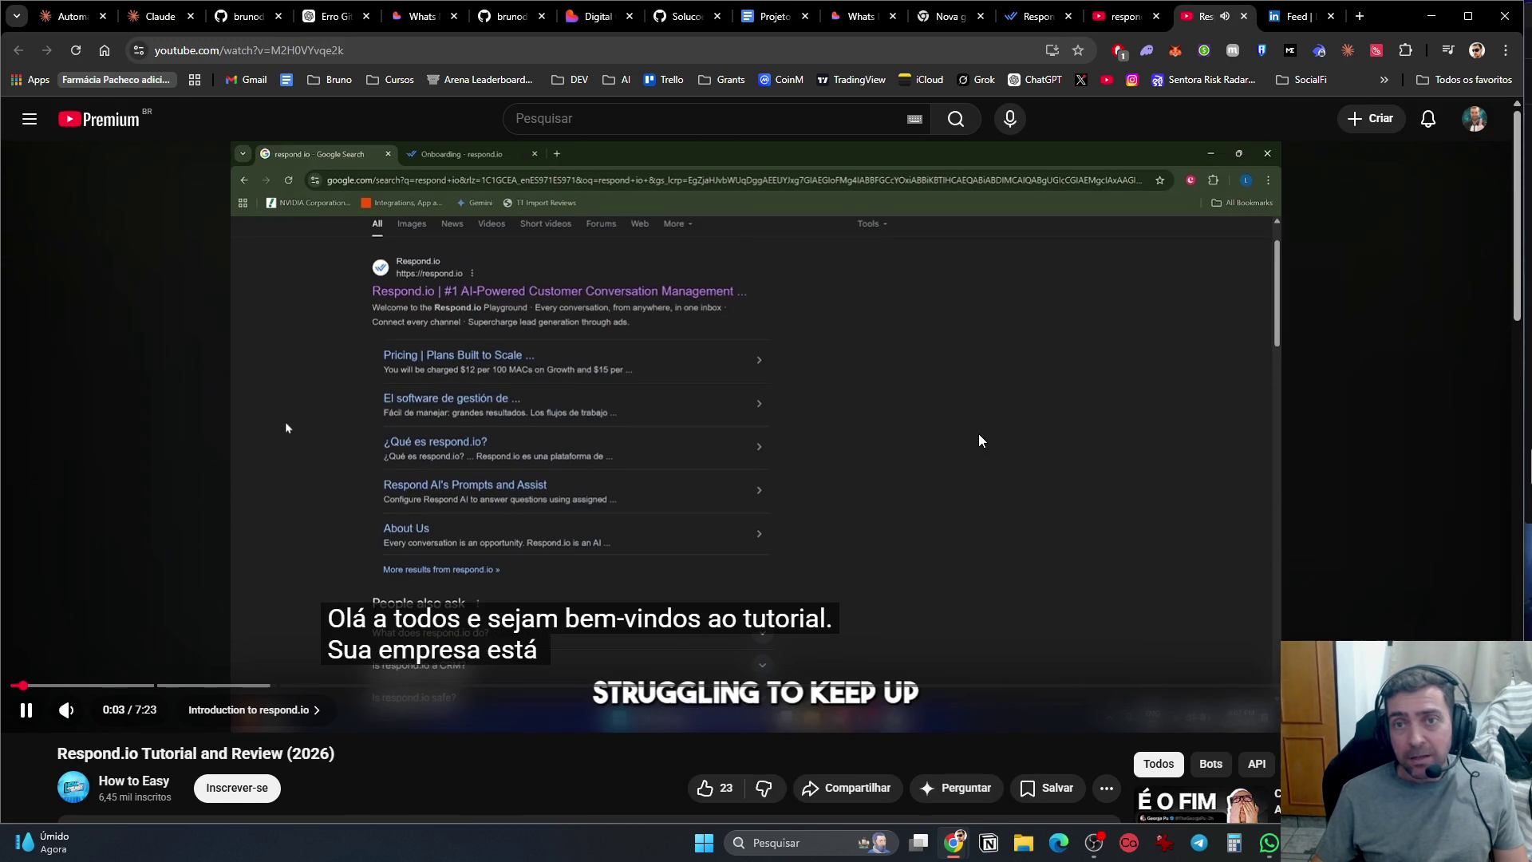
# Step: Pause the Respond.io tutorial video, move off its tab and reload the failed LinkedIn feed
pyautogui.click(1011, 438)
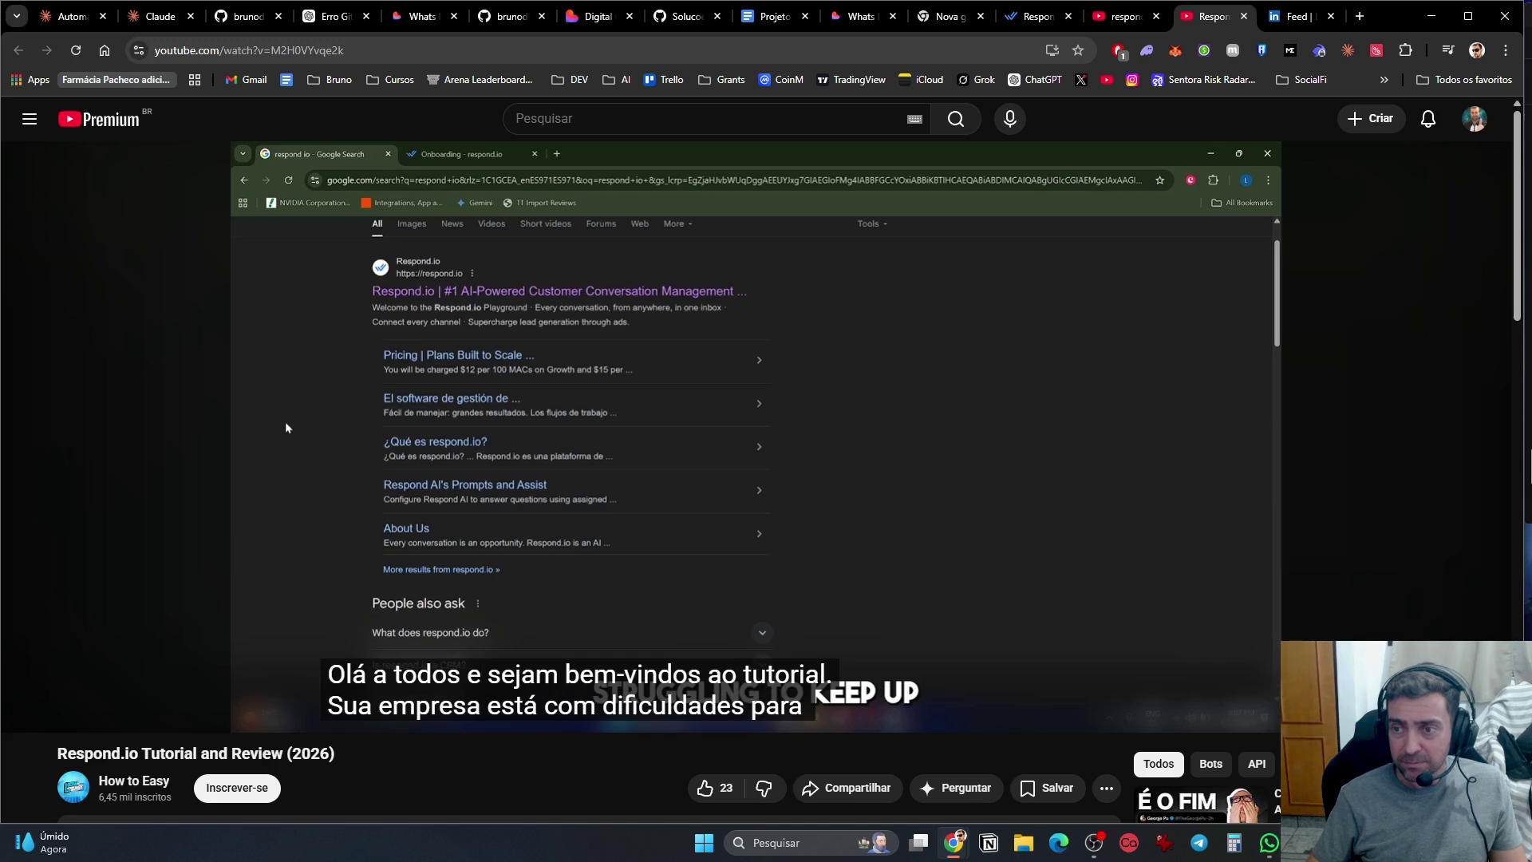
pyautogui.click(285, 423)
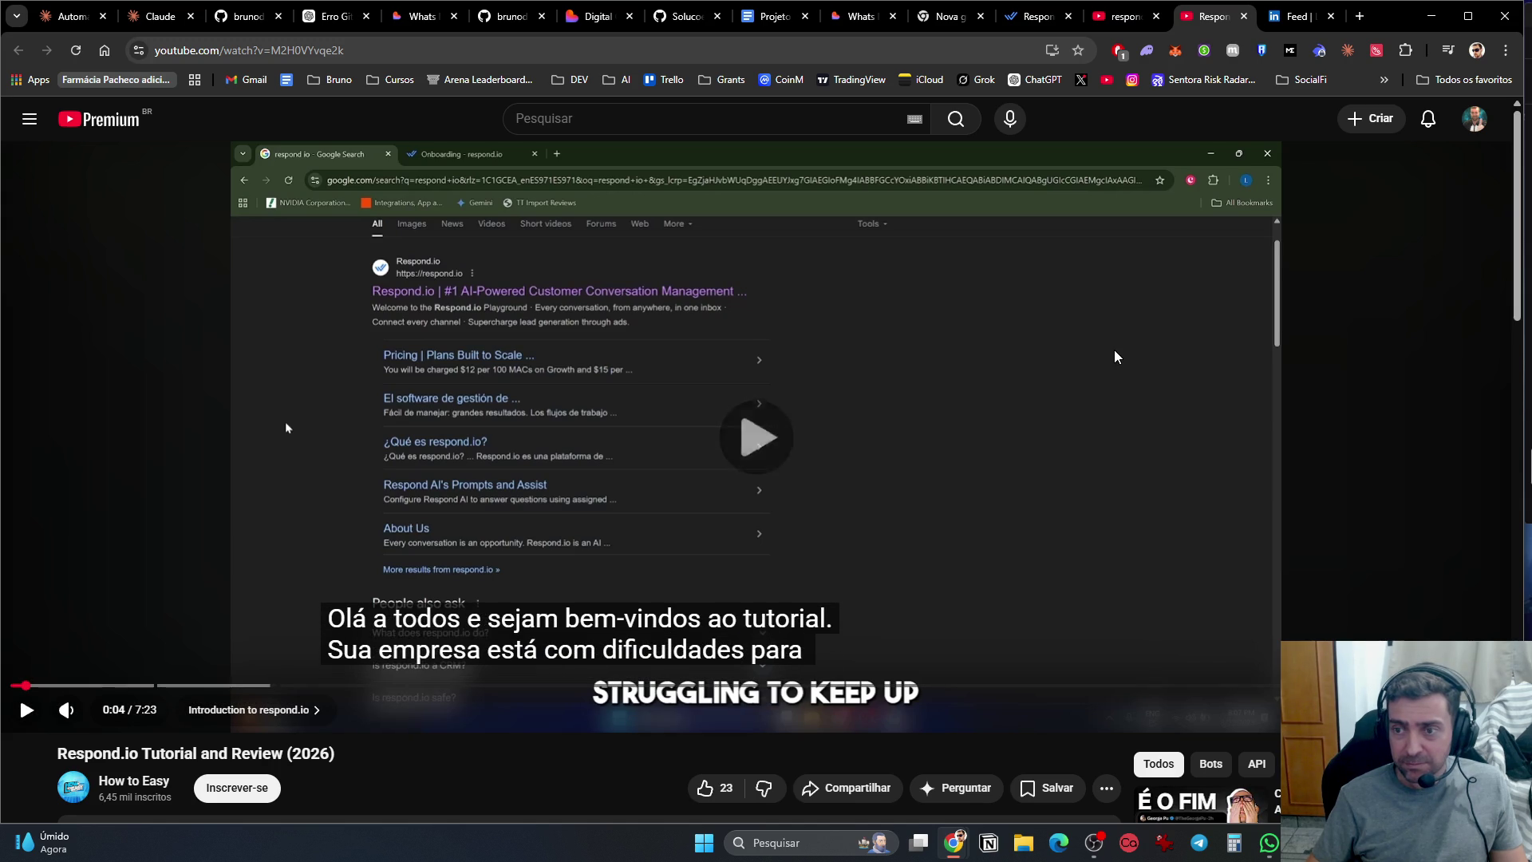
pyautogui.hotkey('ctrl', 'Tab')
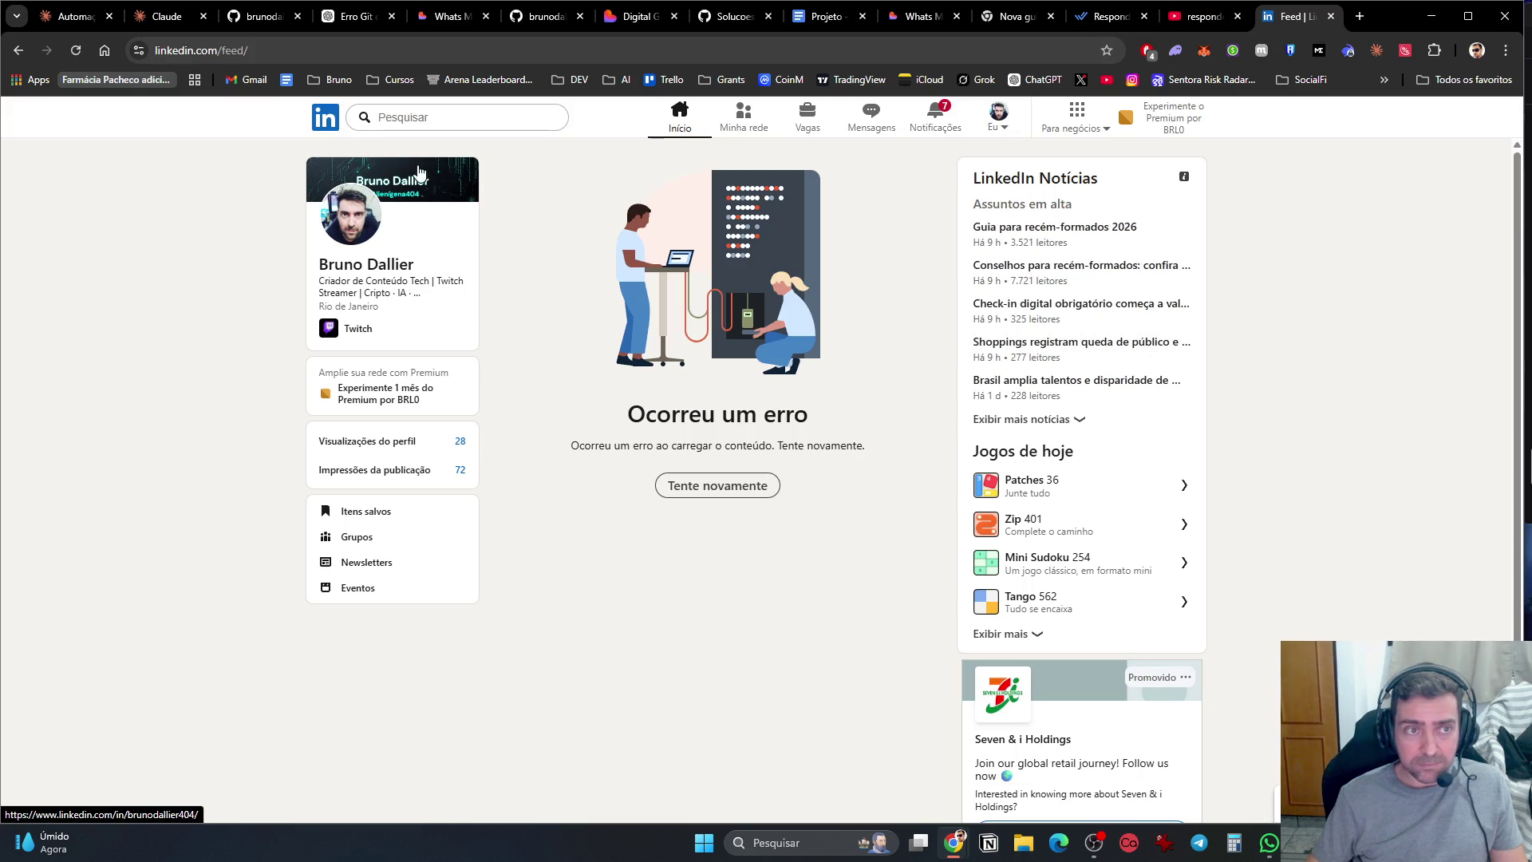
pyautogui.press('F5')
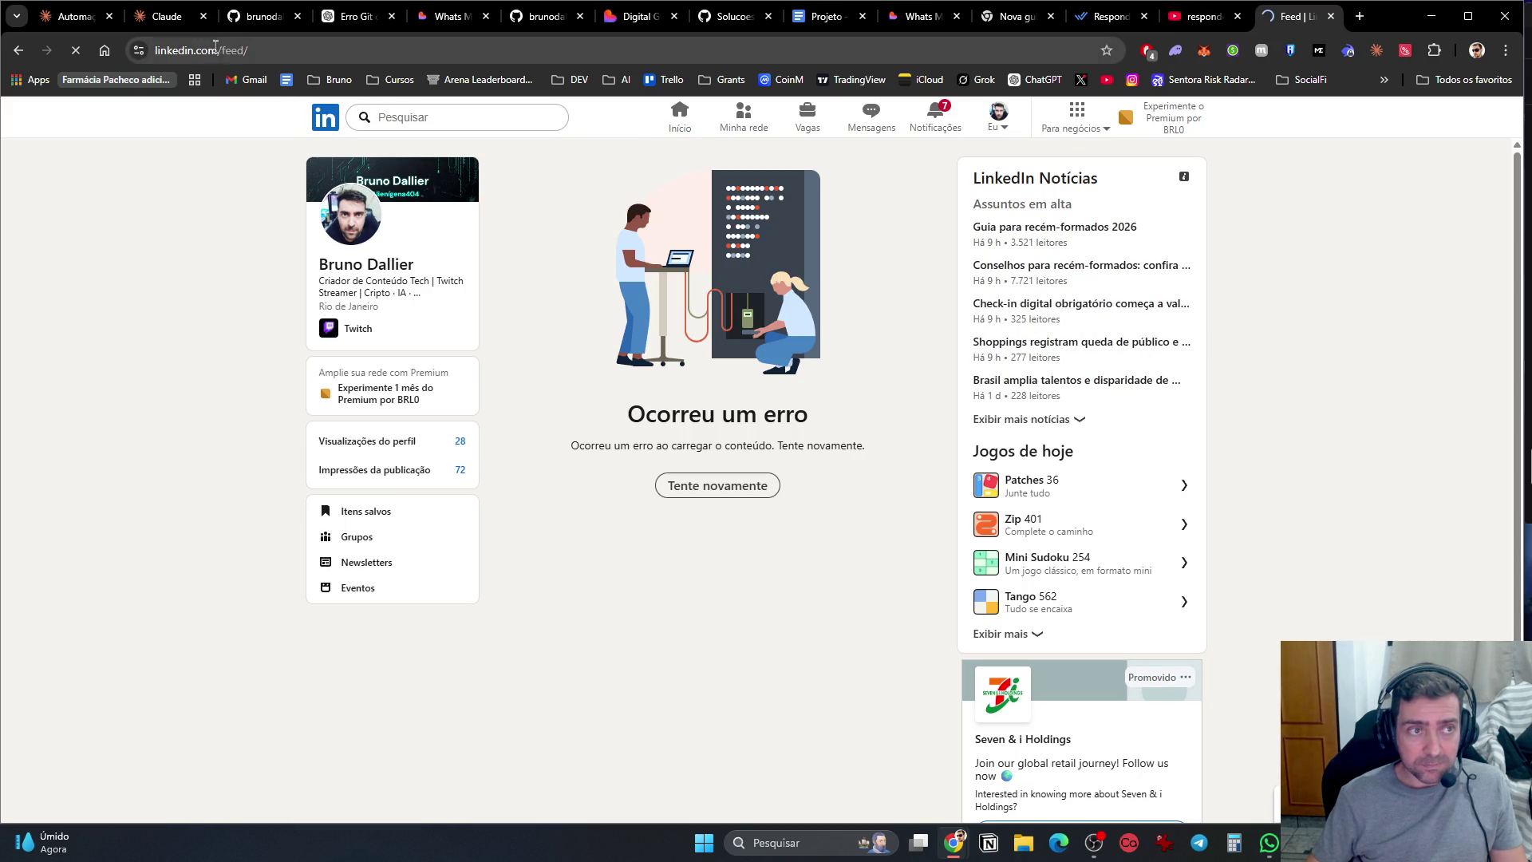
# Step: Reload the LinkedIn feed from the address bar and open the most recent chat conversation
pyautogui.click(549, 43)
pyautogui.press('Return')
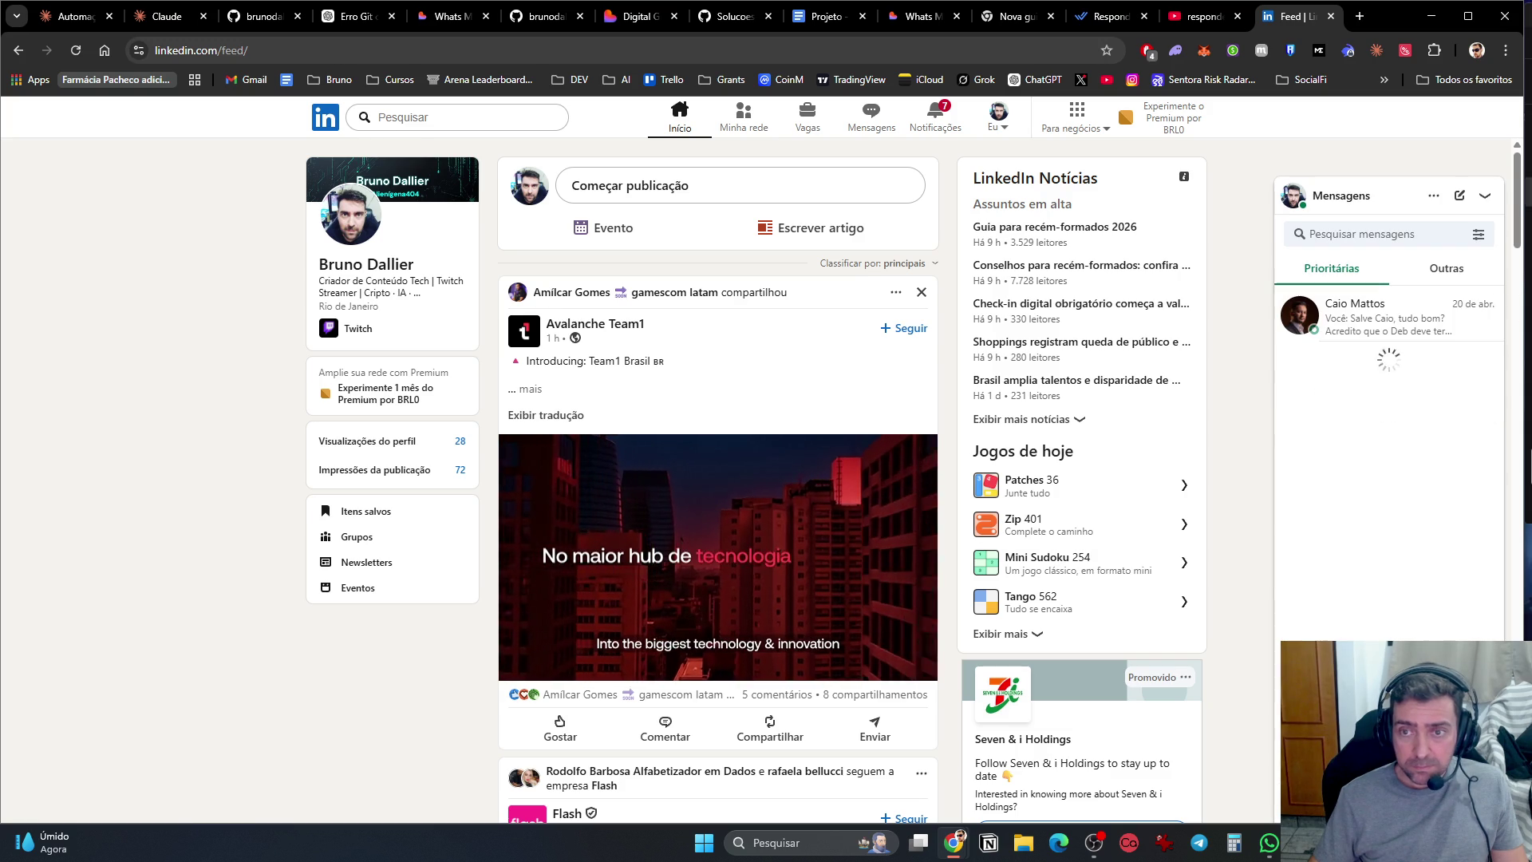
pyautogui.click(1373, 317)
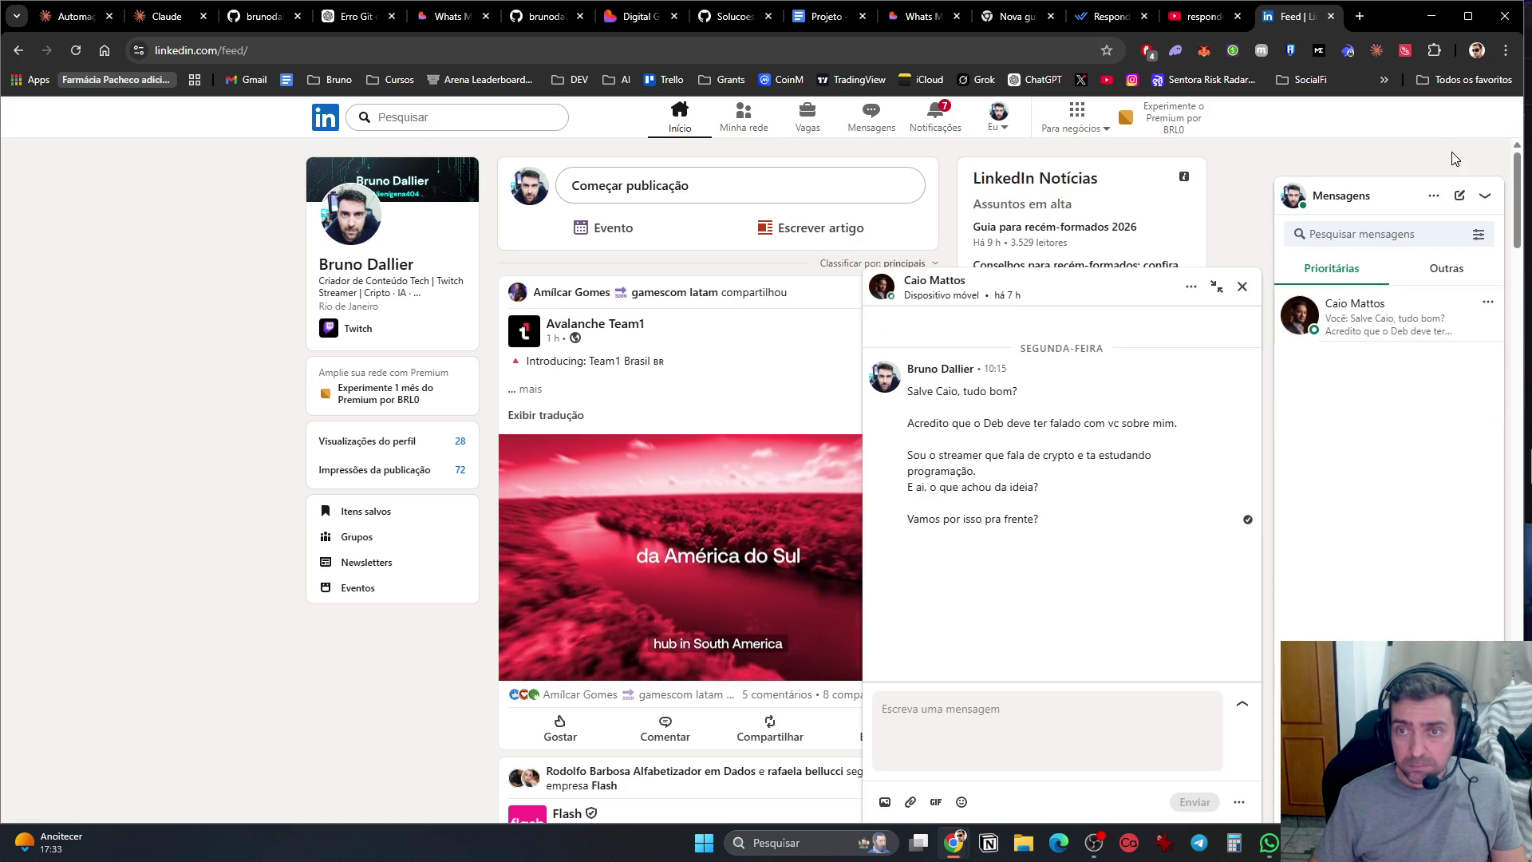
pyautogui.moveTo(1248, 625)
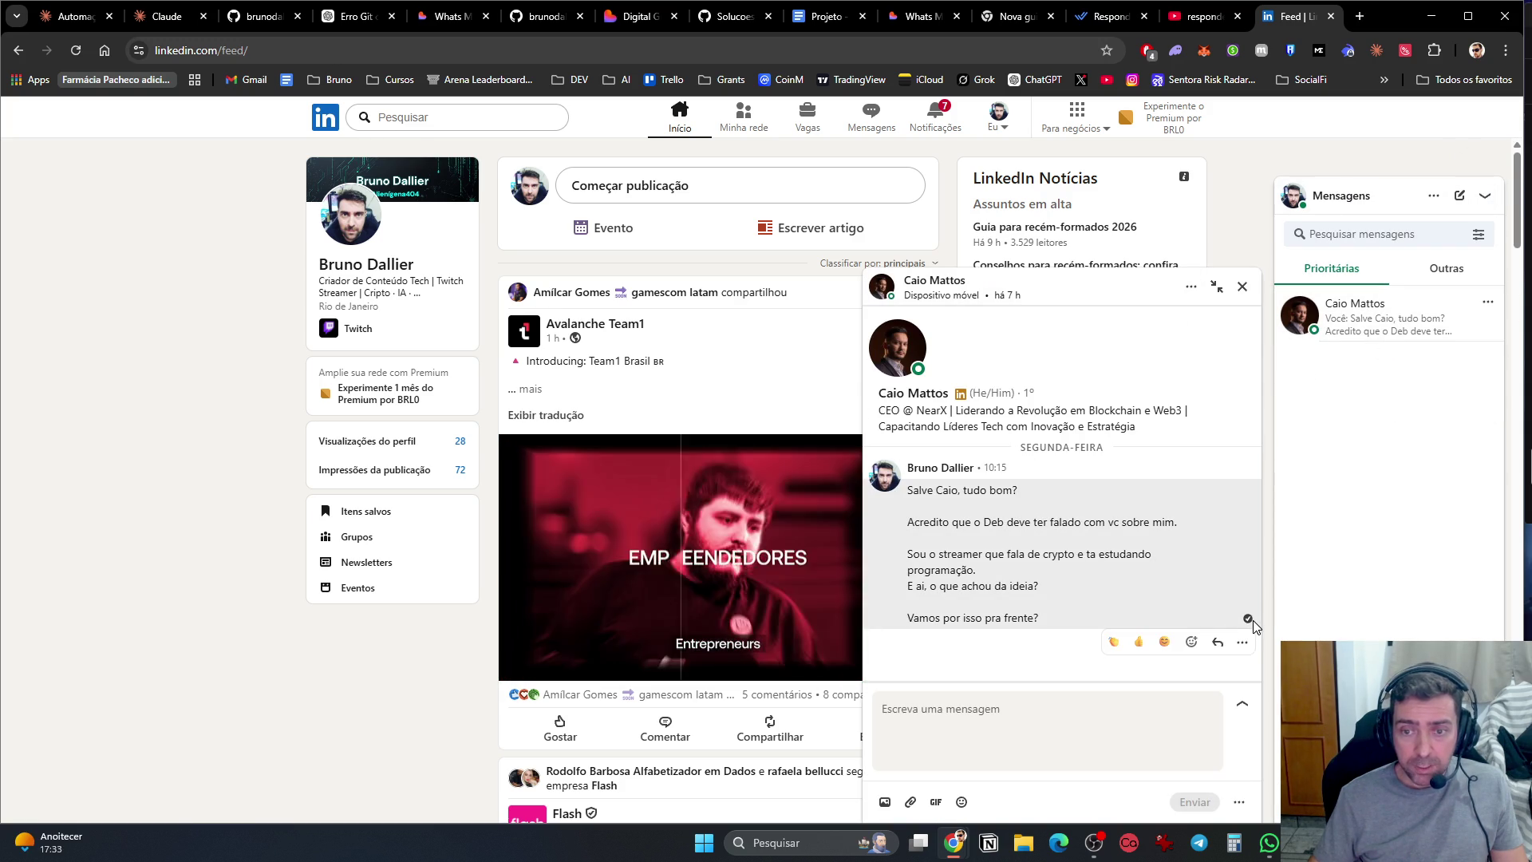
# Step: Close the chat conversation, collapse the Messages panel and close the LinkedIn tab
pyautogui.click(1242, 285)
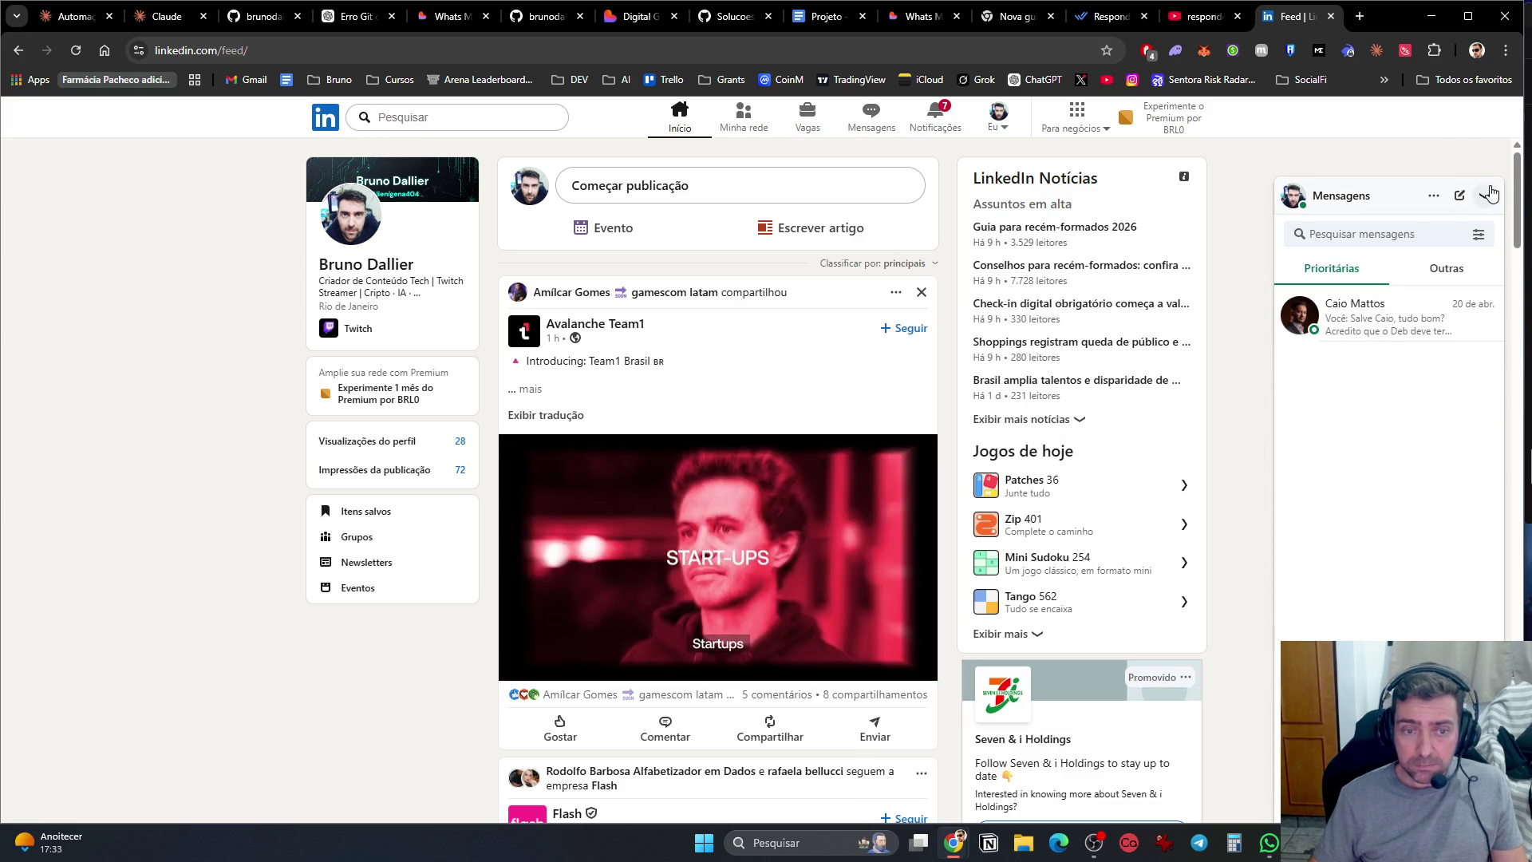
pyautogui.click(1485, 196)
pyautogui.scroll(-10, 1359, 413)
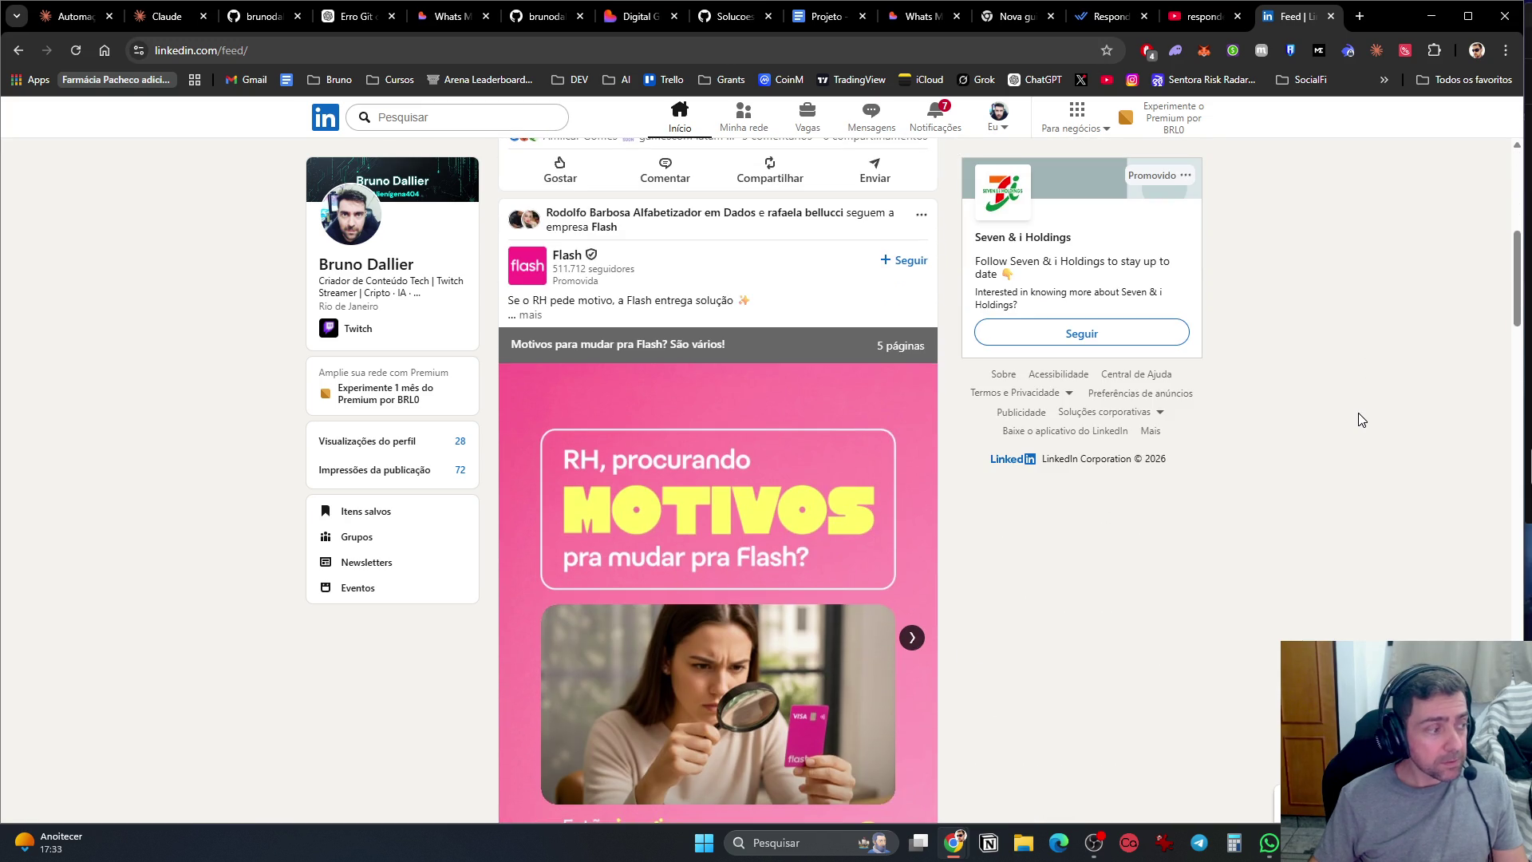
pyautogui.hotkey('ctrl', 'w')
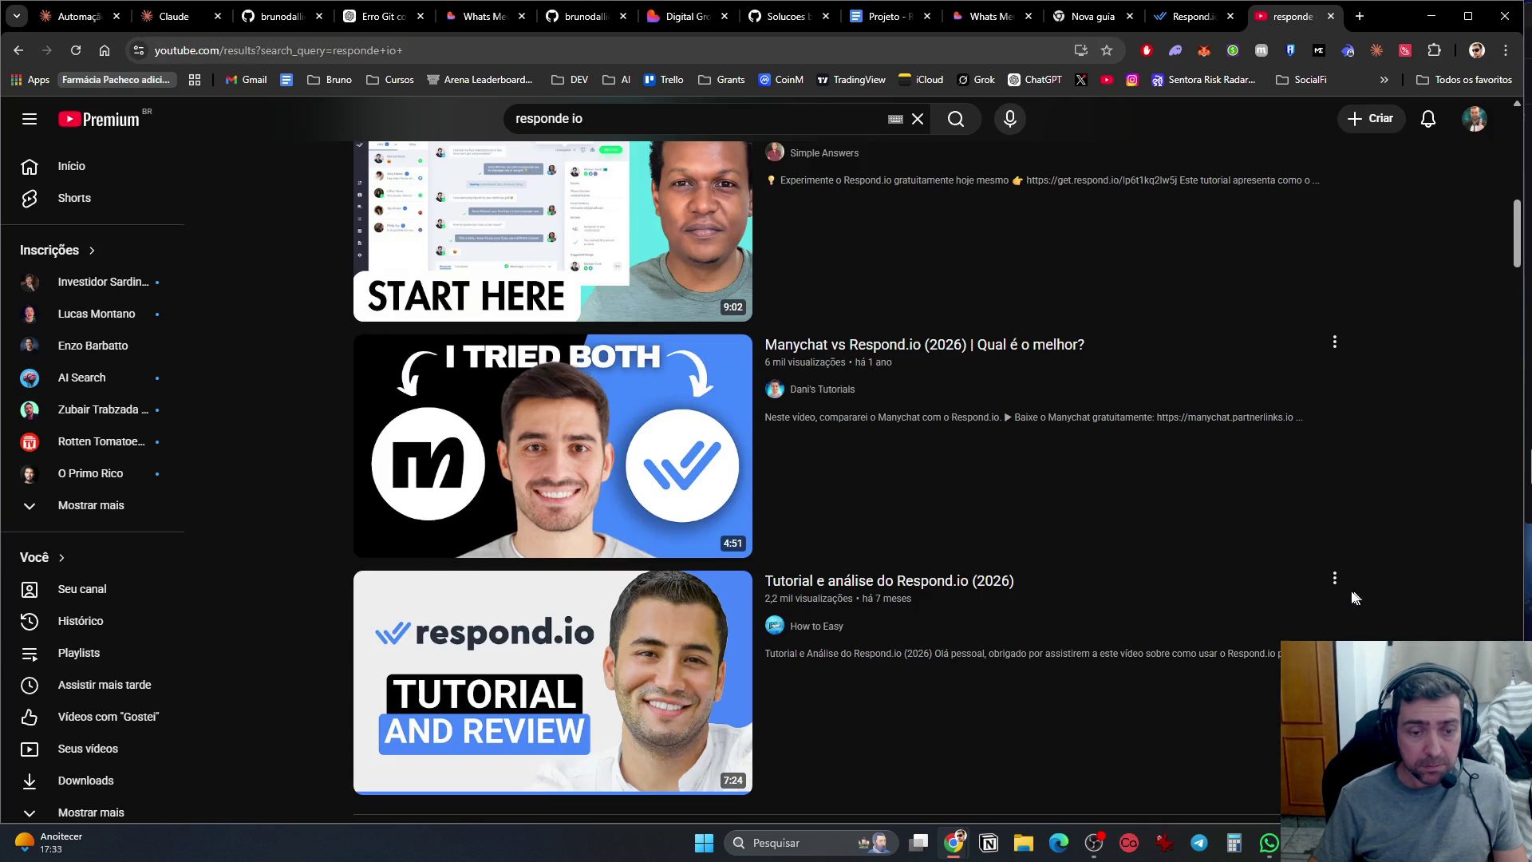
# Step: Look through the Respond.io YouTube channel's Vídeos list, then close the YouTube tab
pyautogui.scroll(-7, 1334, 585)
pyautogui.scroll(6, 1237, 615)
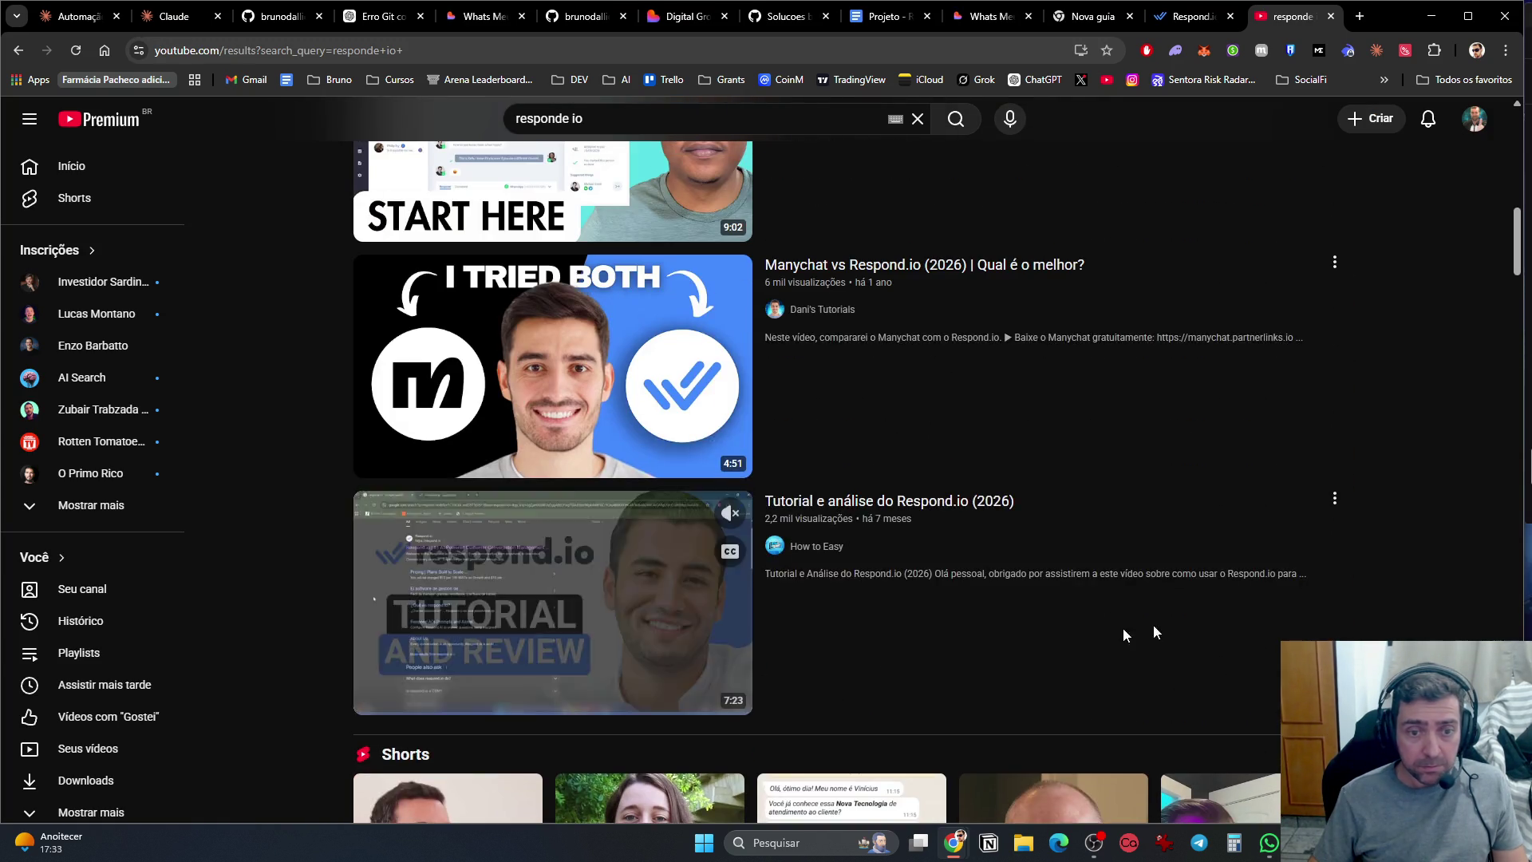
pyautogui.scroll(8, 1155, 632)
pyautogui.click(803, 274)
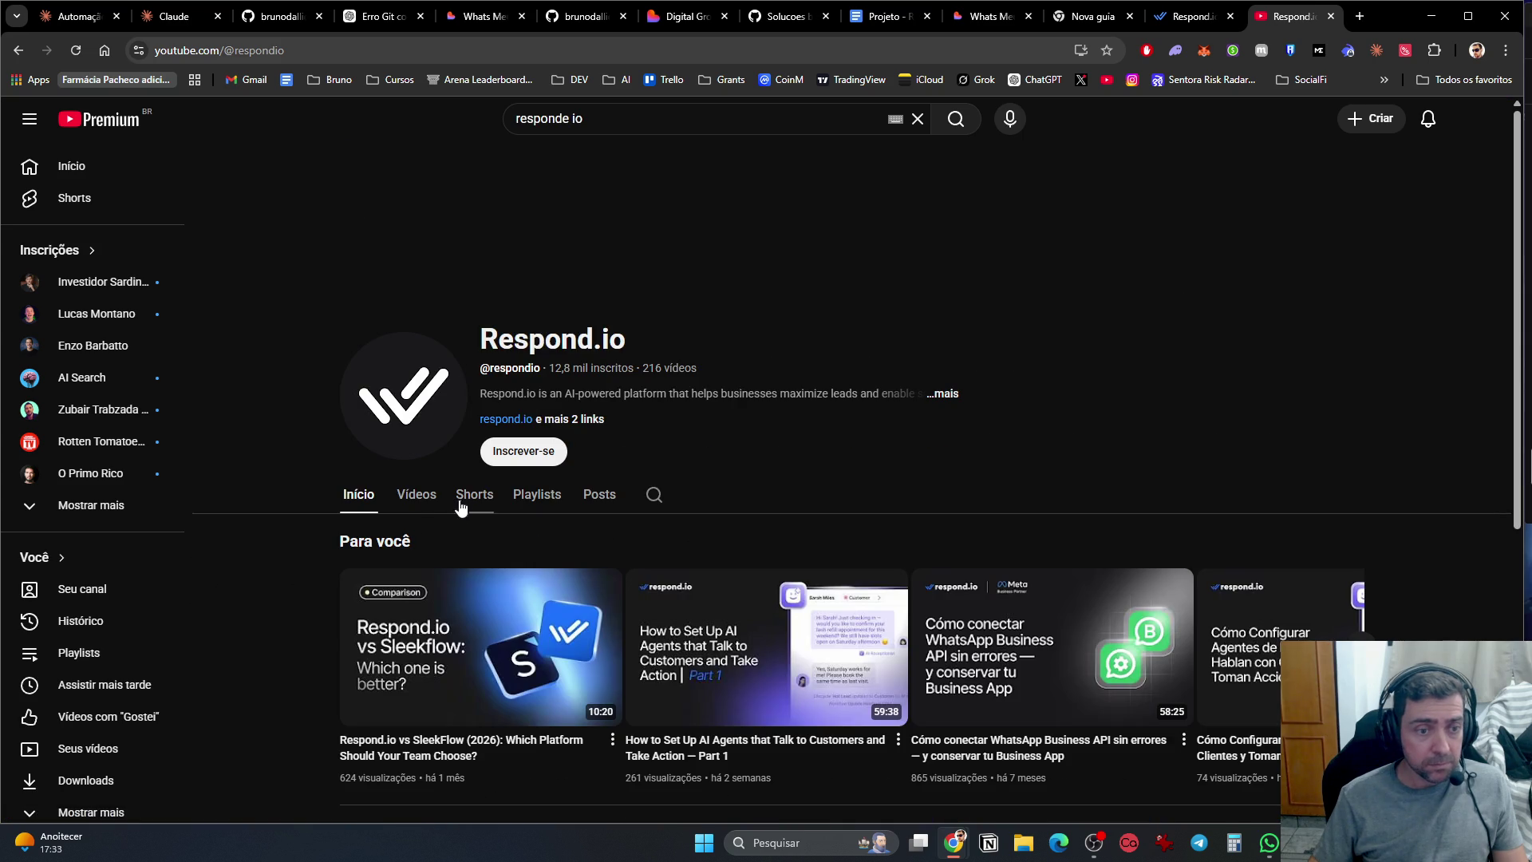
pyautogui.click(417, 494)
pyautogui.scroll(-4, 779, 458)
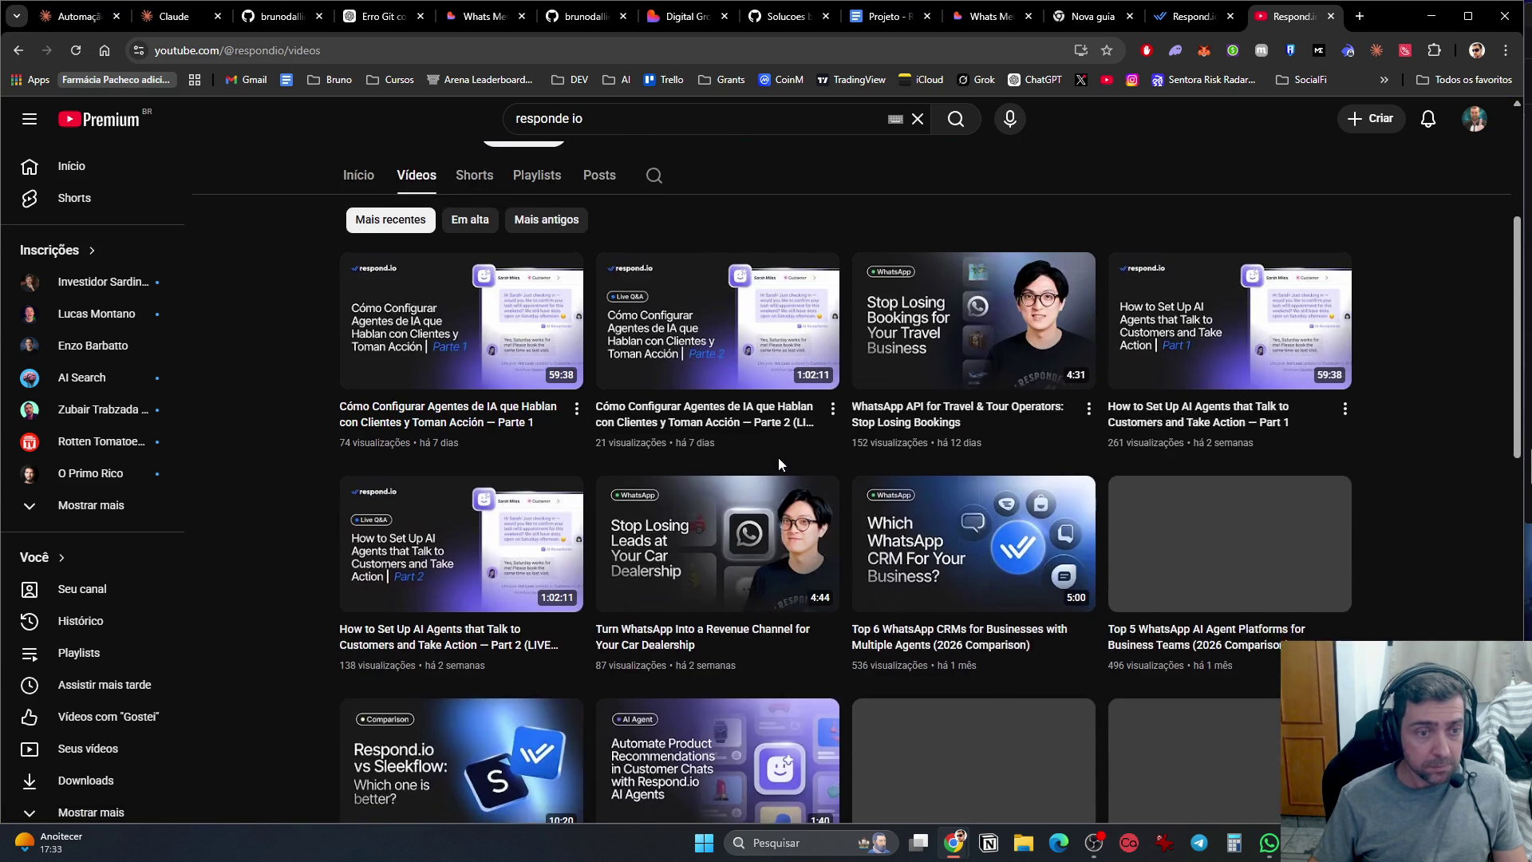
pyautogui.scroll(2, 779, 464)
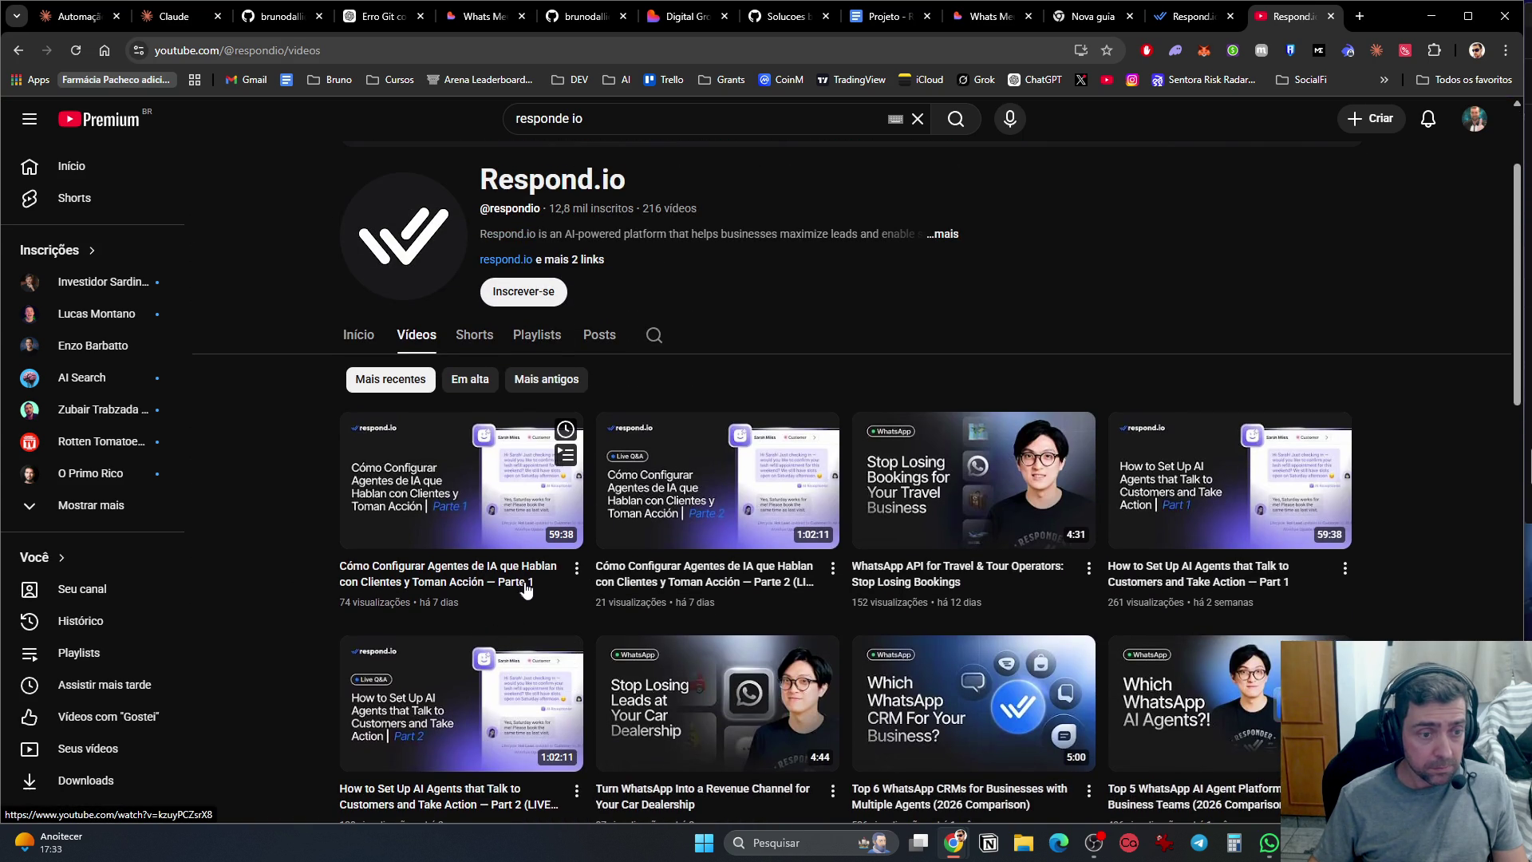
pyautogui.hotkey('ctrl', 'w')
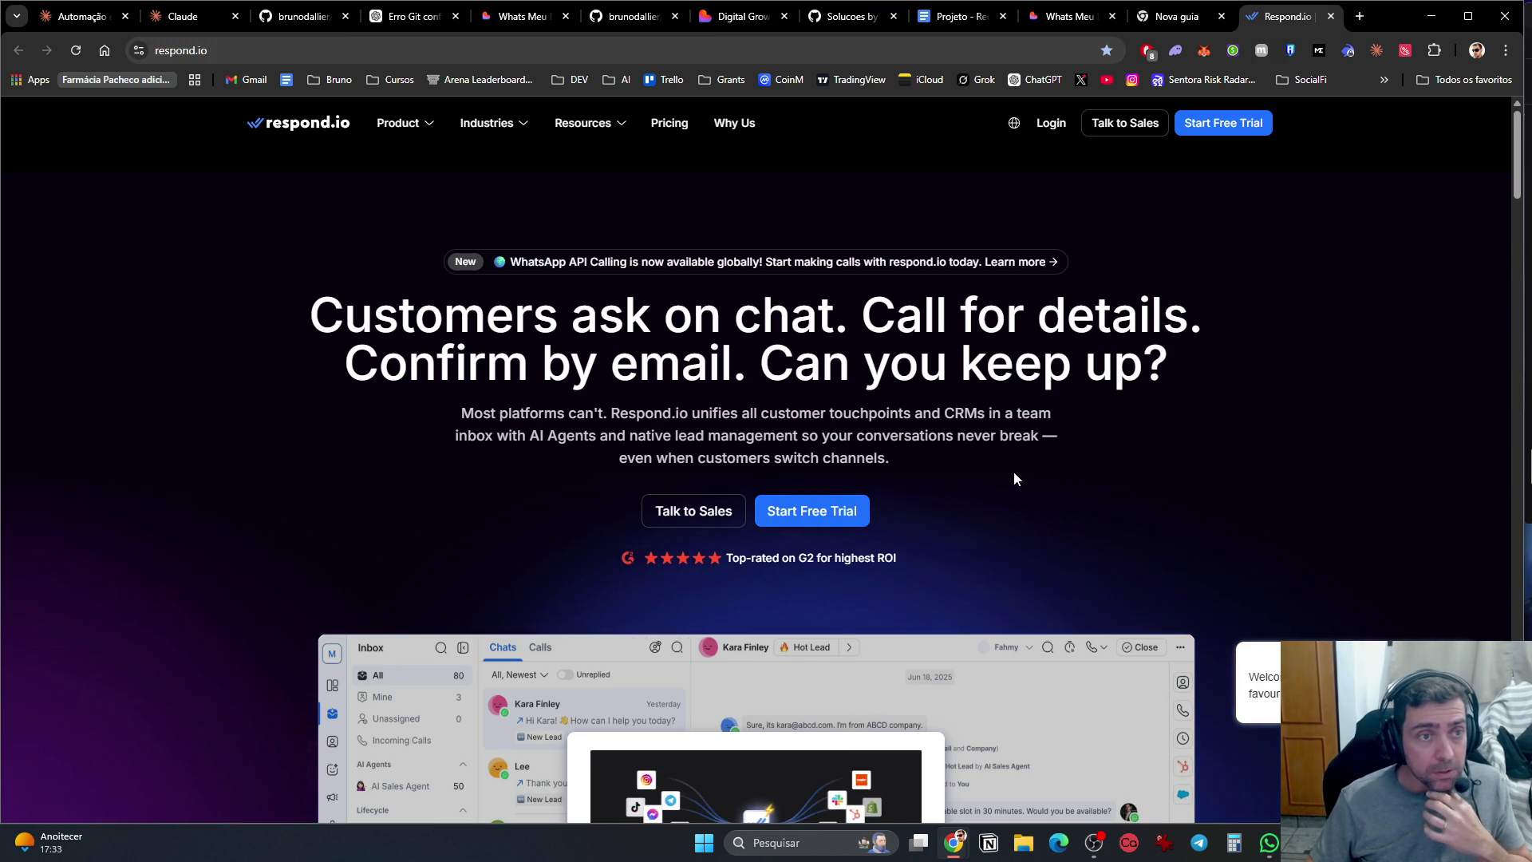
# Step: Switch the respond.io website language to Portuguese
pyautogui.scroll(-3, 636, 340)
pyautogui.scroll(3, 637, 340)
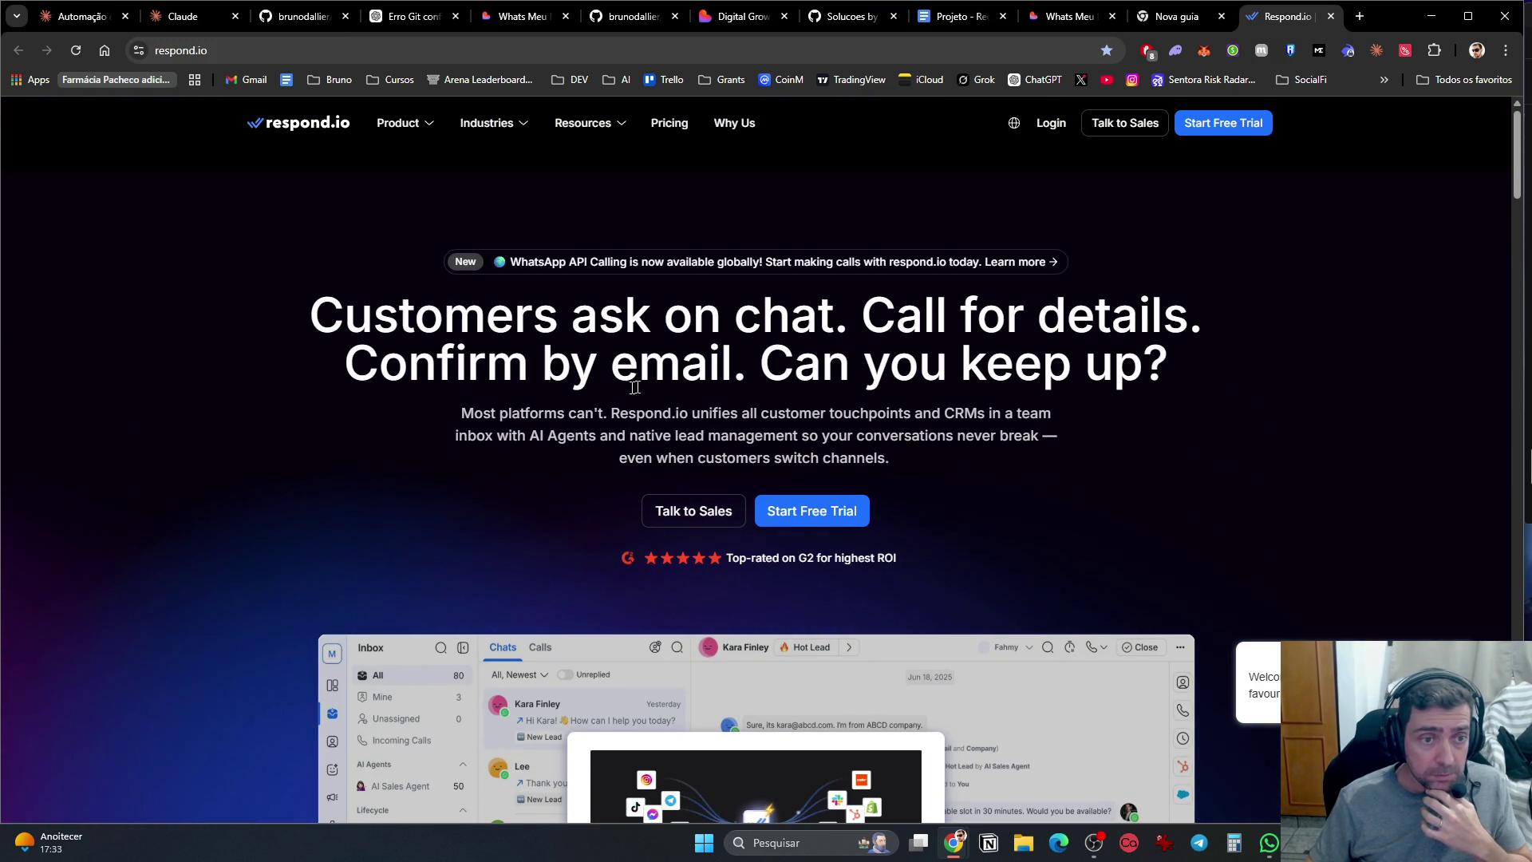
pyautogui.scroll(-5, 989, 401)
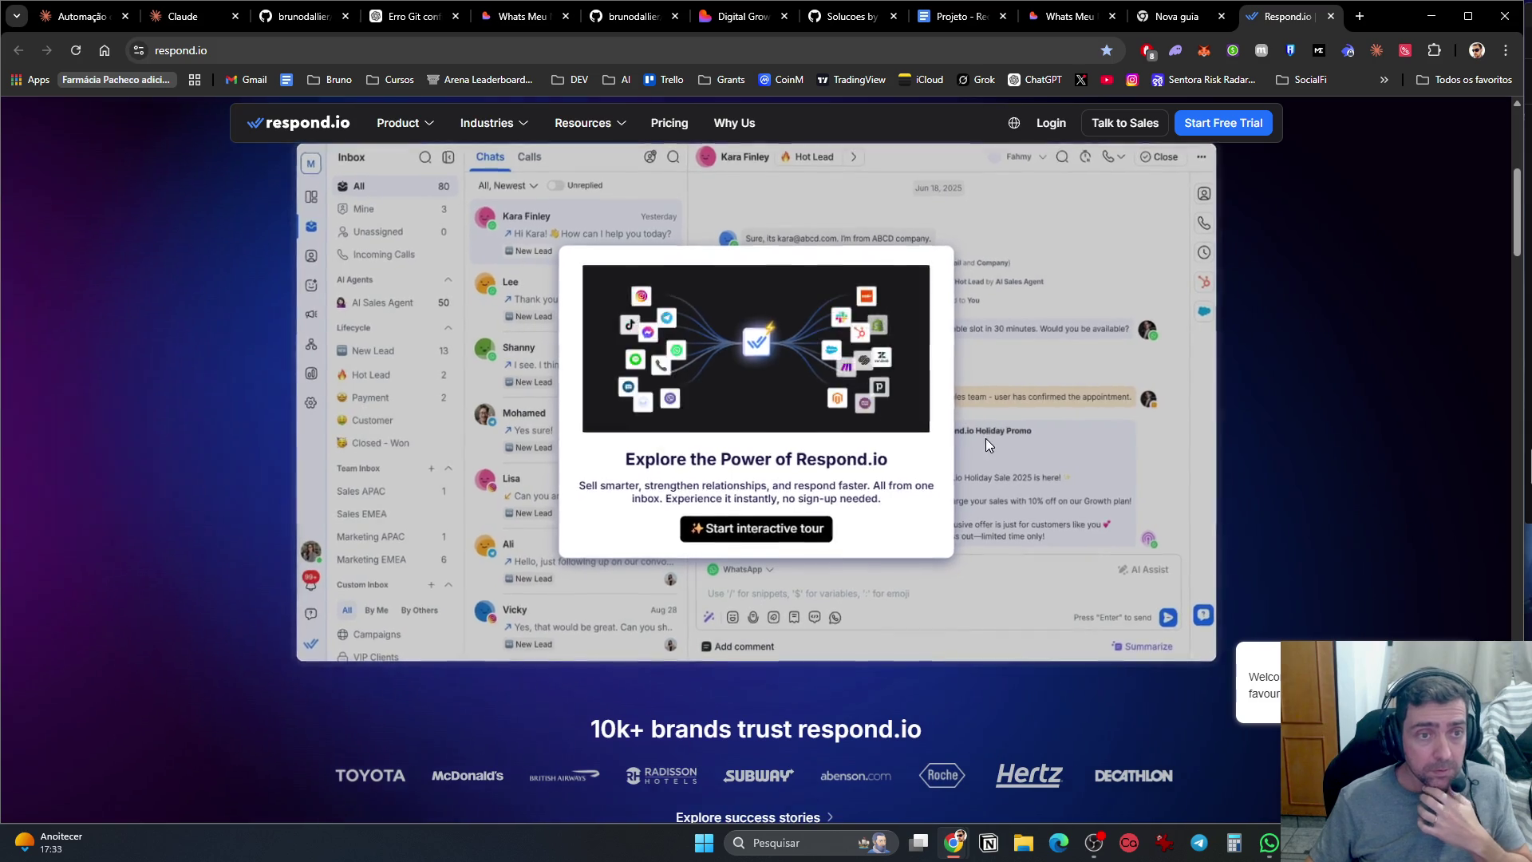
pyautogui.scroll(5, 985, 438)
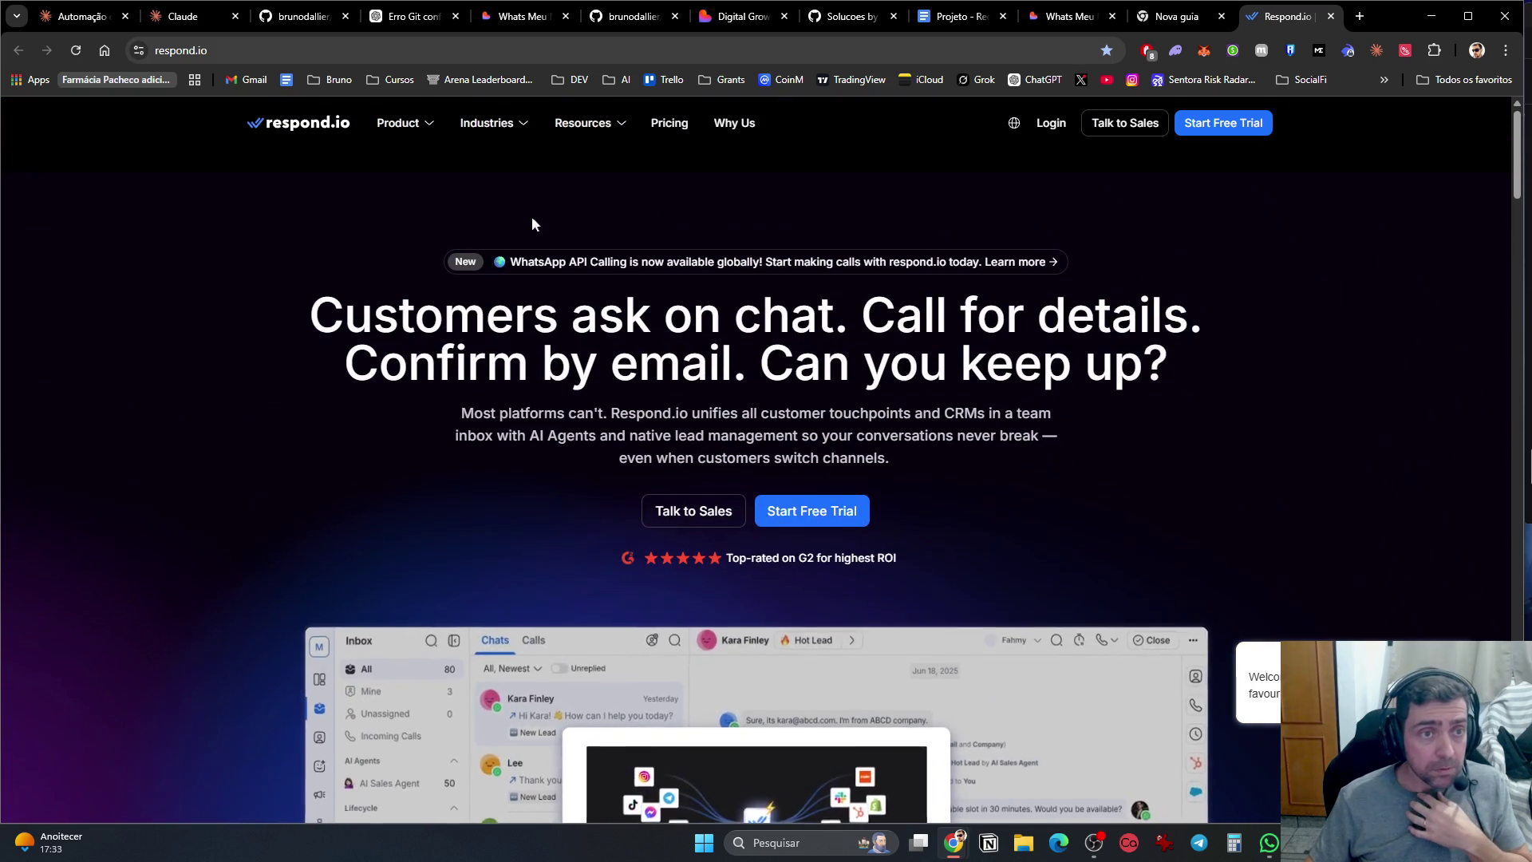
pyautogui.click(1014, 124)
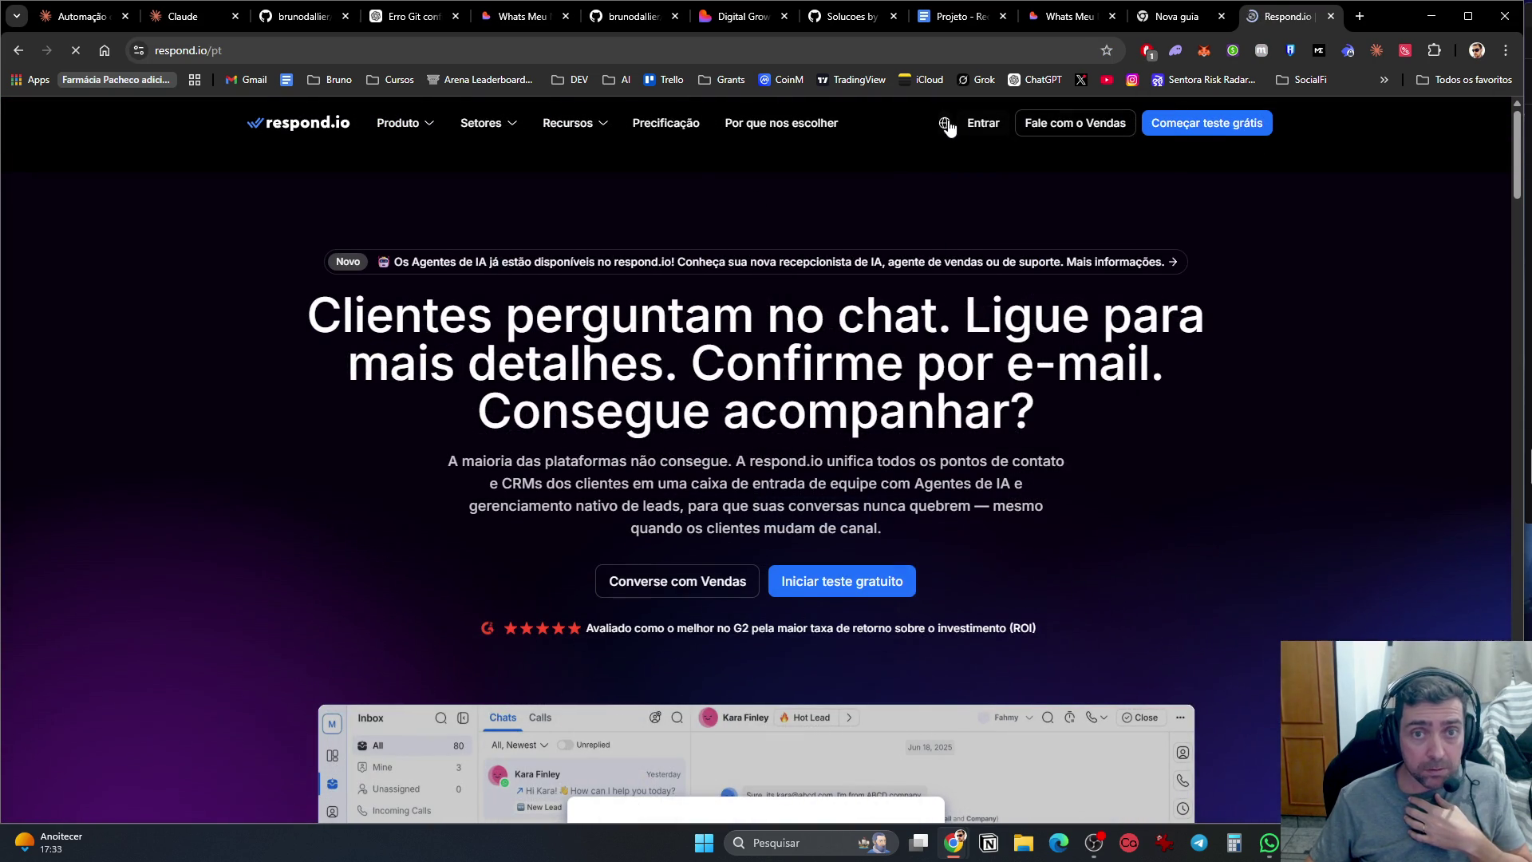
pyautogui.click(948, 128)
# Step: Scroll the Portuguese home page and bring up the Produto mega-menu
pyautogui.scroll(-4, 985, 411)
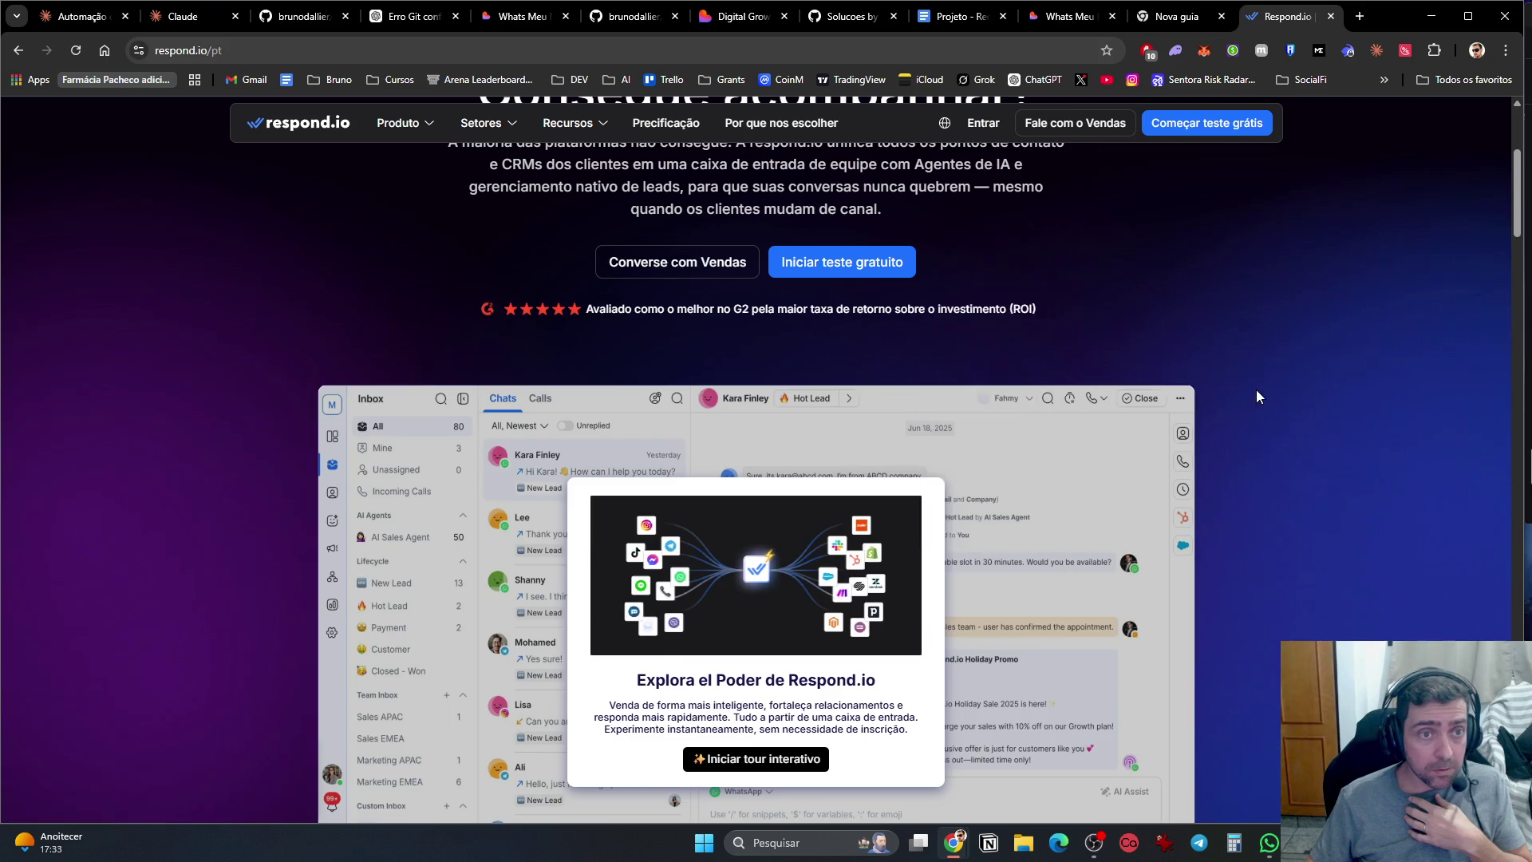
pyautogui.scroll(4, 1256, 396)
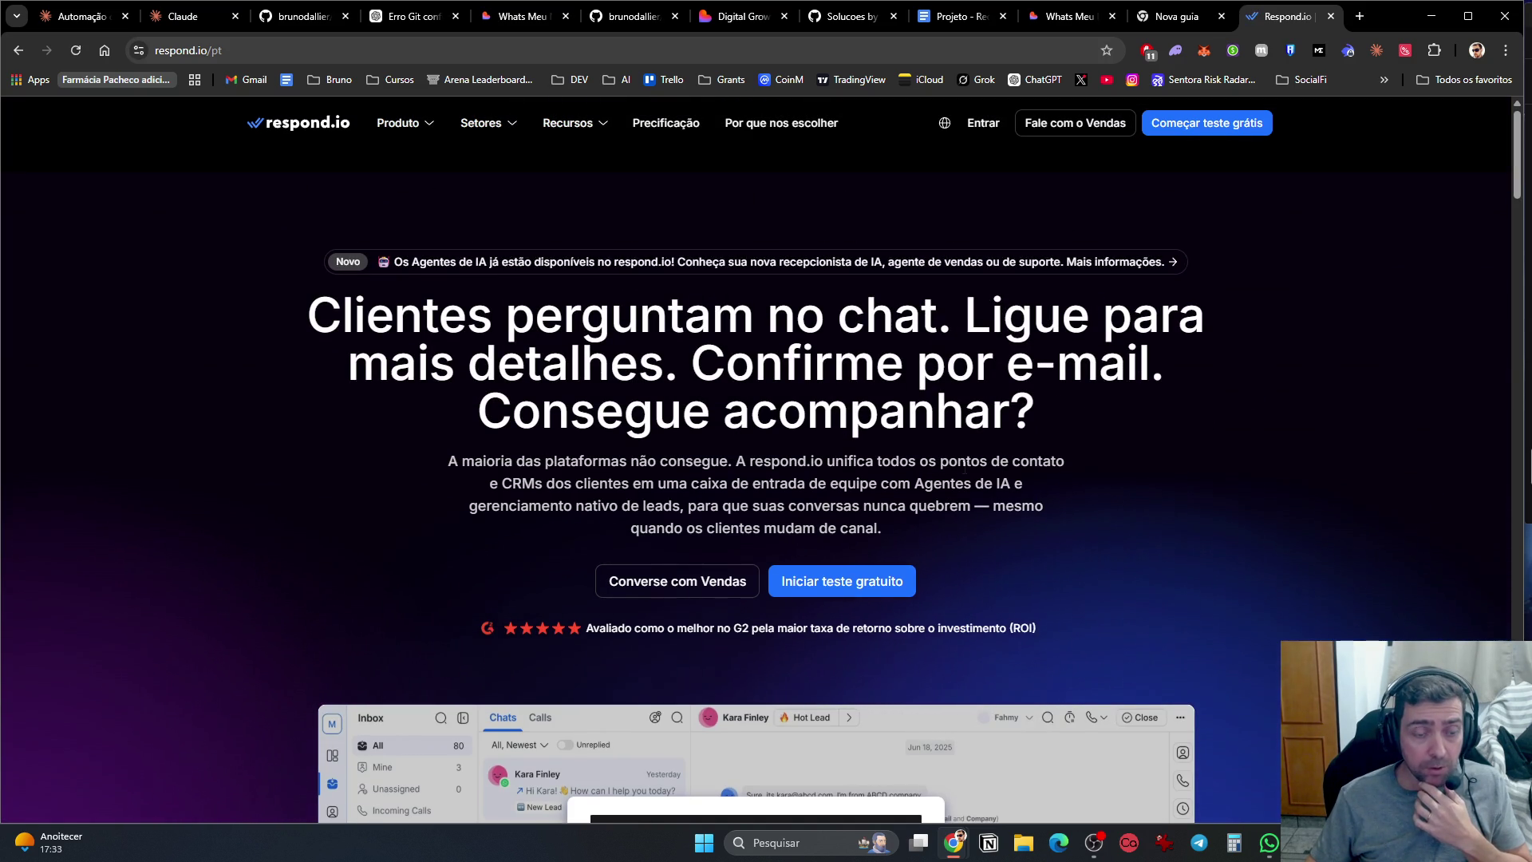
pyautogui.scroll(-2, 613, 477)
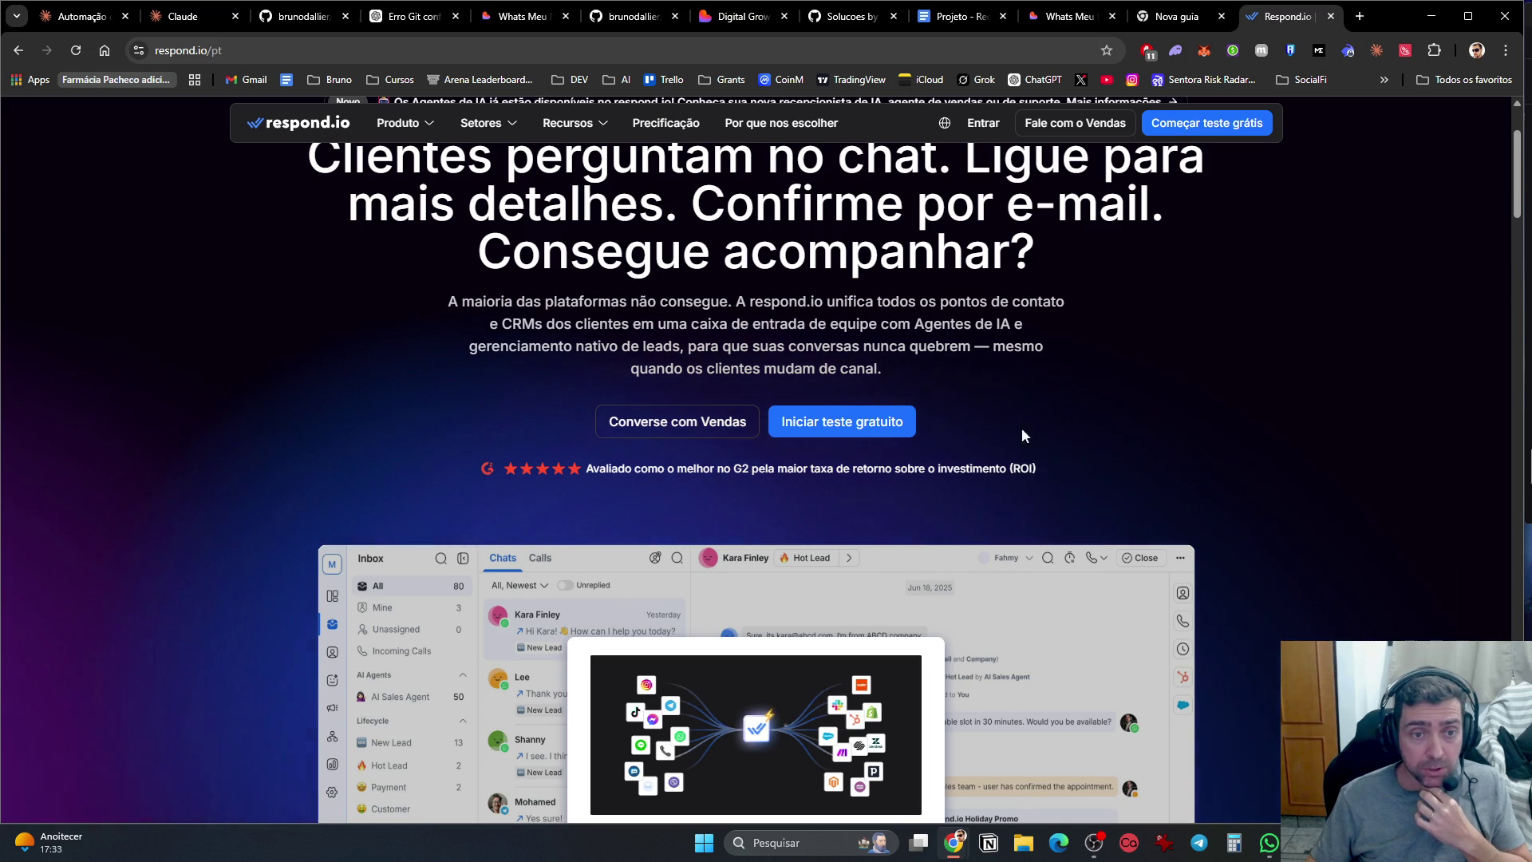
pyautogui.scroll(2, 442, 223)
pyautogui.moveTo(434, 126)
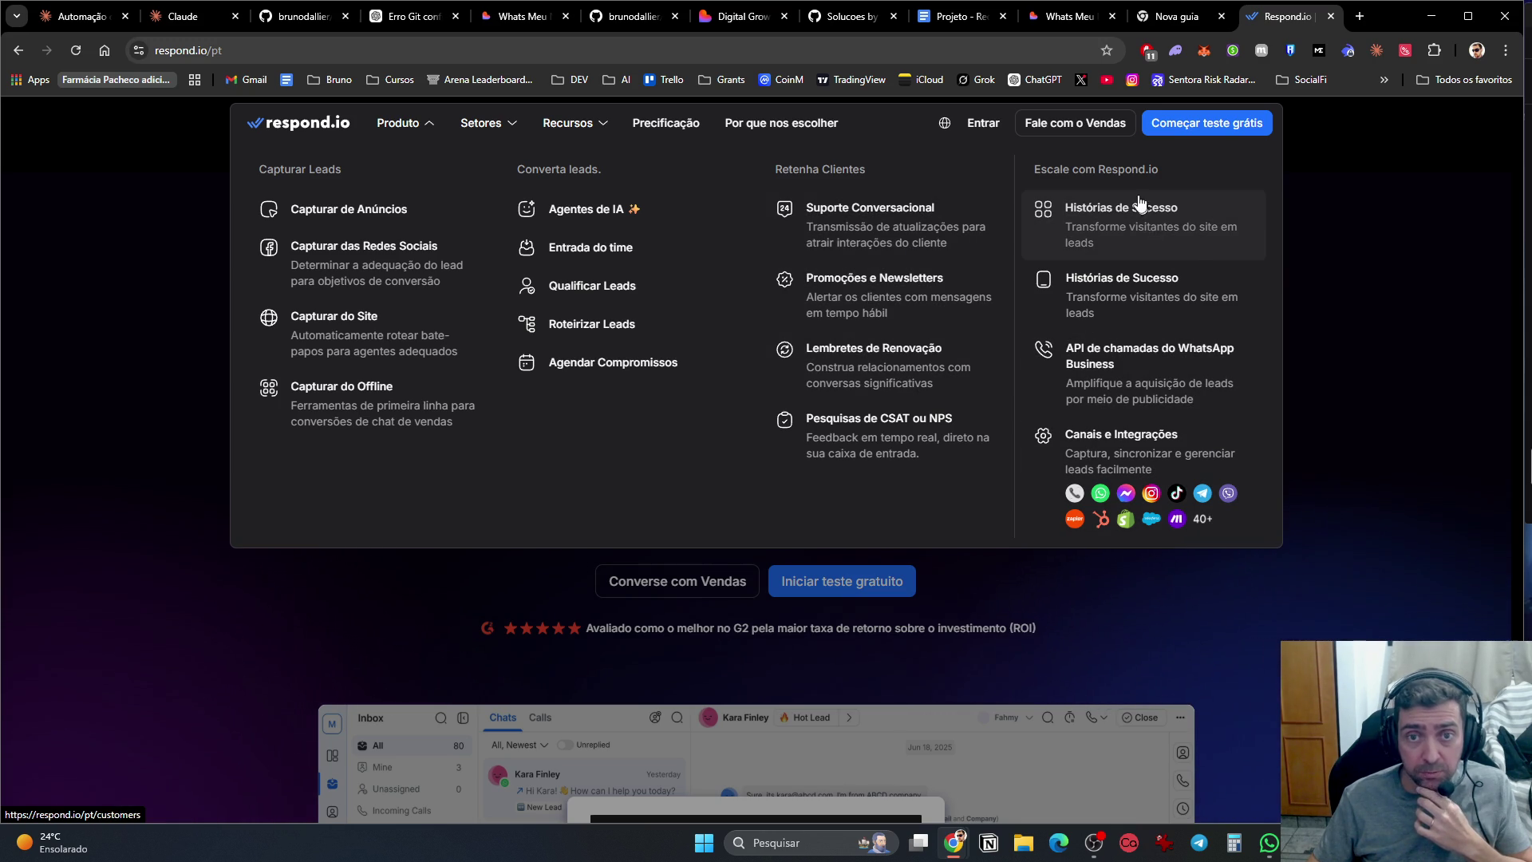
# Step: Glance at the Setores and Recursos menus, then open the Precificação pricing page
pyautogui.click(490, 137)
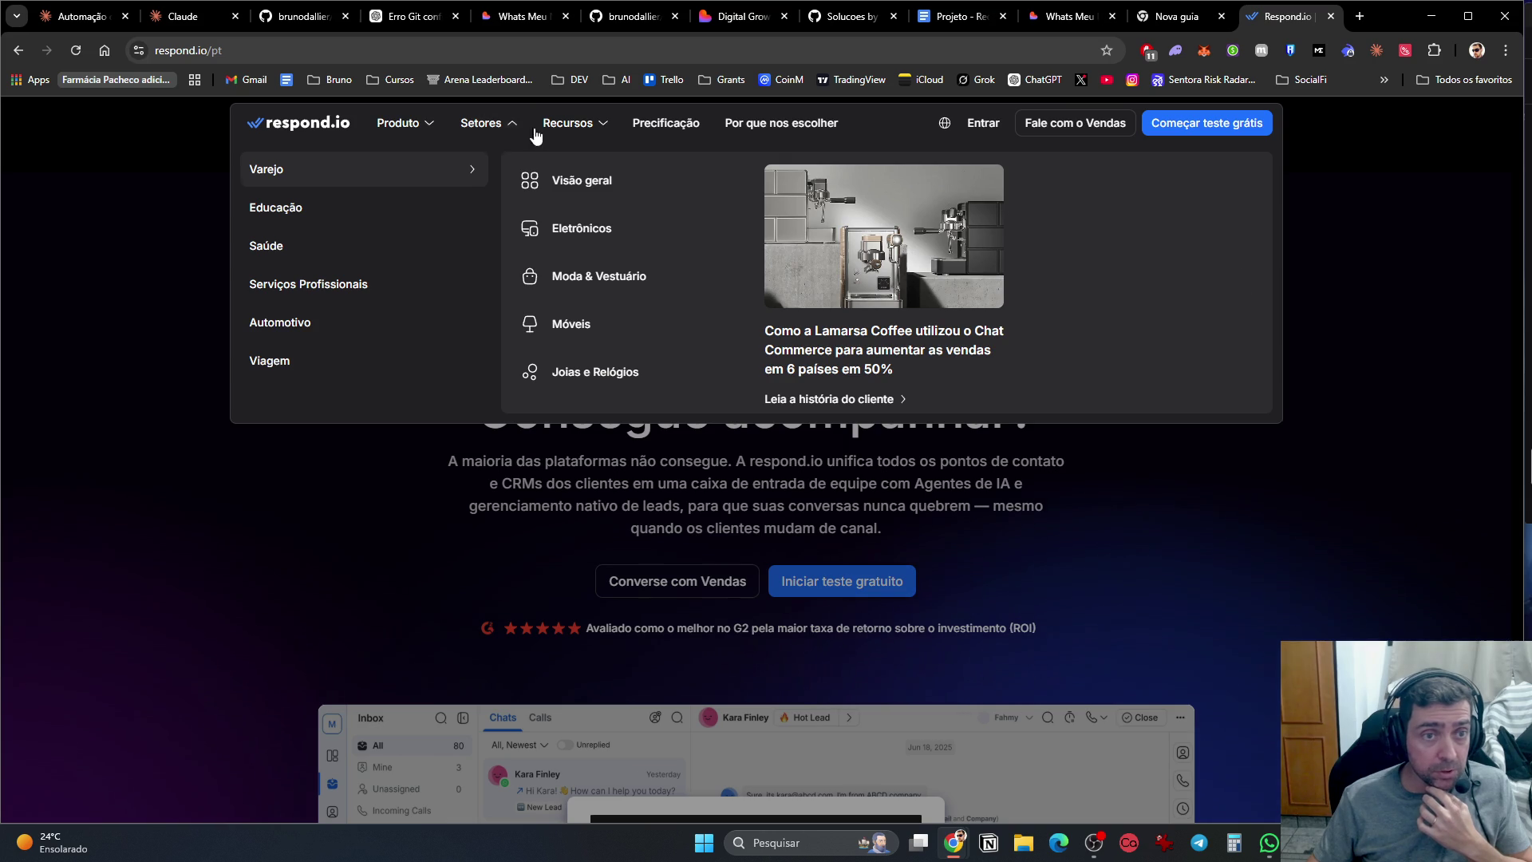
pyautogui.moveTo(562, 136)
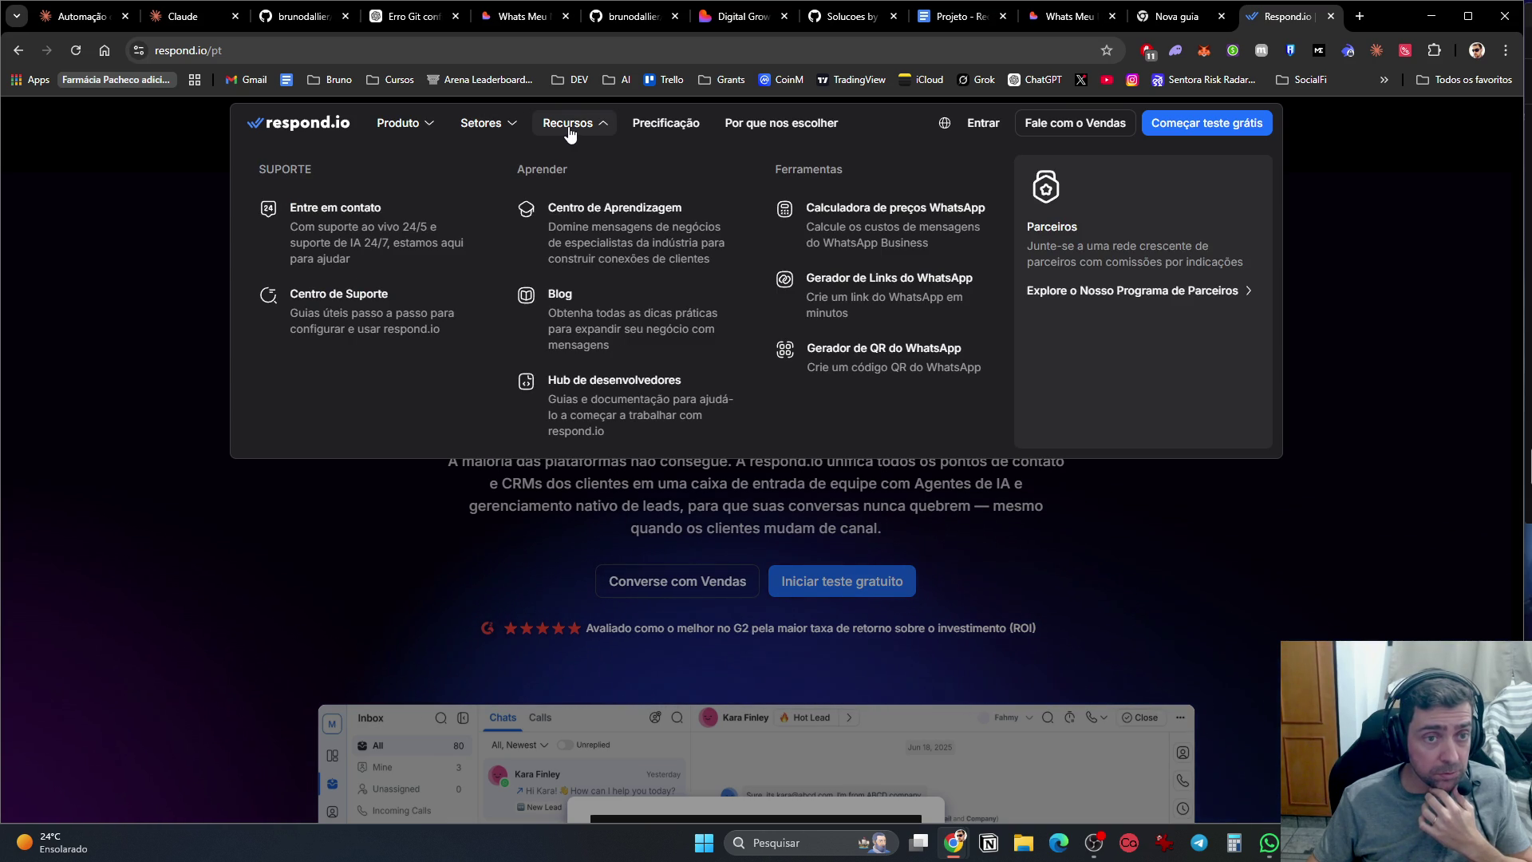
pyautogui.click(662, 128)
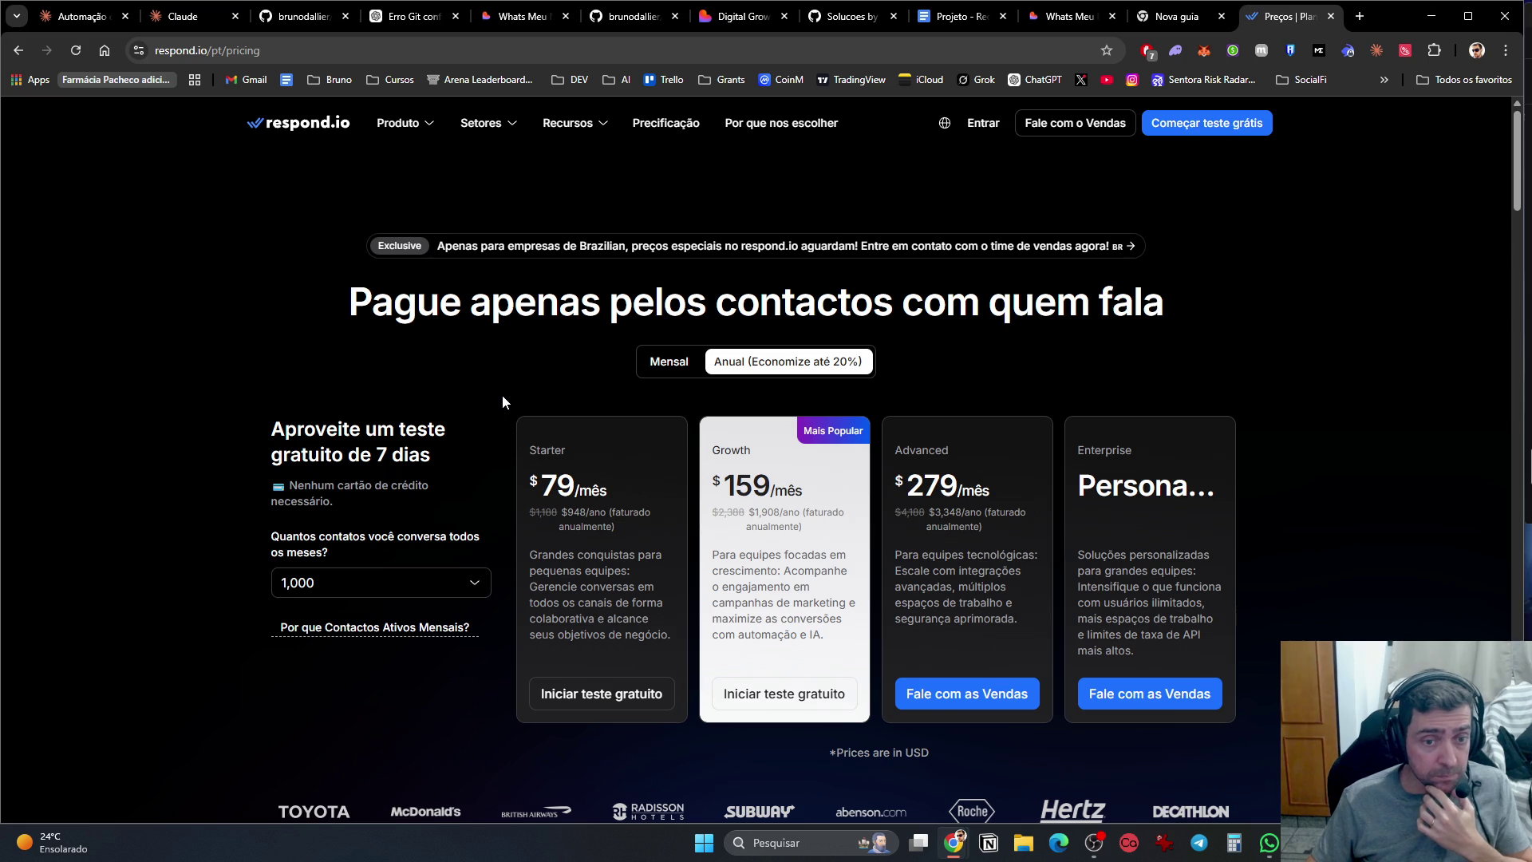
# Step: Check the monthly contacts options on the pricing page and keep 1,000 contacts
pyautogui.scroll(-2, 503, 395)
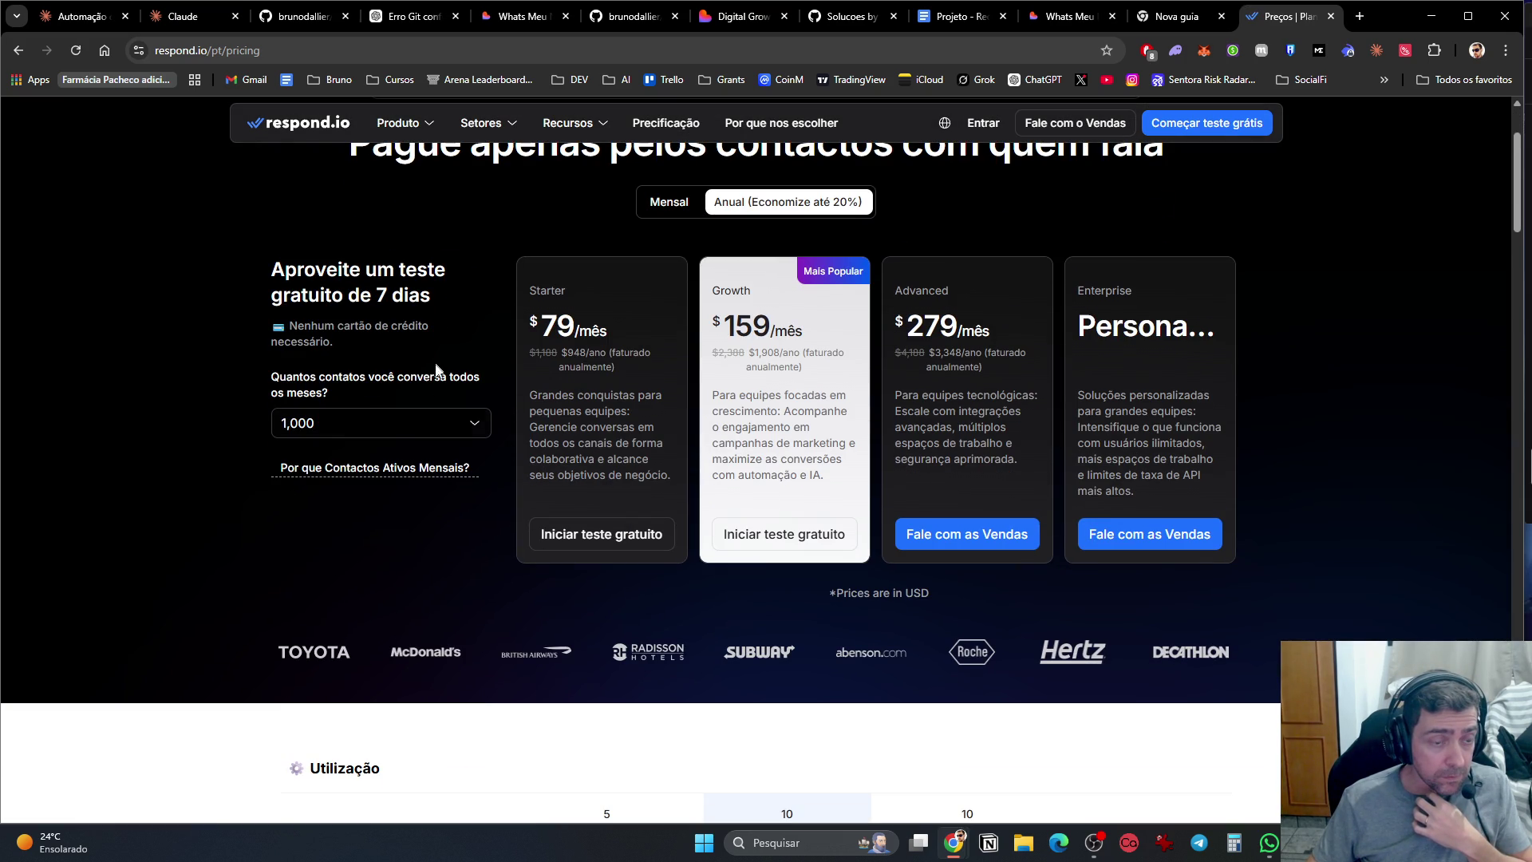
pyautogui.click(428, 415)
pyautogui.click(429, 415)
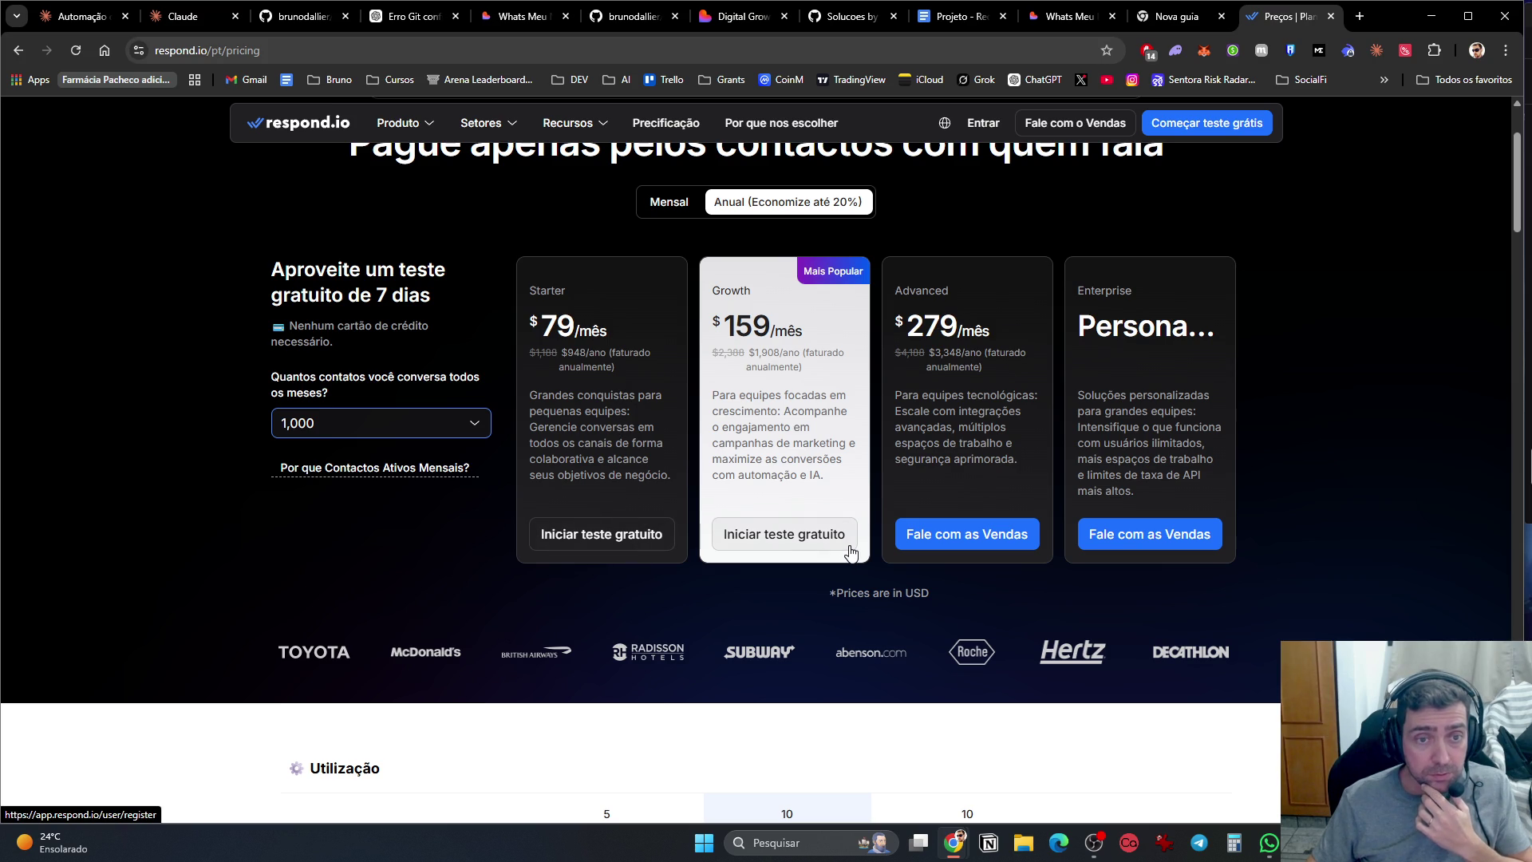
# Step: Scroll through the Compare plans table, then open the 'why choose respond.io' page
pyautogui.scroll(-5, 821, 433)
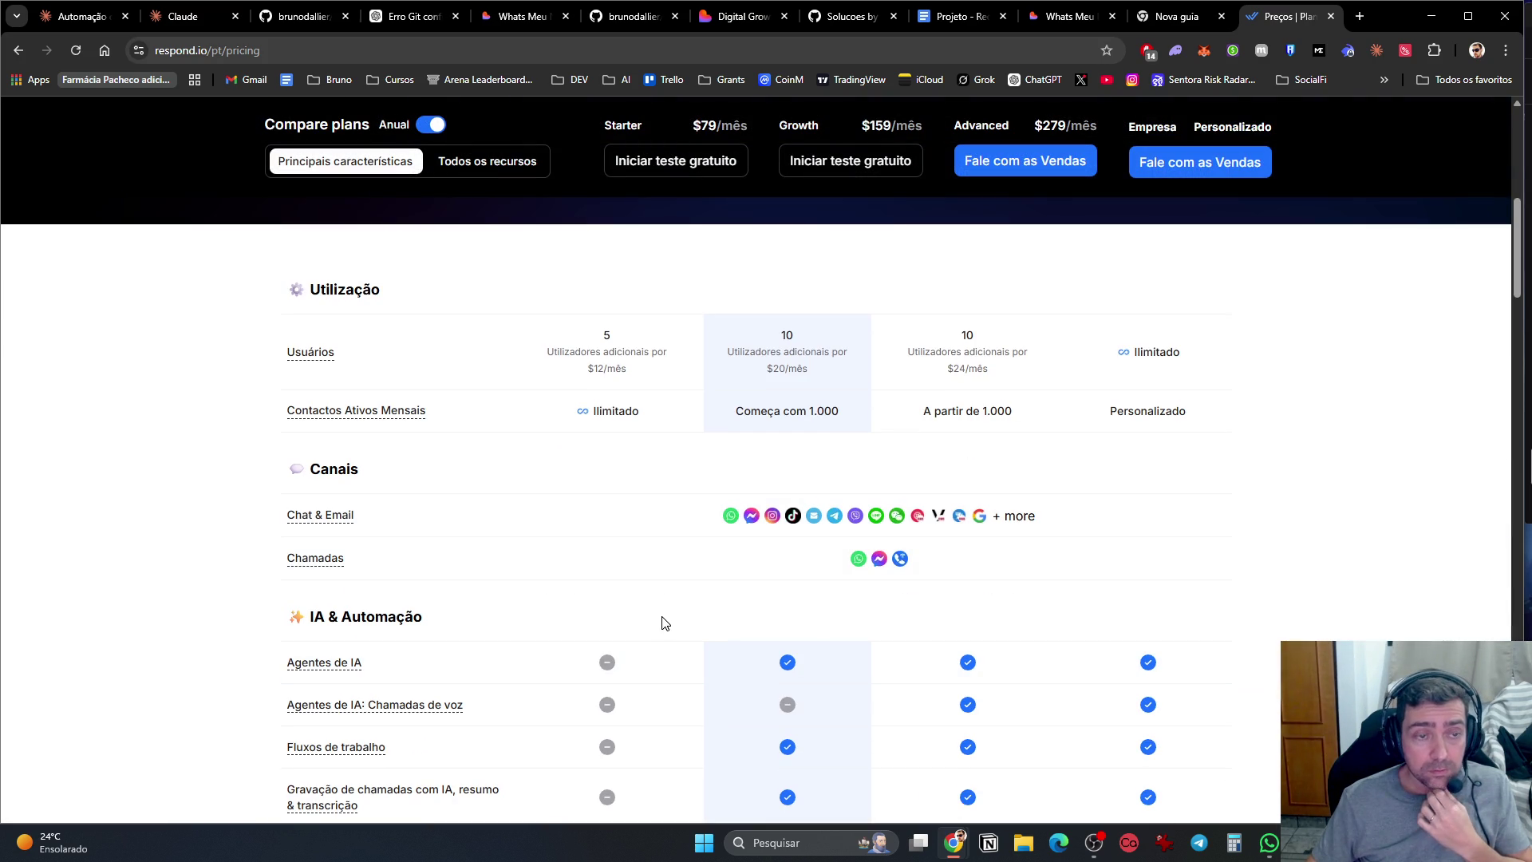
pyautogui.scroll(5, 660, 612)
pyautogui.scroll(-15, 661, 613)
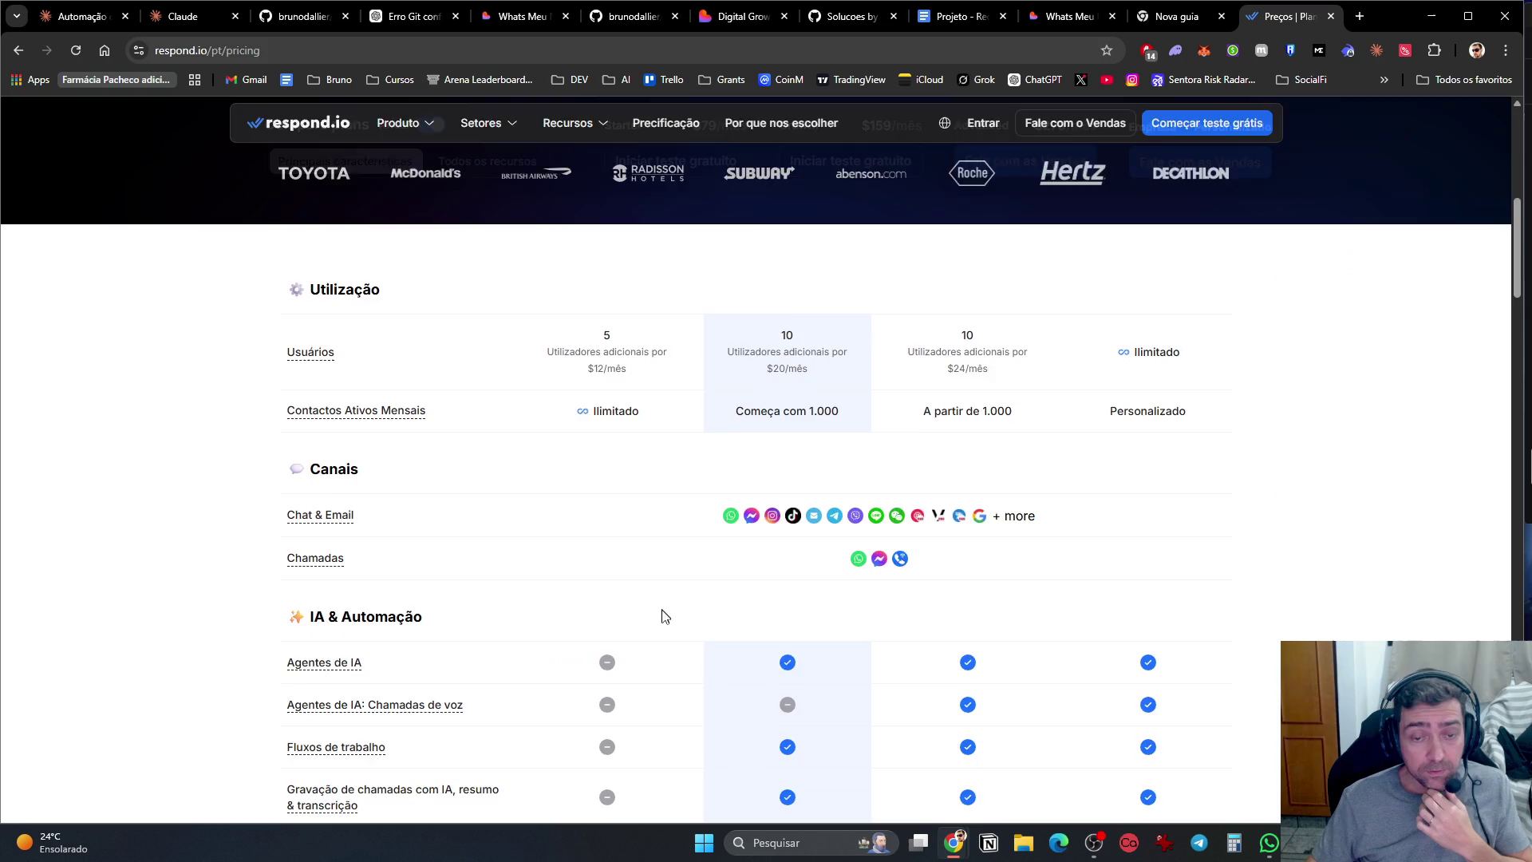
pyautogui.scroll(-7, 661, 644)
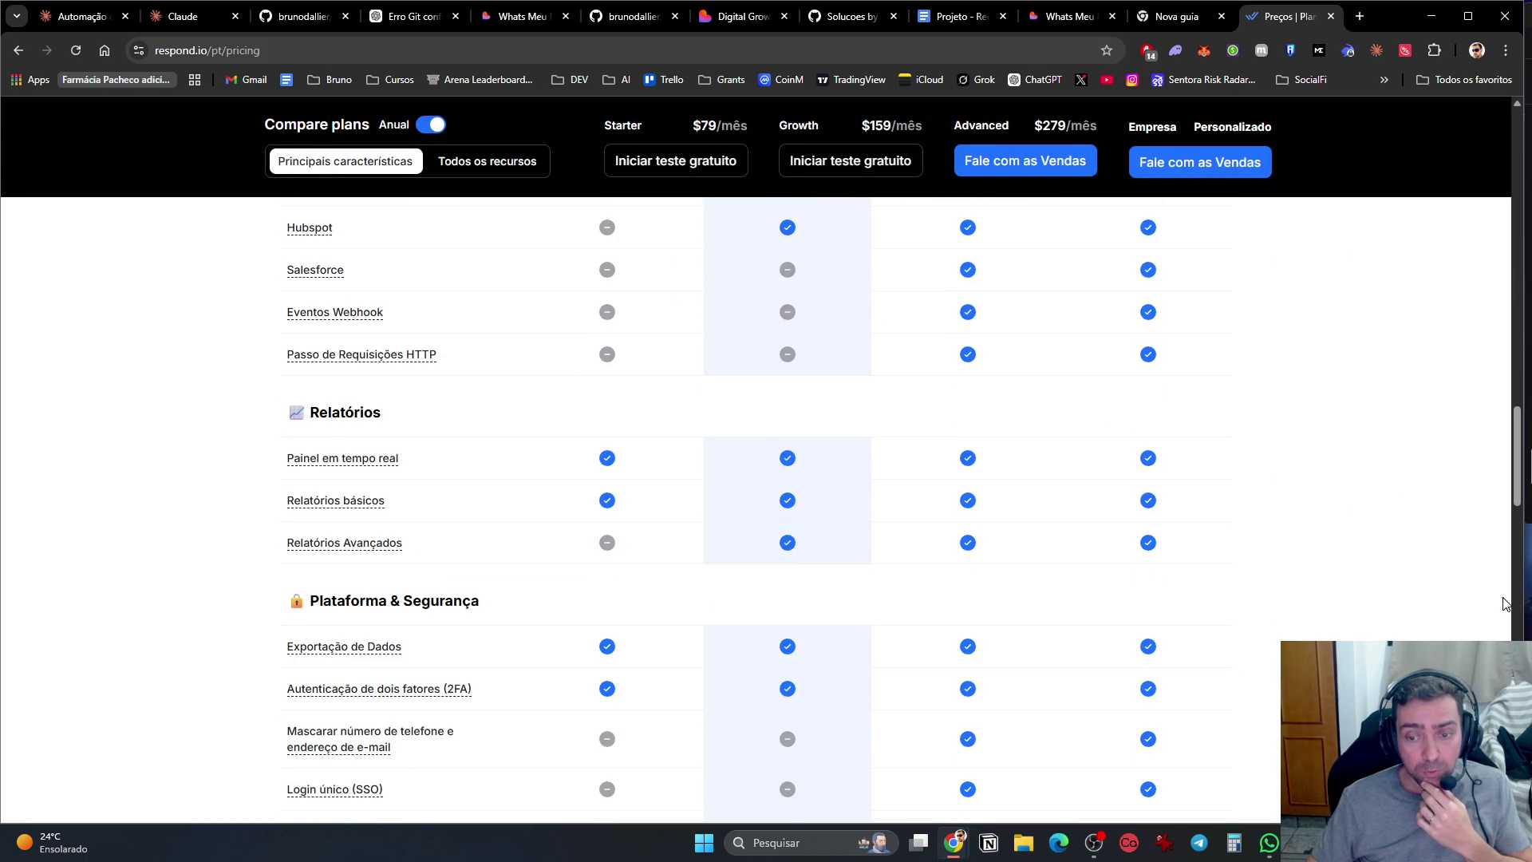
pyautogui.moveTo(1521, 479)
pyautogui.mouseDown()
pyautogui.moveTo(1521, 806)
pyautogui.moveTo(1521, 184)
pyautogui.mouseUp()
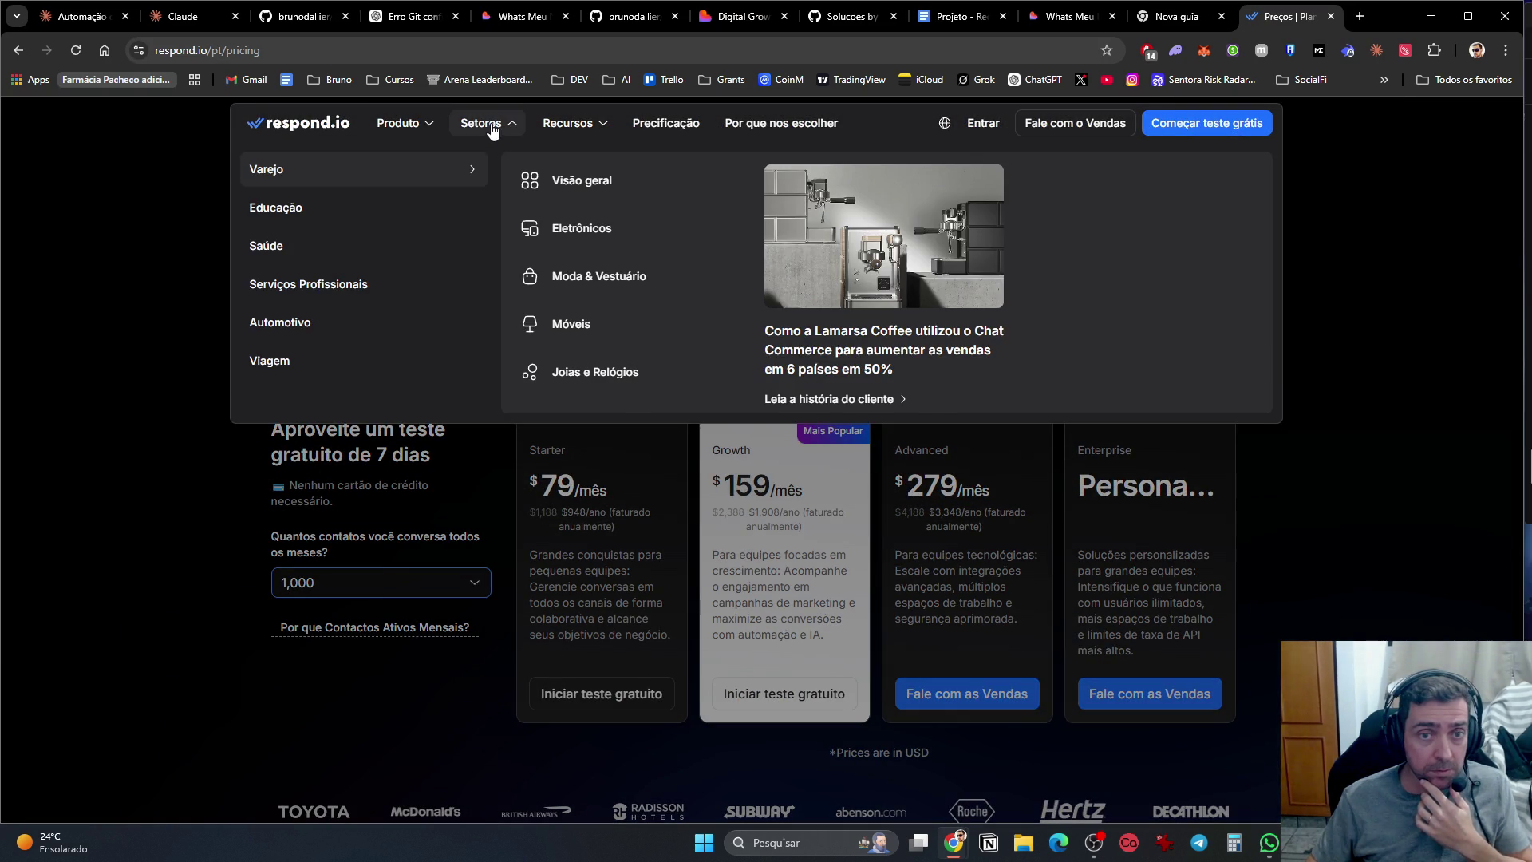
pyautogui.moveTo(573, 130)
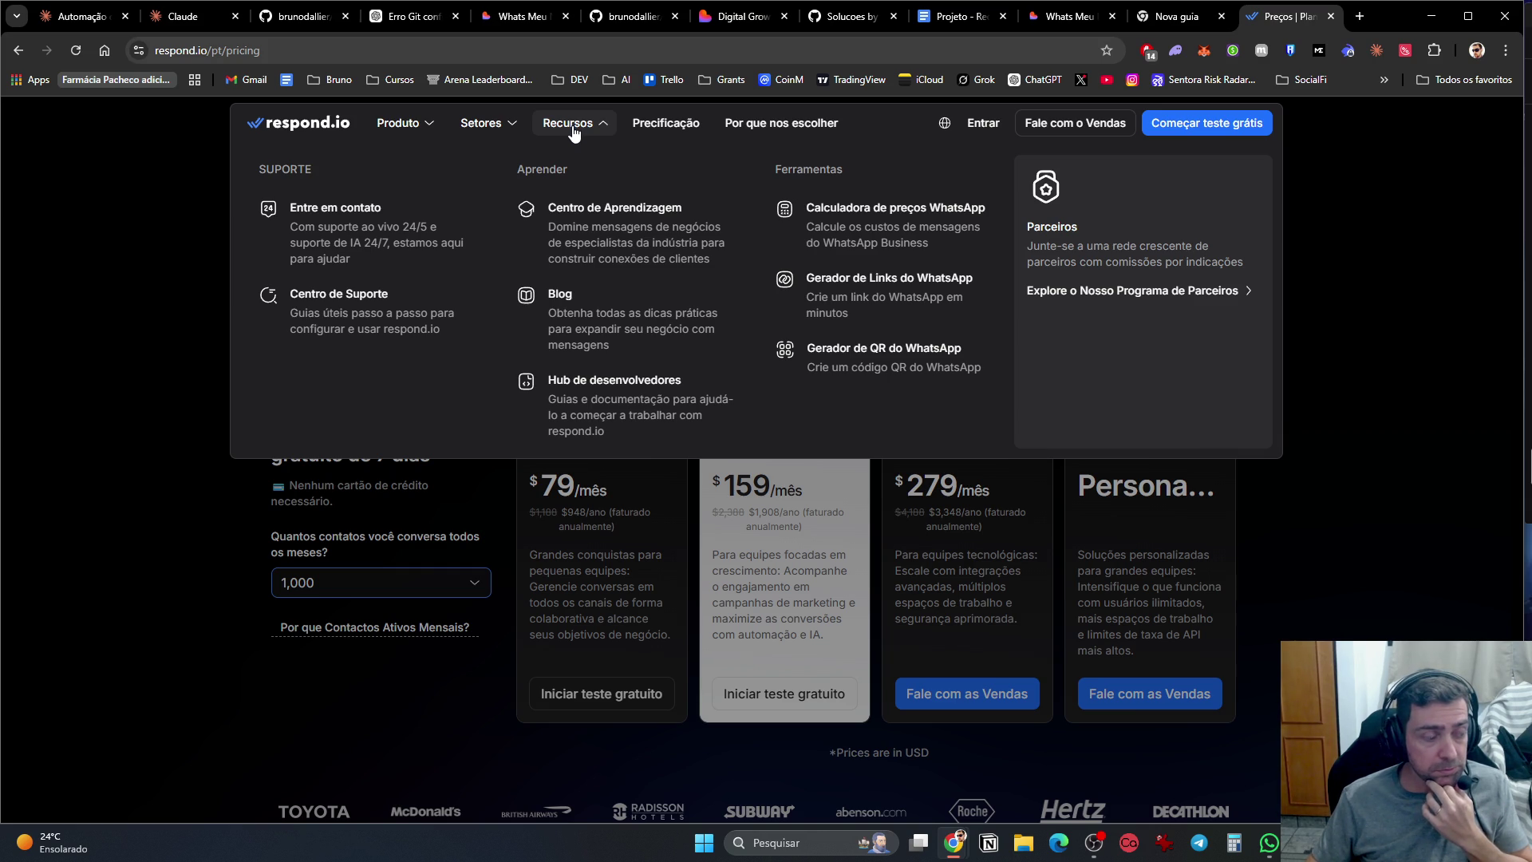
pyautogui.click(753, 127)
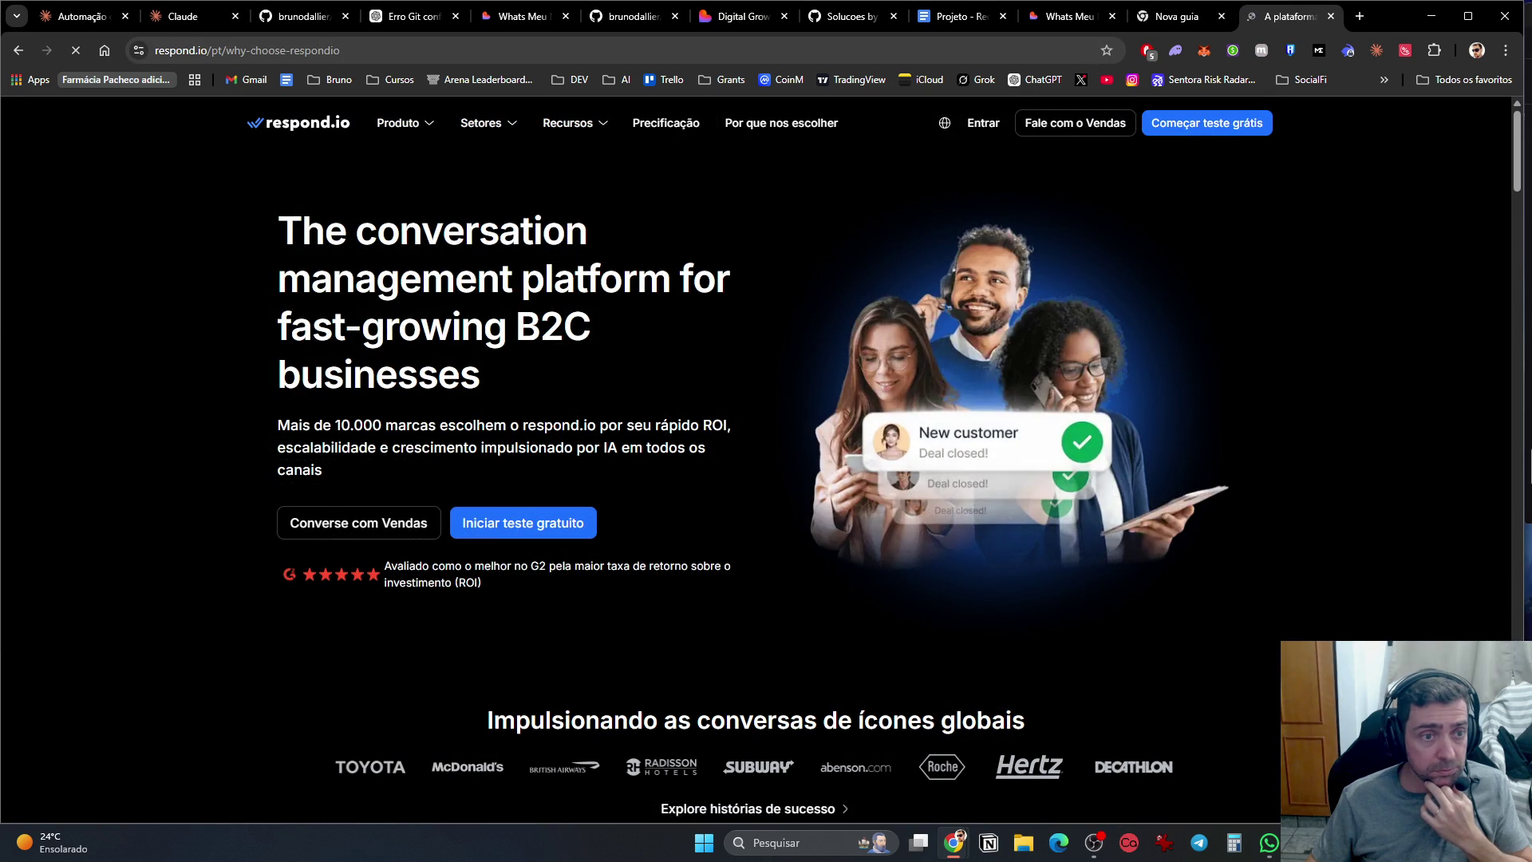
# Step: Read the why-choose-respond.io page down to the FAQ, then return to the home page
pyautogui.scroll(-8, 727, 382)
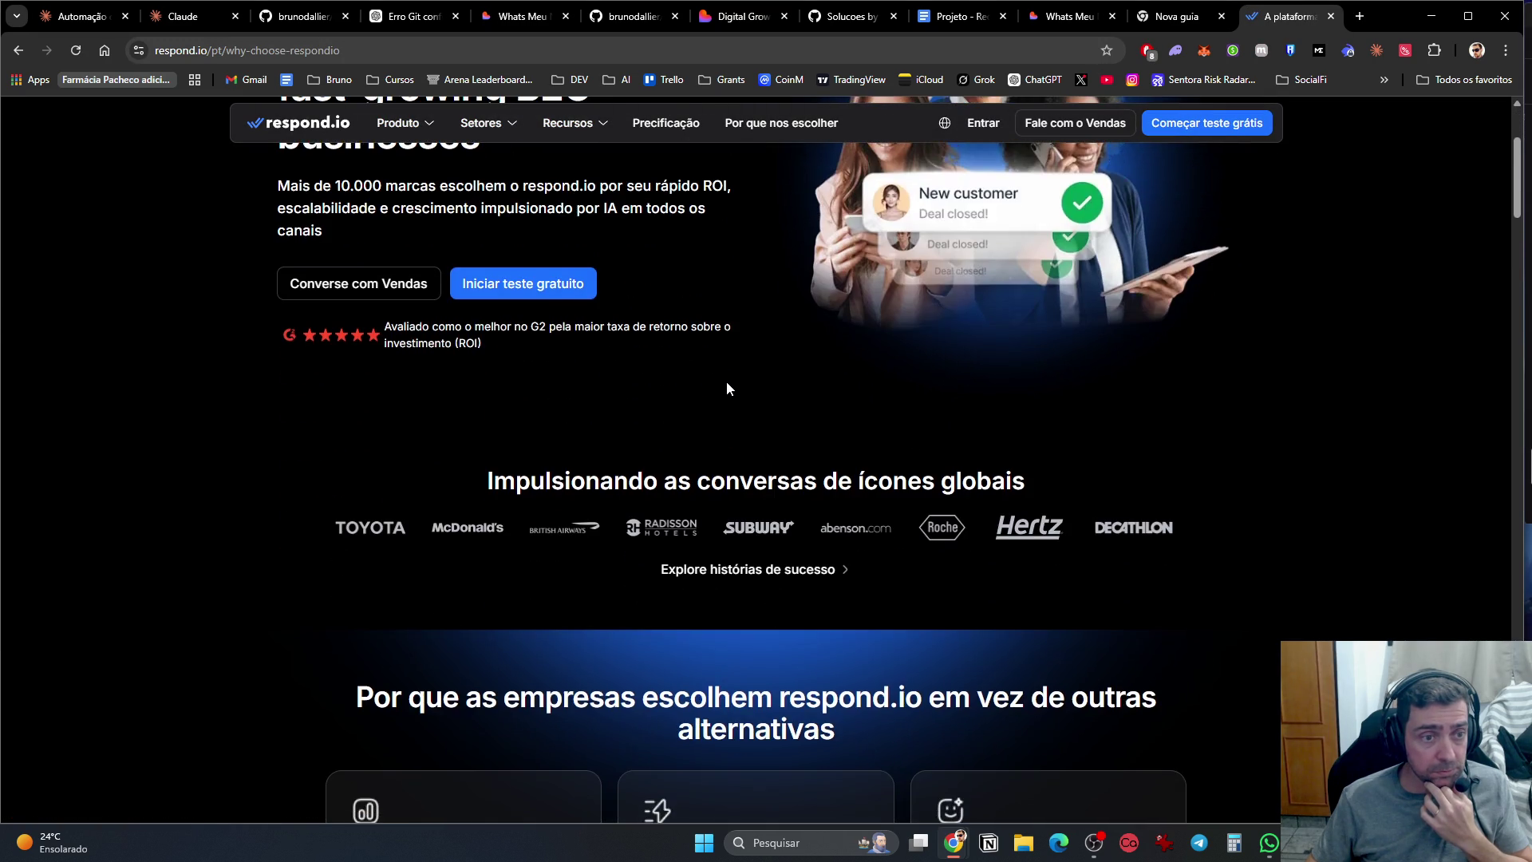
pyautogui.scroll(-3, 727, 406)
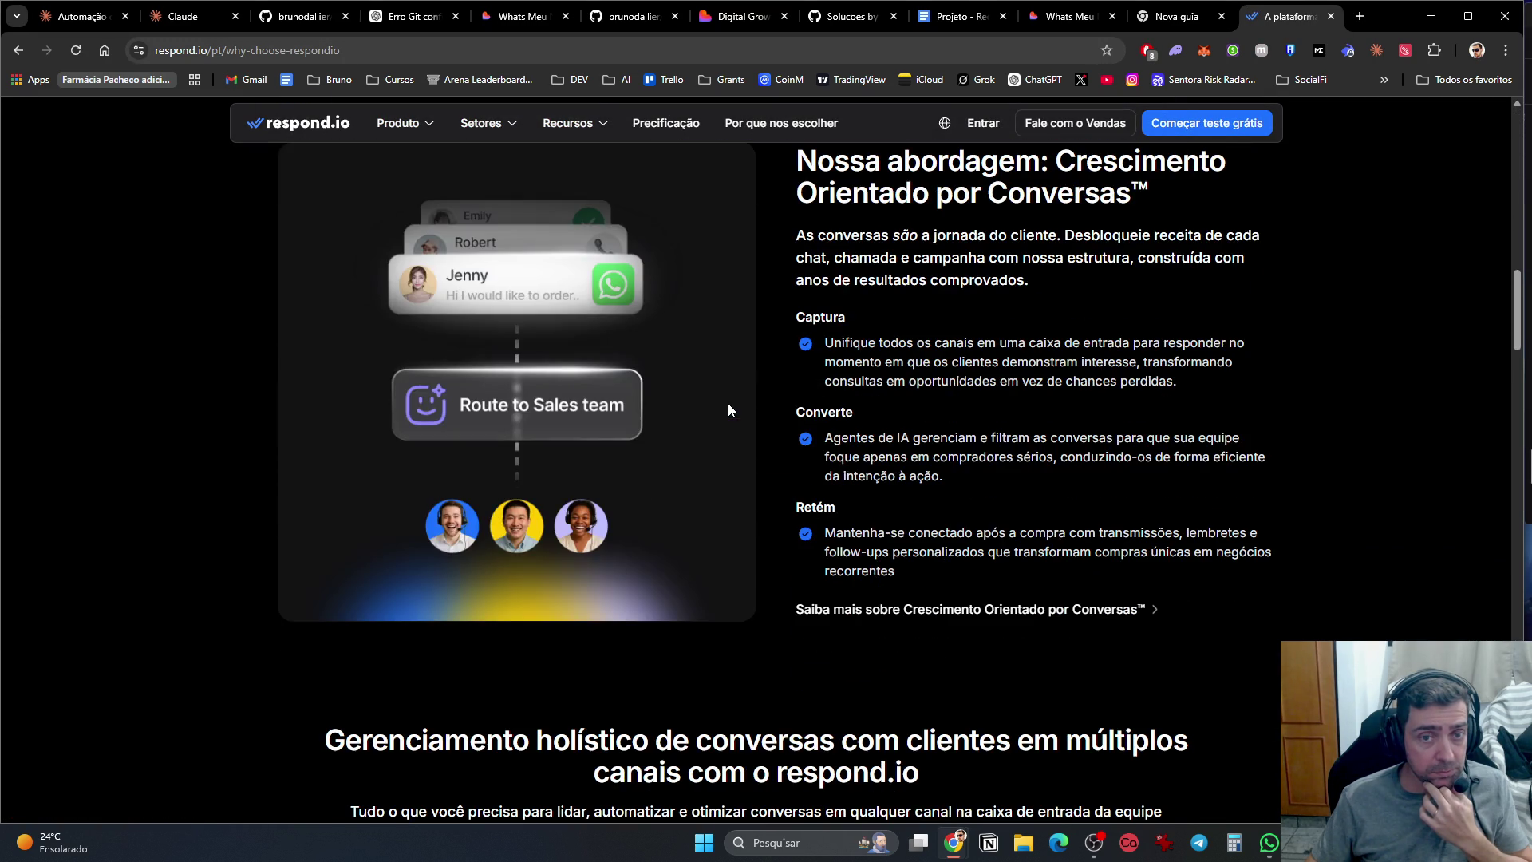
pyautogui.scroll(3, 728, 405)
pyautogui.scroll(-10, 735, 405)
pyautogui.scroll(-20, 736, 453)
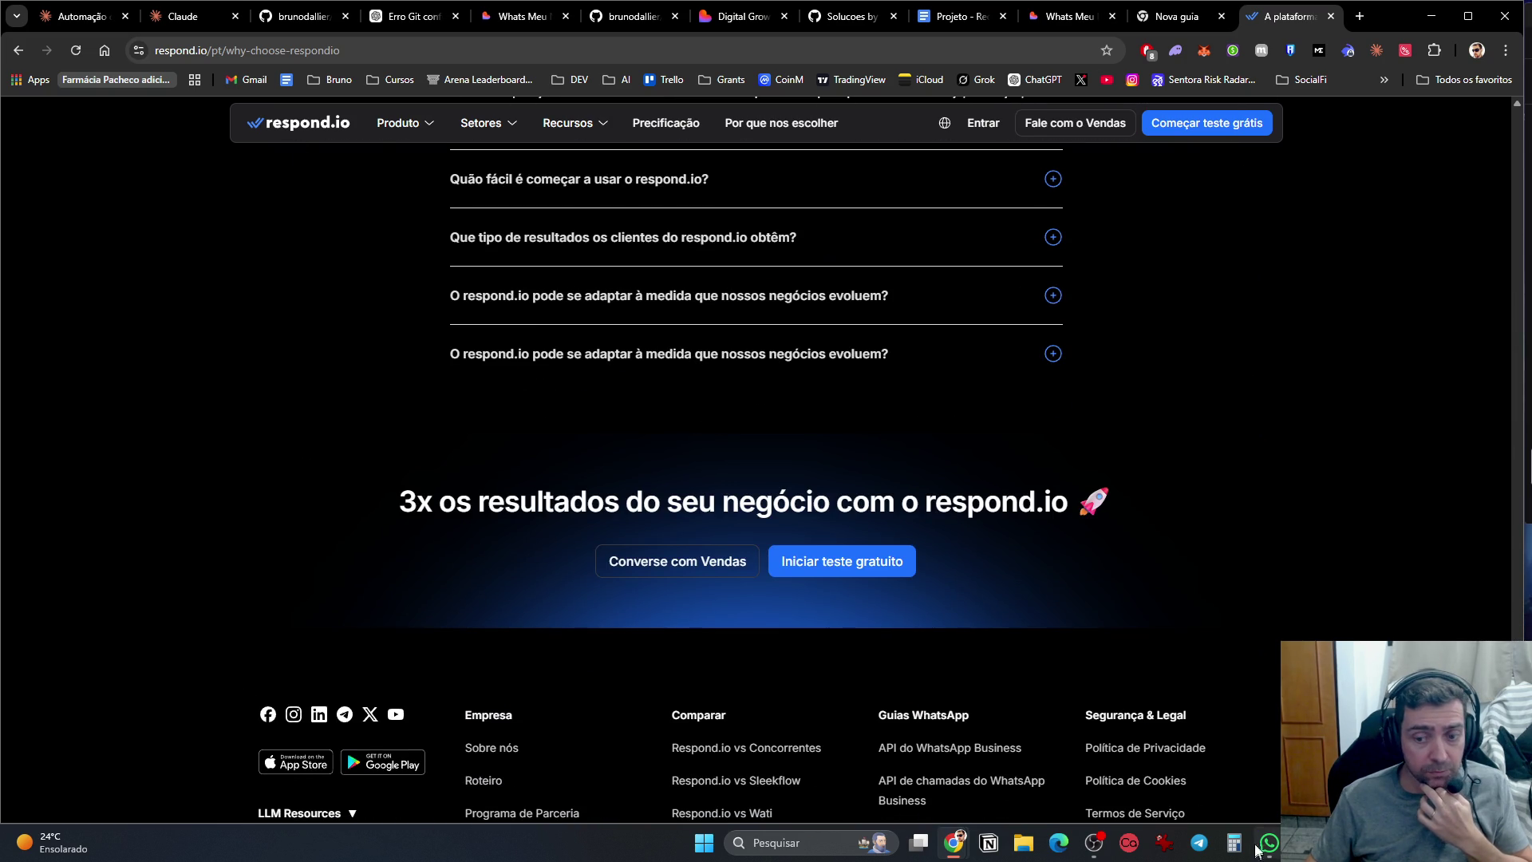
pyautogui.moveTo(391, 122)
pyautogui.click(295, 127)
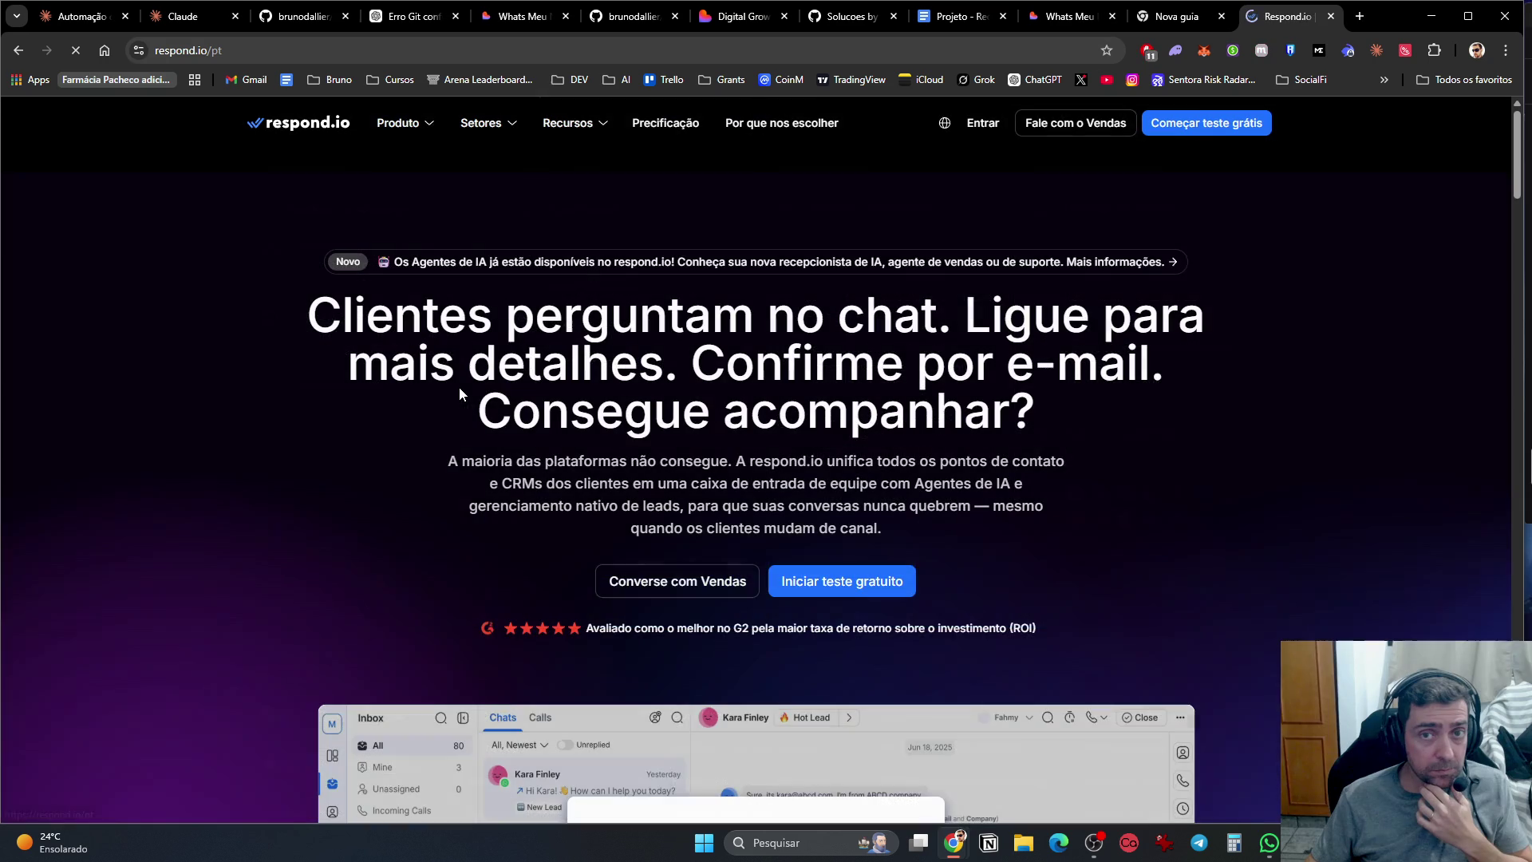
# Step: Scroll the homepage to the inbox demo and start 'Iniciar tour interativo'
pyautogui.scroll(-6, 500, 447)
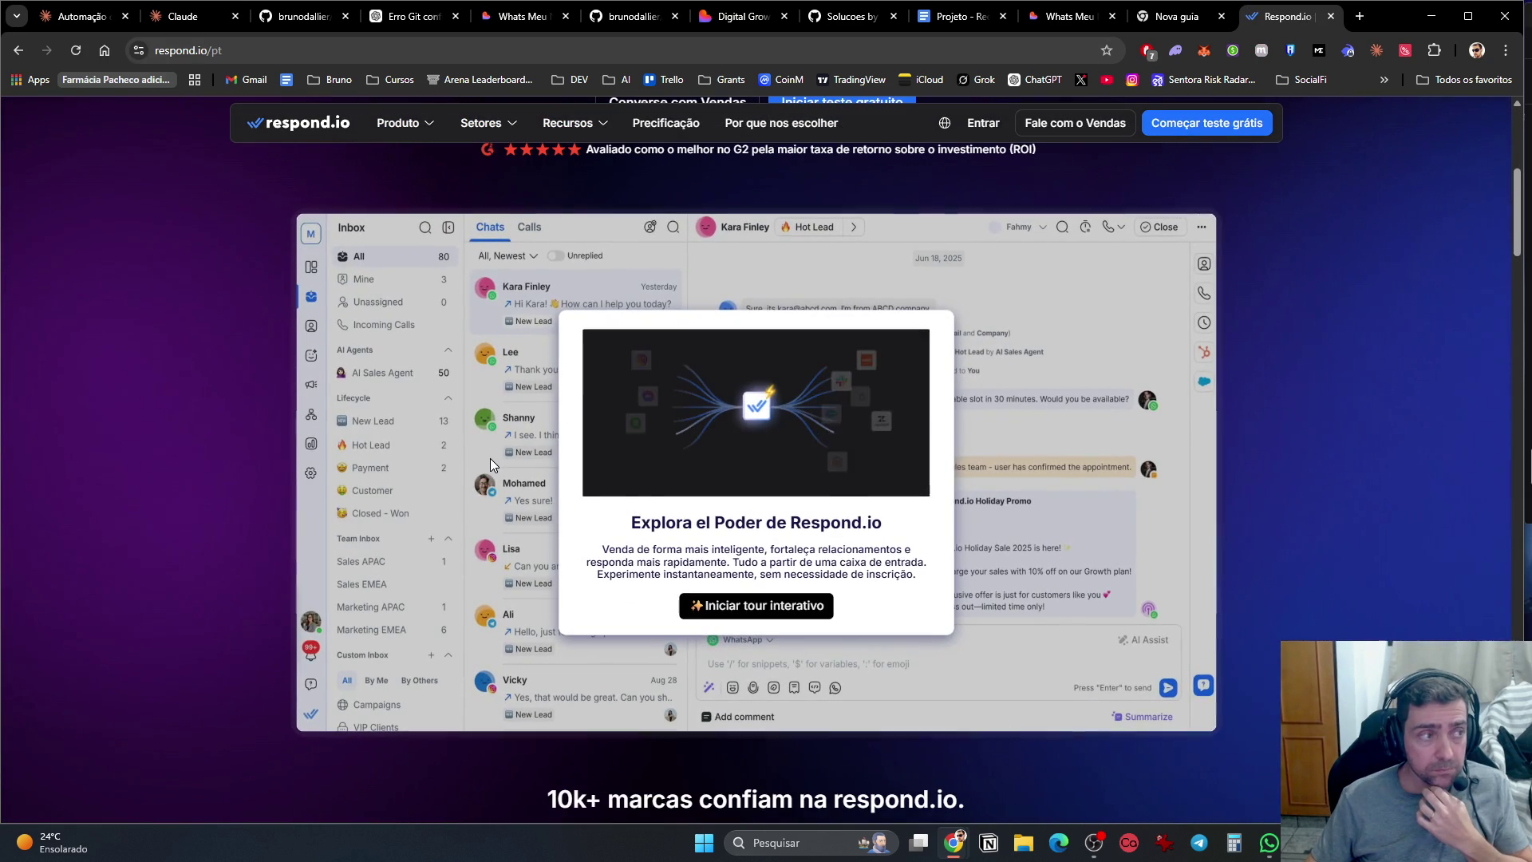
pyautogui.scroll(6, 485, 457)
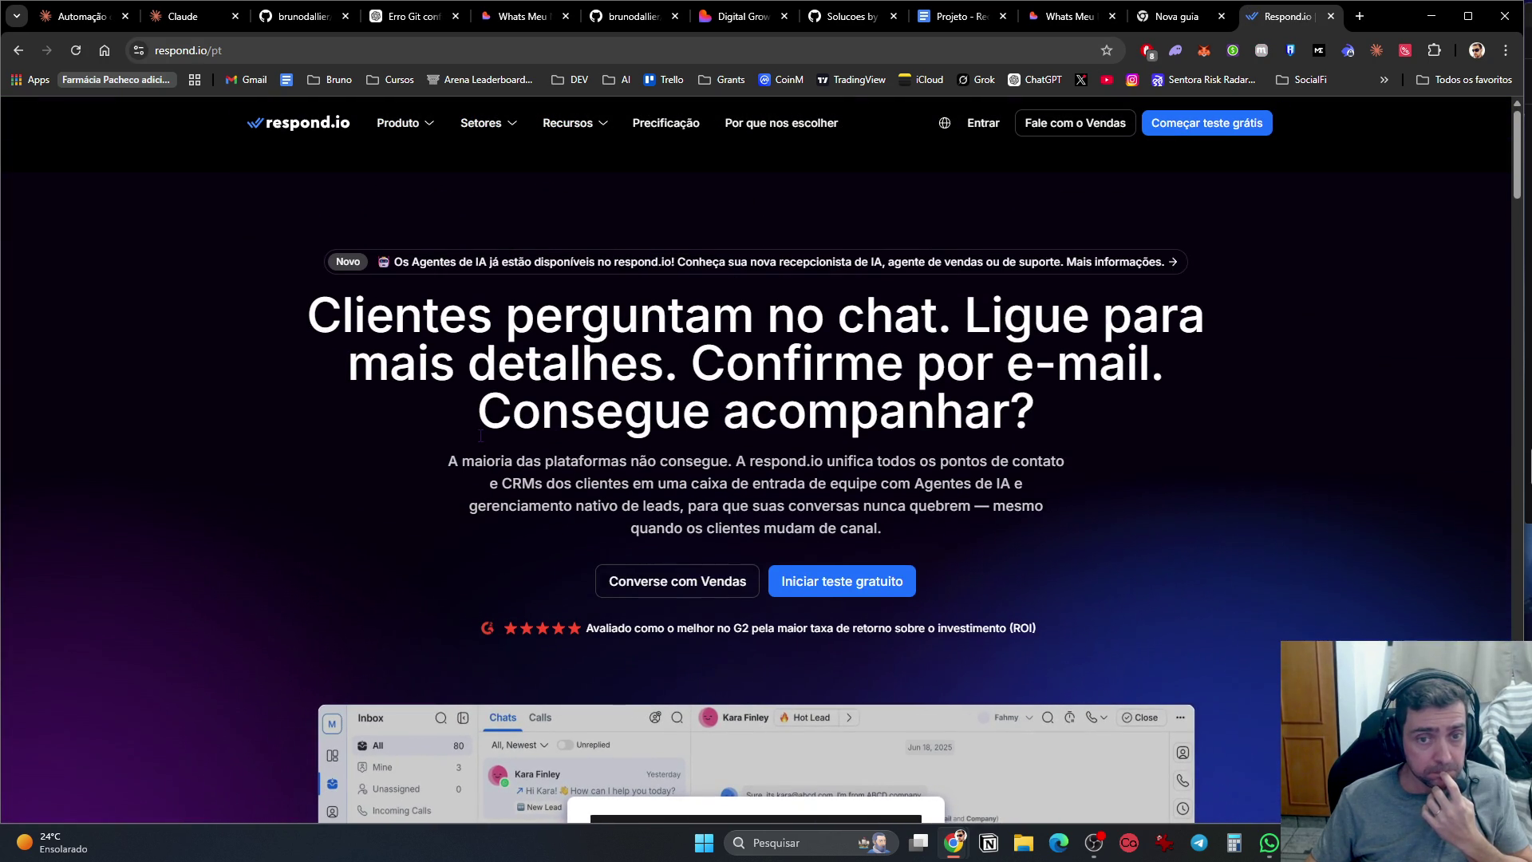
pyautogui.scroll(-6, 480, 436)
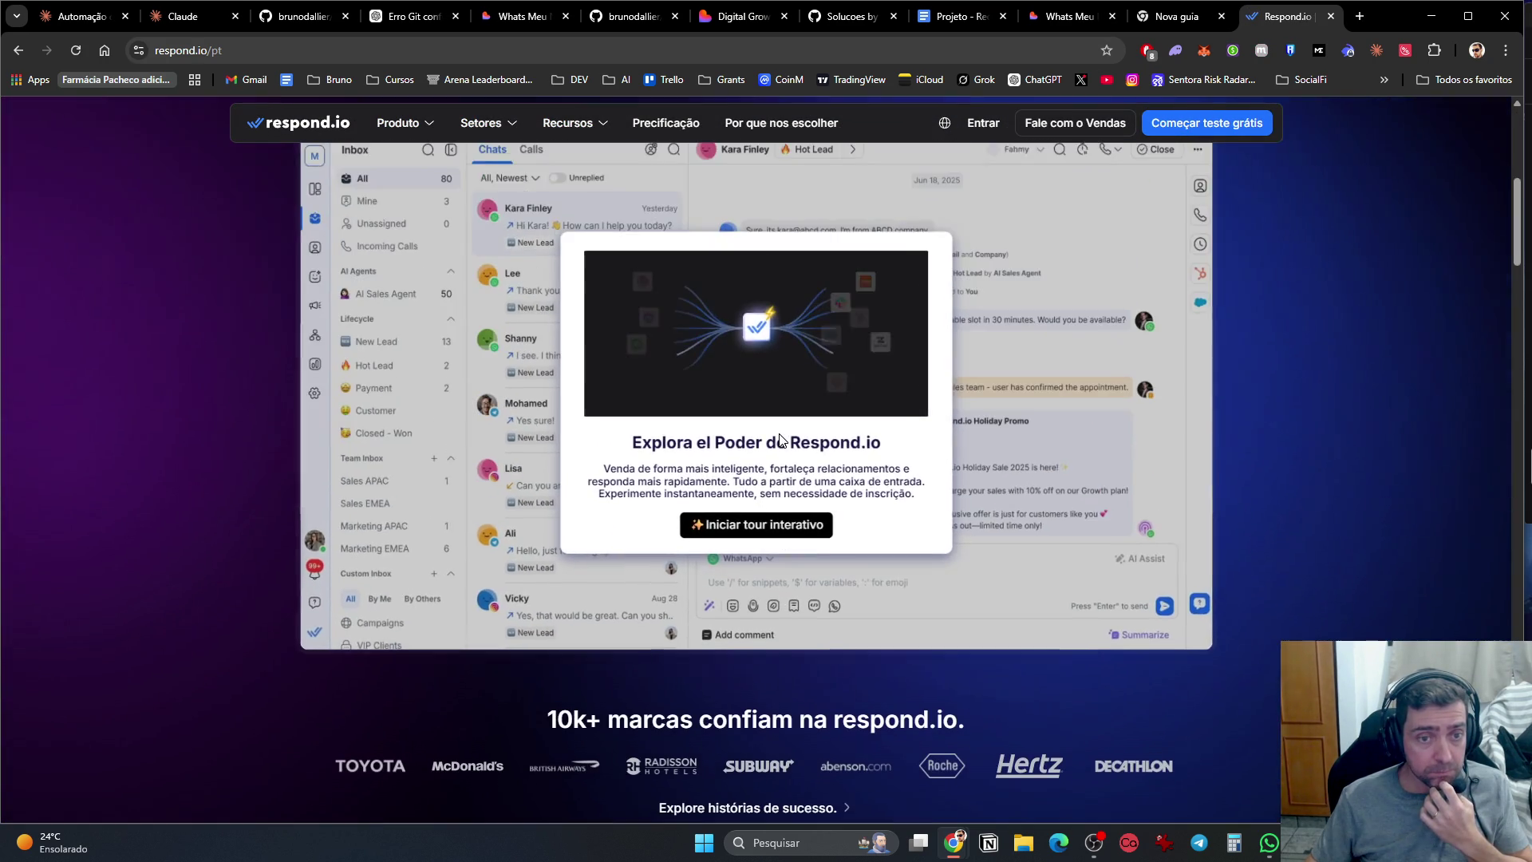
pyautogui.scroll(2, 735, 666)
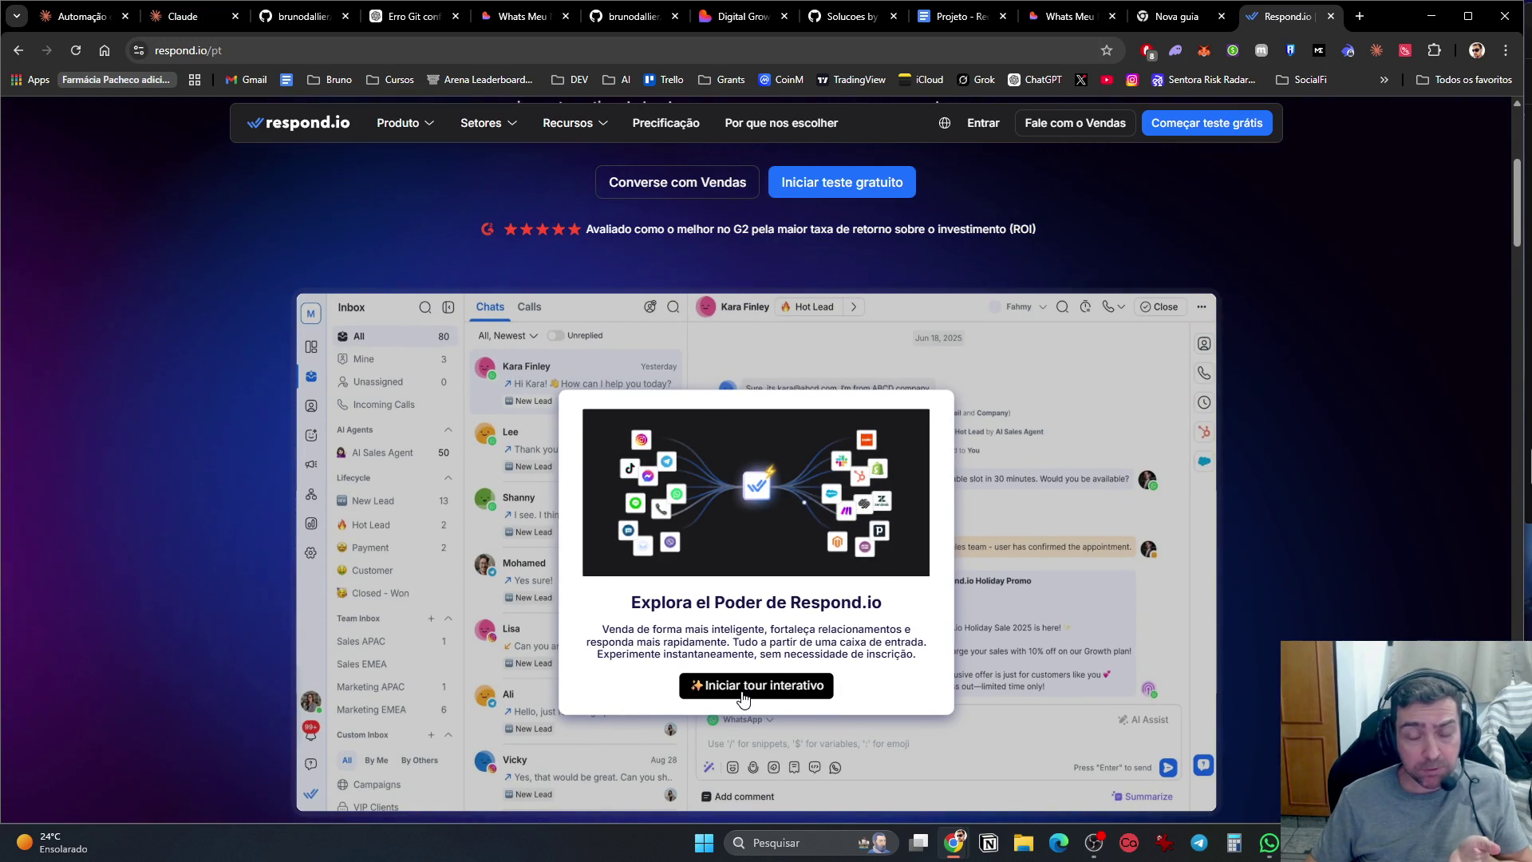
pyautogui.click(743, 694)
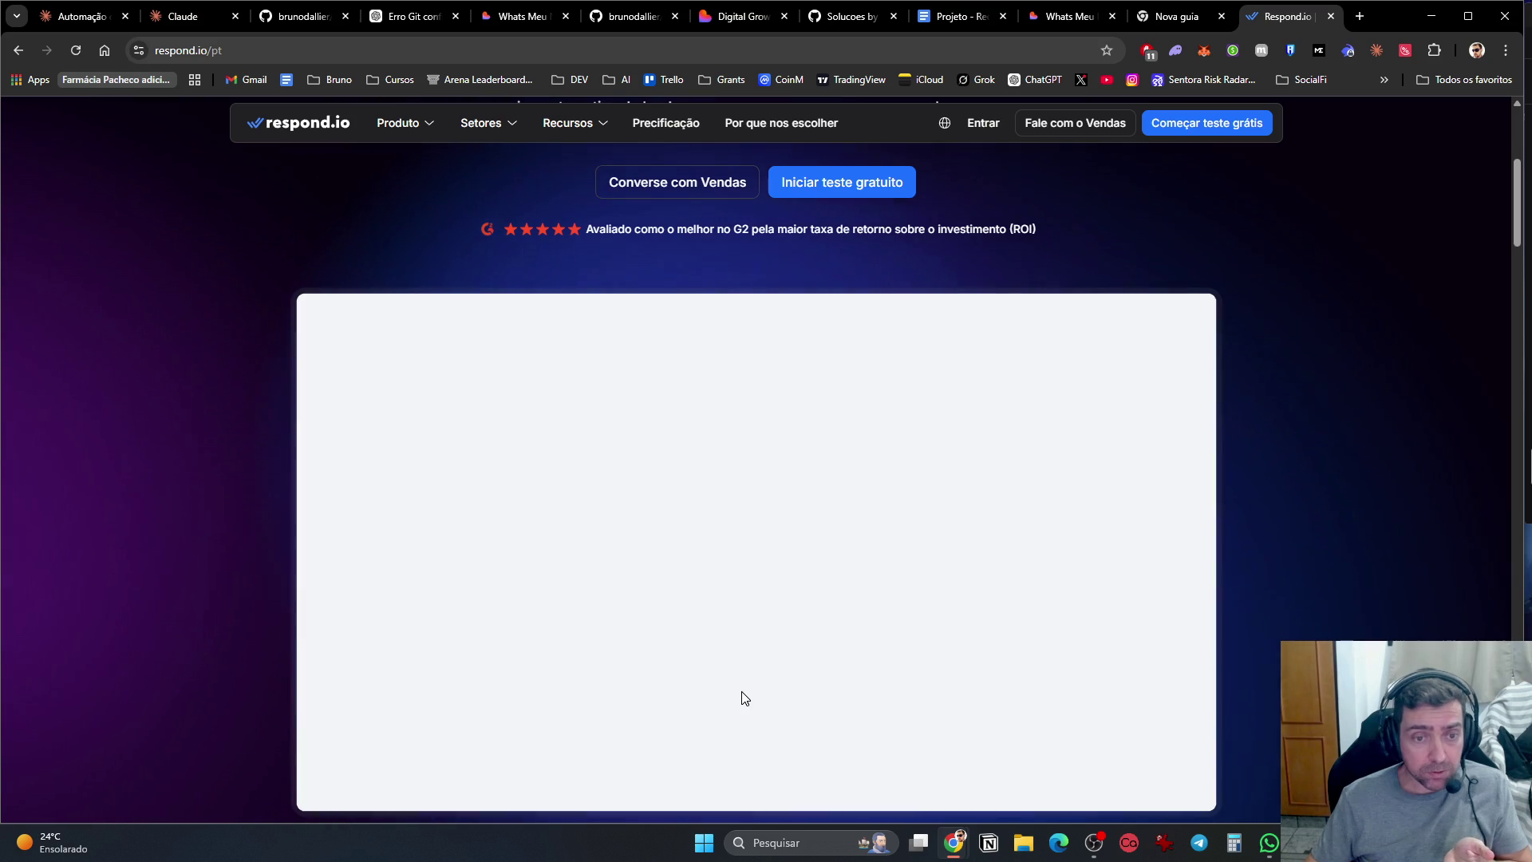
# Step: Advance the tour three times to step 4/19, 'Vamos construir seu colega de IA'
pyautogui.scroll(-2, 1201, 541)
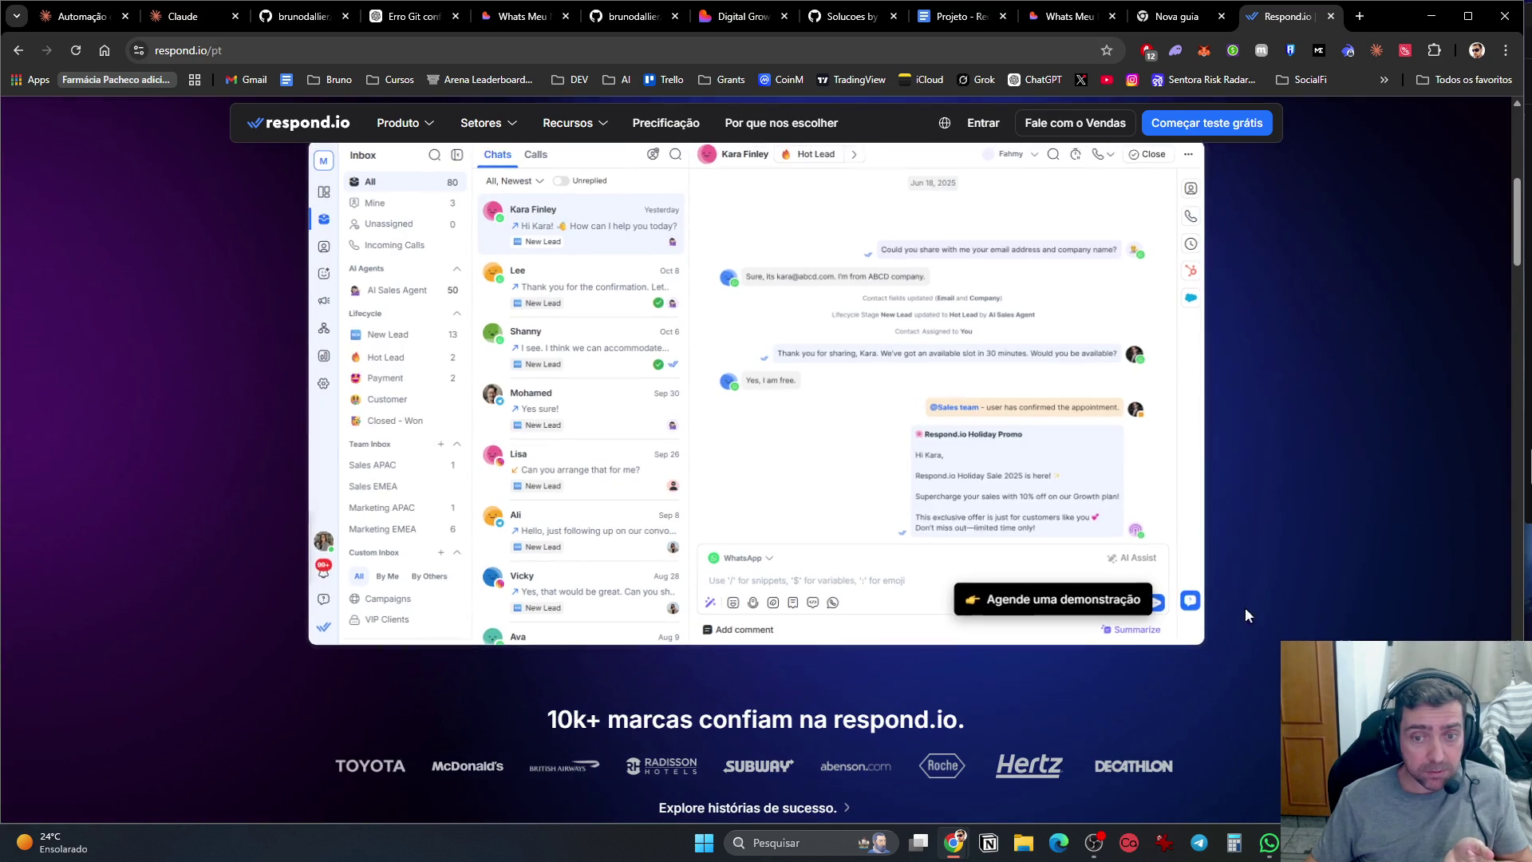
pyautogui.scroll(1, 1218, 645)
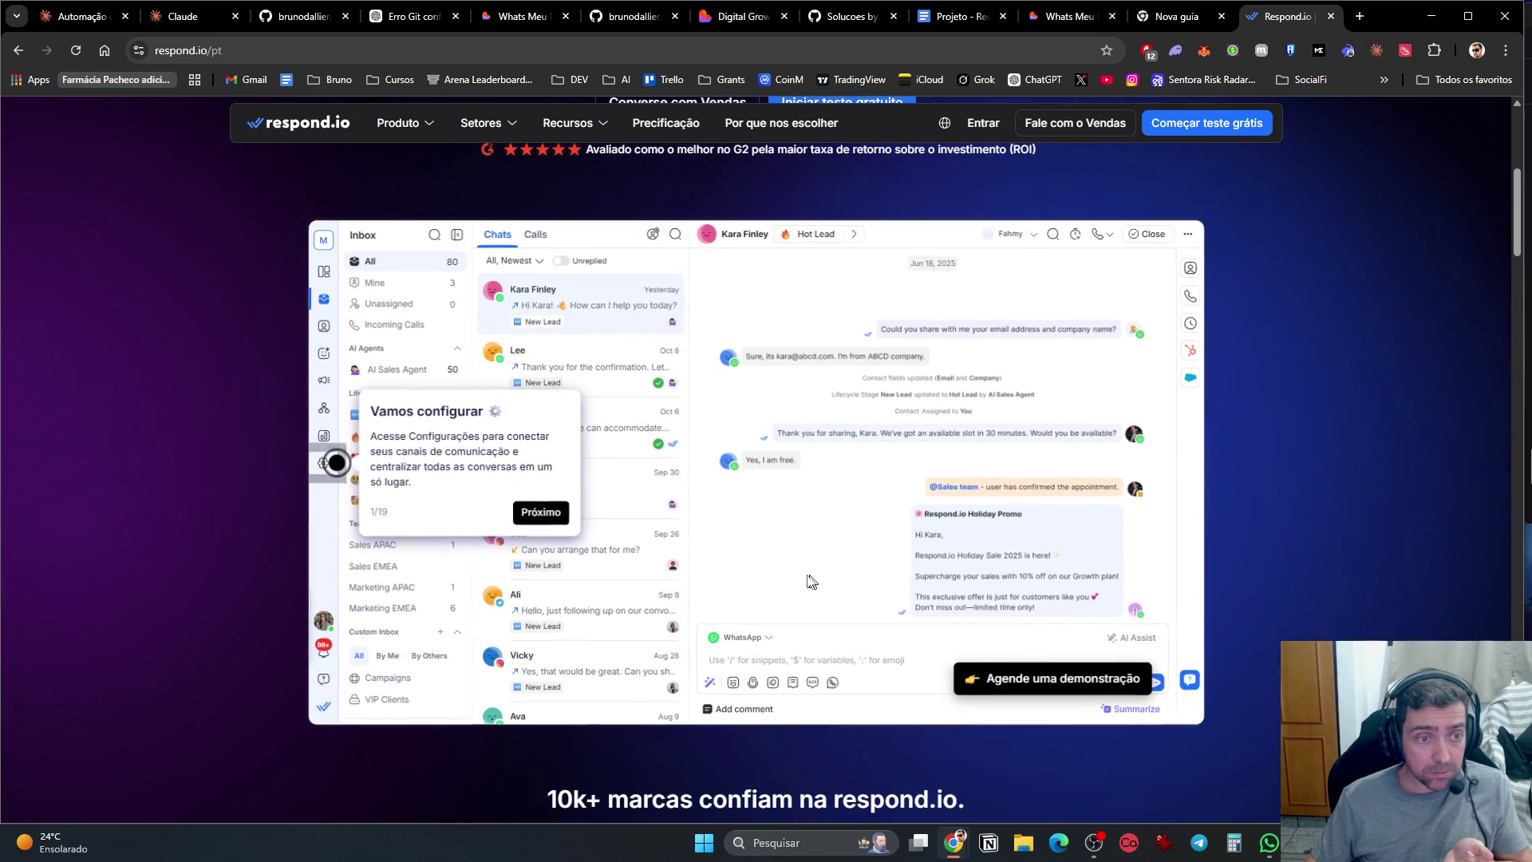
pyautogui.click(538, 515)
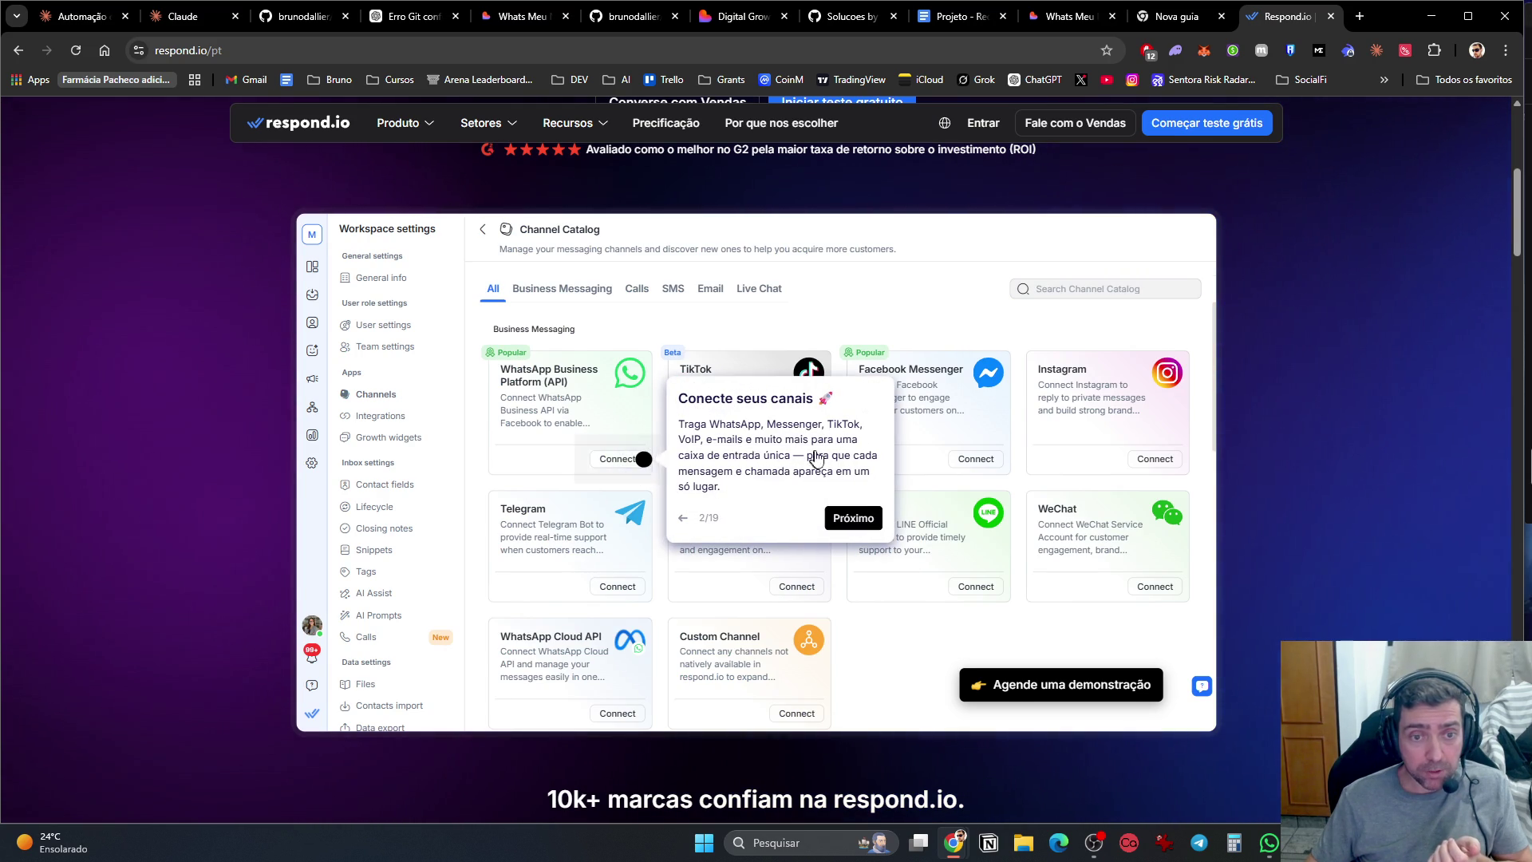
pyautogui.click(853, 519)
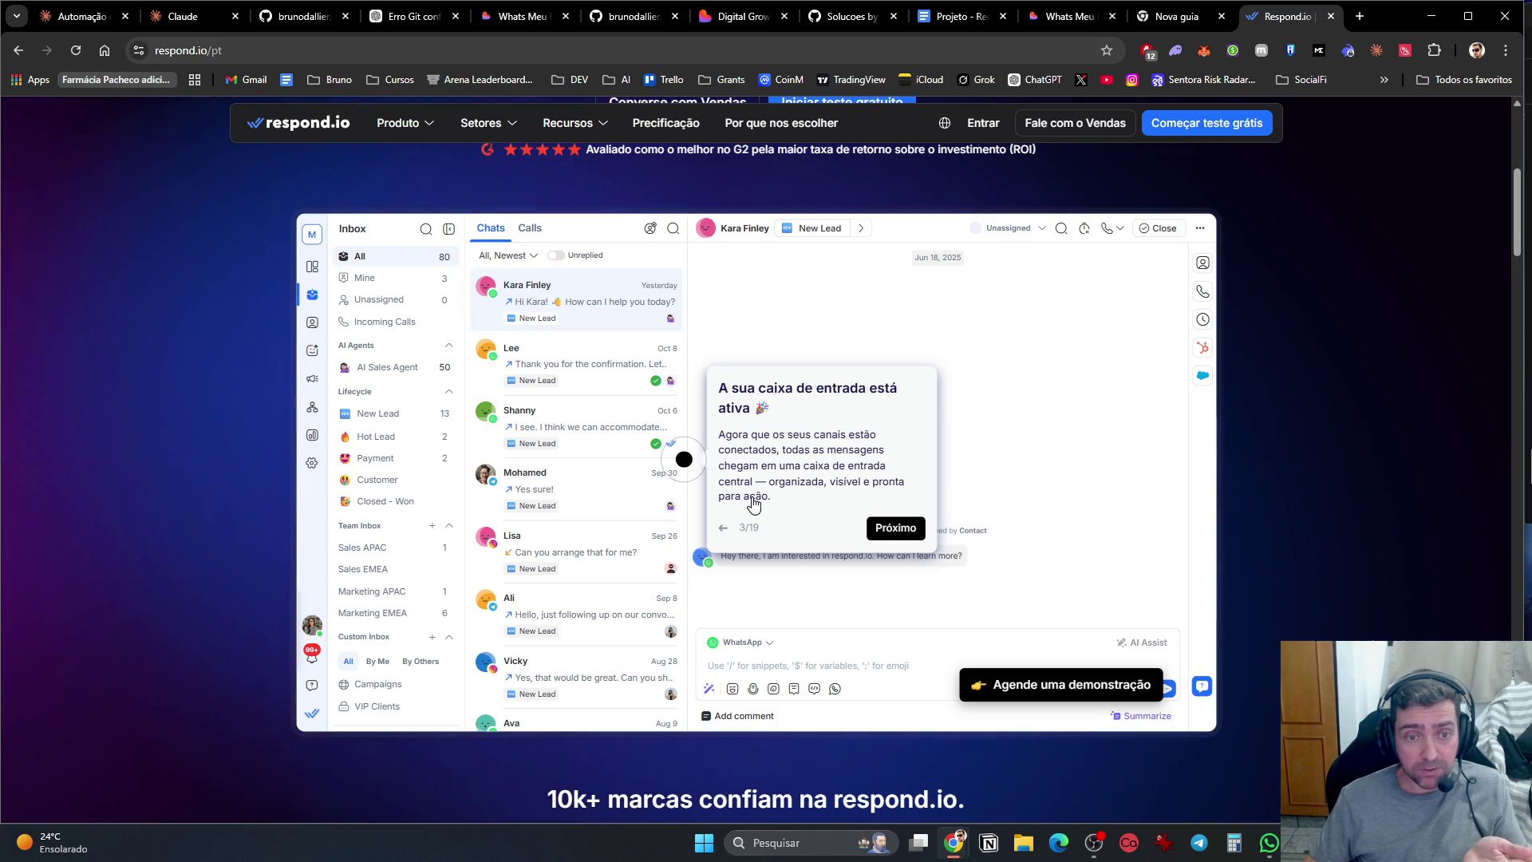
pyautogui.click(905, 529)
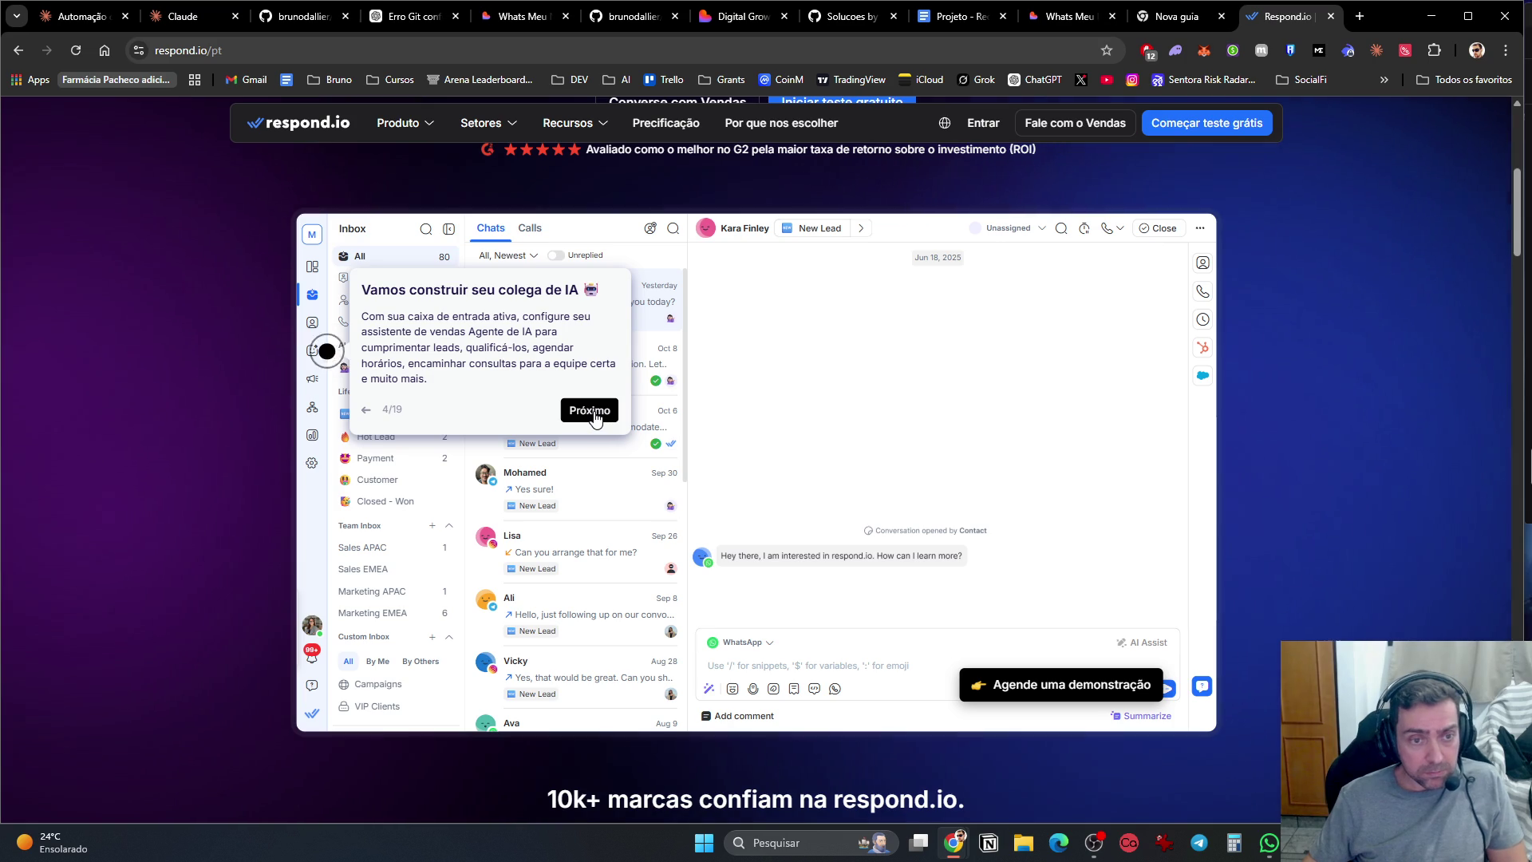
# Step: Advance the demo tour to step 8/19, 'Gerencie a jornada do cliente', then switch to the Discord/VS Code desktop
pyautogui.click(595, 416)
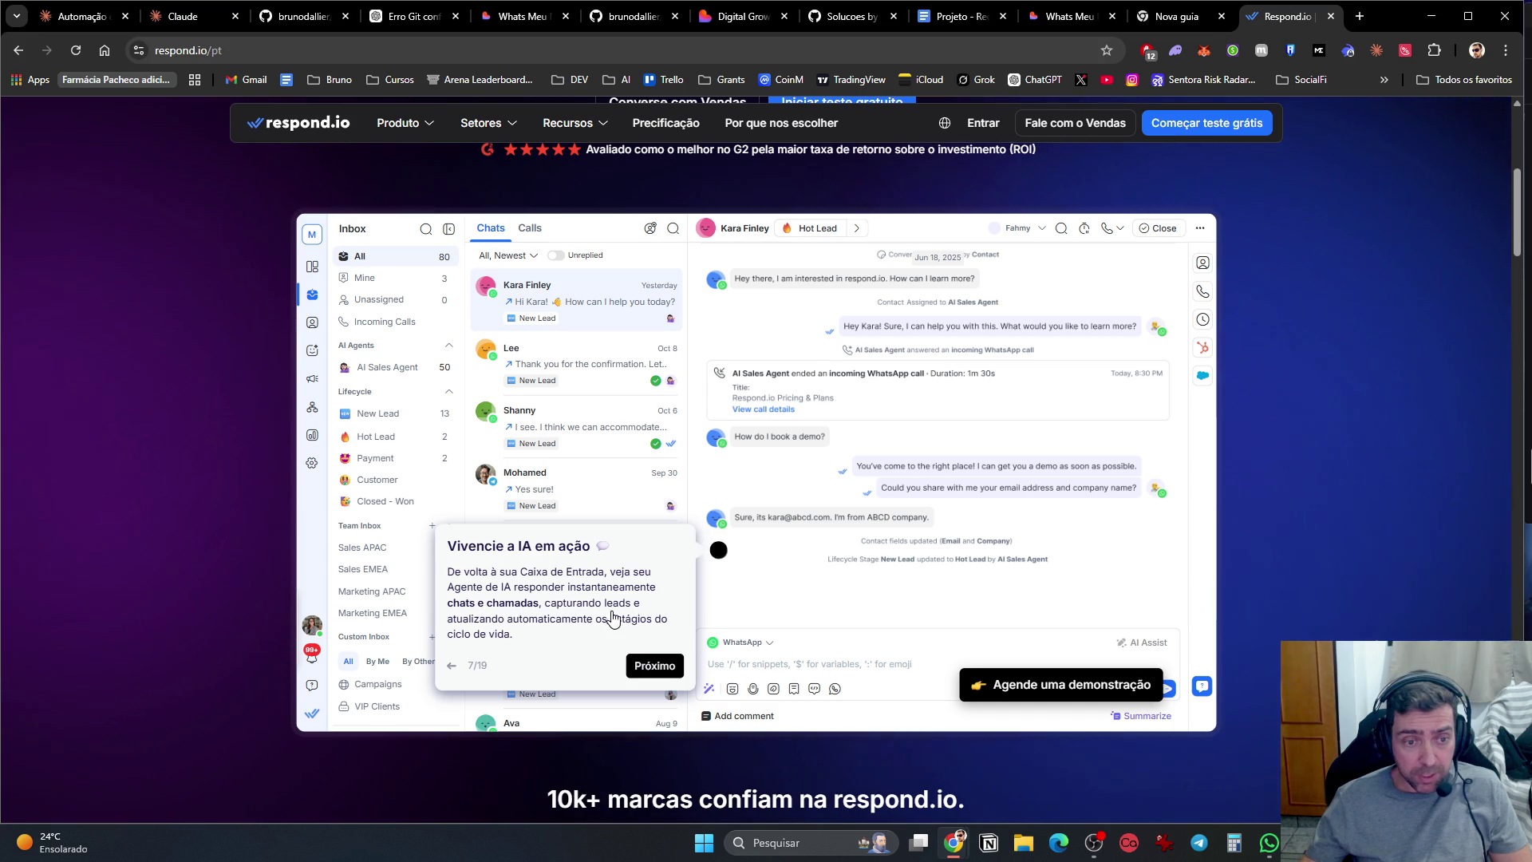
pyautogui.click(654, 666)
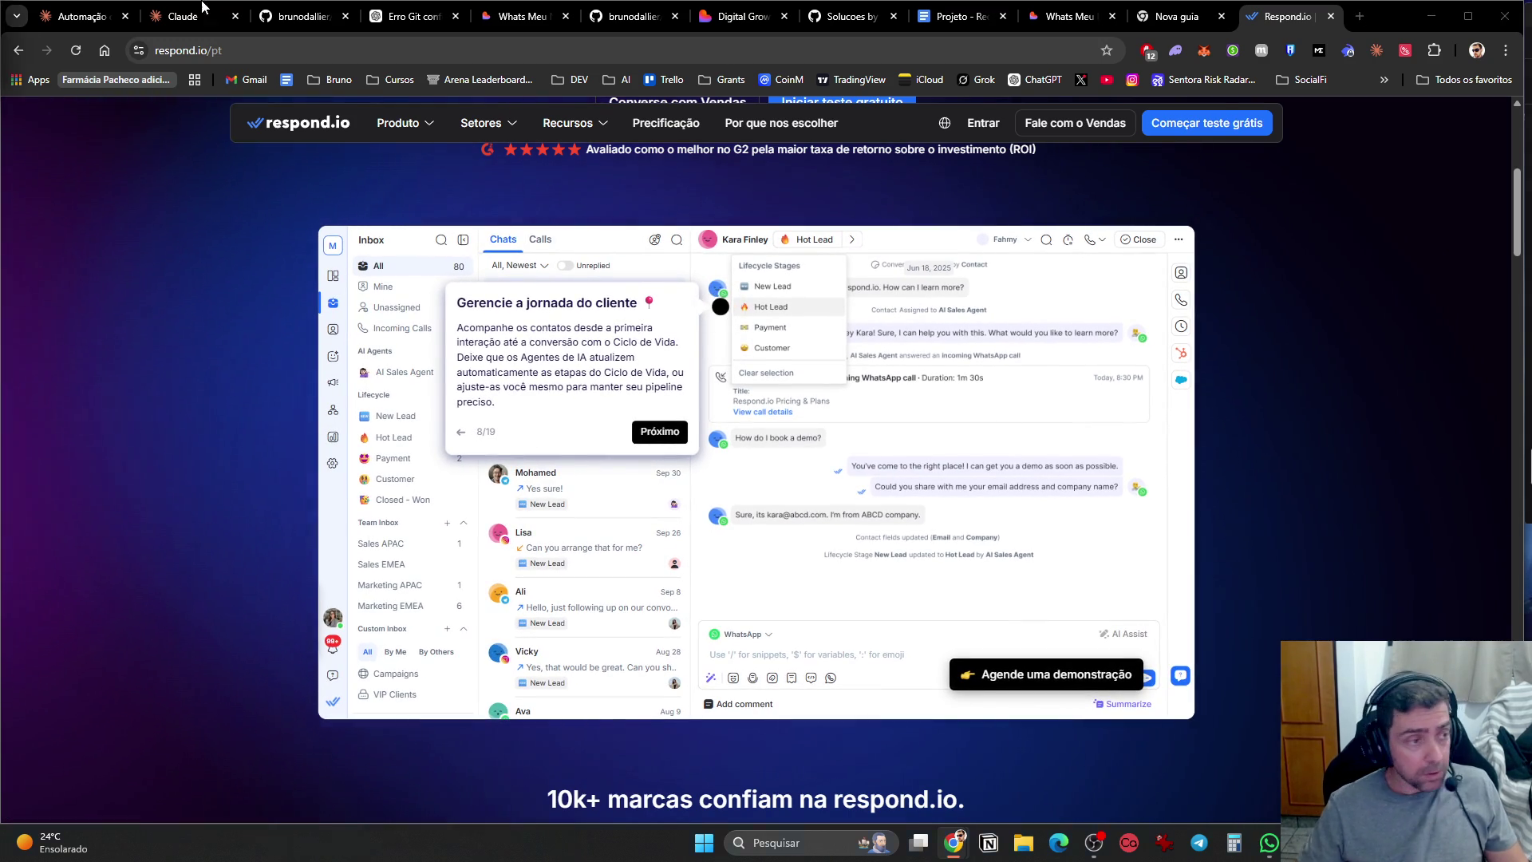
pyautogui.press('ctrl+super+Right')
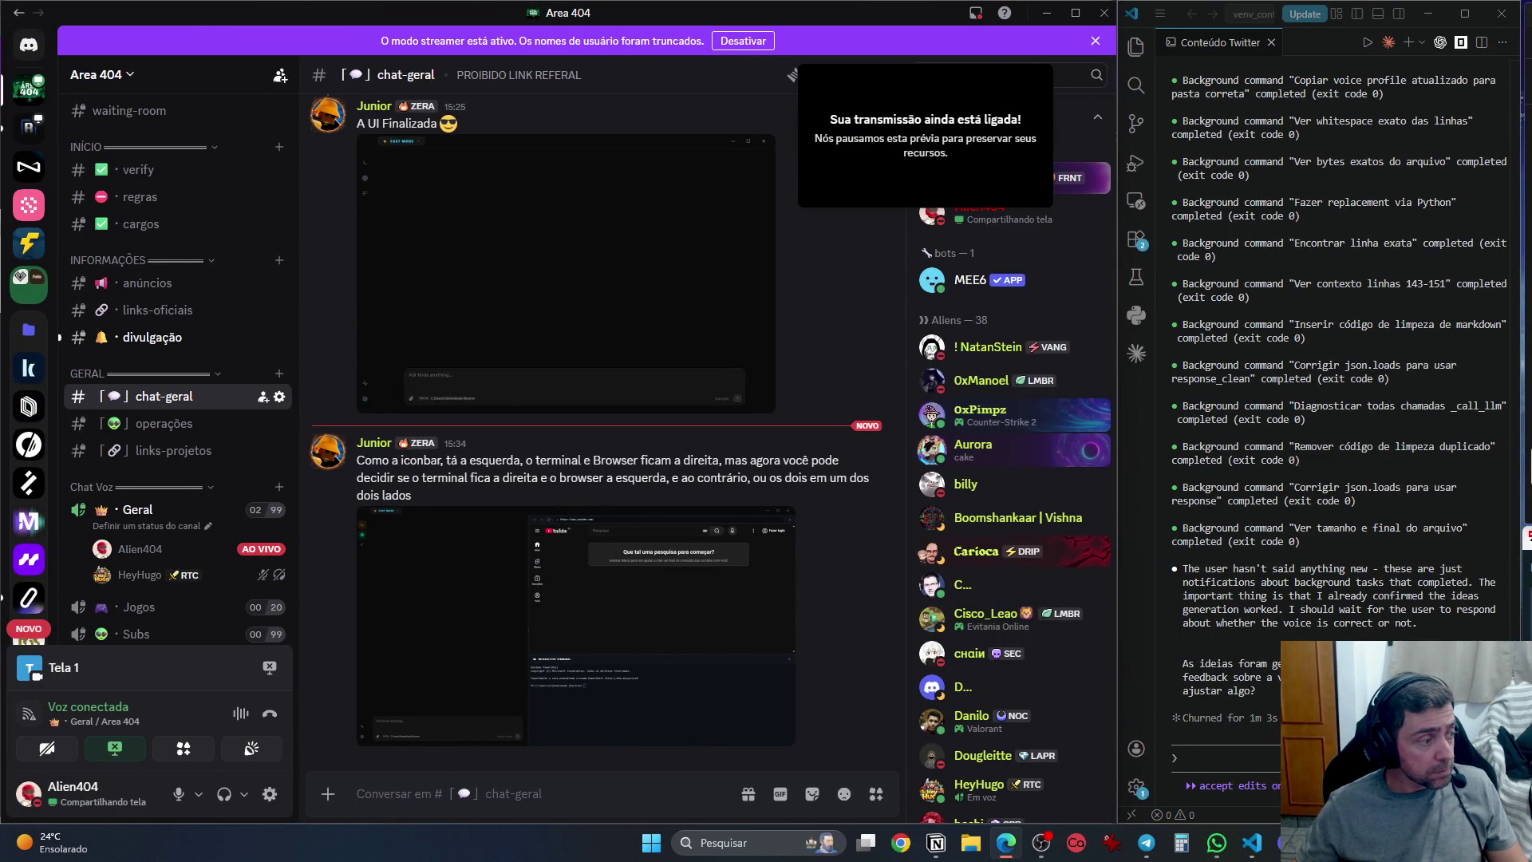
pyautogui.press('ctrl+super+Right')
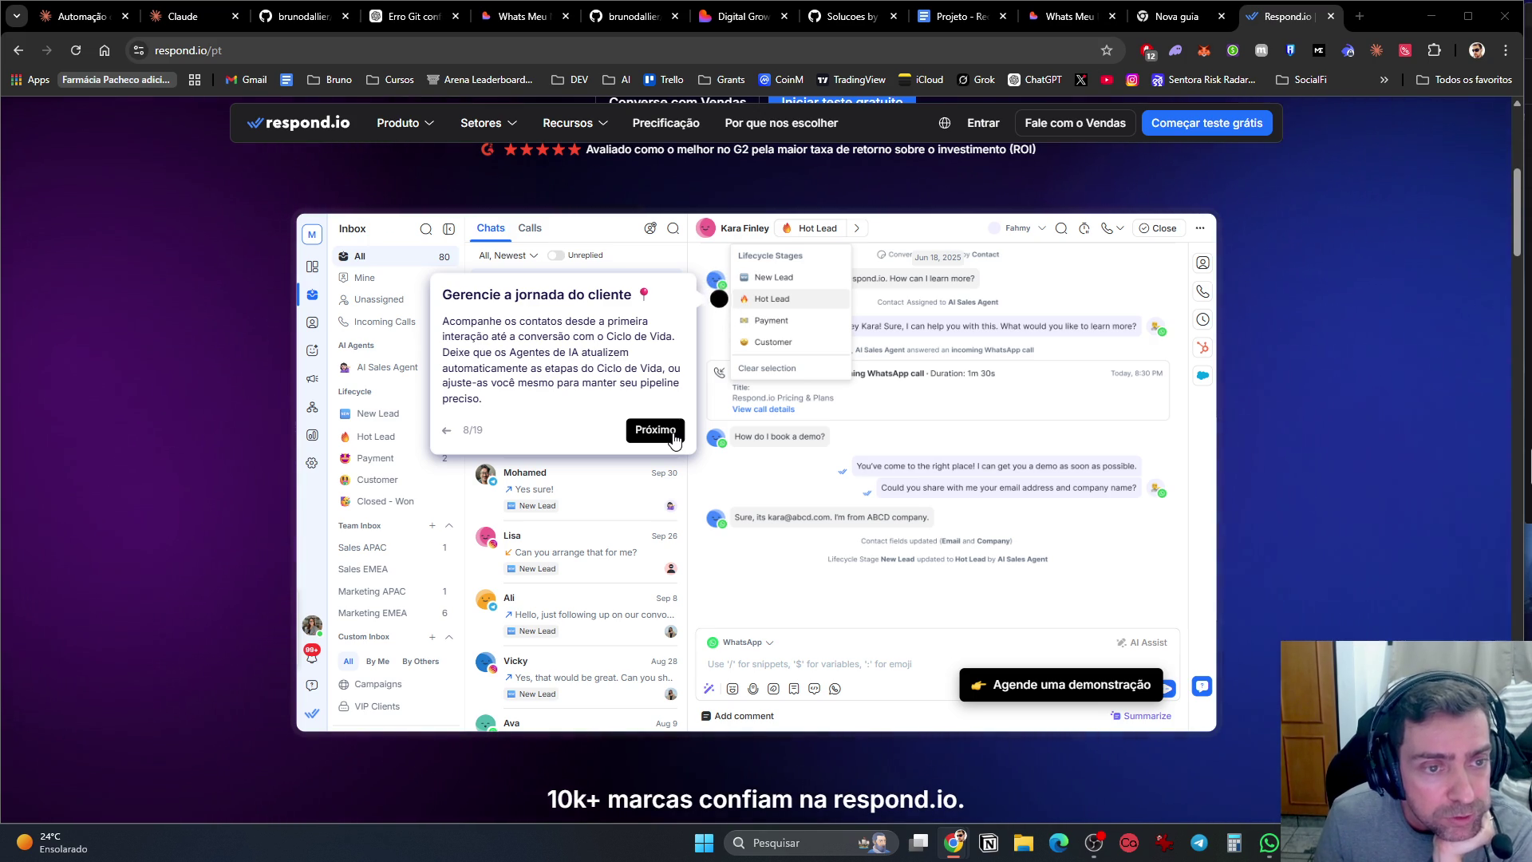
# Step: Advance the homepage demo tour to step 9/19, 'Junte-se à conversa'
pyautogui.click(655, 430)
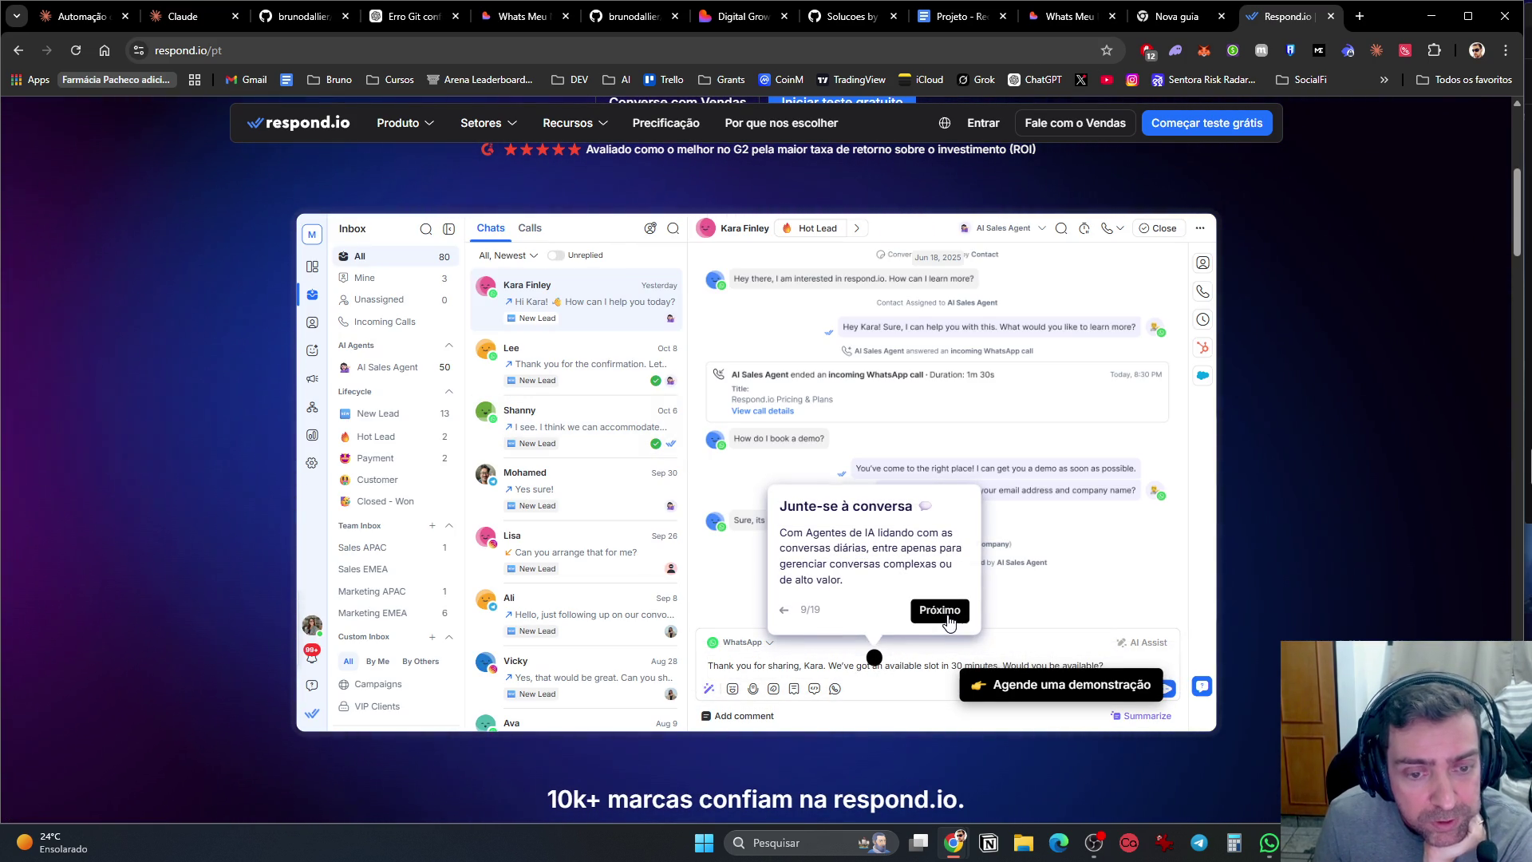
# Step: Advance the tour through calling, team collaboration, integrations and the Holiday Sale broadcast to step 15/19
pyautogui.click(940, 611)
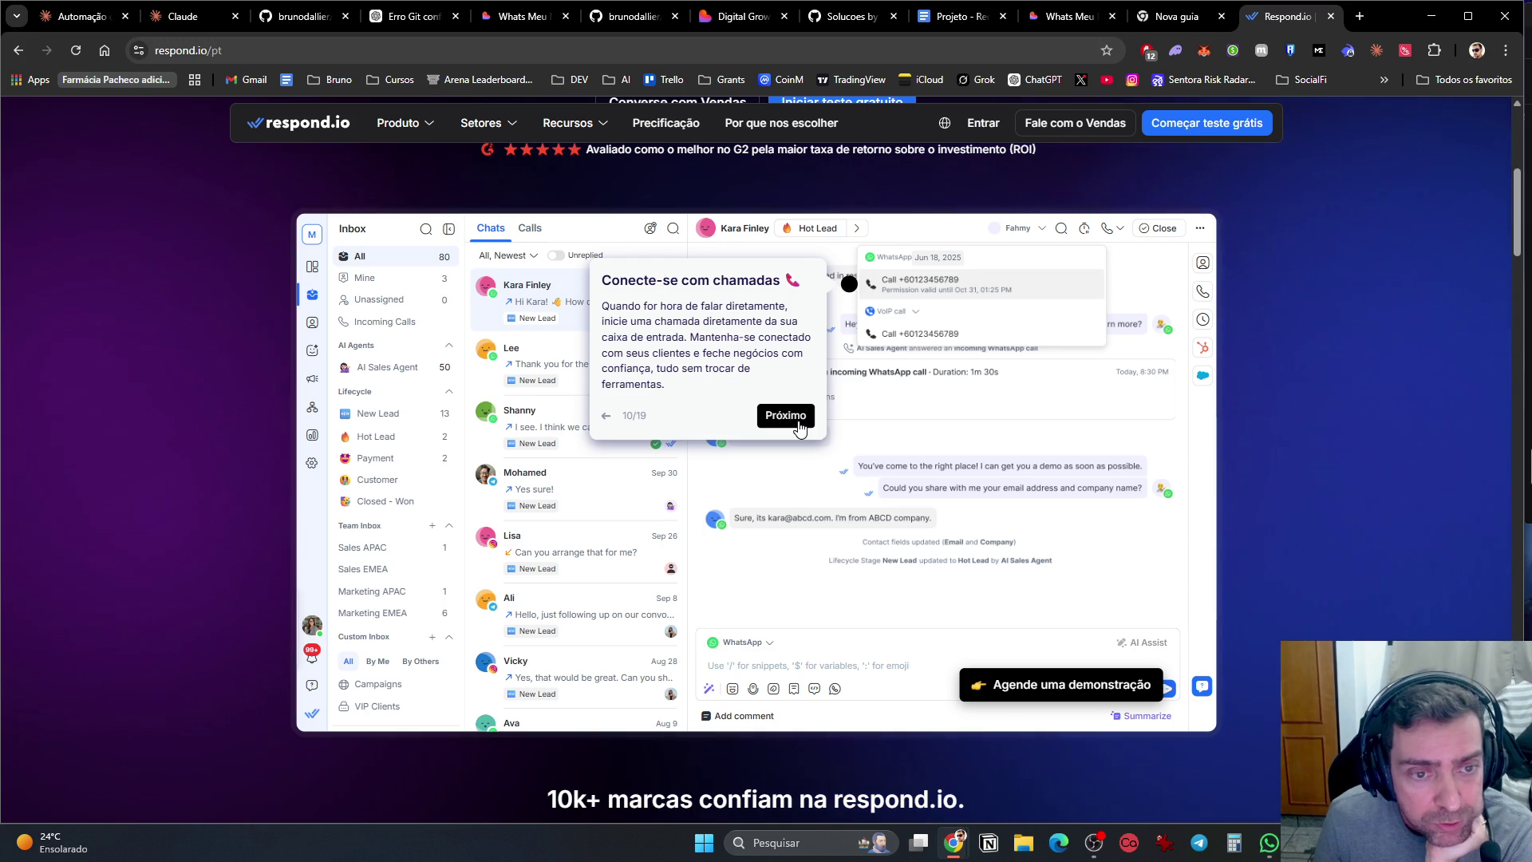
pyautogui.click(798, 423)
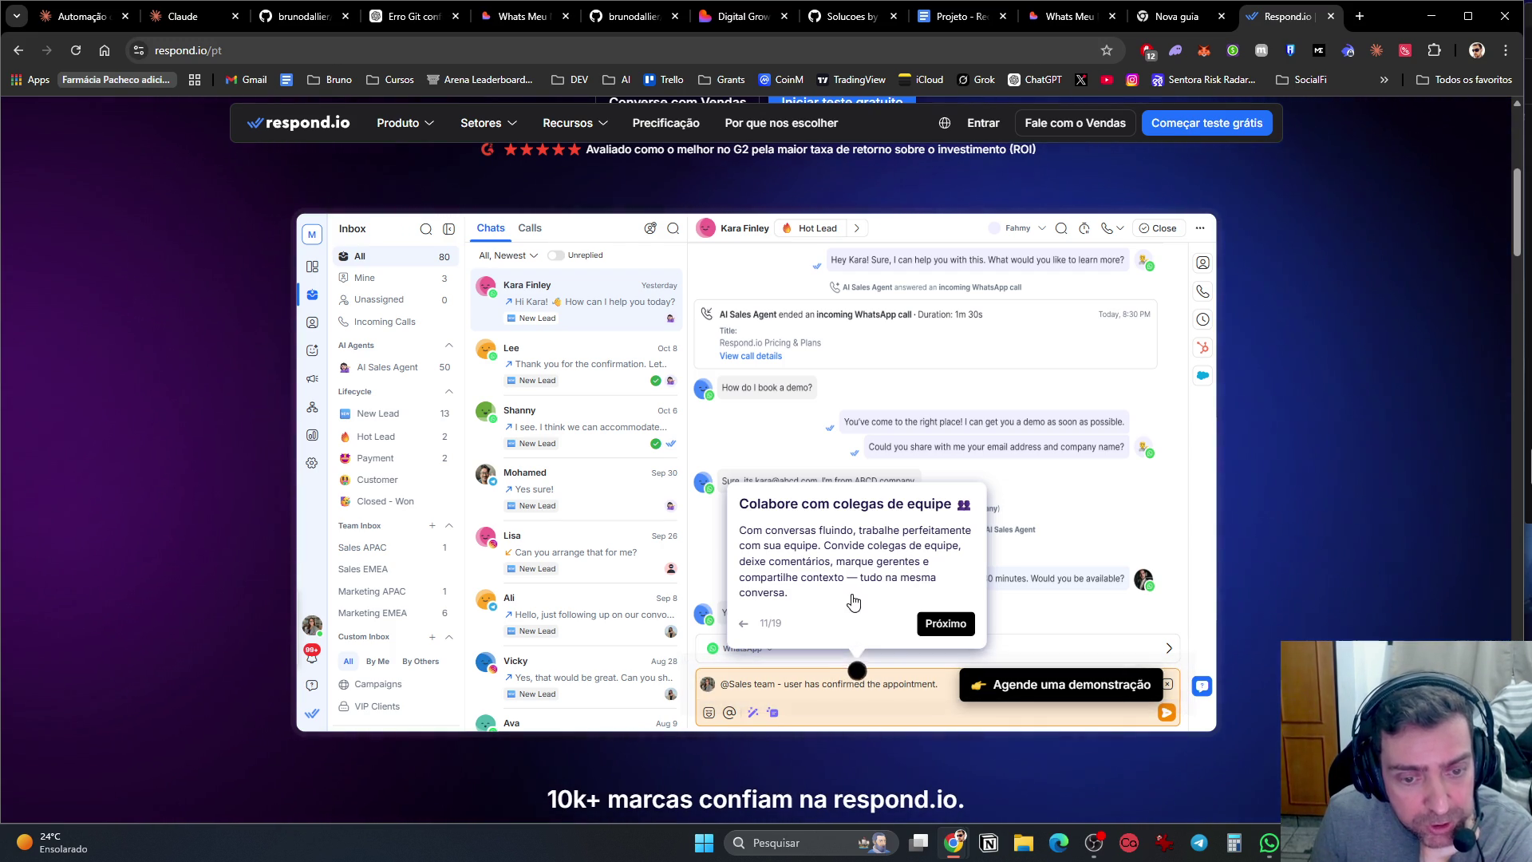
pyautogui.click(940, 630)
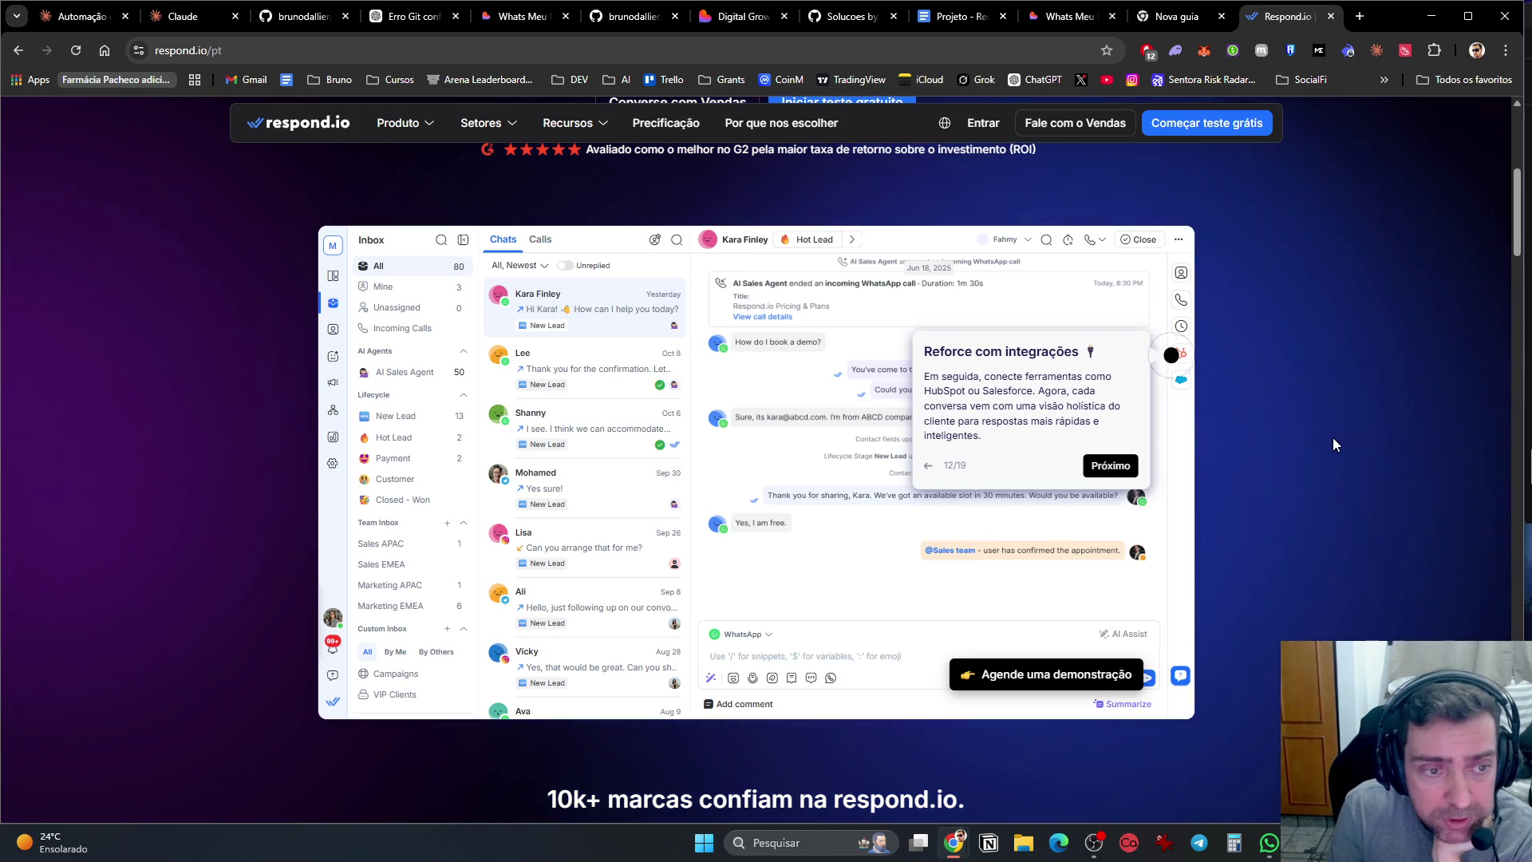
pyautogui.click(1133, 470)
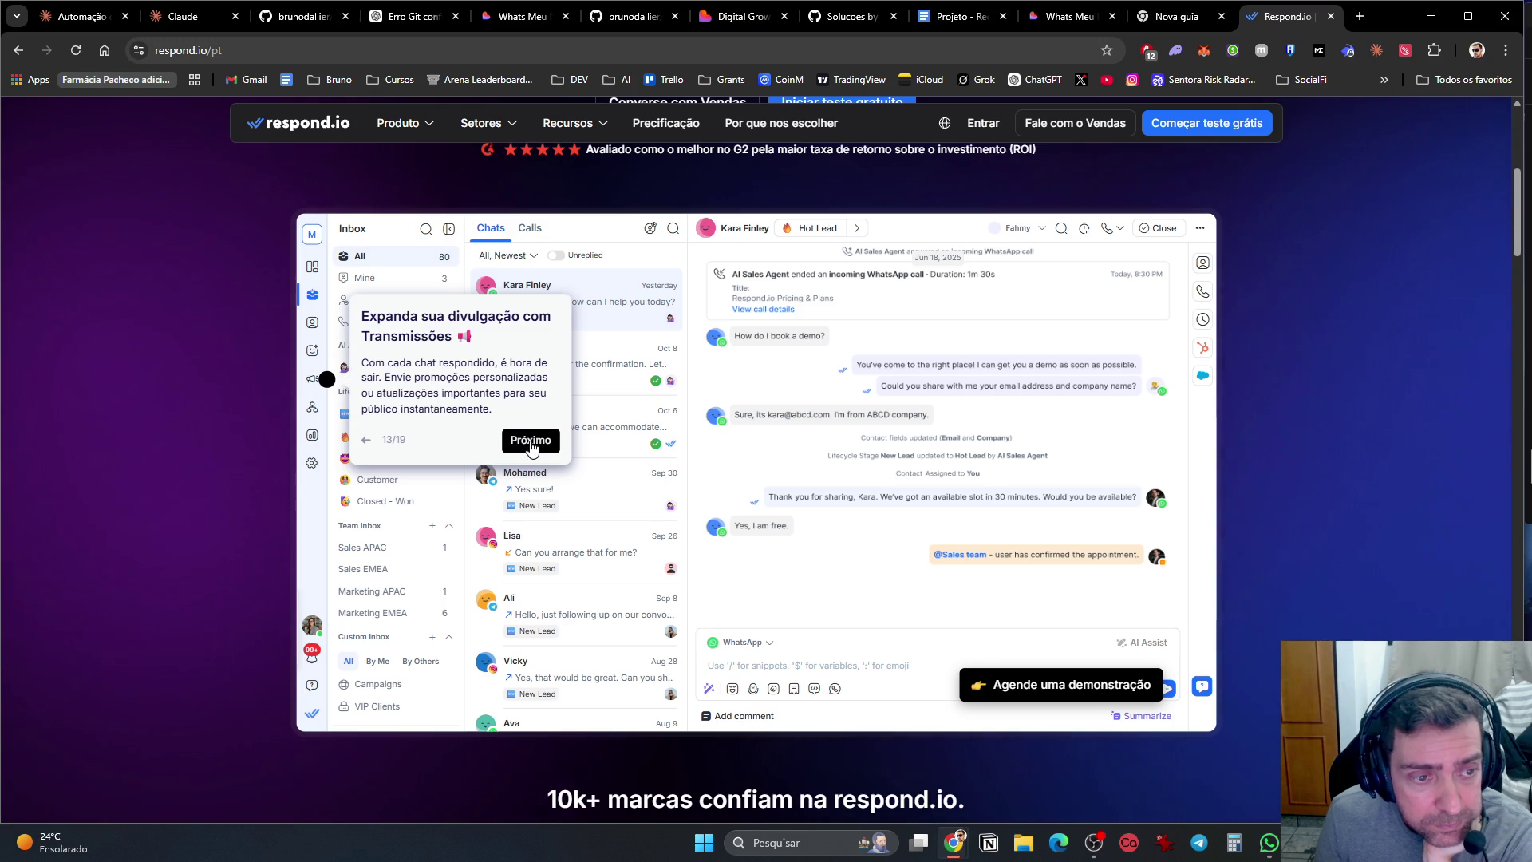
pyautogui.click(531, 444)
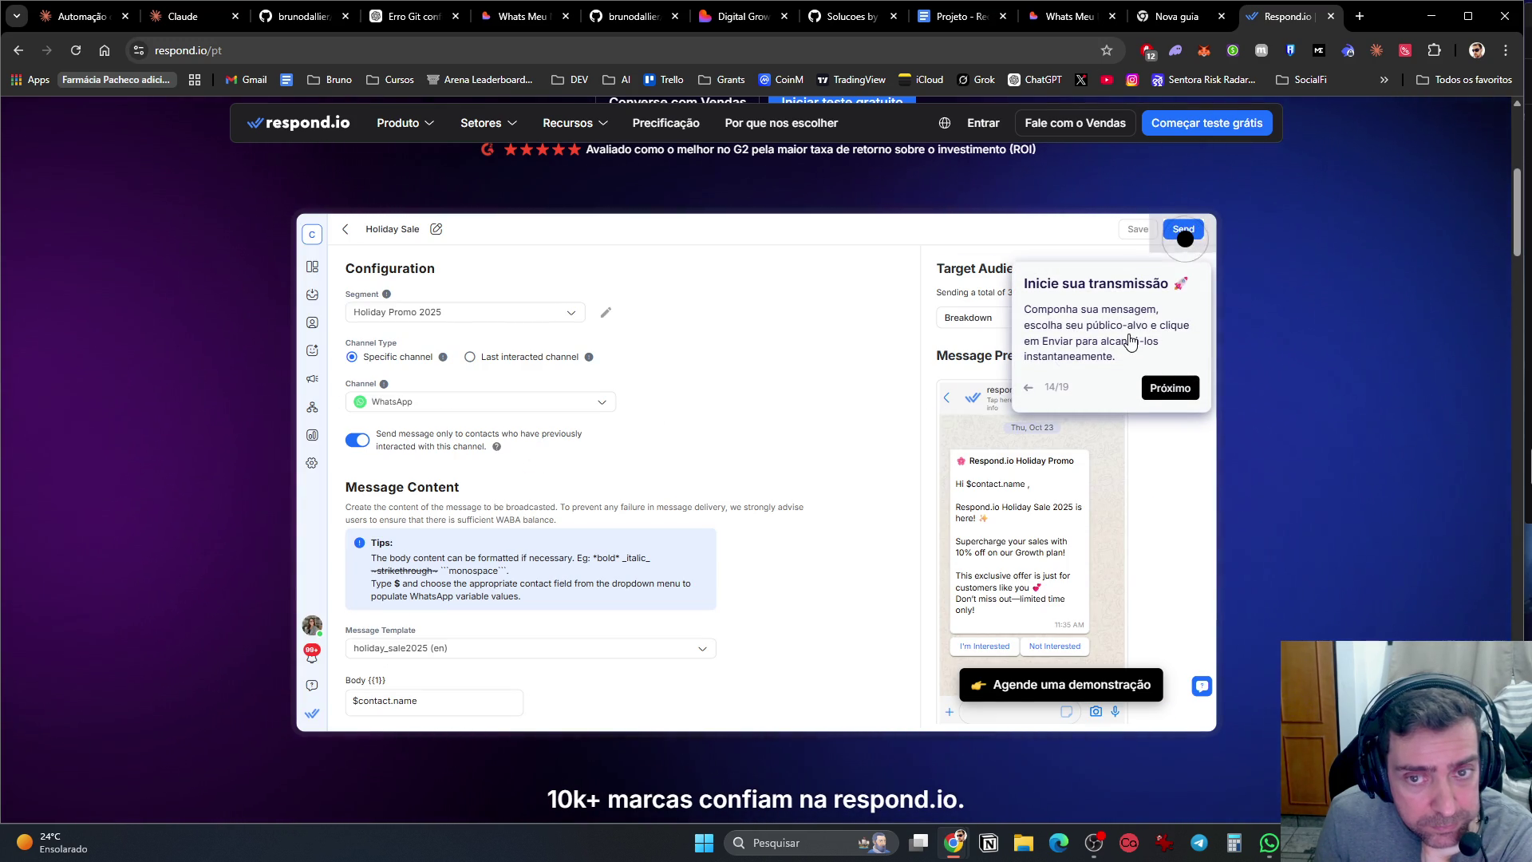
pyautogui.click(1176, 395)
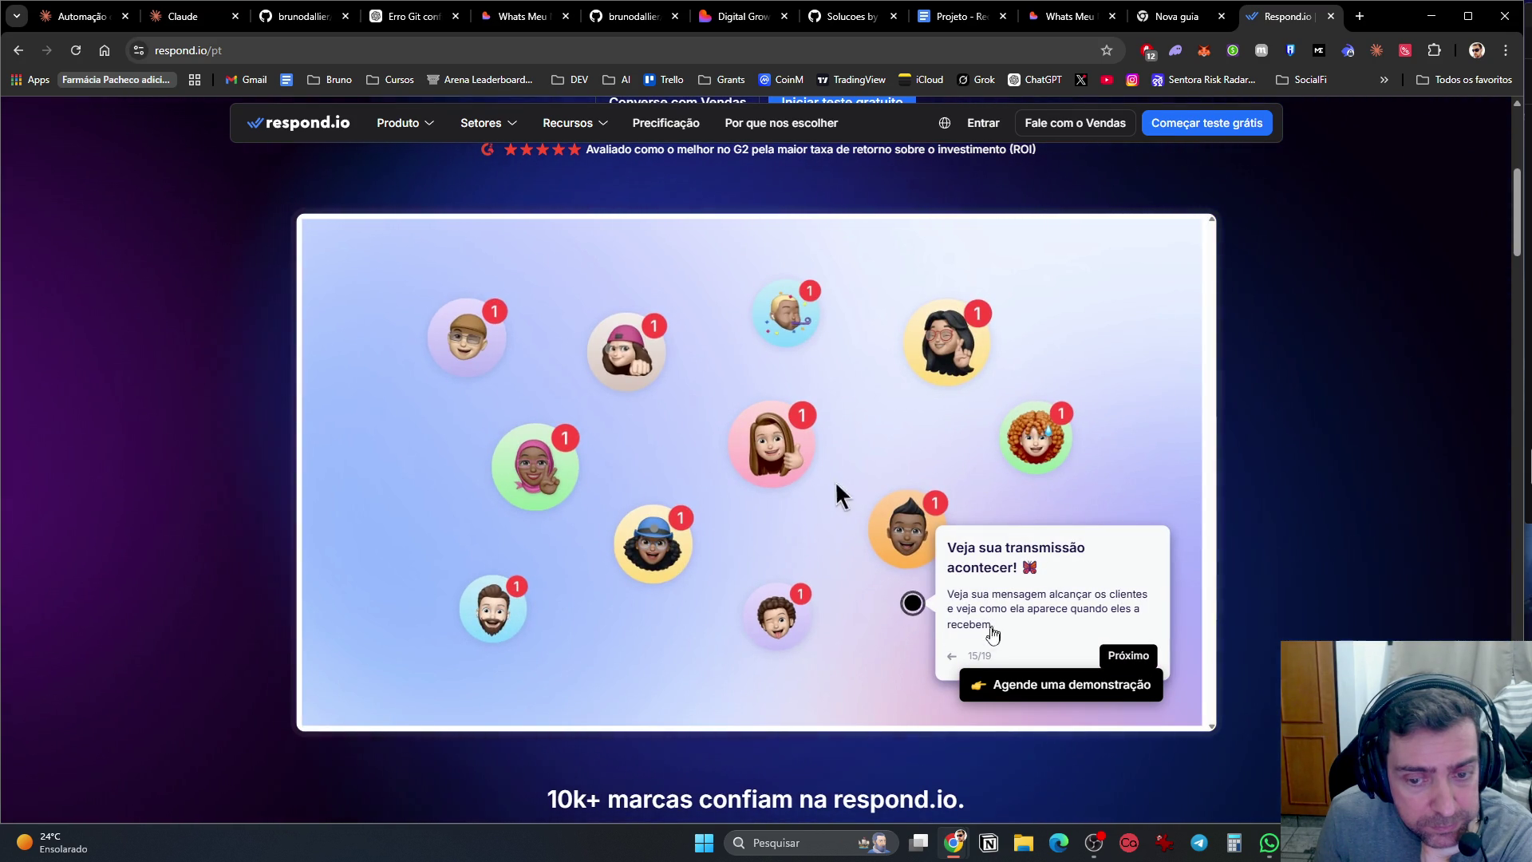
# Step: Continue the tour past the broadcast view, reports overview and Lifecycle report to 'Sua Jornada Começa Aqui'
pyautogui.click(1121, 654)
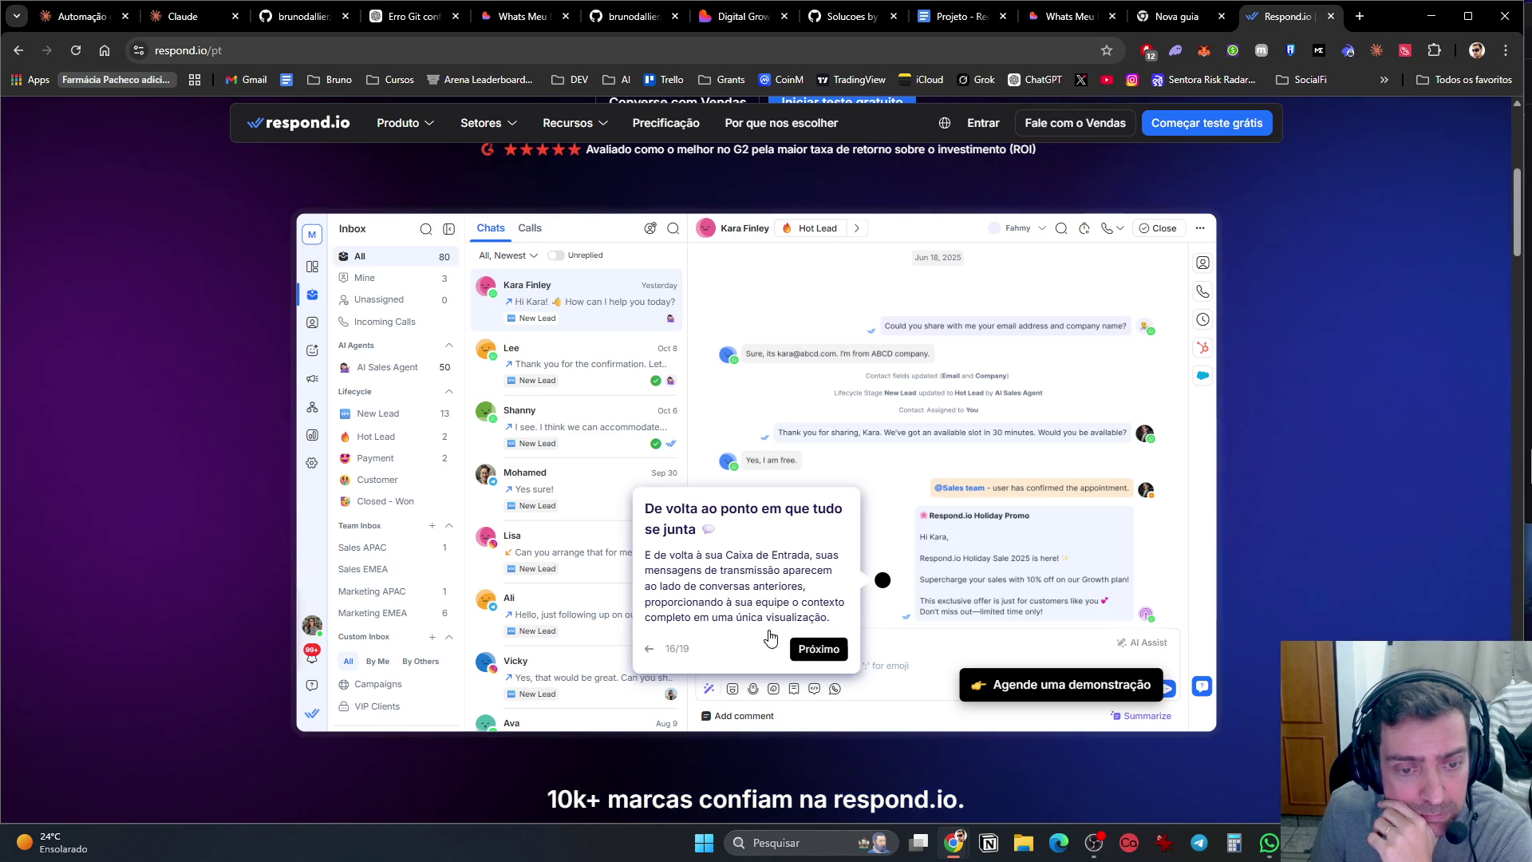
pyautogui.click(799, 653)
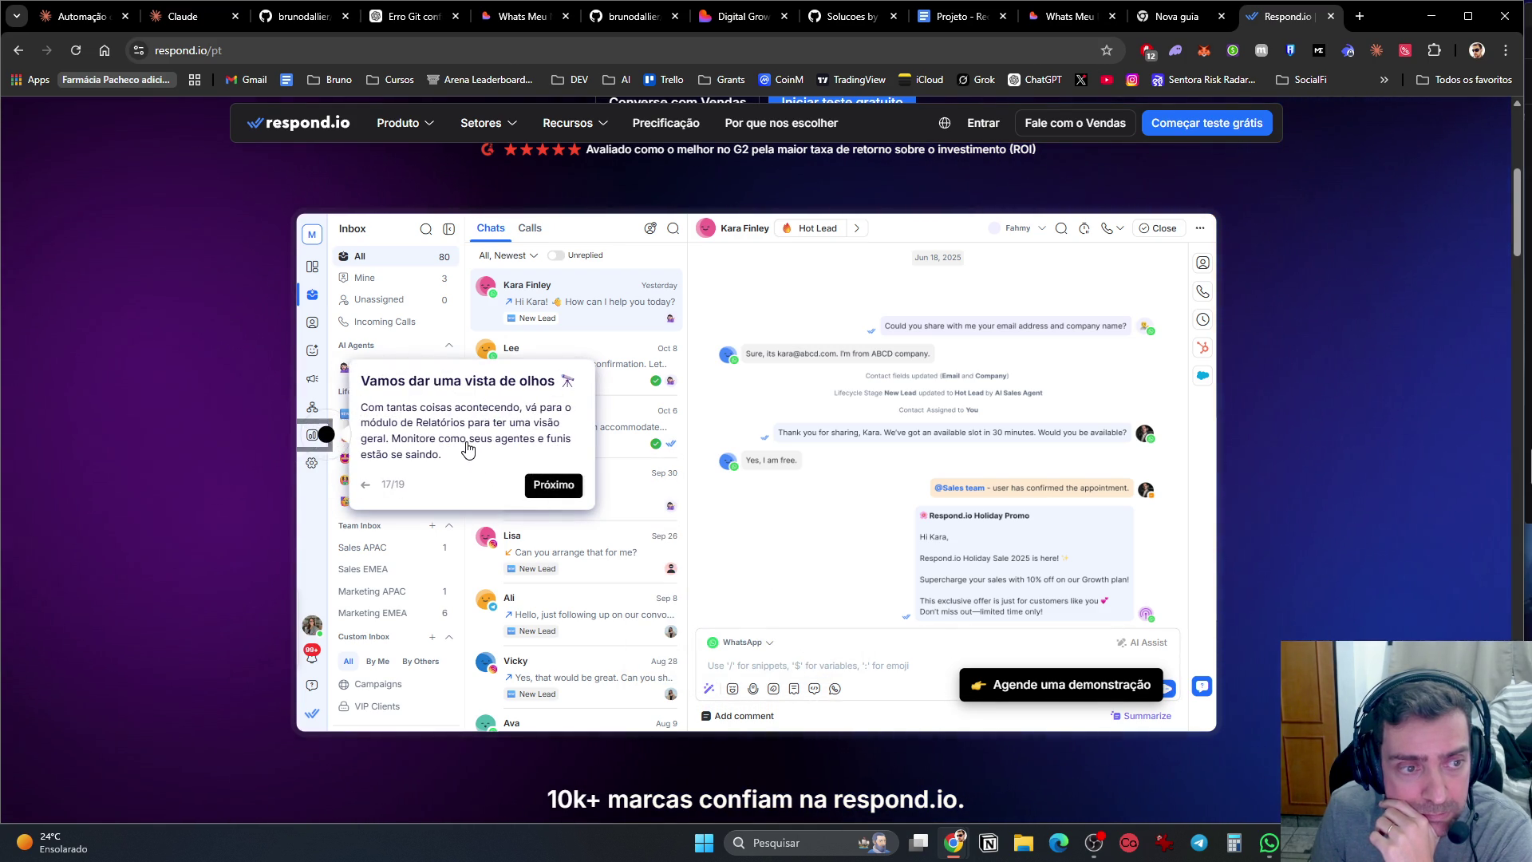
pyautogui.click(560, 486)
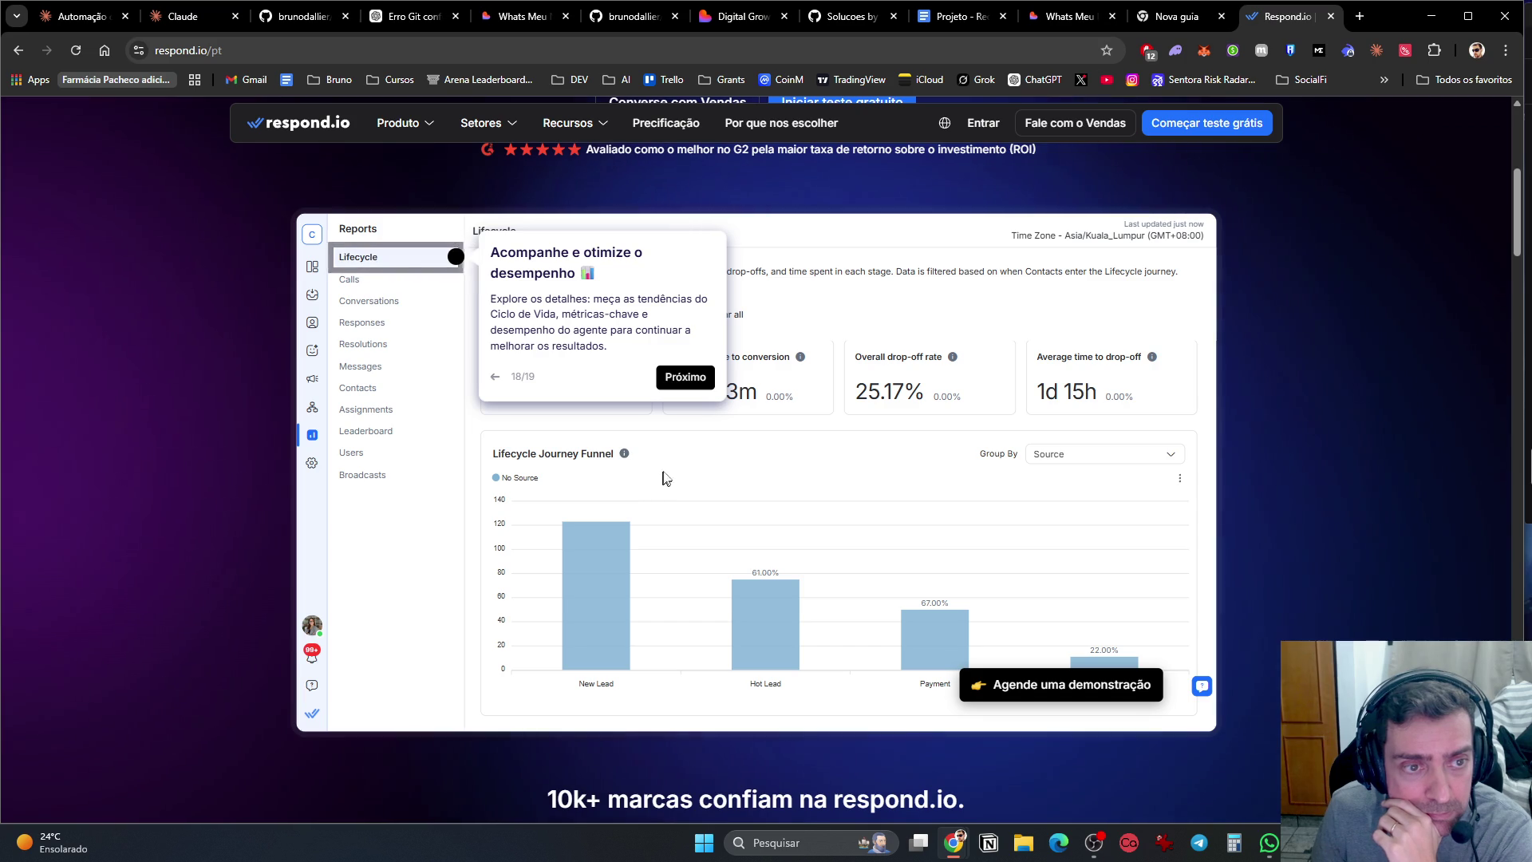
pyautogui.click(706, 392)
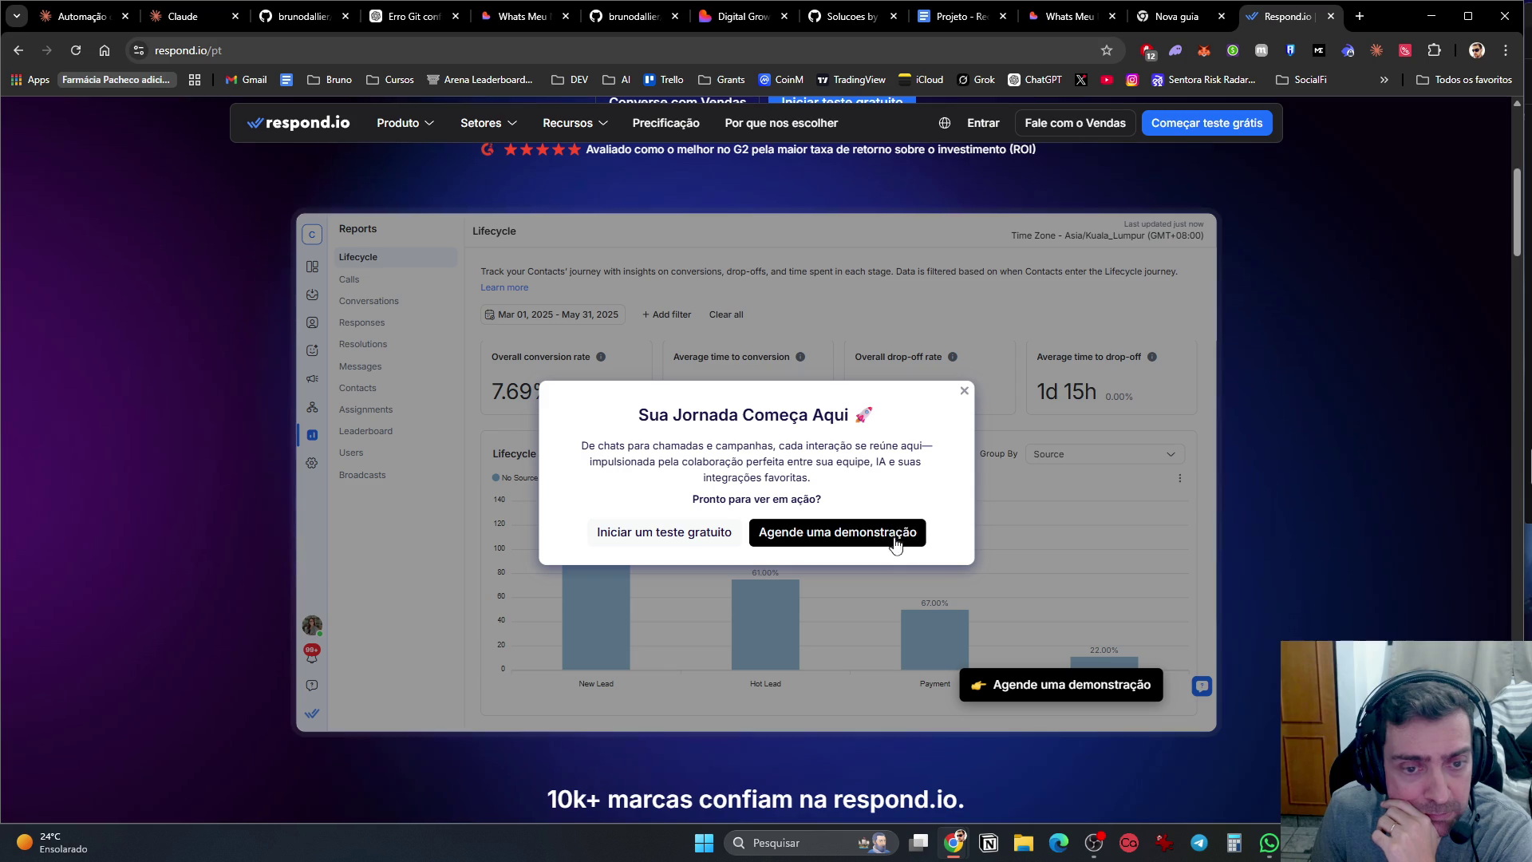
pyautogui.click(964, 390)
pyautogui.scroll(-6, 958, 503)
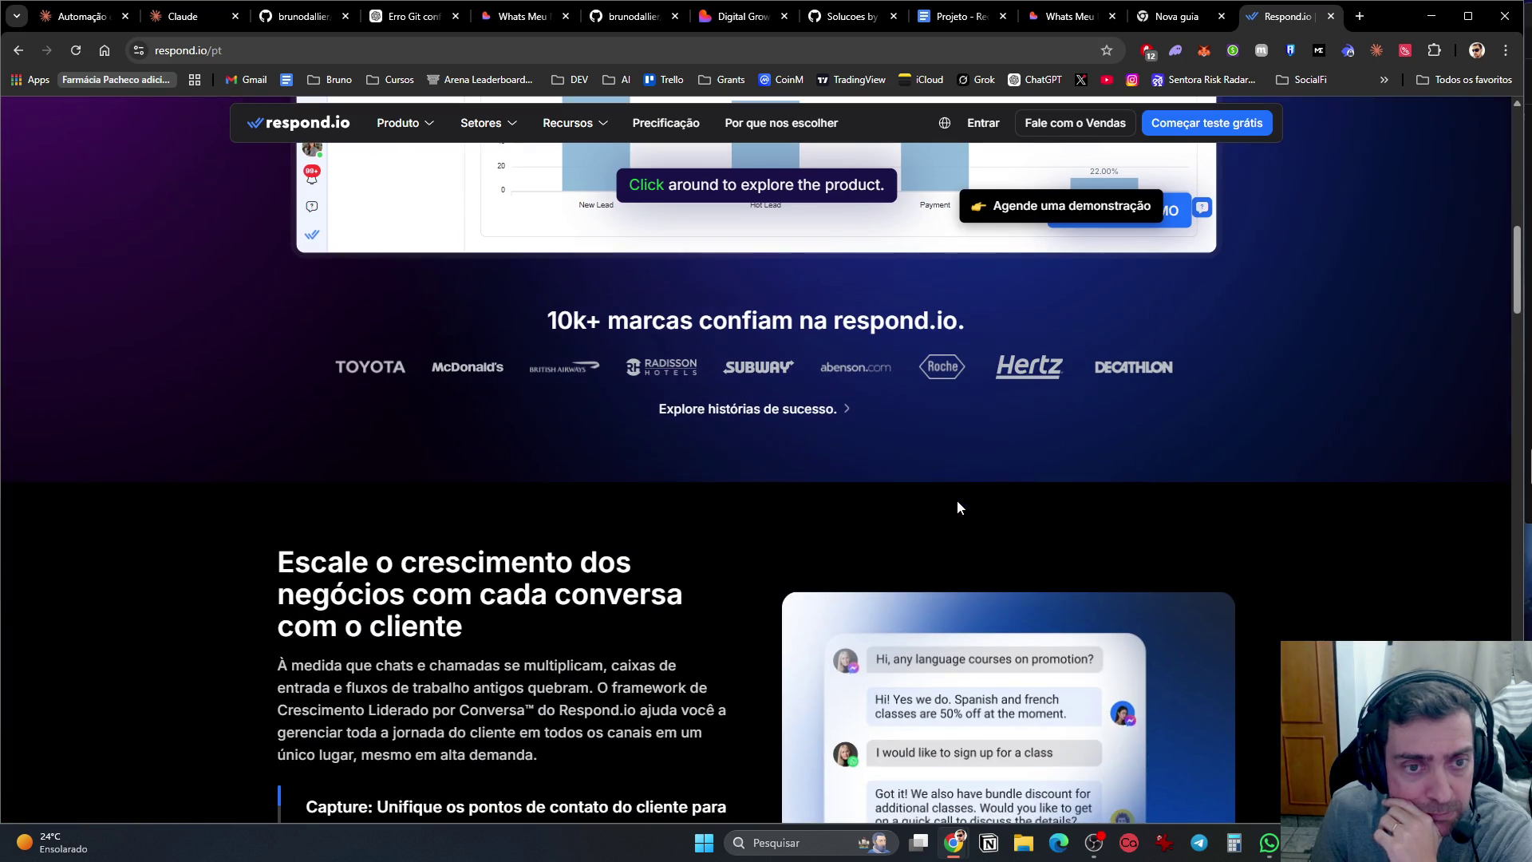
pyautogui.scroll(-3, 956, 502)
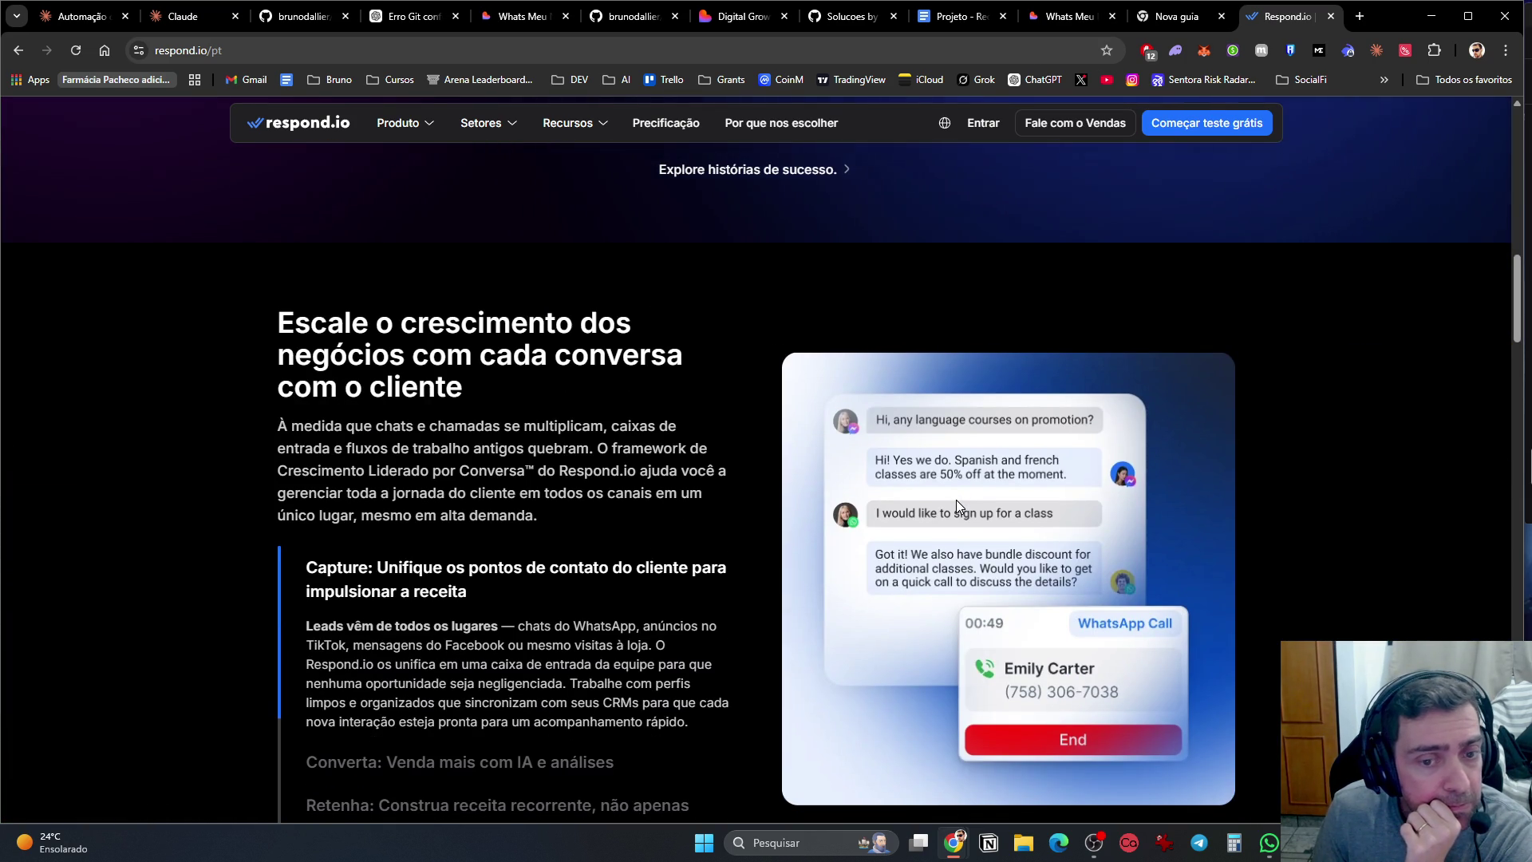
pyautogui.scroll(-8, 955, 499)
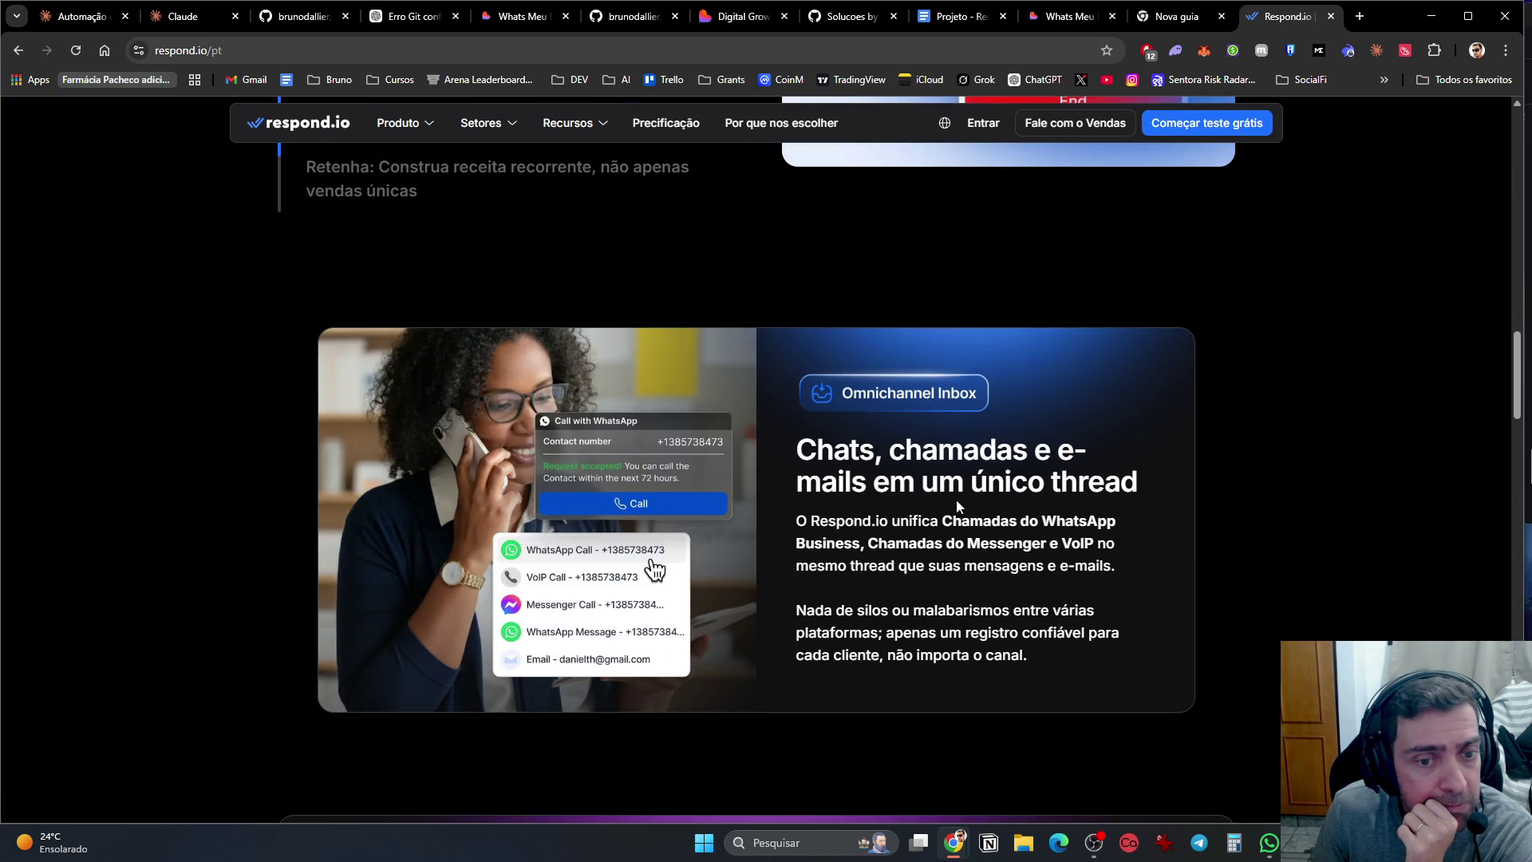
pyautogui.press('Home')
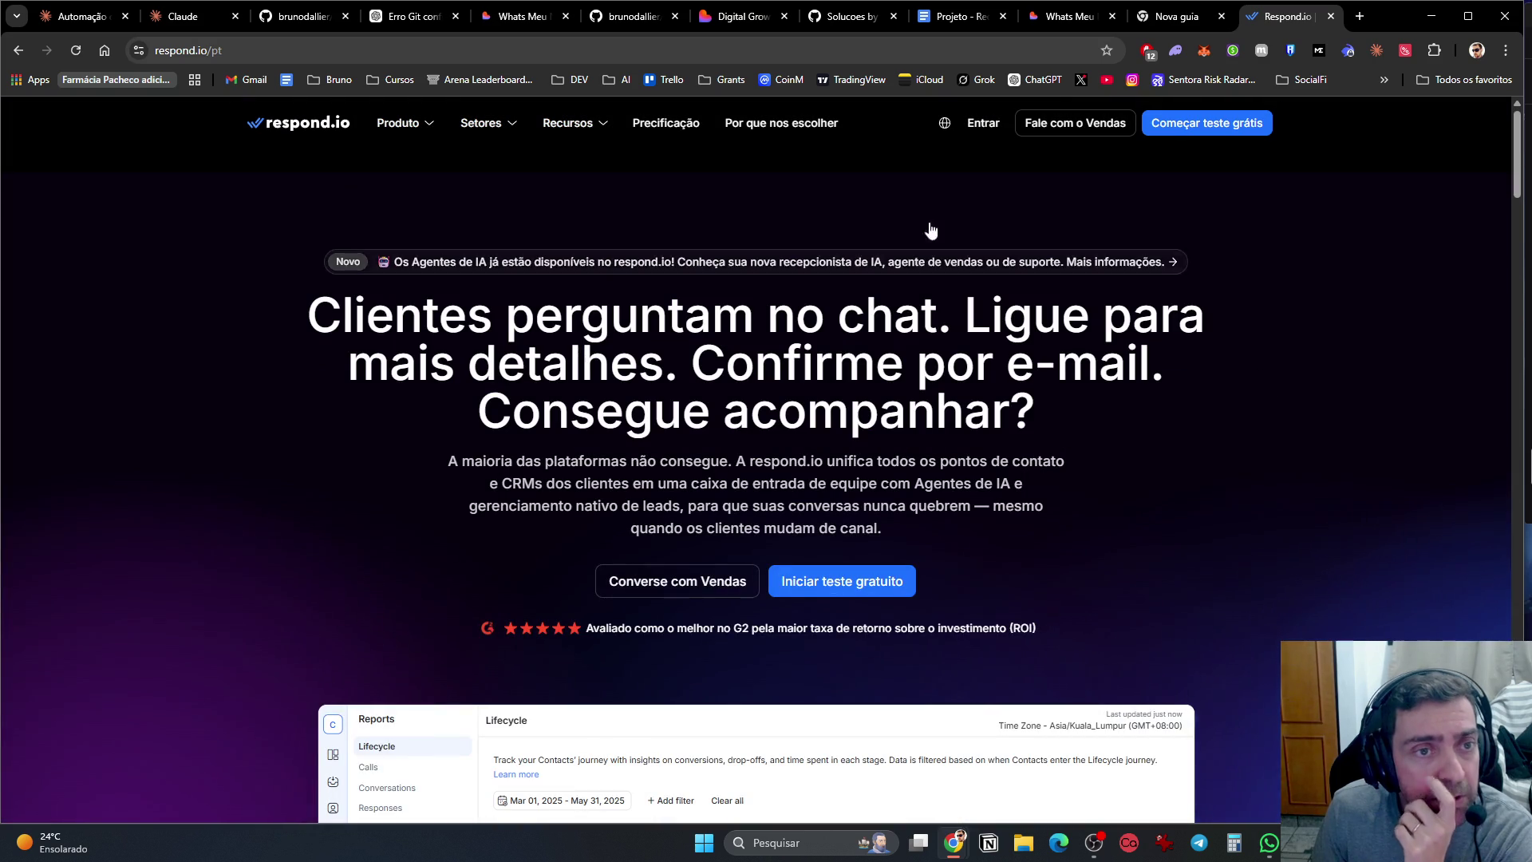
pyautogui.click(670, 124)
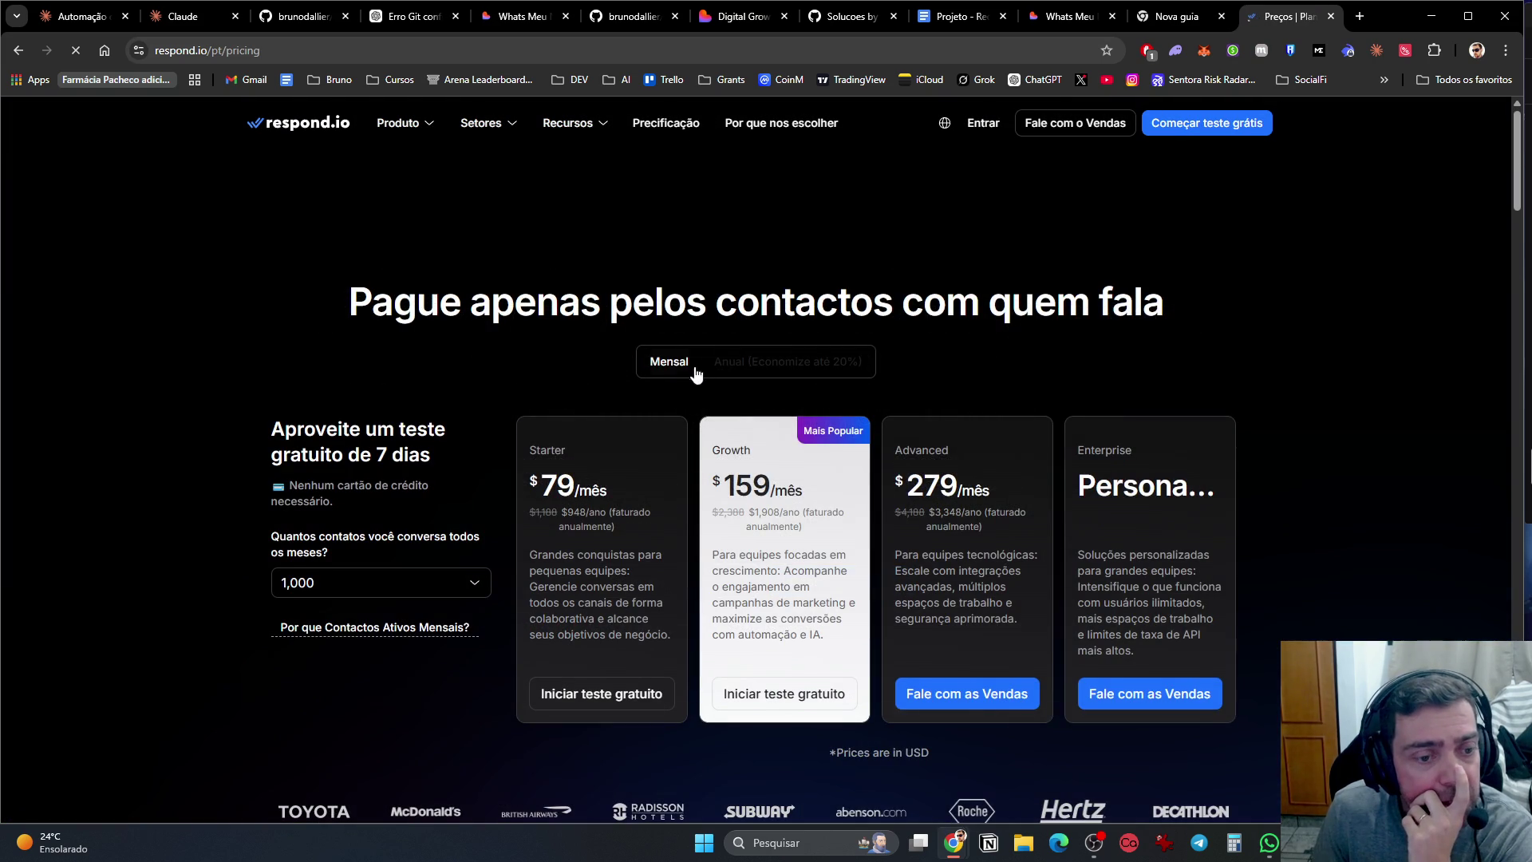
pyautogui.scroll(-3, 686, 372)
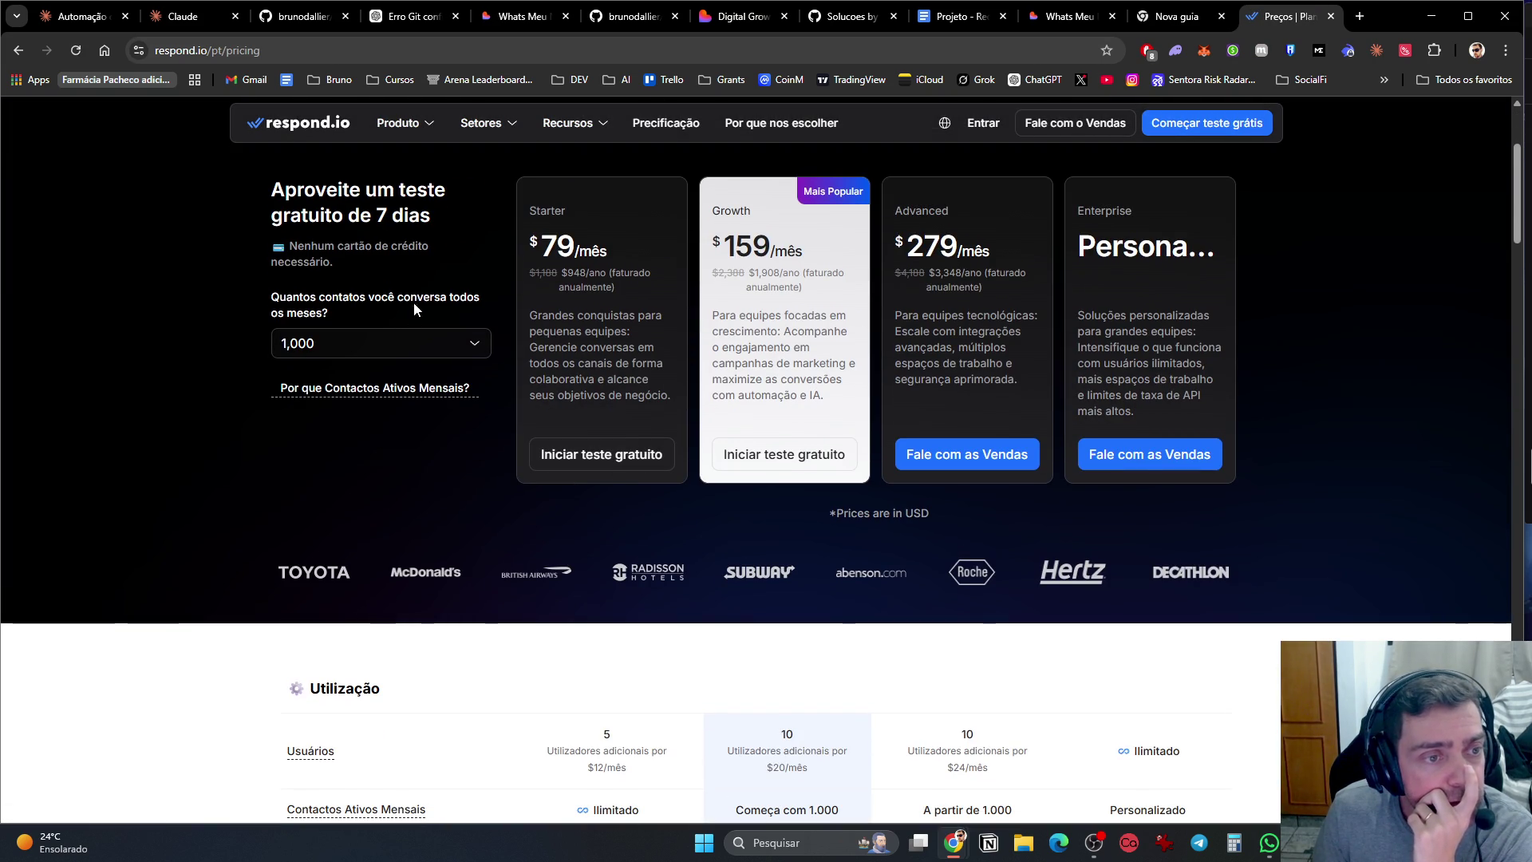
pyautogui.click(348, 345)
pyautogui.click(348, 345)
pyautogui.click(292, 352)
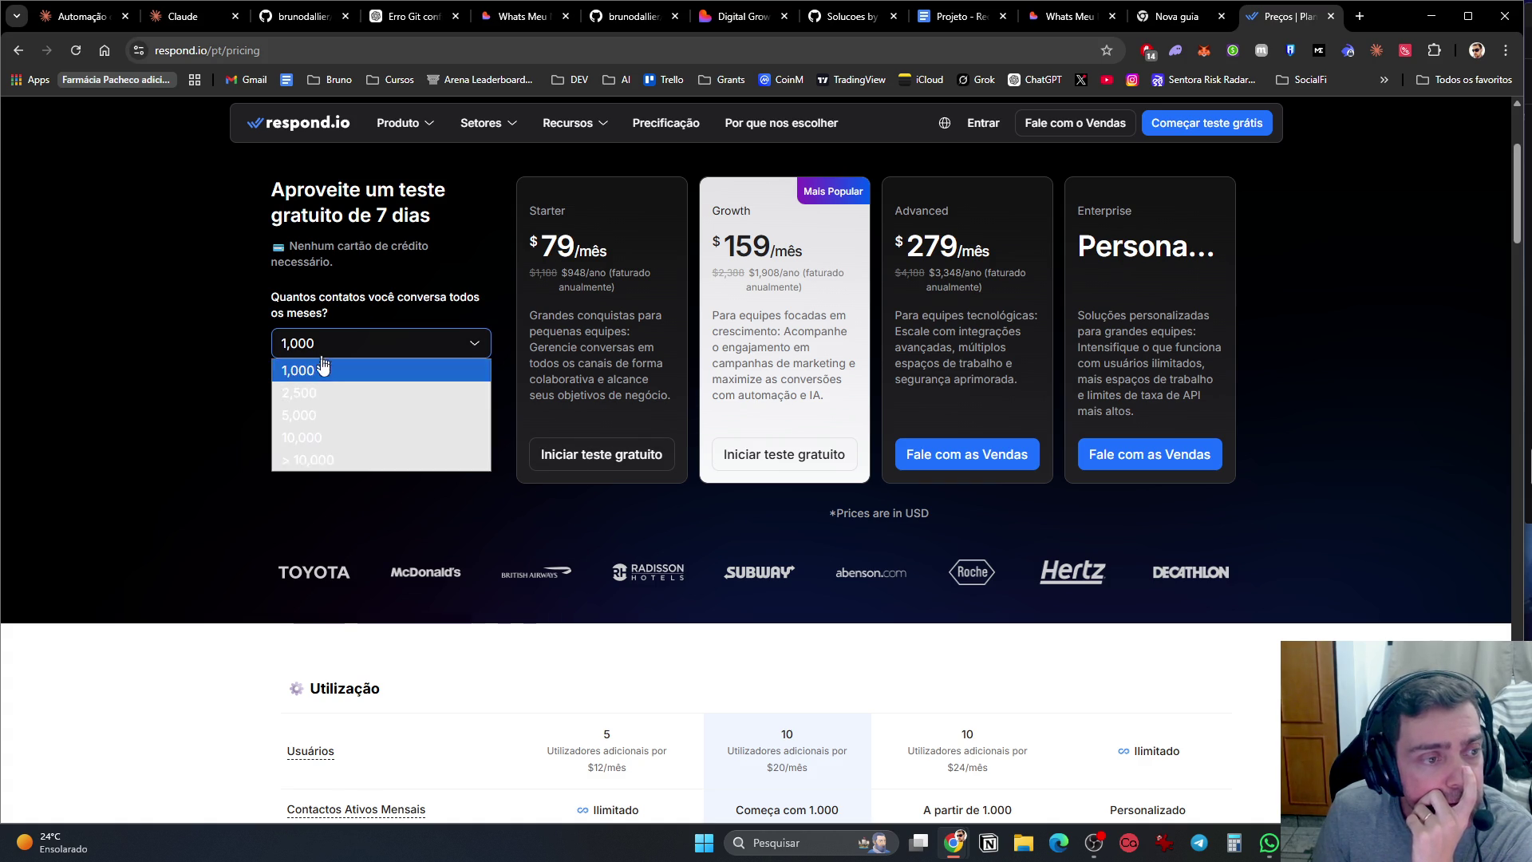
pyautogui.click(324, 392)
pyautogui.click(337, 351)
pyautogui.click(333, 370)
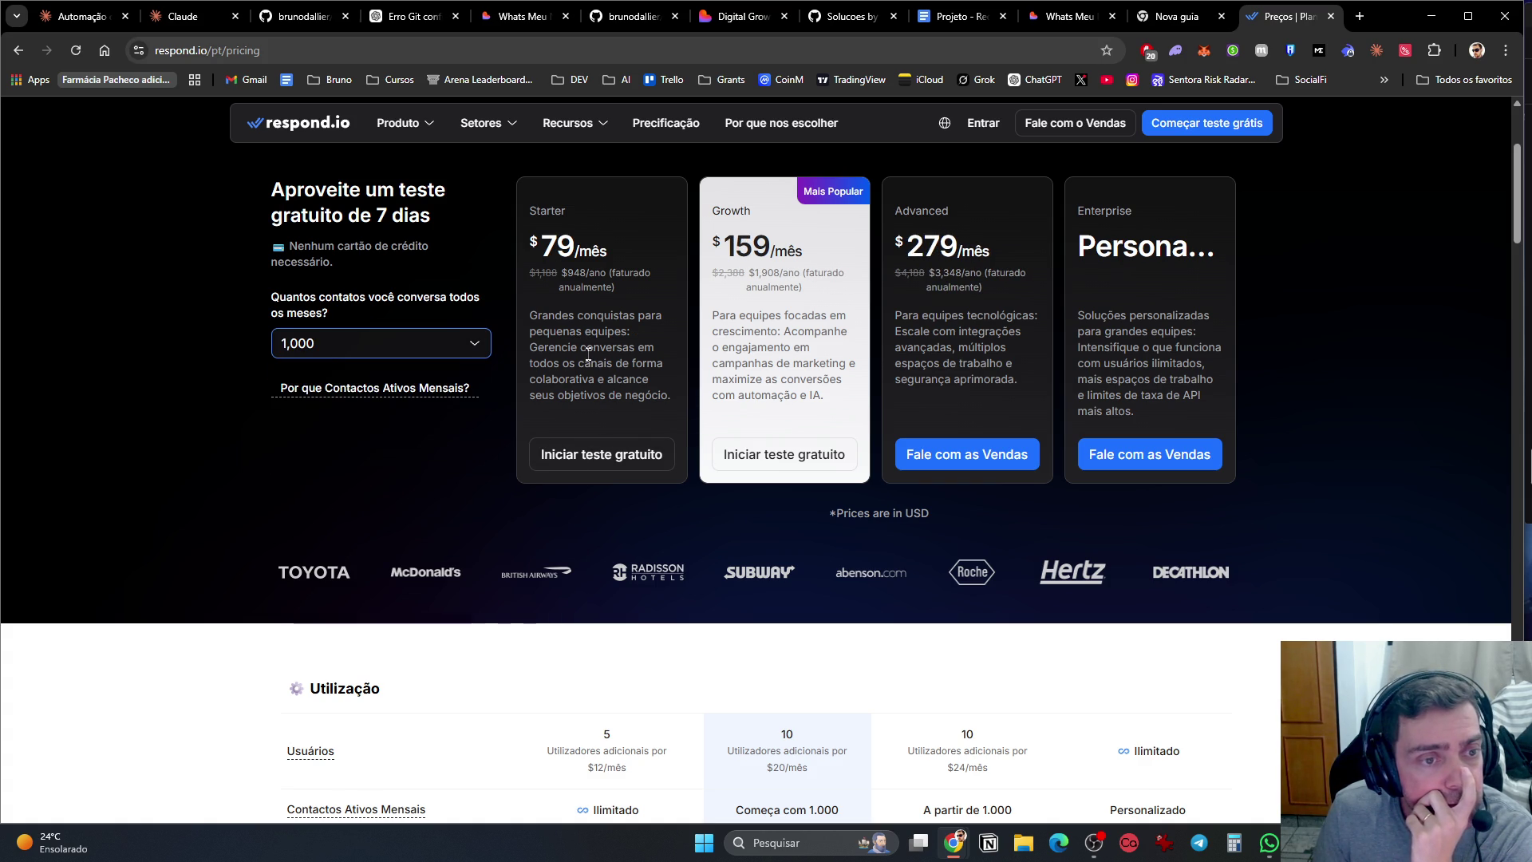
pyautogui.scroll(-5, 600, 451)
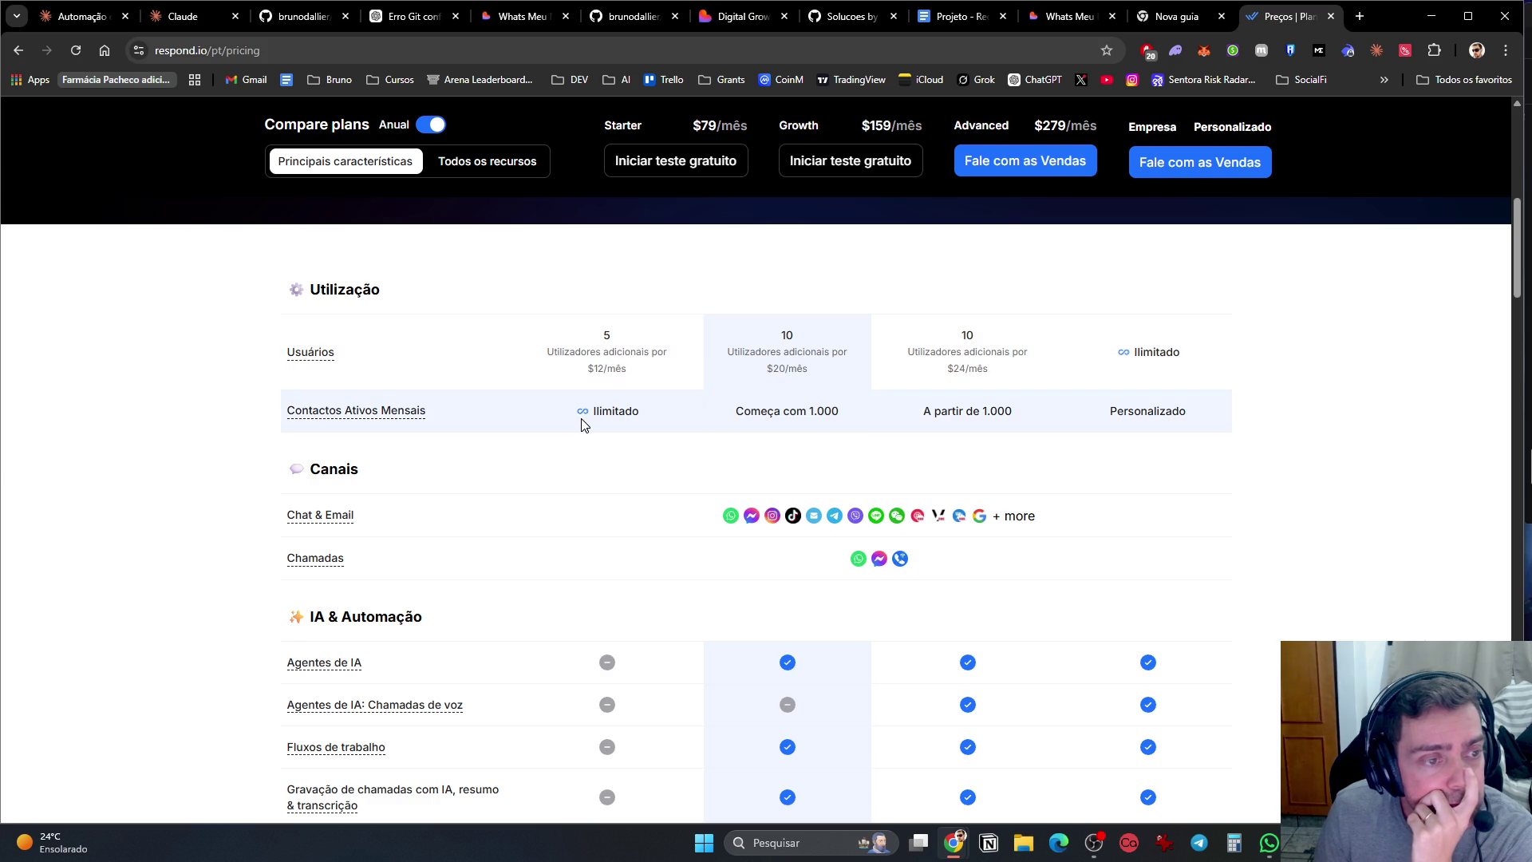
pyautogui.scroll(-2, 580, 424)
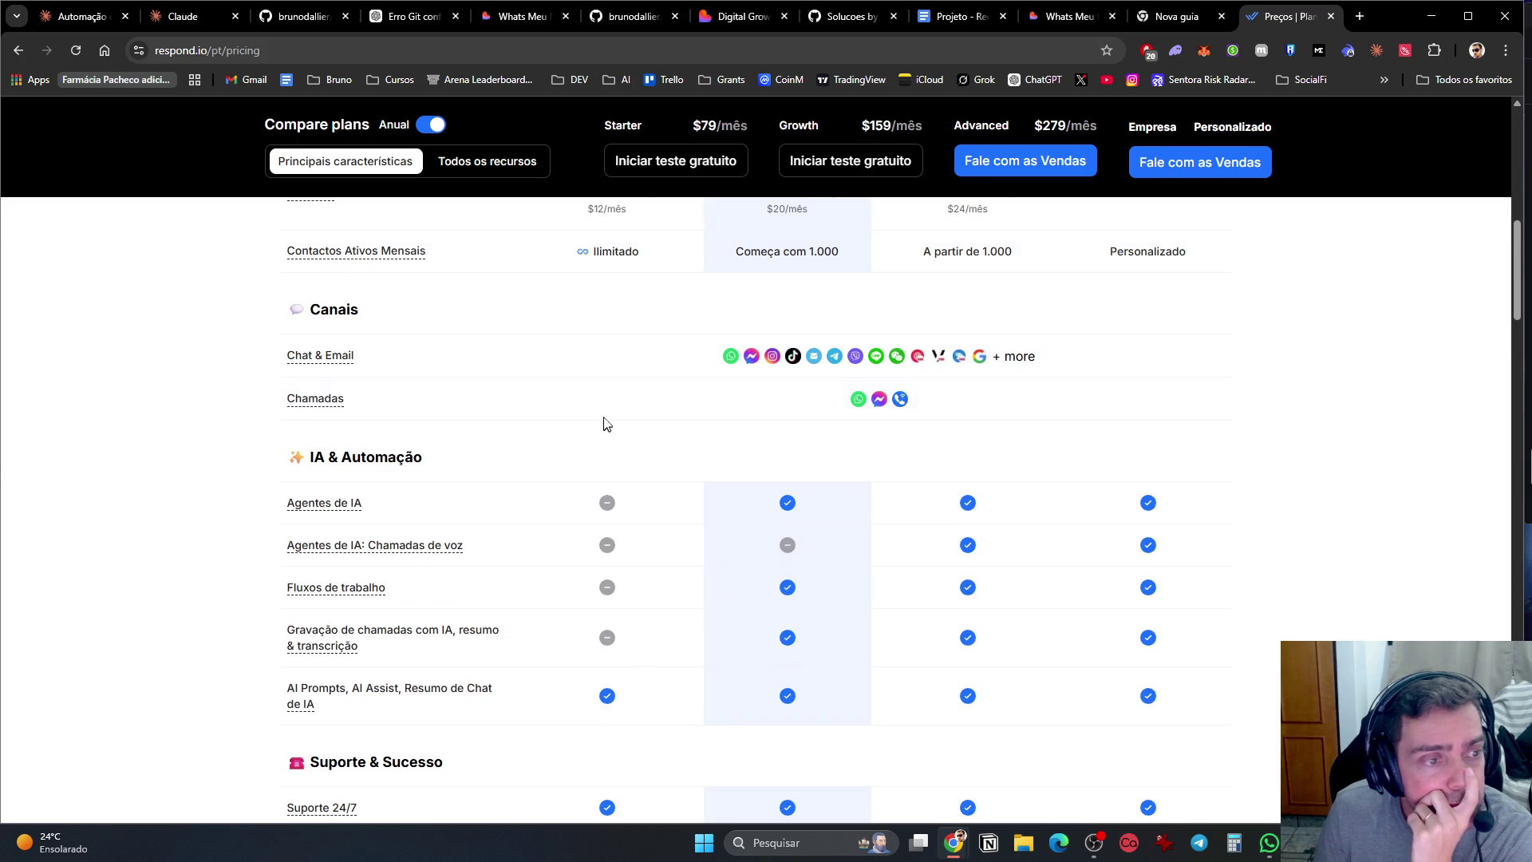
pyautogui.scroll(-2, 602, 416)
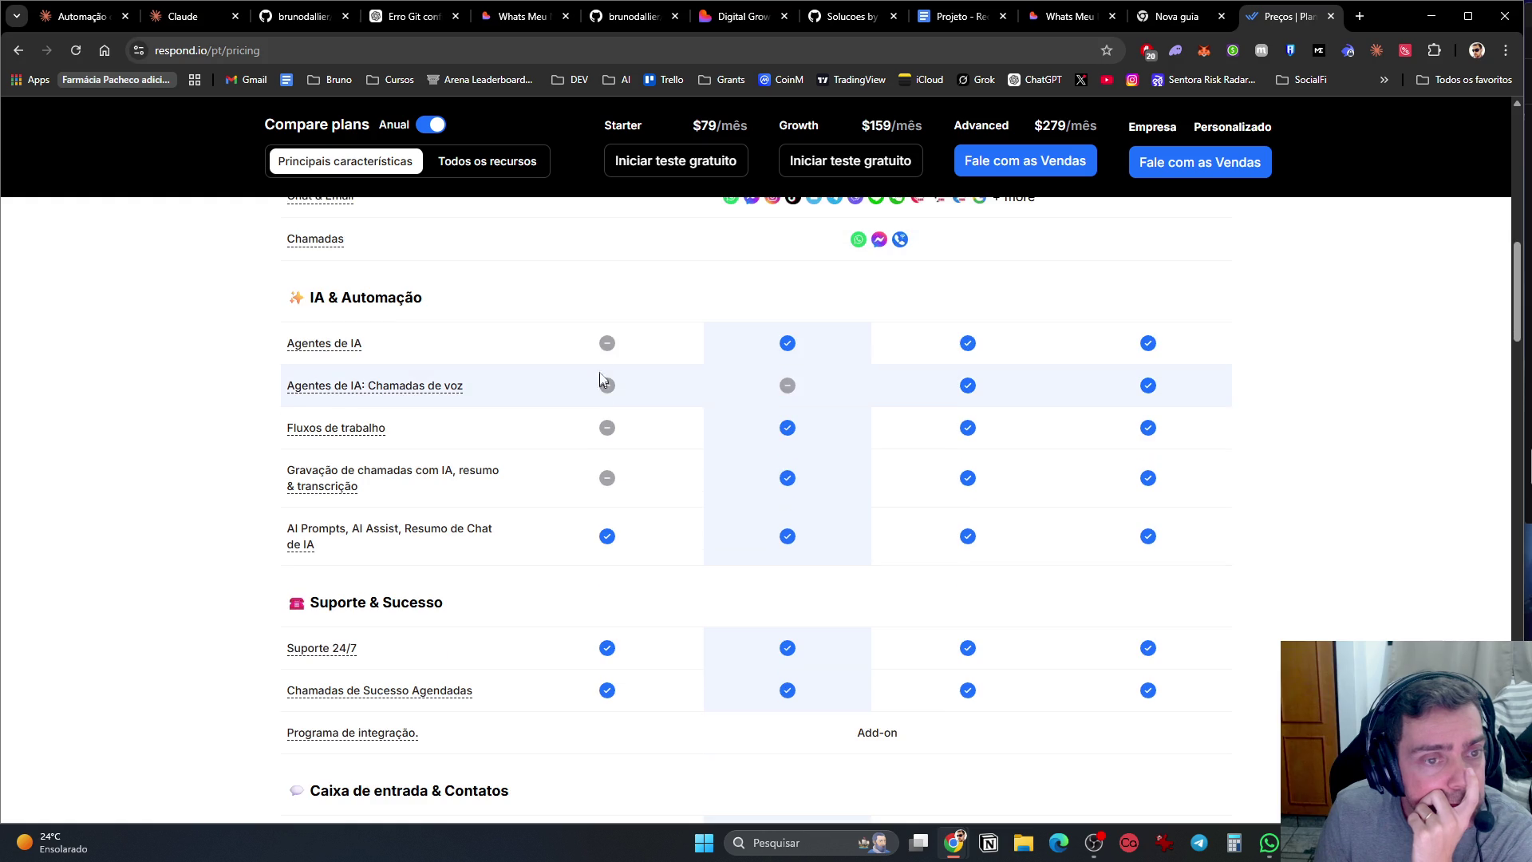
pyautogui.scroll(5, 603, 371)
pyautogui.scroll(5, 604, 370)
pyautogui.scroll(-9, 607, 379)
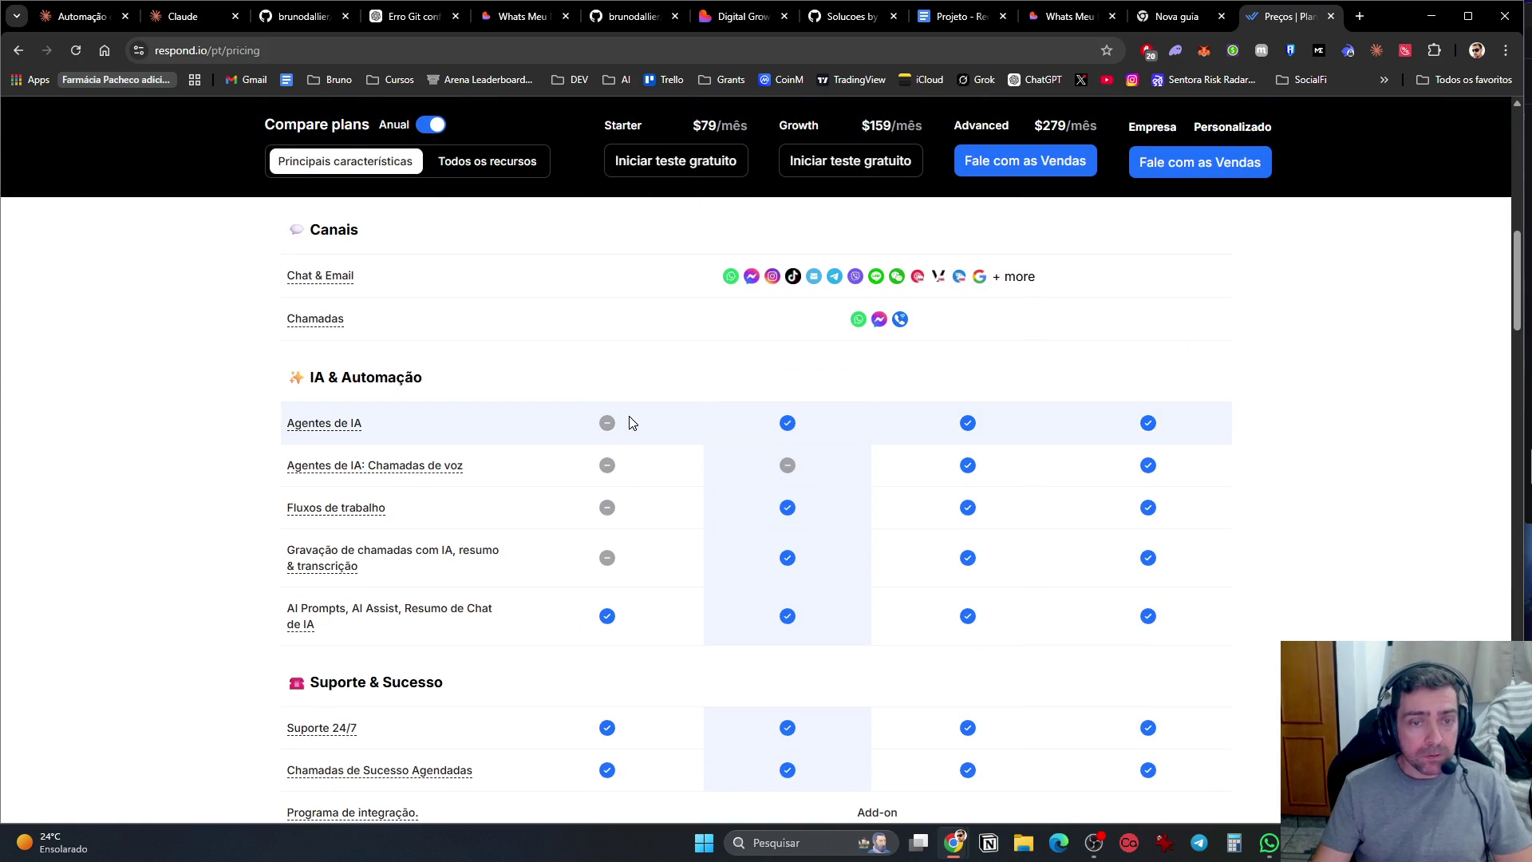
pyautogui.scroll(8, 637, 450)
pyautogui.scroll(2, 640, 436)
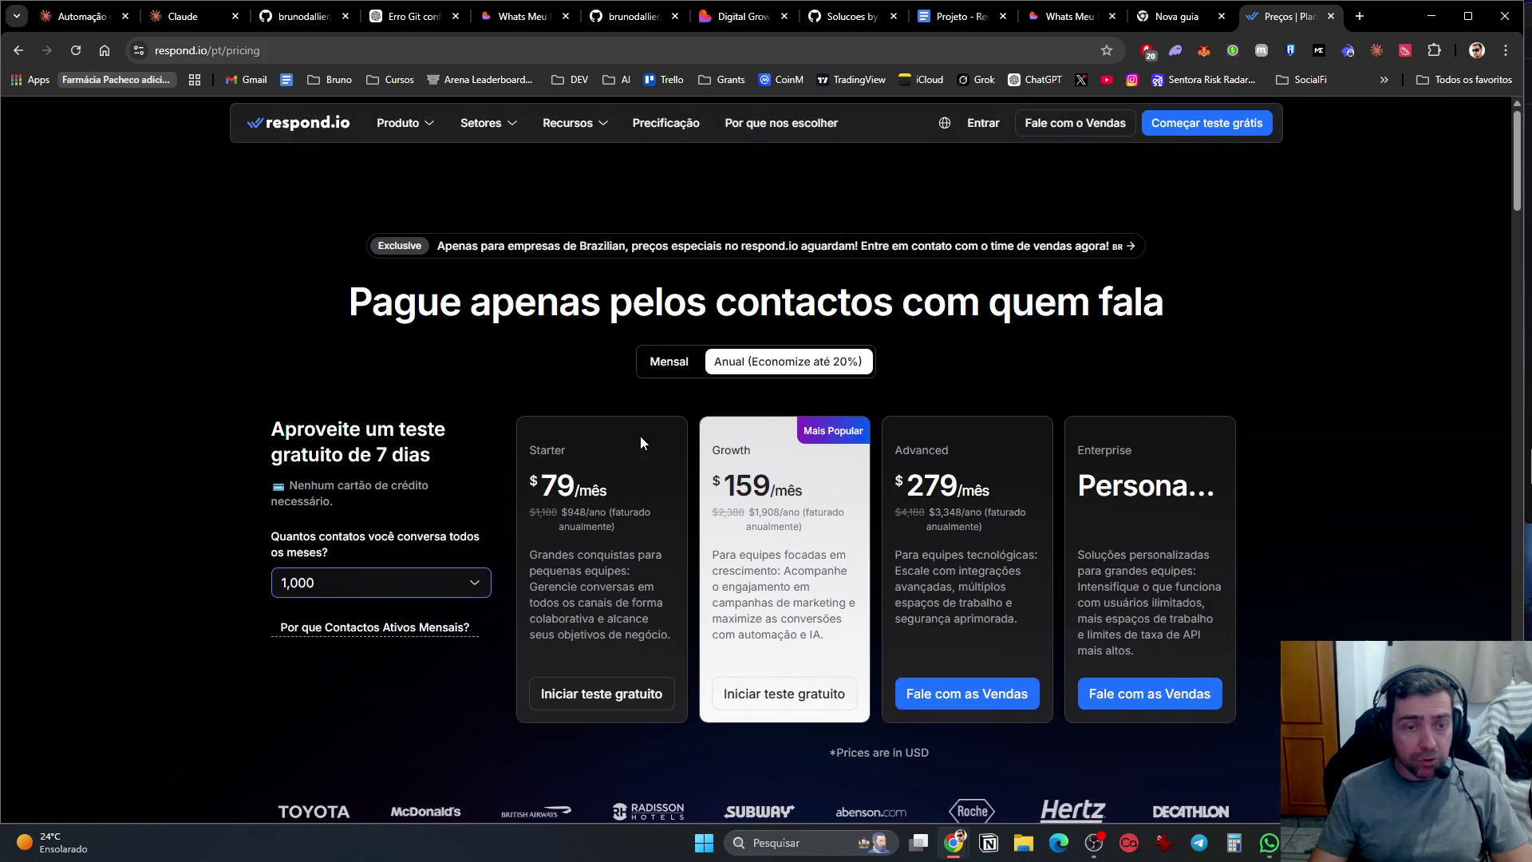
pyautogui.scroll(-10, 640, 435)
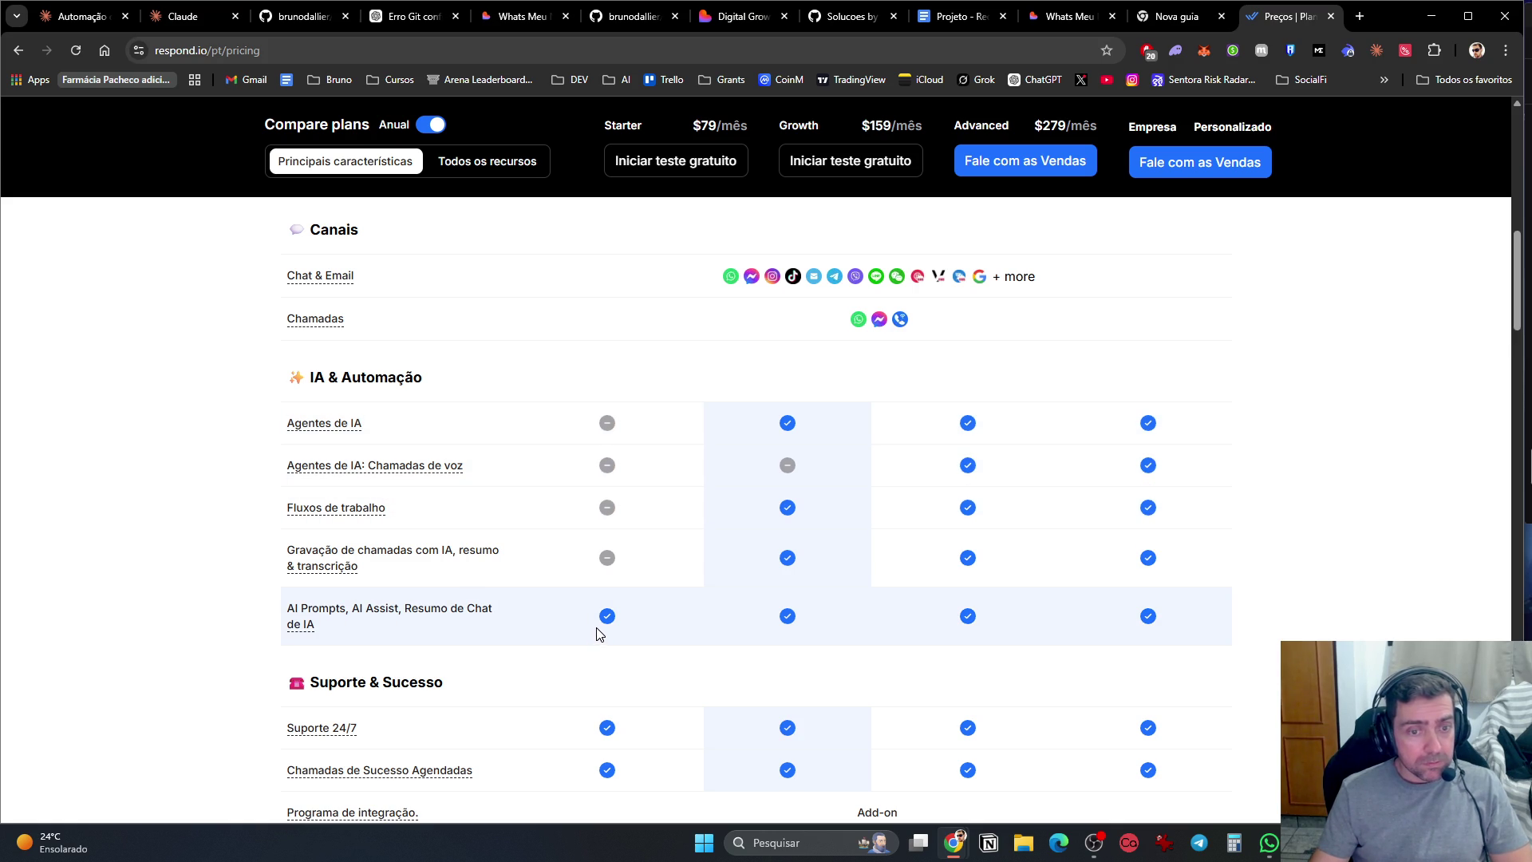
pyautogui.scroll(10, 787, 615)
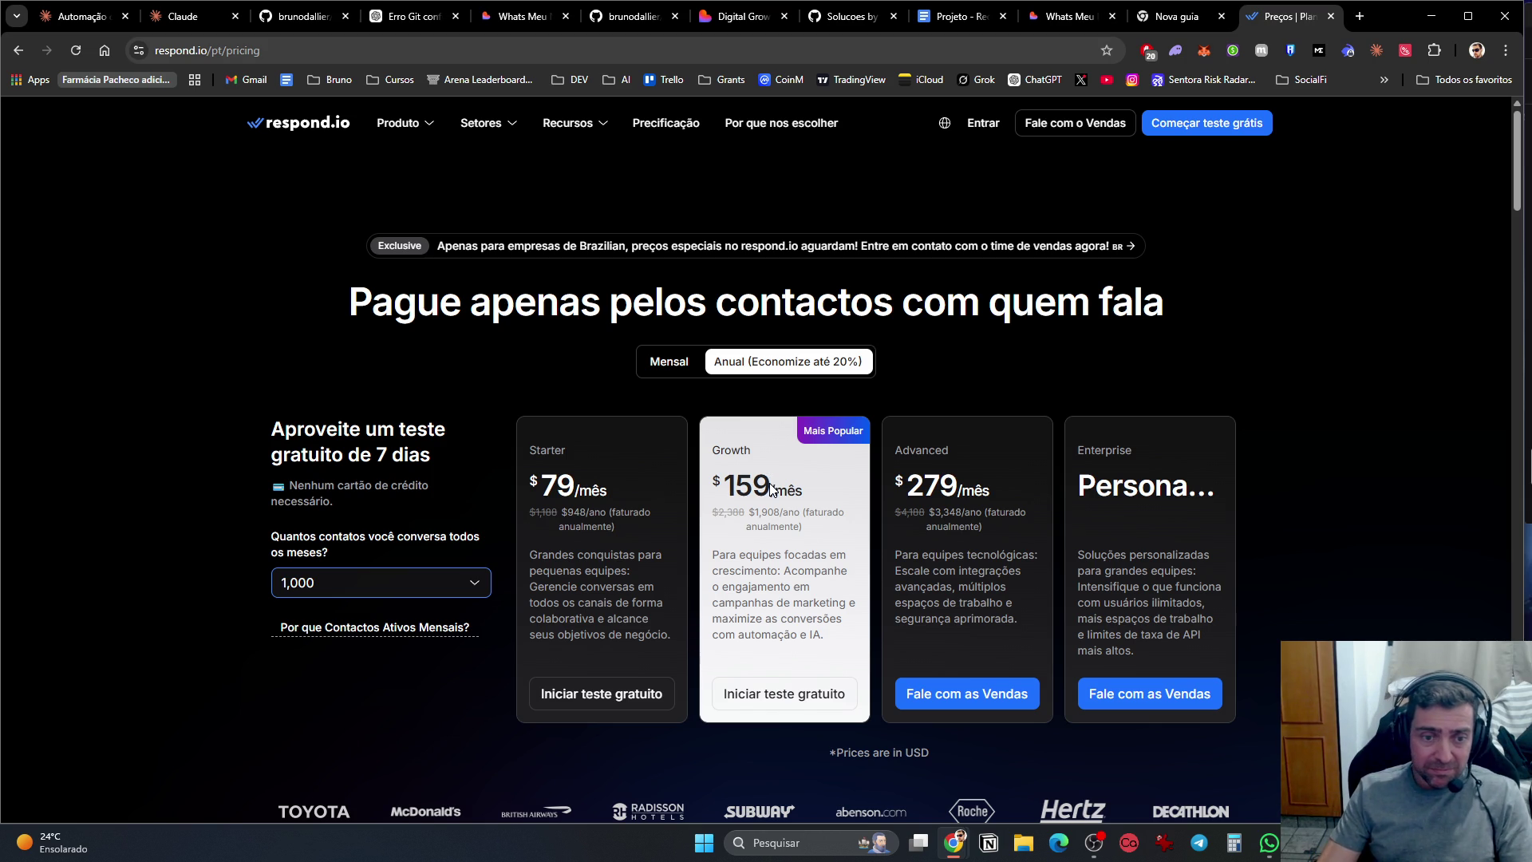
pyautogui.scroll(-15, 772, 490)
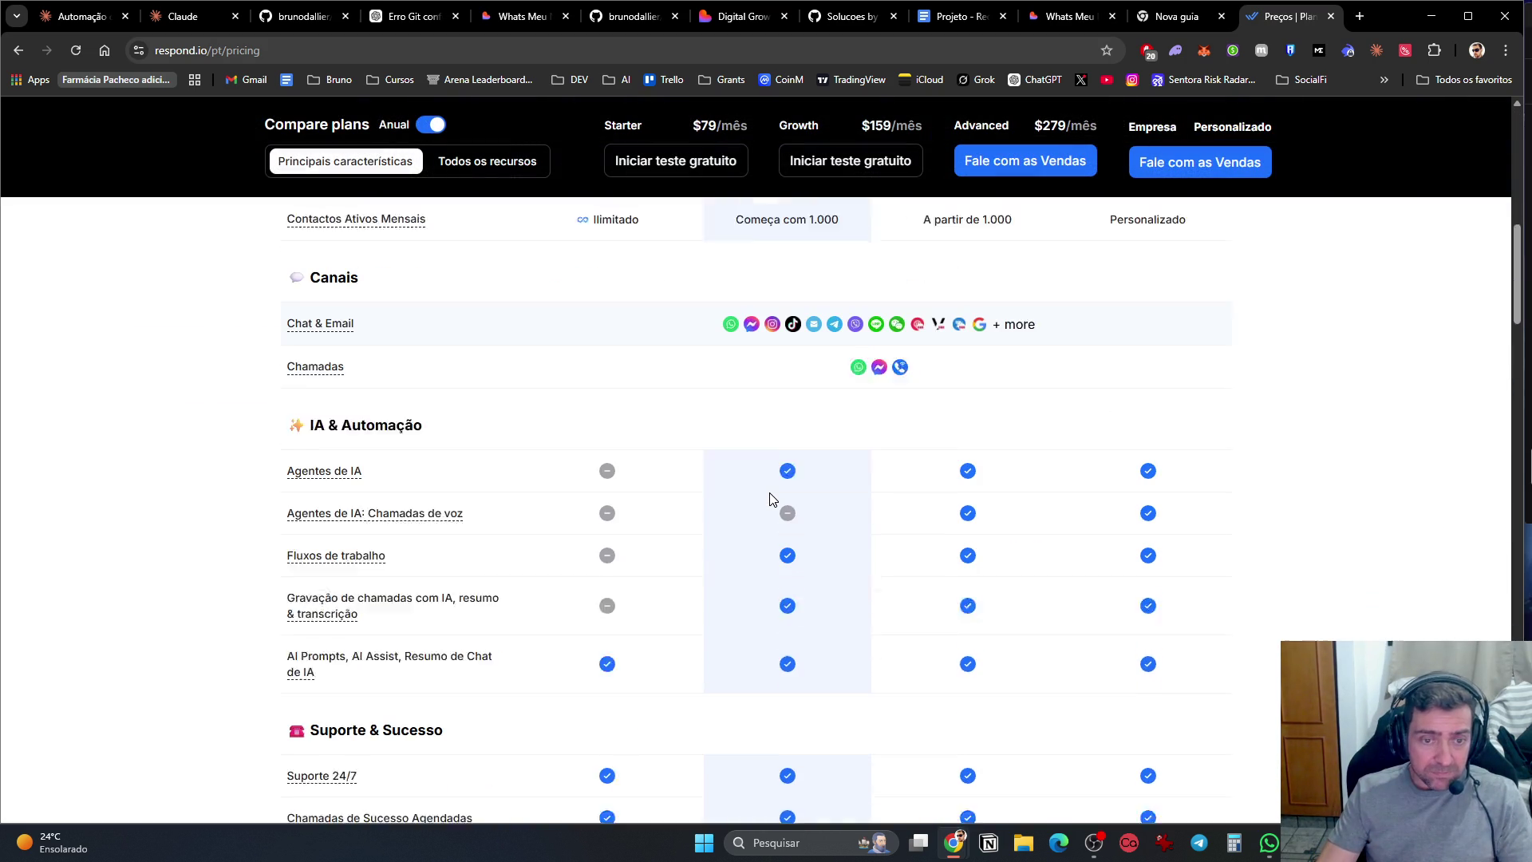
pyautogui.scroll(-2, 772, 494)
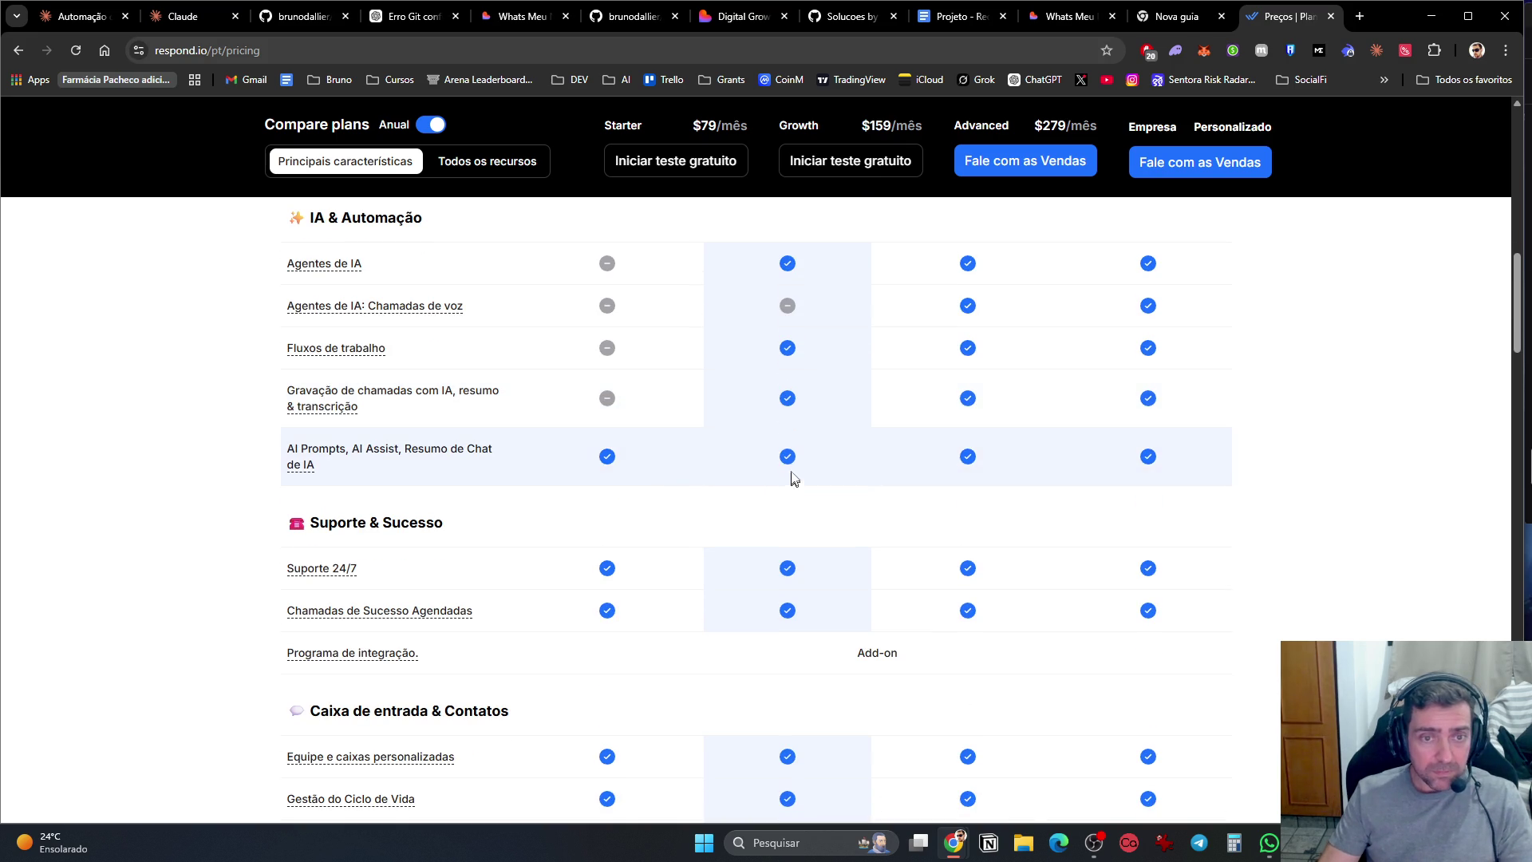
pyautogui.scroll(-3, 788, 477)
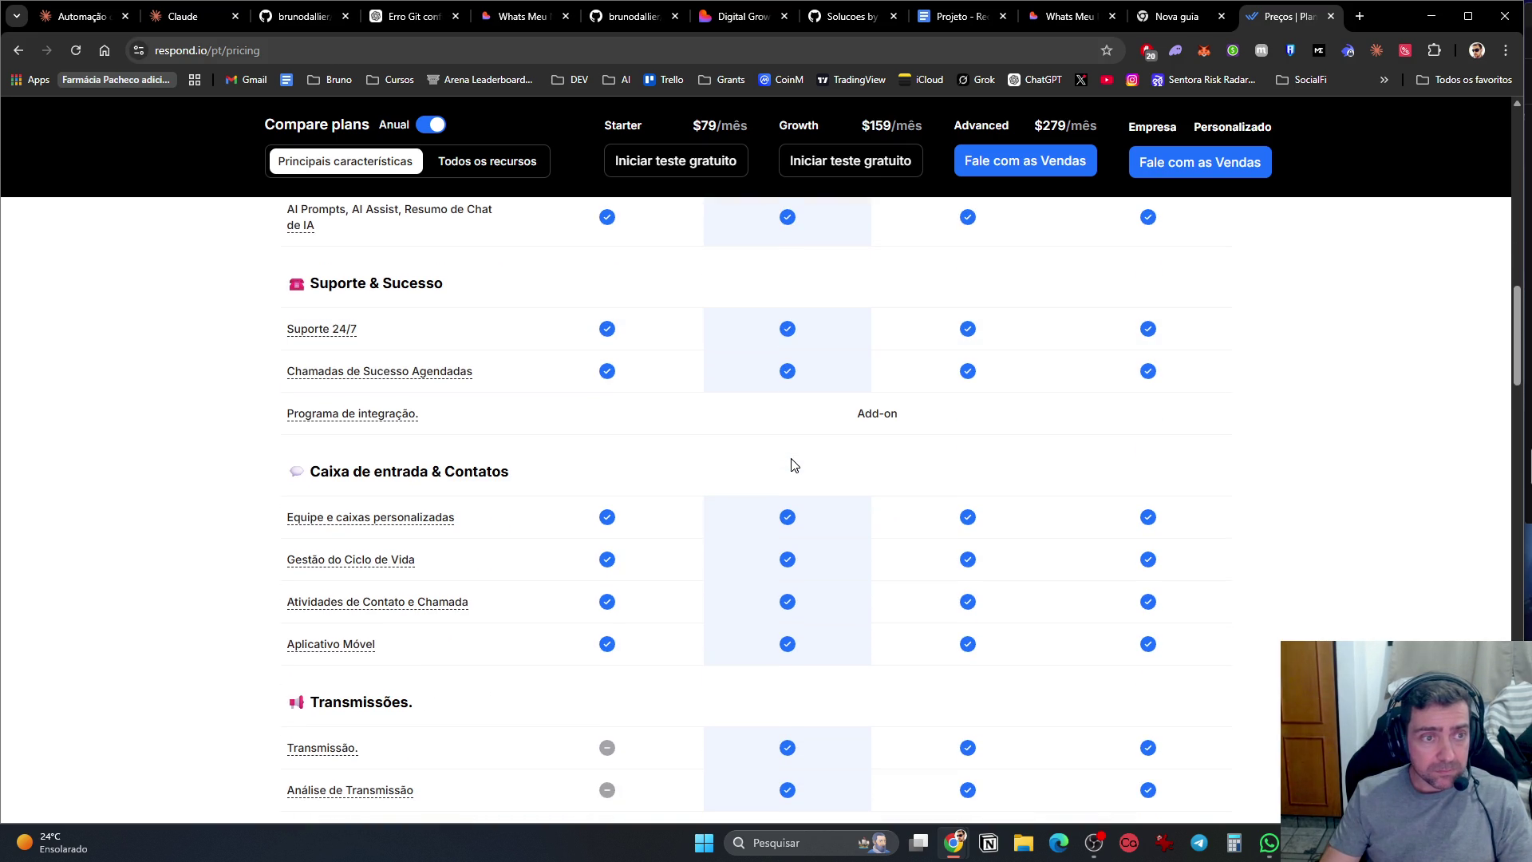
pyautogui.scroll(-5, 792, 465)
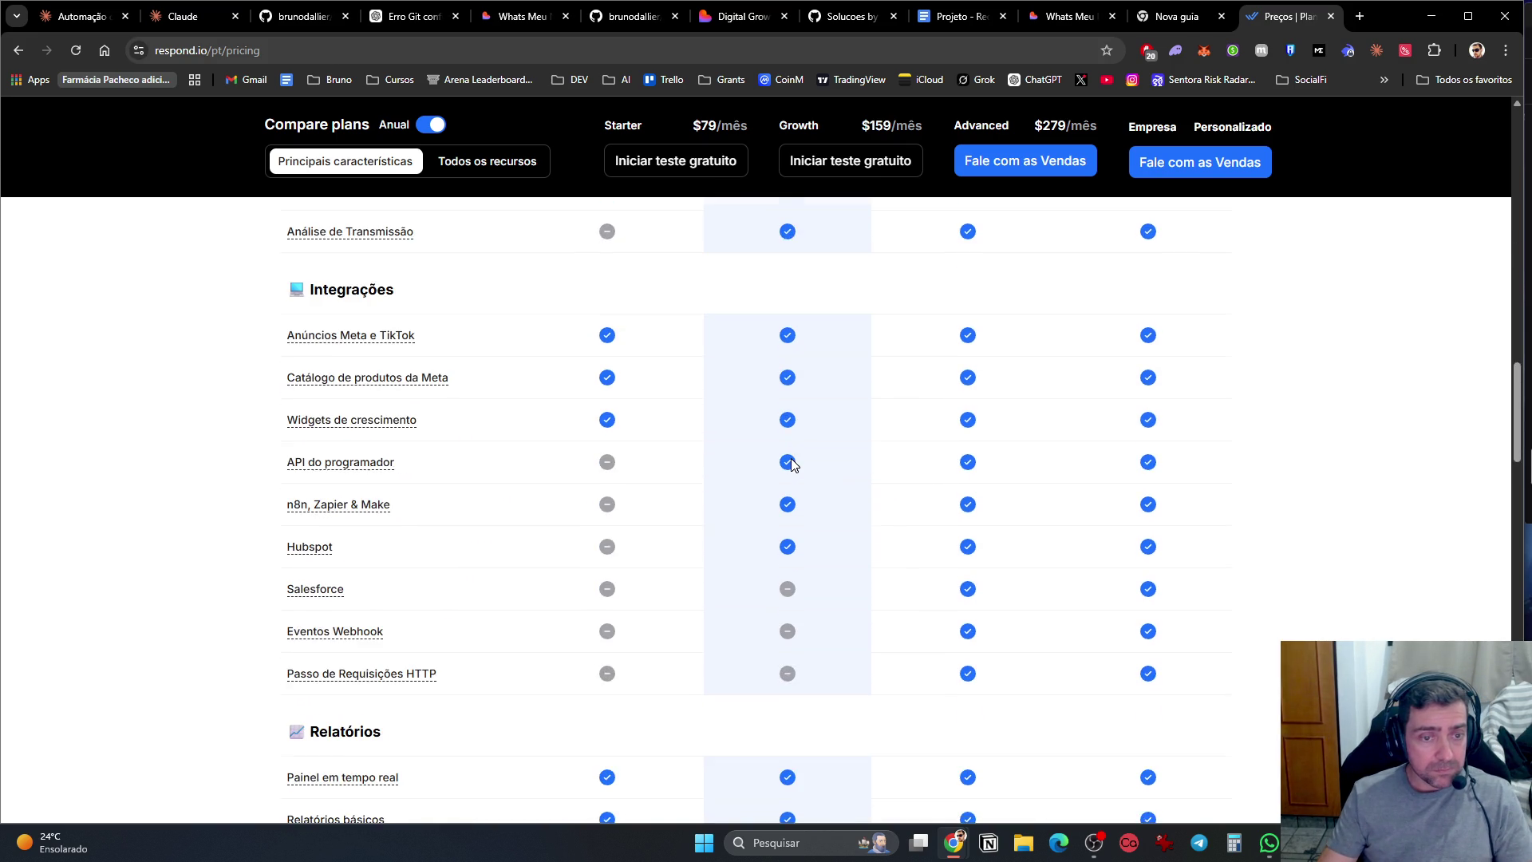
pyautogui.scroll(1, 792, 462)
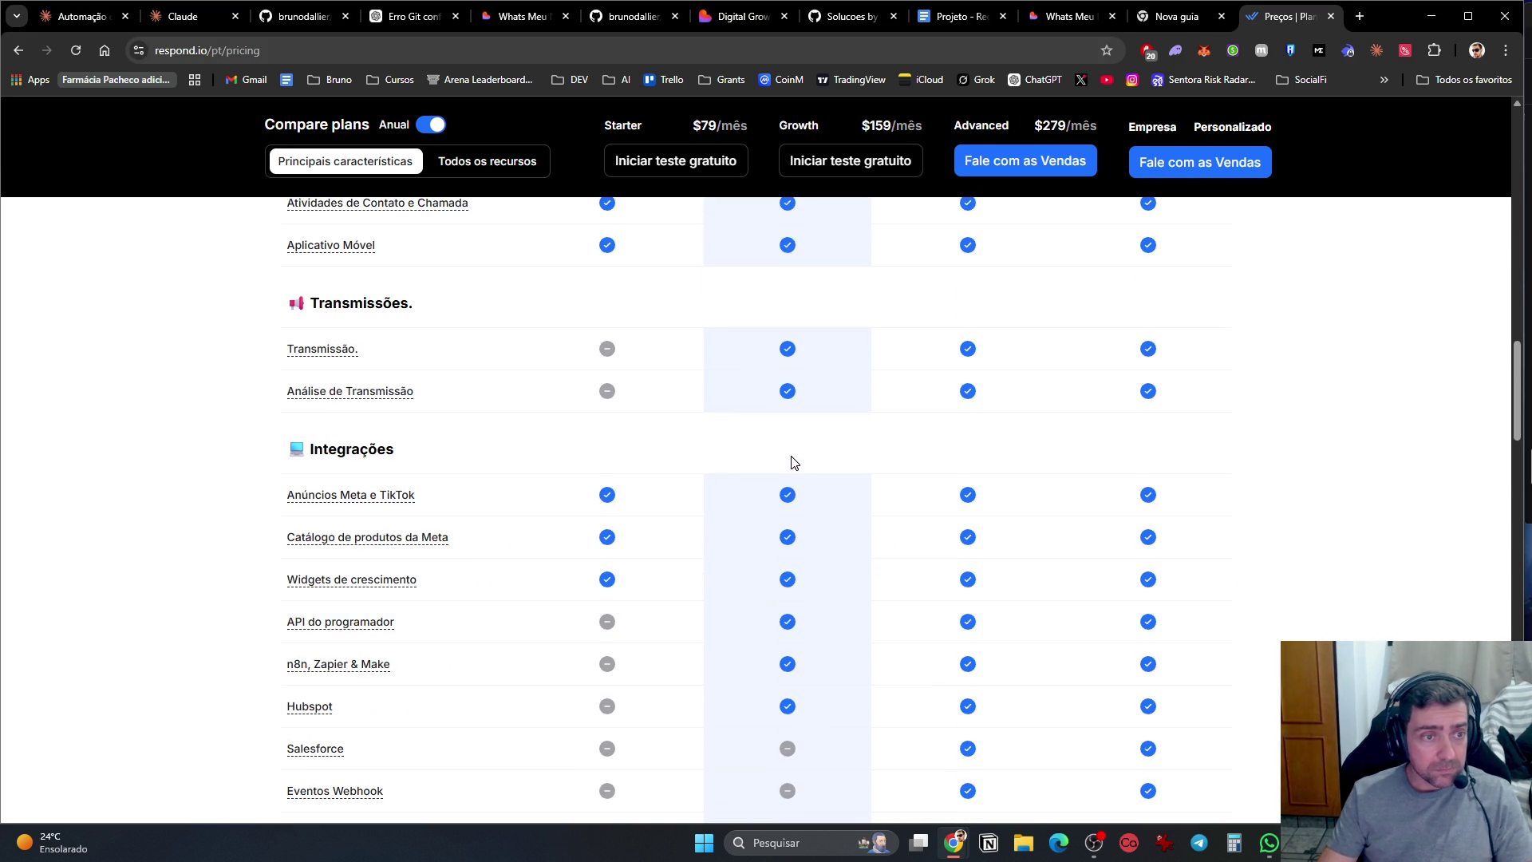
pyautogui.scroll(-12, 794, 462)
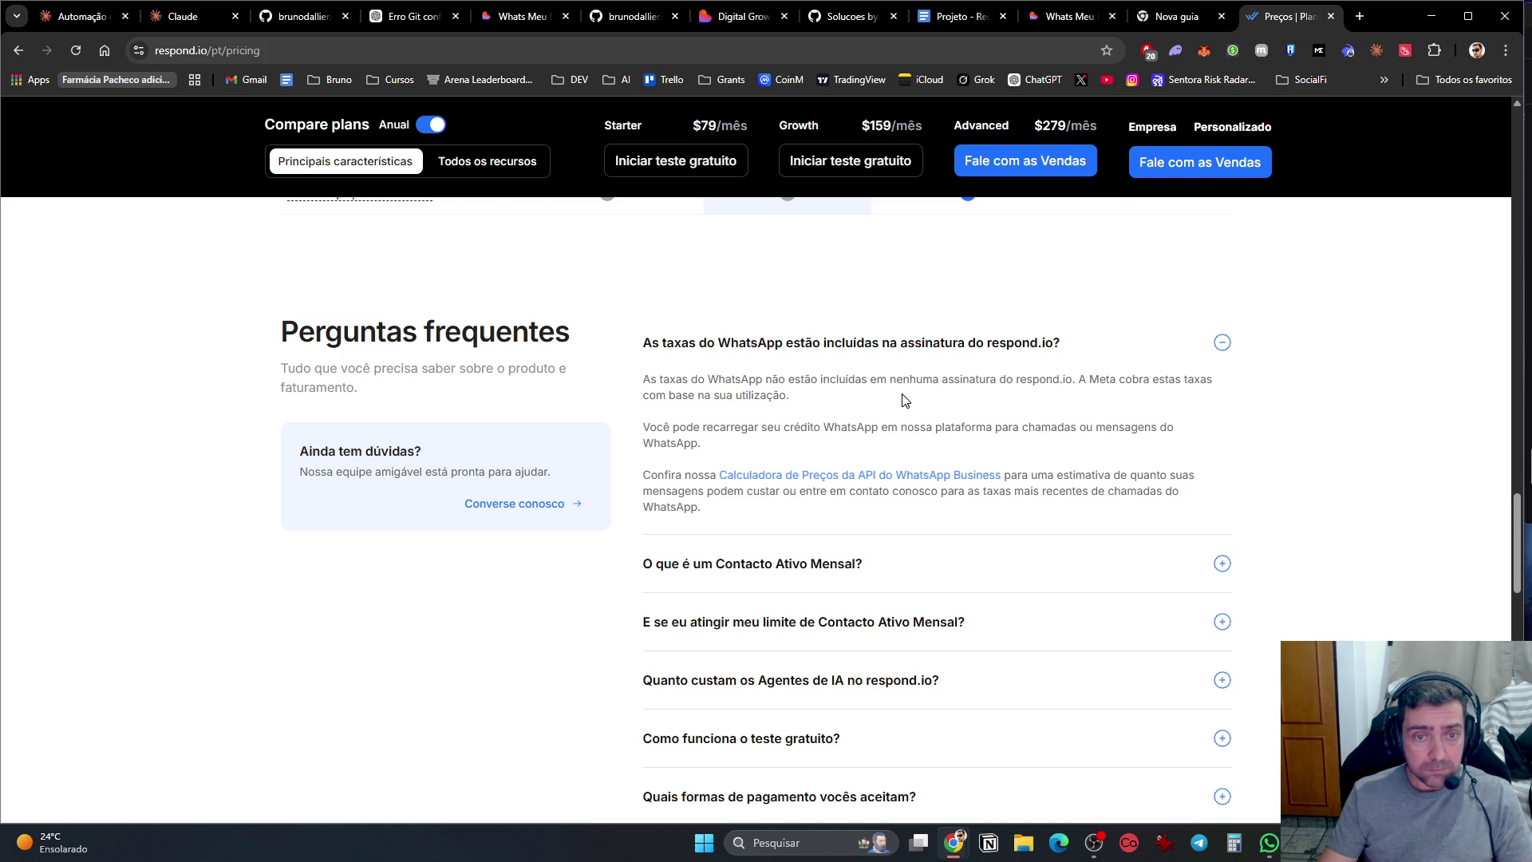
# Step: Open the 'Calculadora de Preços da API do WhatsApp Business' link in a new tab and switch to it
pyautogui.middleClick(911, 477)
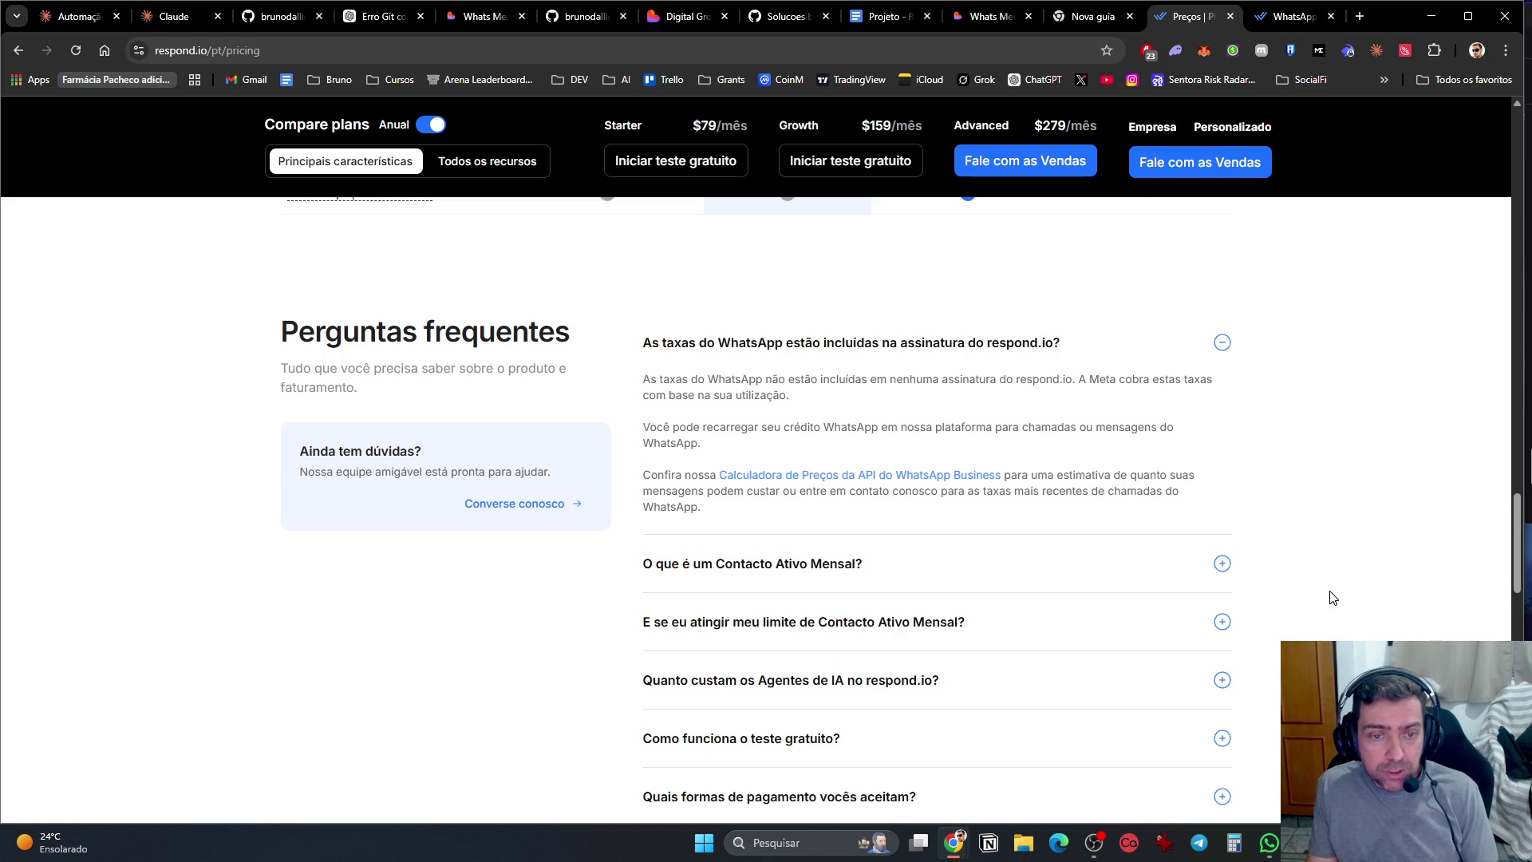
pyautogui.scroll(-1, 1317, 595)
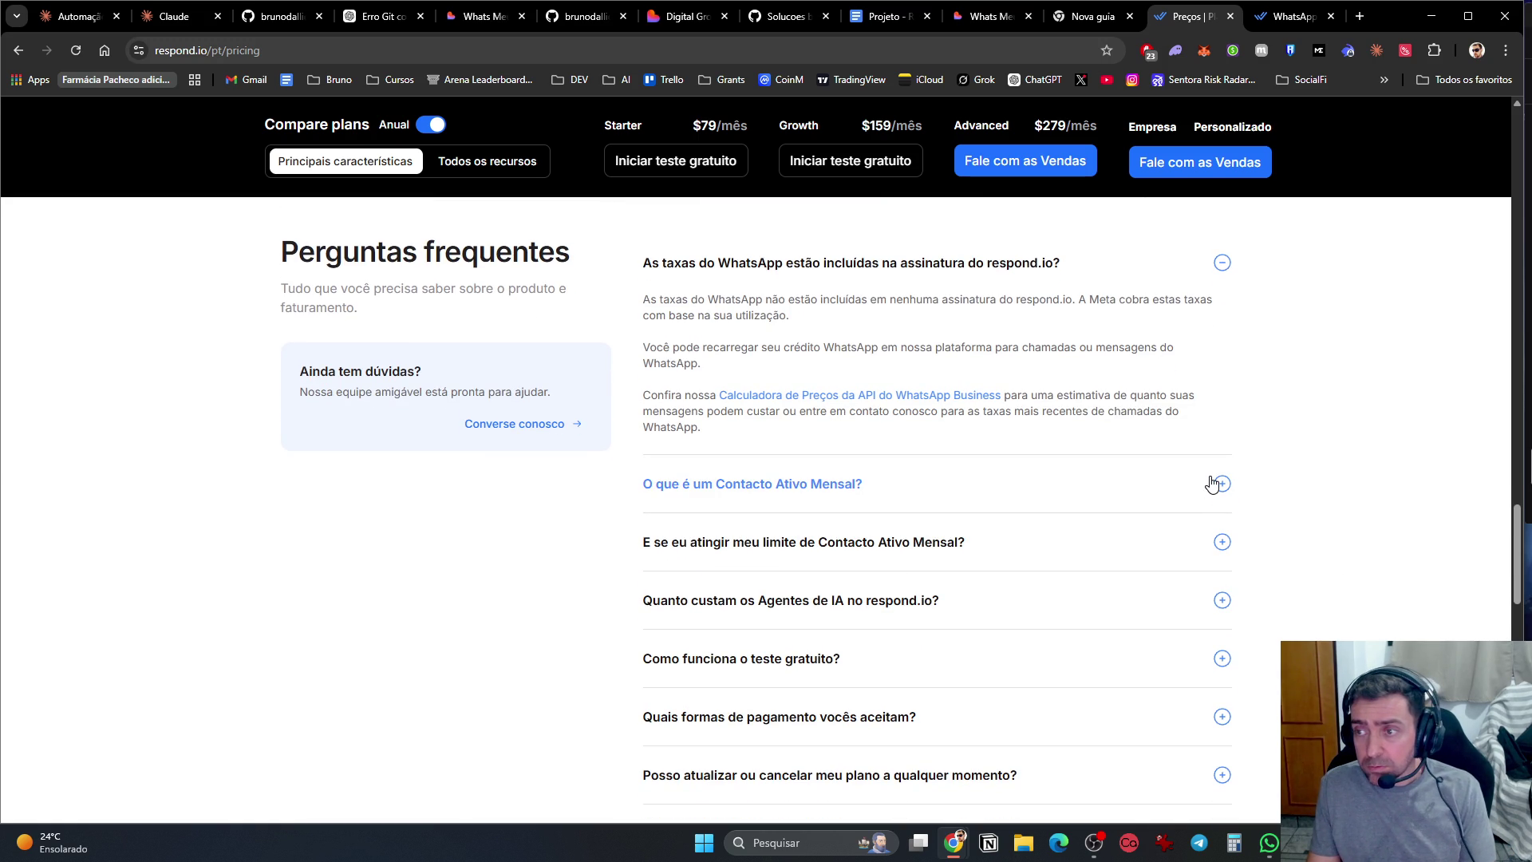
pyautogui.hotkey('ctrl', 'Tab')
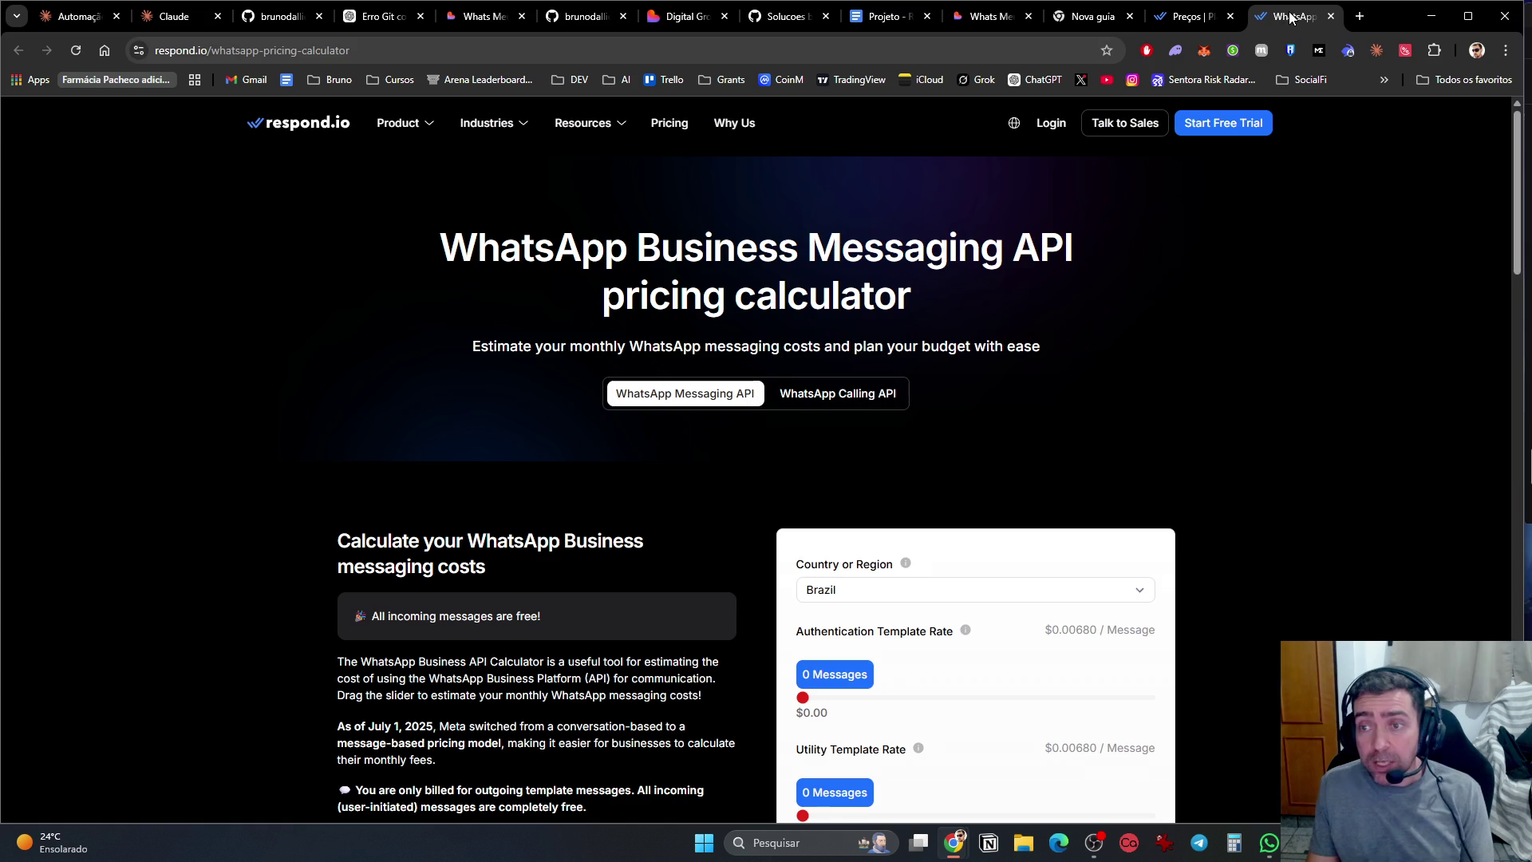
# Step: Set the Brazil authentication and utility template message sliders to 1,000 each
pyautogui.scroll(-3, 1187, 643)
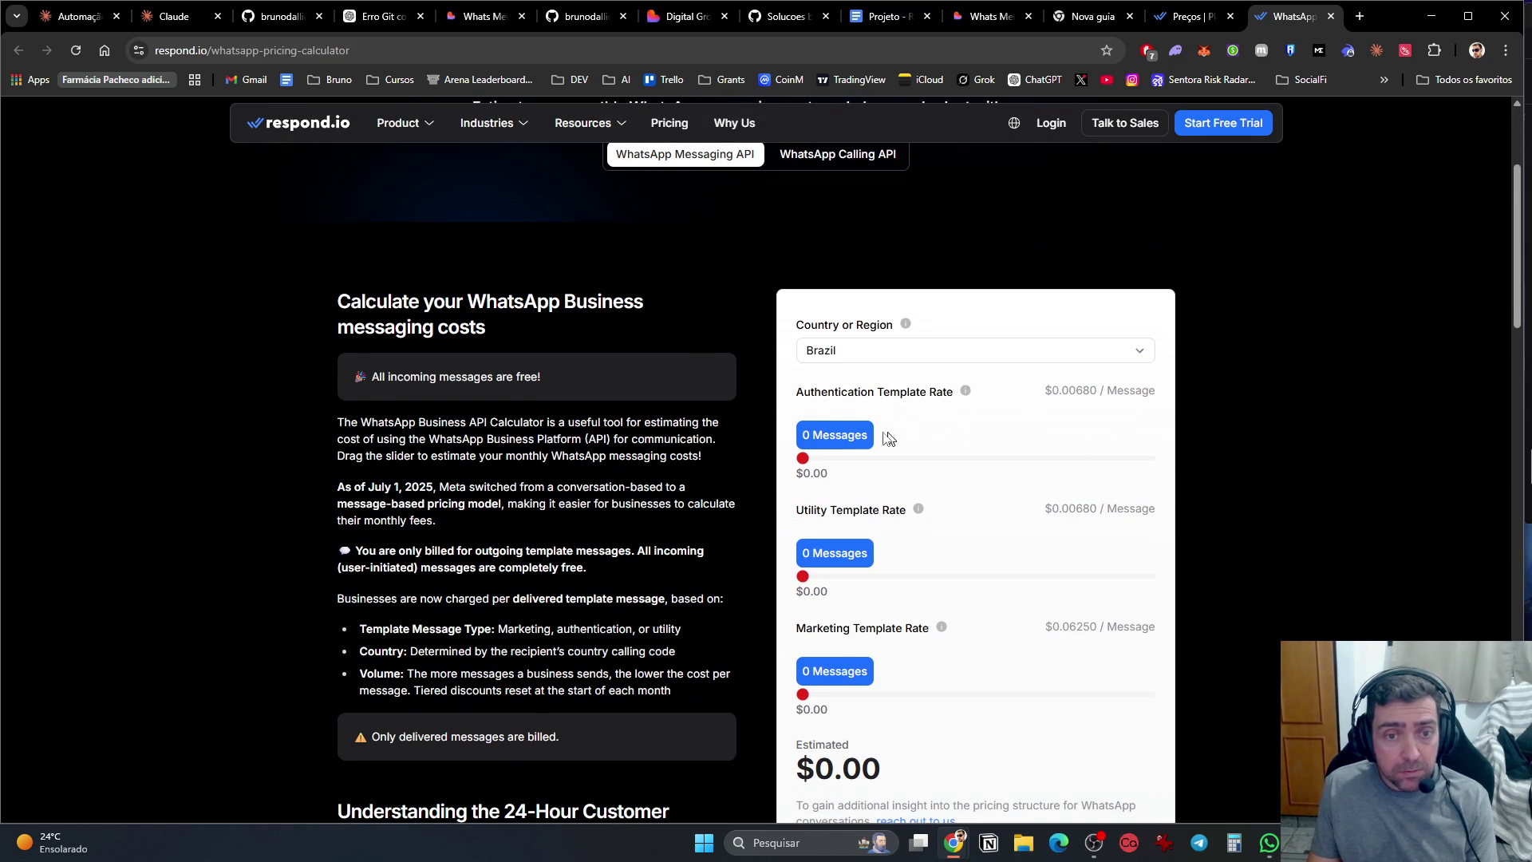
pyautogui.moveTo(803, 459)
pyautogui.mouseDown()
pyautogui.moveTo(821, 462)
pyautogui.moveTo(805, 461)
pyautogui.mouseUp()
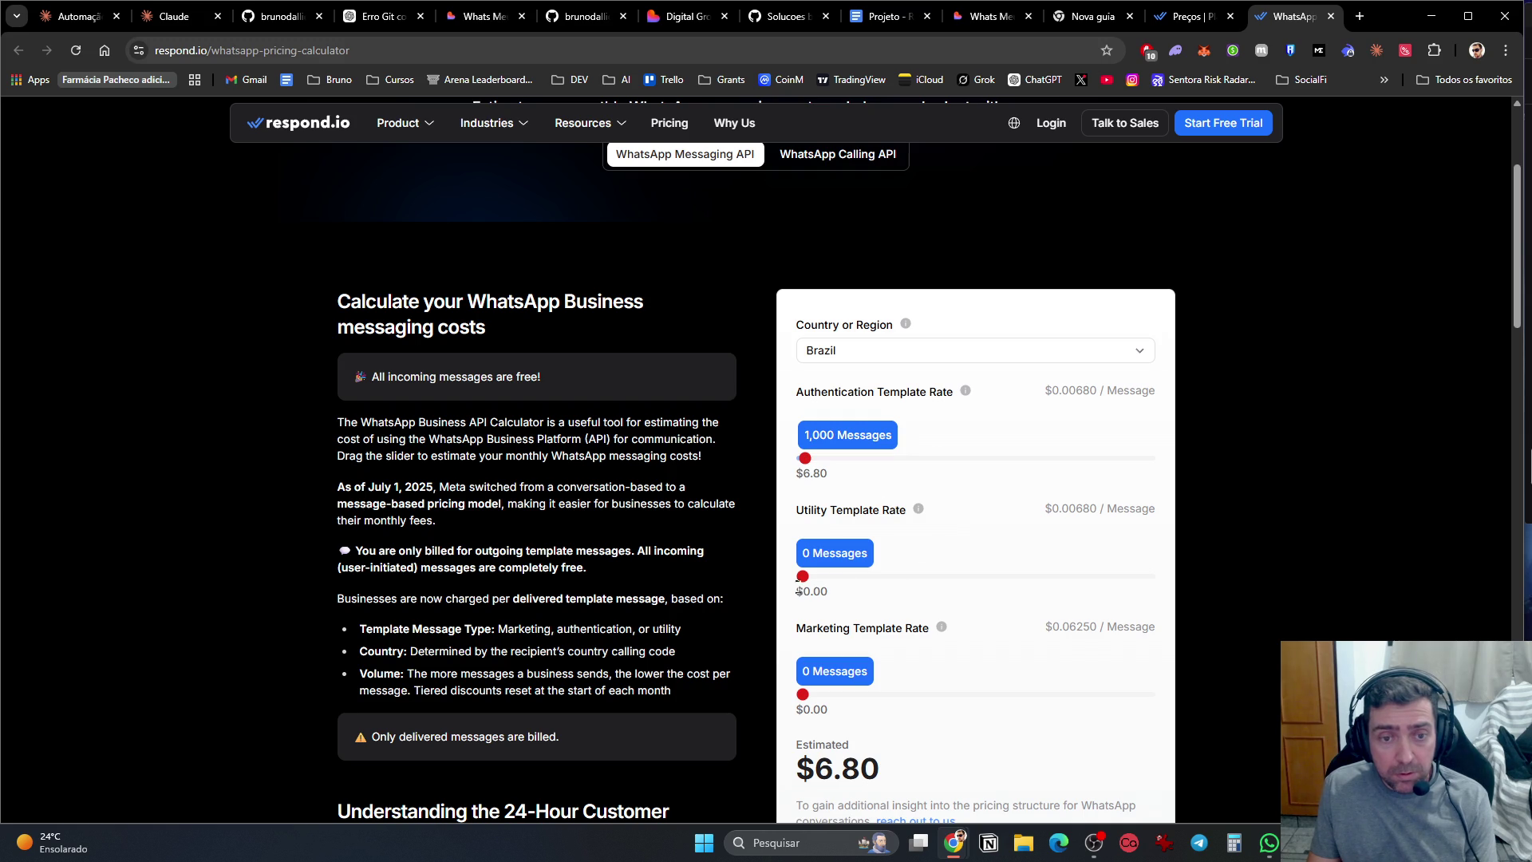
pyautogui.moveTo(919, 511)
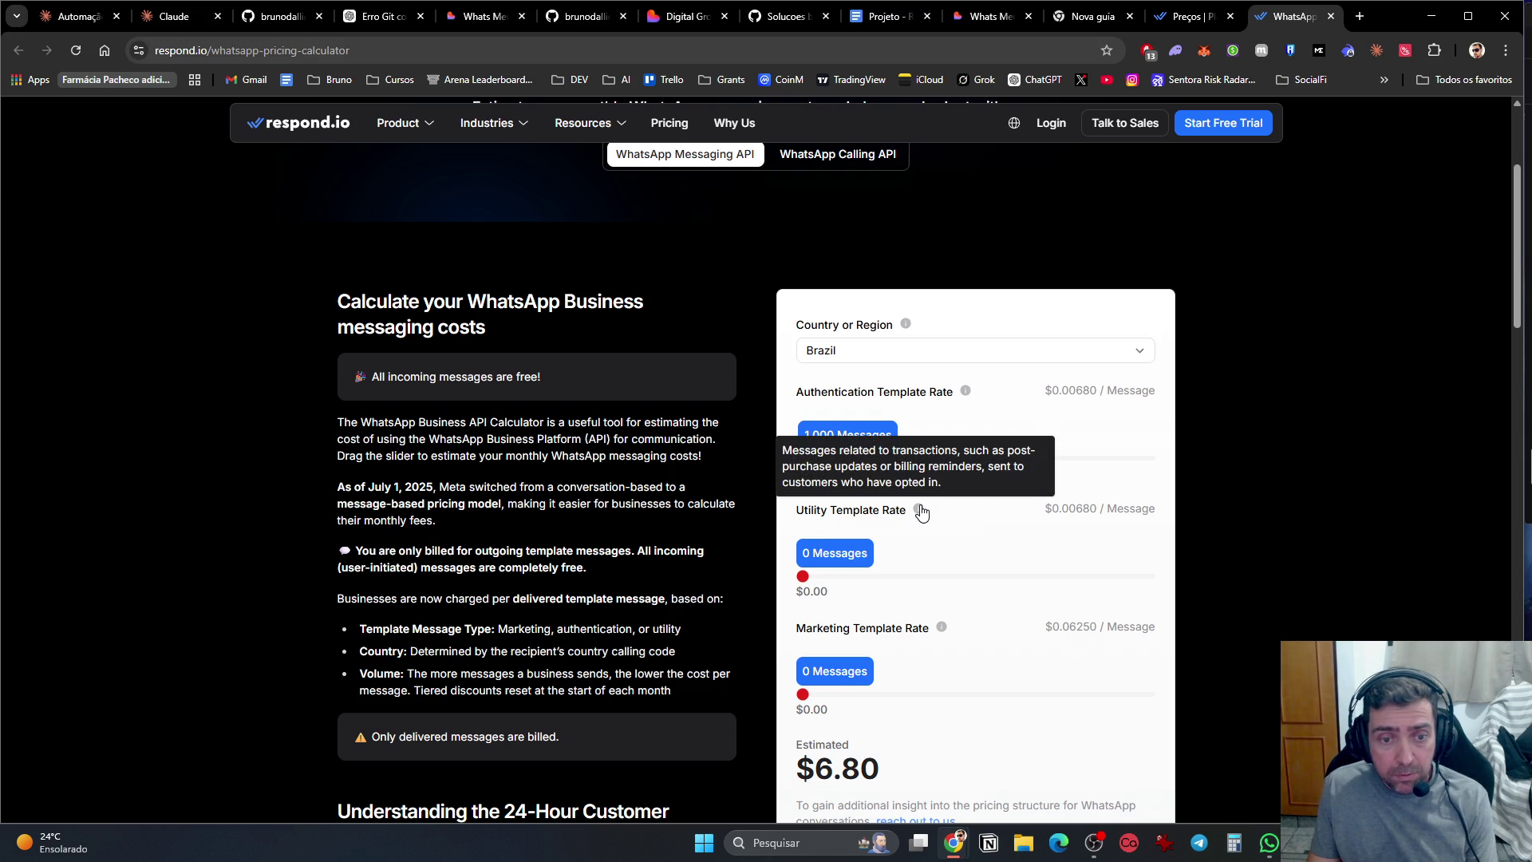
pyautogui.click(806, 578)
pyautogui.moveTo(808, 585); pyautogui.dragTo(808, 585)
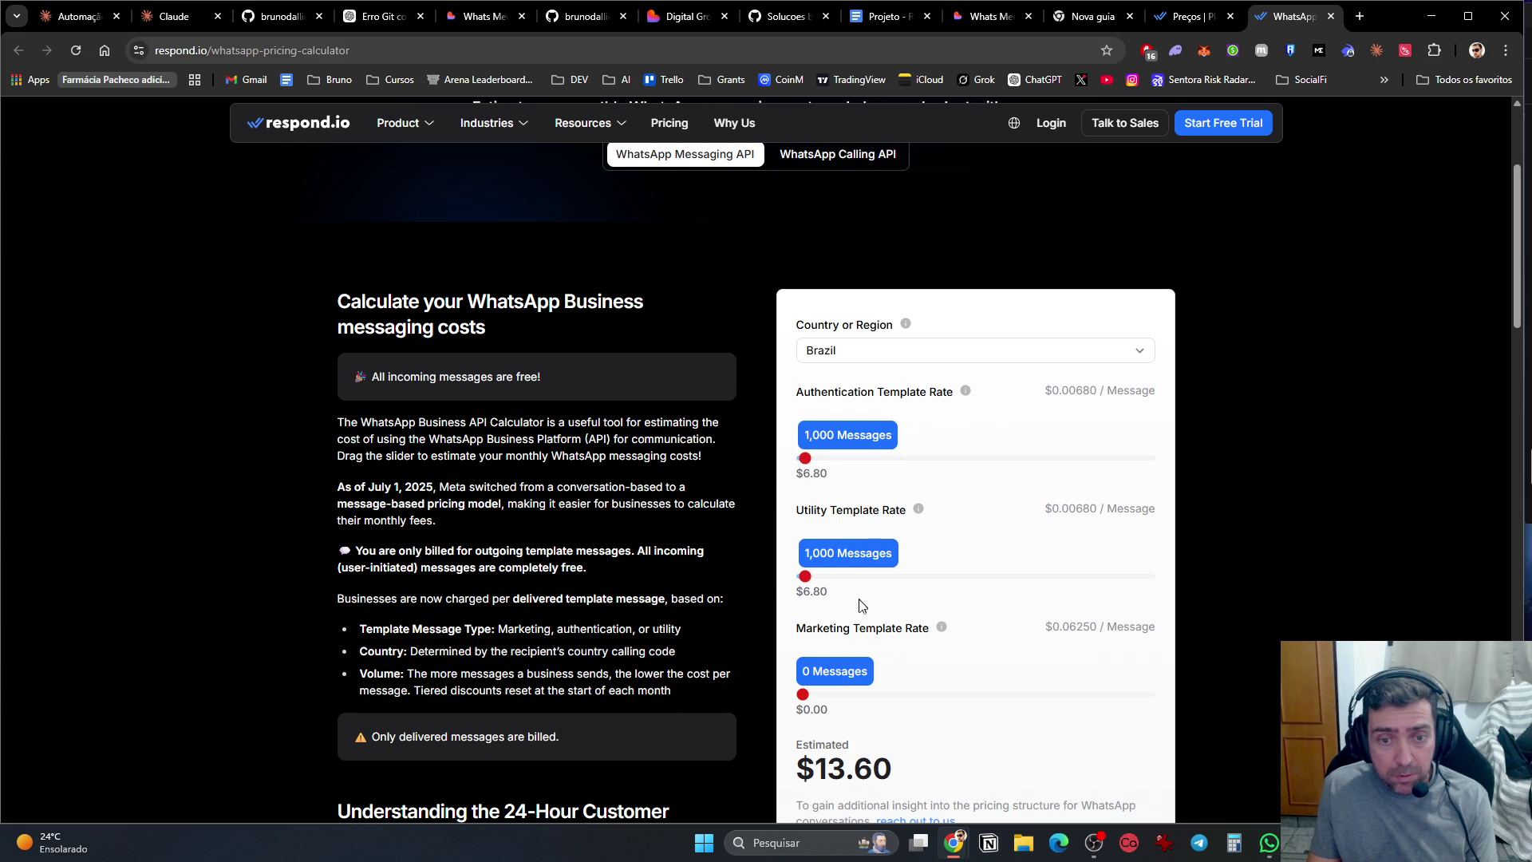
# Step: Try 1,000 marketing messages, then reset marketing to 0 for a $13.60 estimate
pyautogui.scroll(-2, 910, 626)
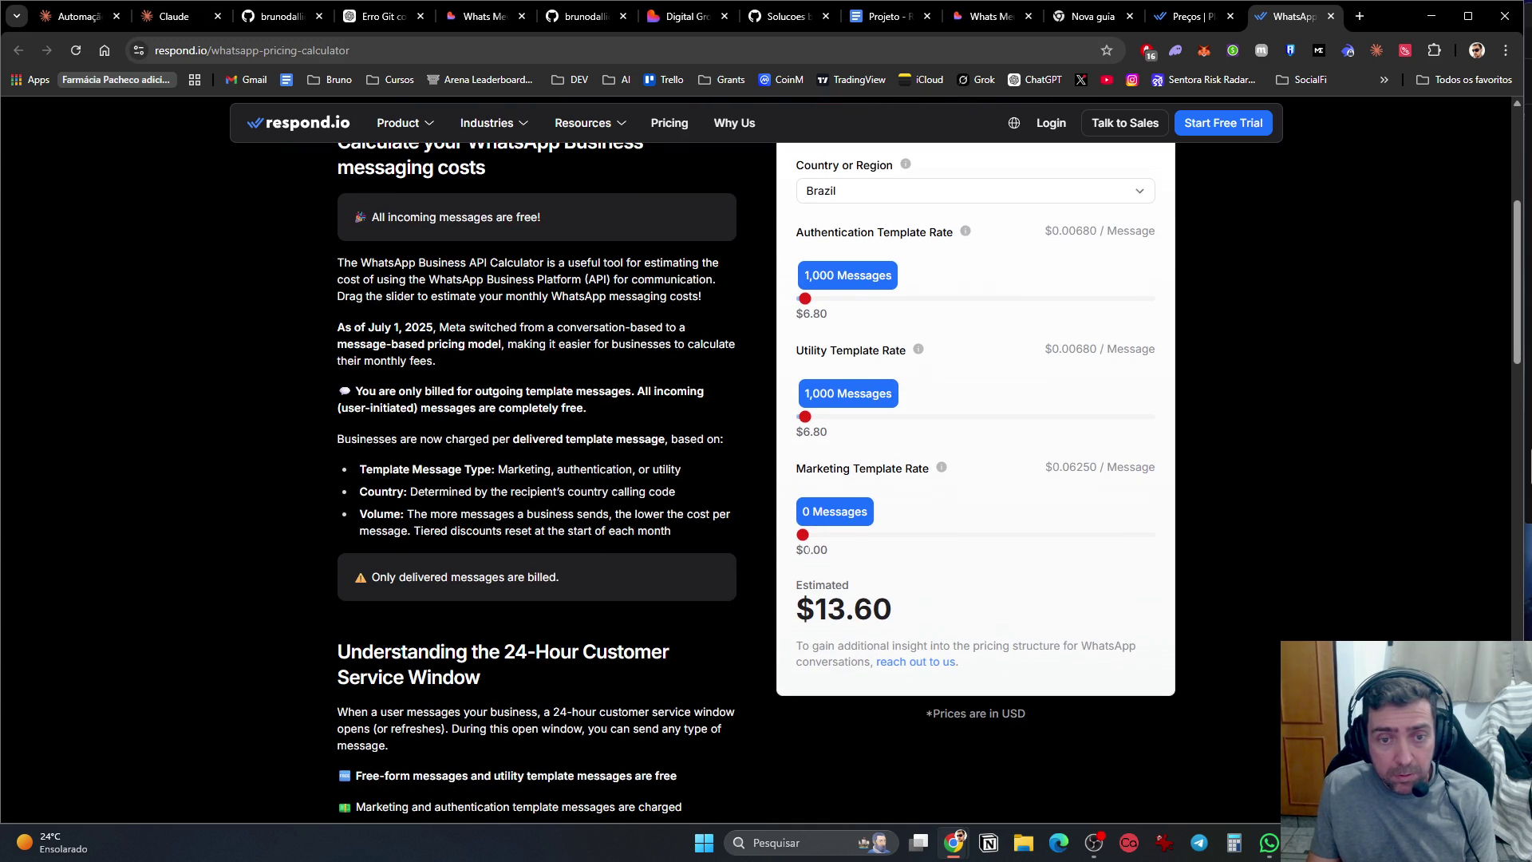
pyautogui.moveTo(943, 469)
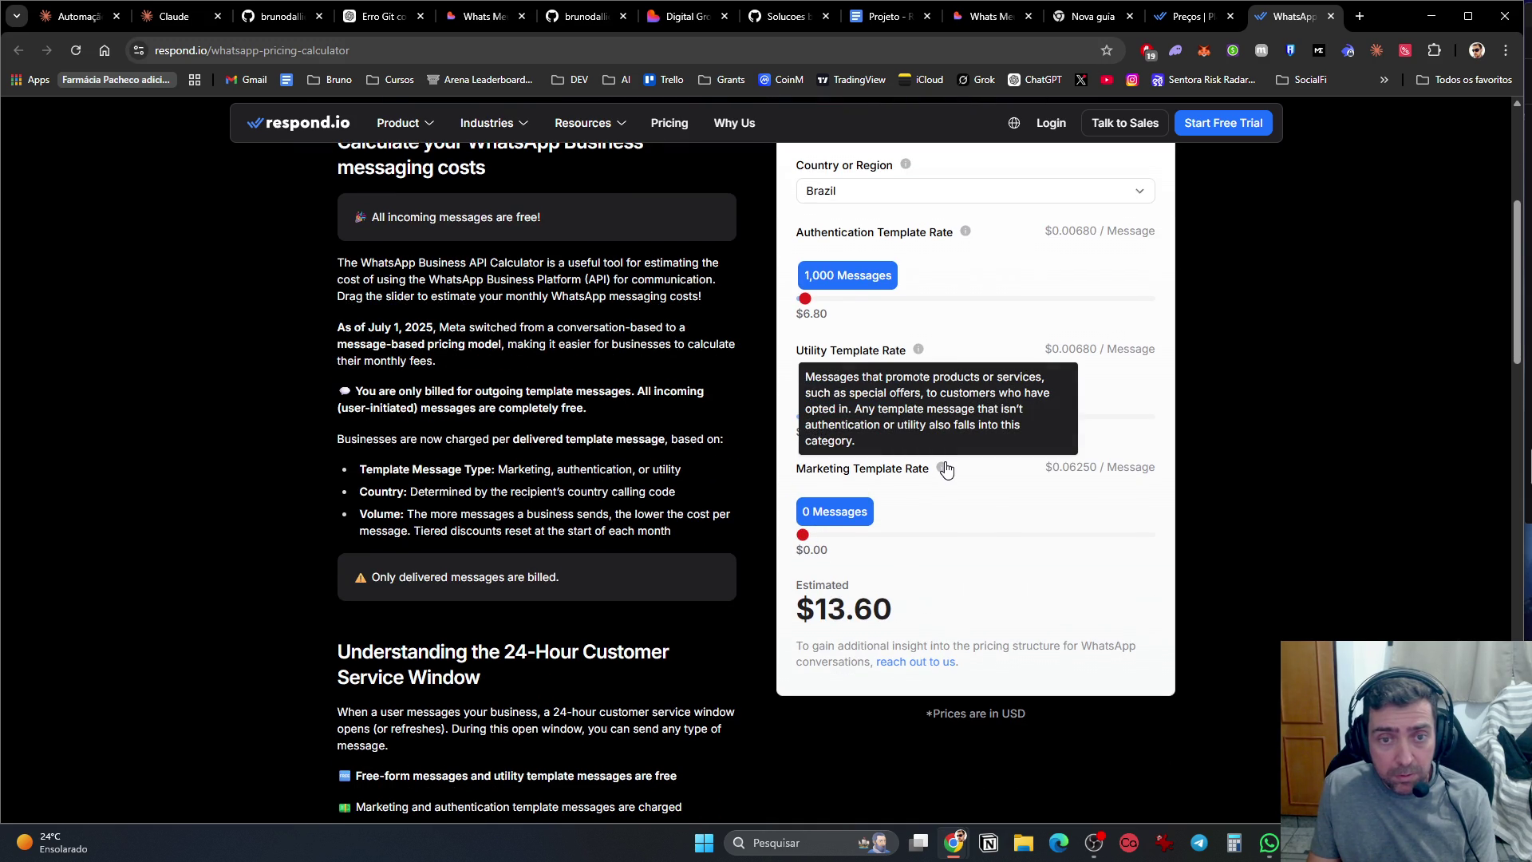
pyautogui.moveTo(803, 535); pyautogui.dragTo(805, 544)
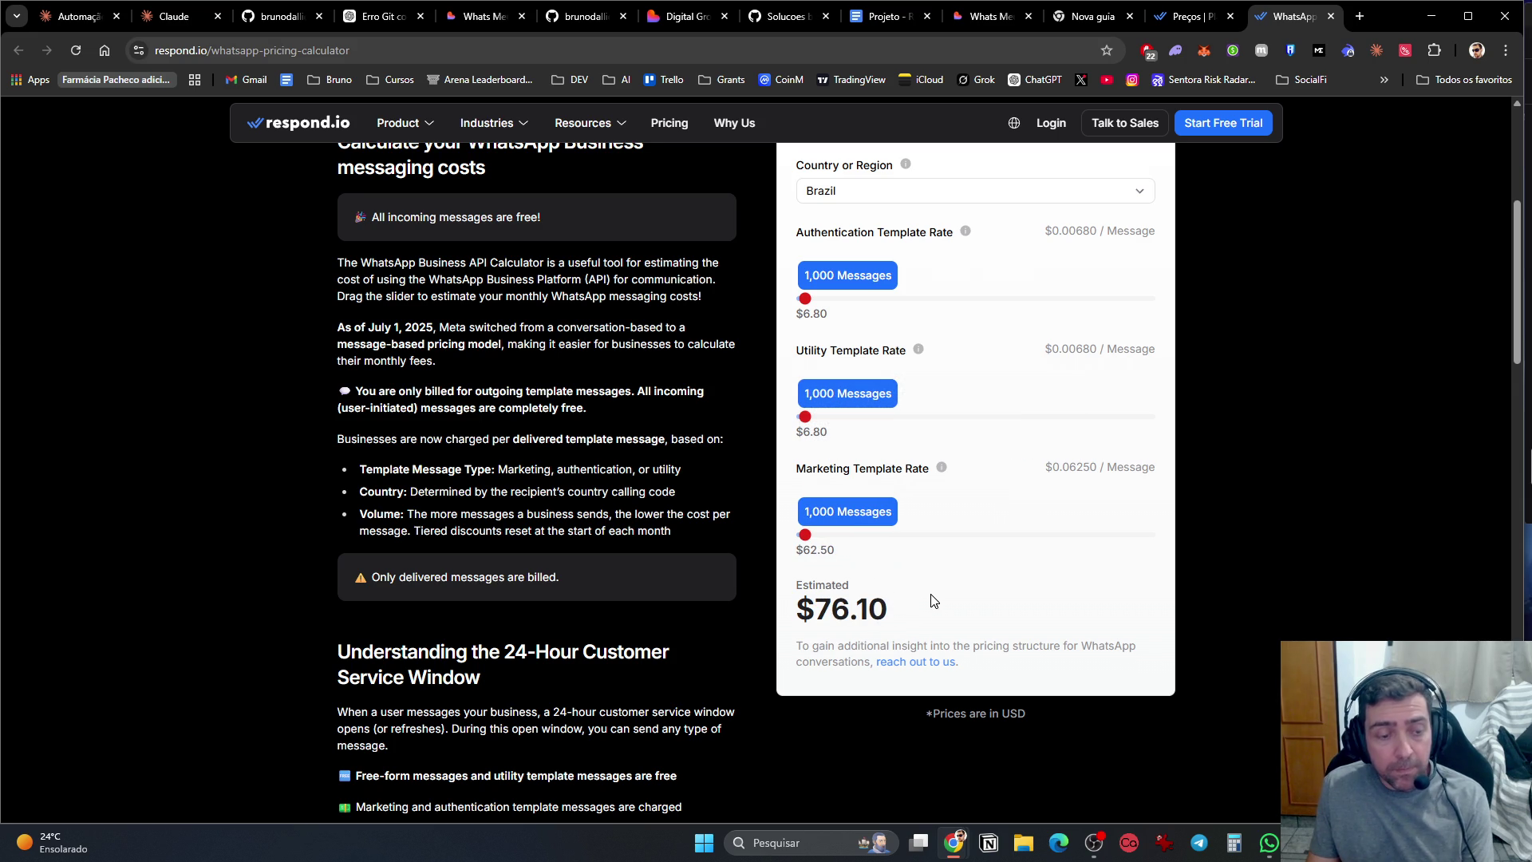
pyautogui.scroll(2, 932, 601)
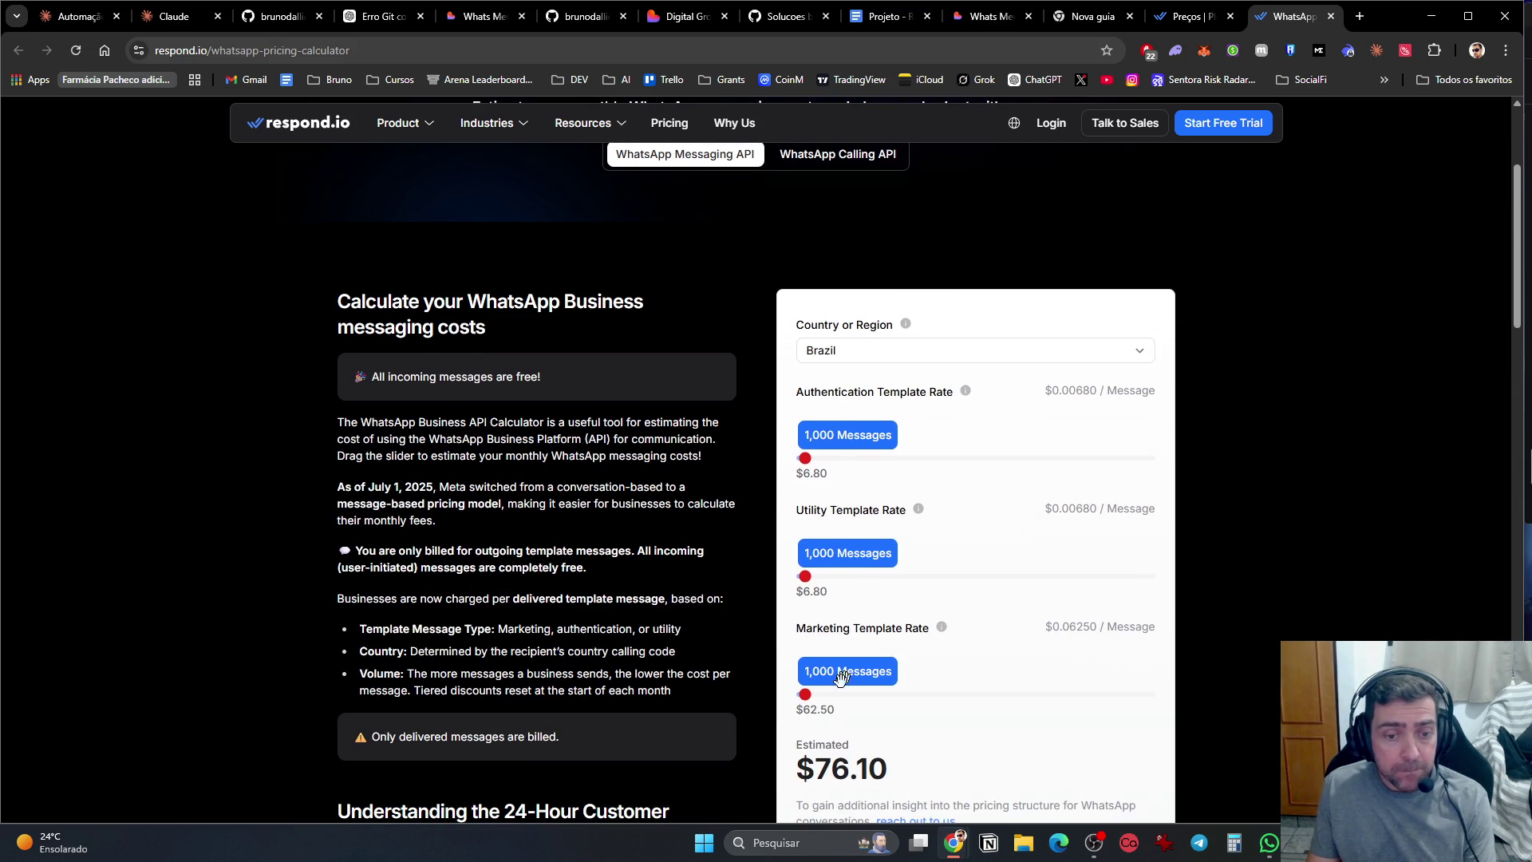
pyautogui.scroll(-2, 812, 724)
pyautogui.moveTo(806, 543); pyautogui.dragTo(801, 539)
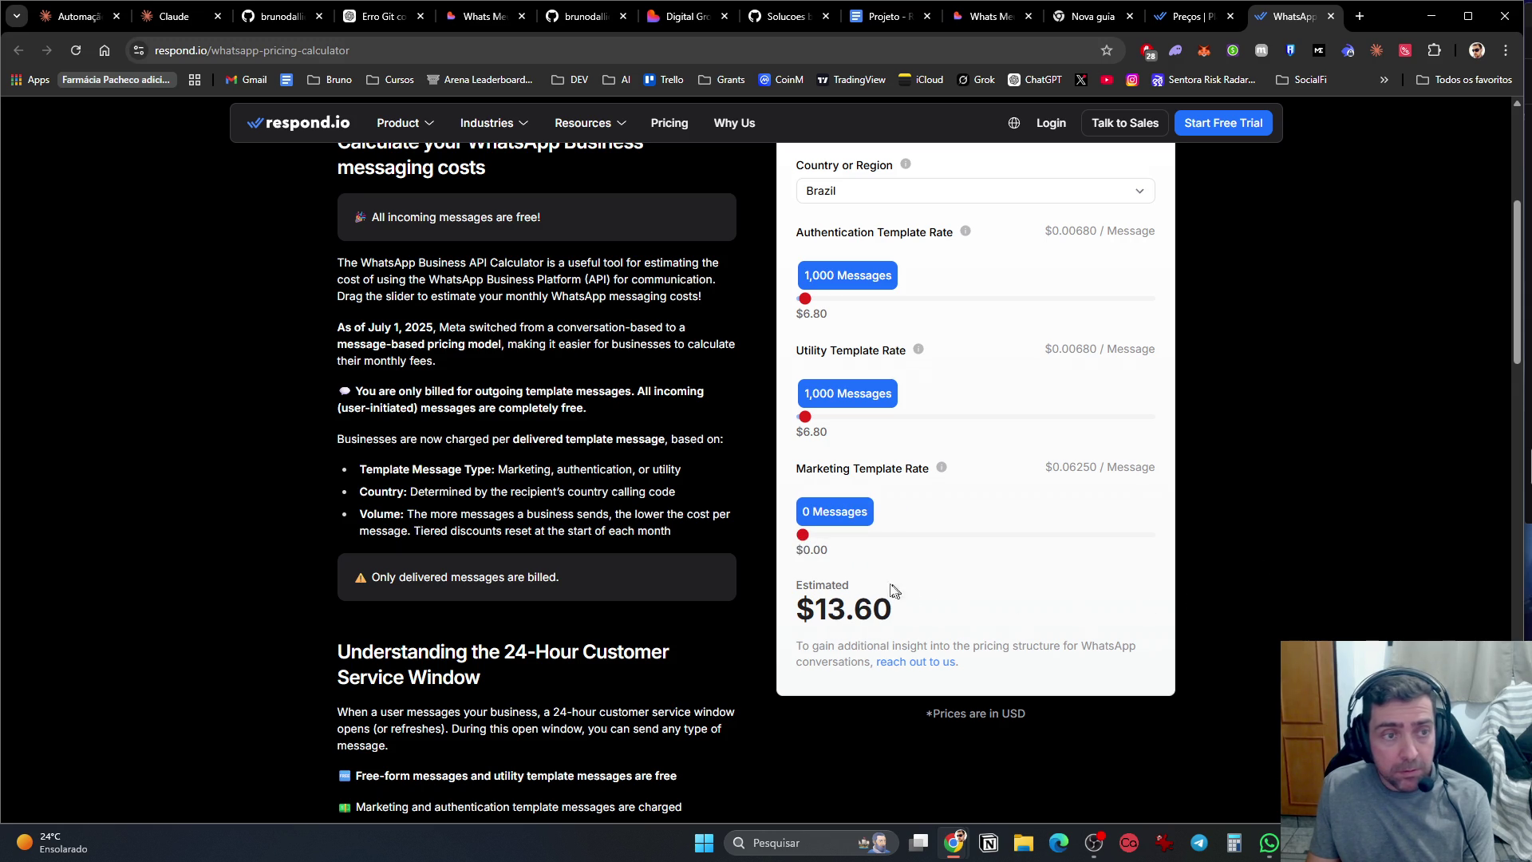
pyautogui.scroll(4, 655, 514)
pyautogui.scroll(-3, 656, 513)
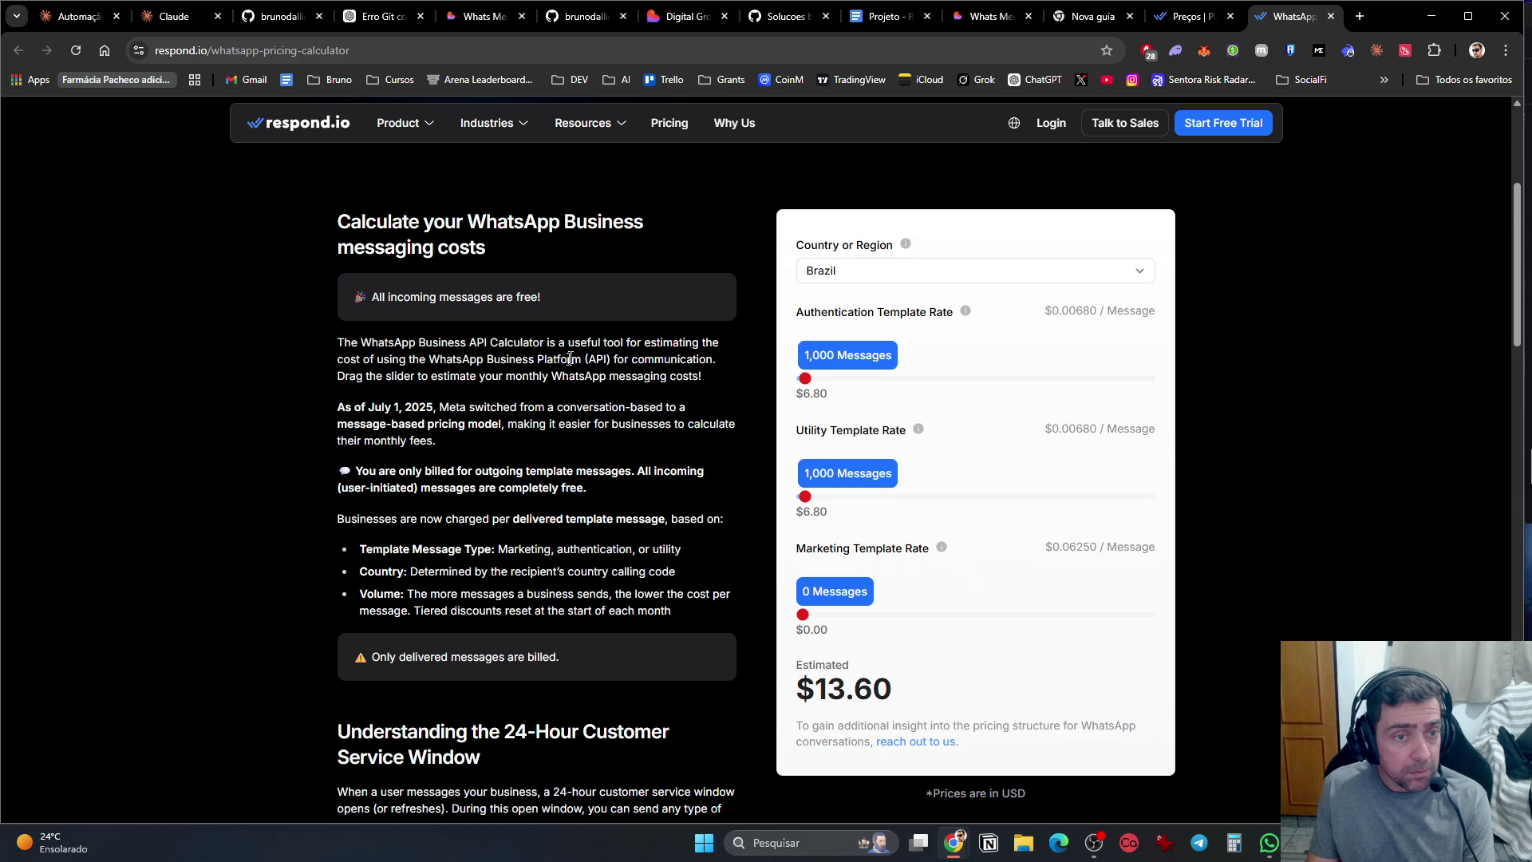
pyautogui.rightClick(191, 424)
# Step: Switch the pricing calculator's site language to Portuguese
pyautogui.click(1011, 128)
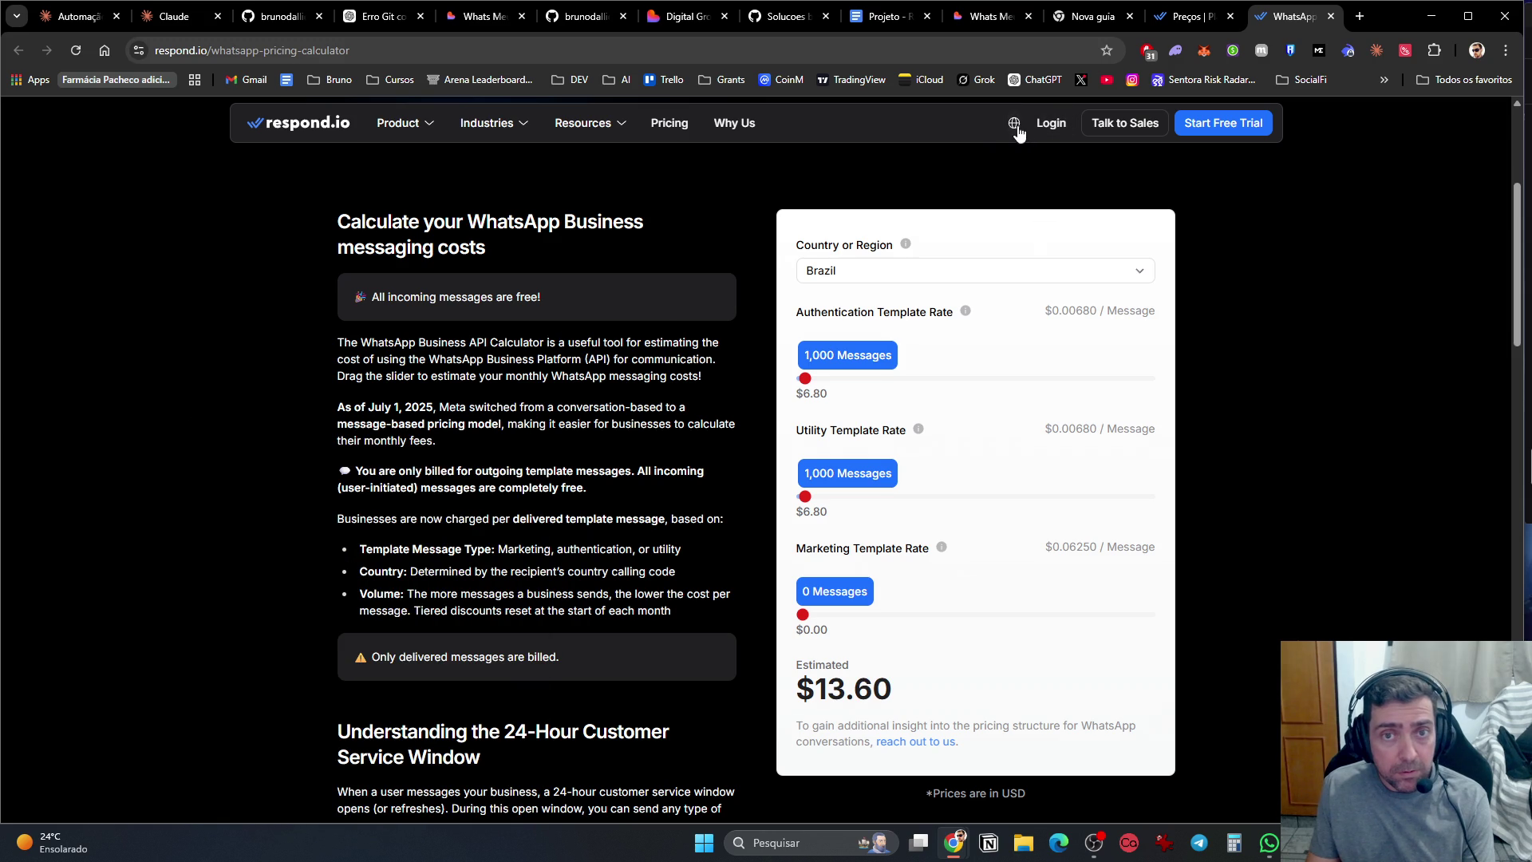
pyautogui.click(1015, 128)
pyautogui.click(1036, 463)
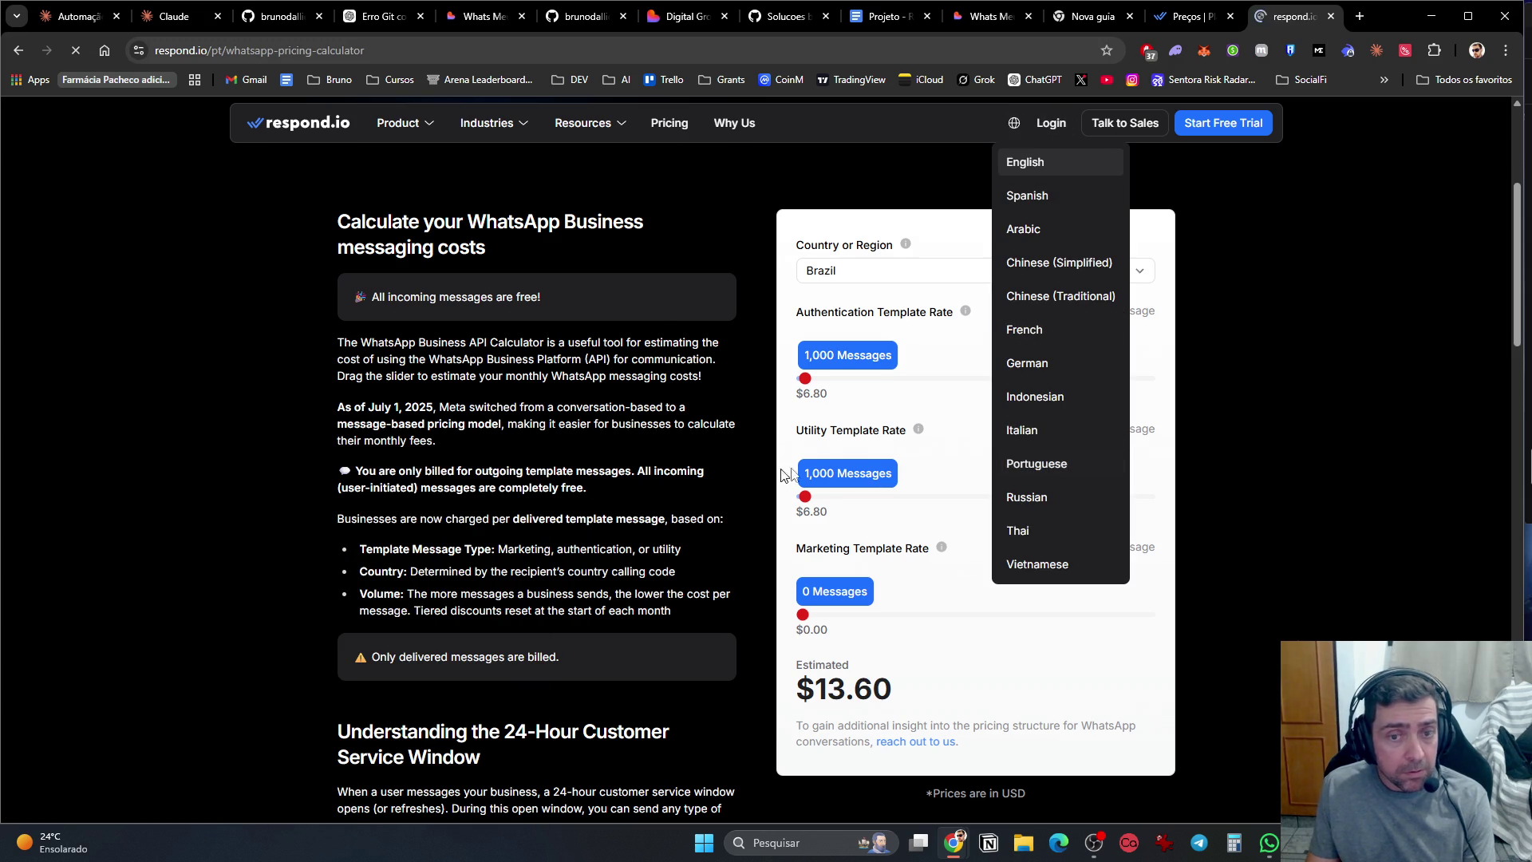
# Step: Set 'Taxa de autenticação do modelo' to 1,000 Mensagens, giving a $6.80 estimate
pyautogui.scroll(-4, 416, 520)
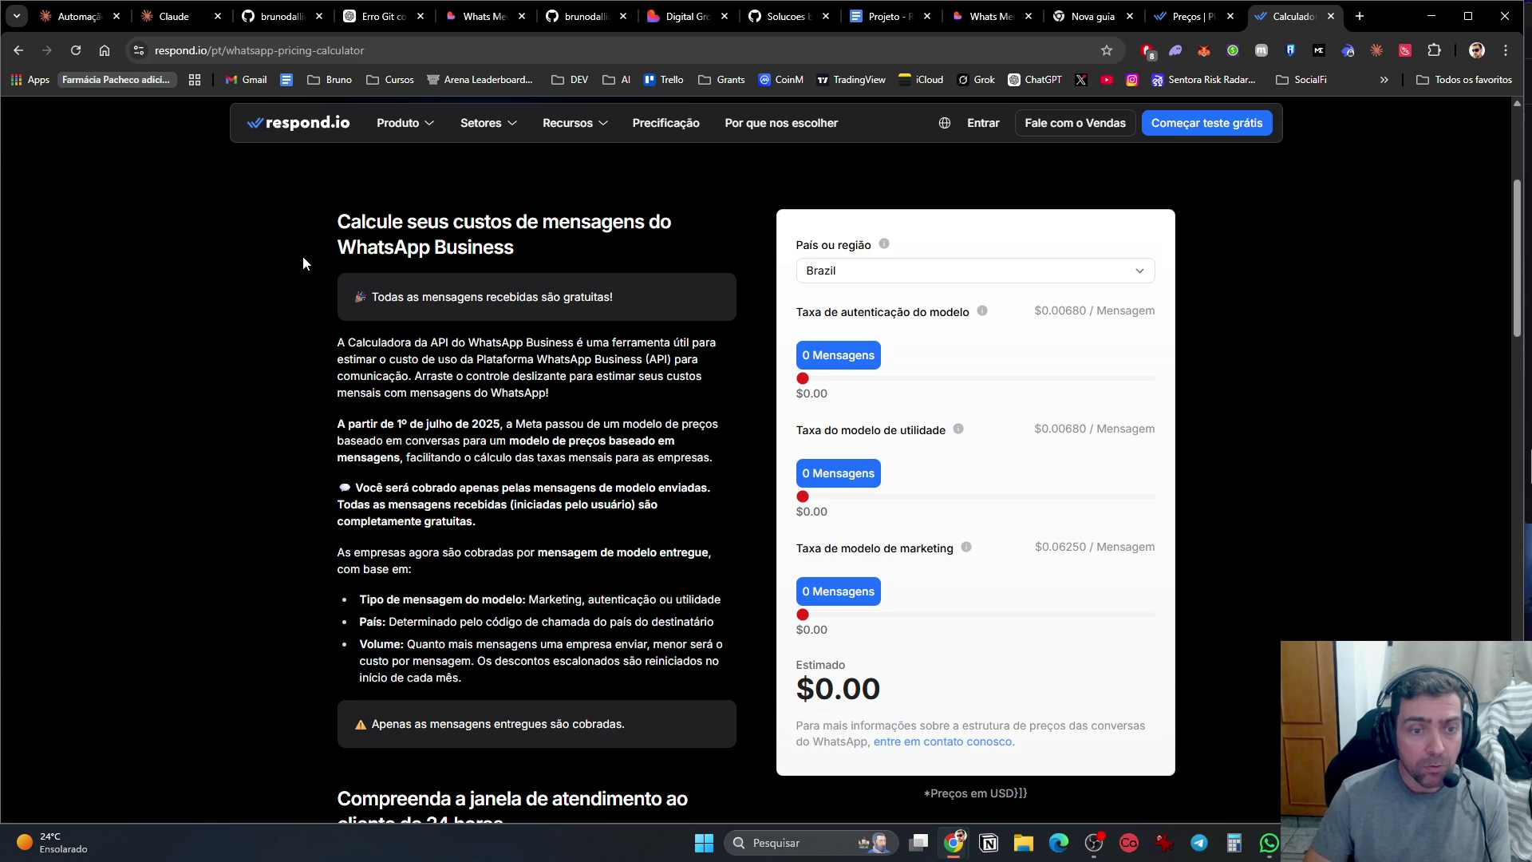
pyautogui.scroll(-2, 283, 383)
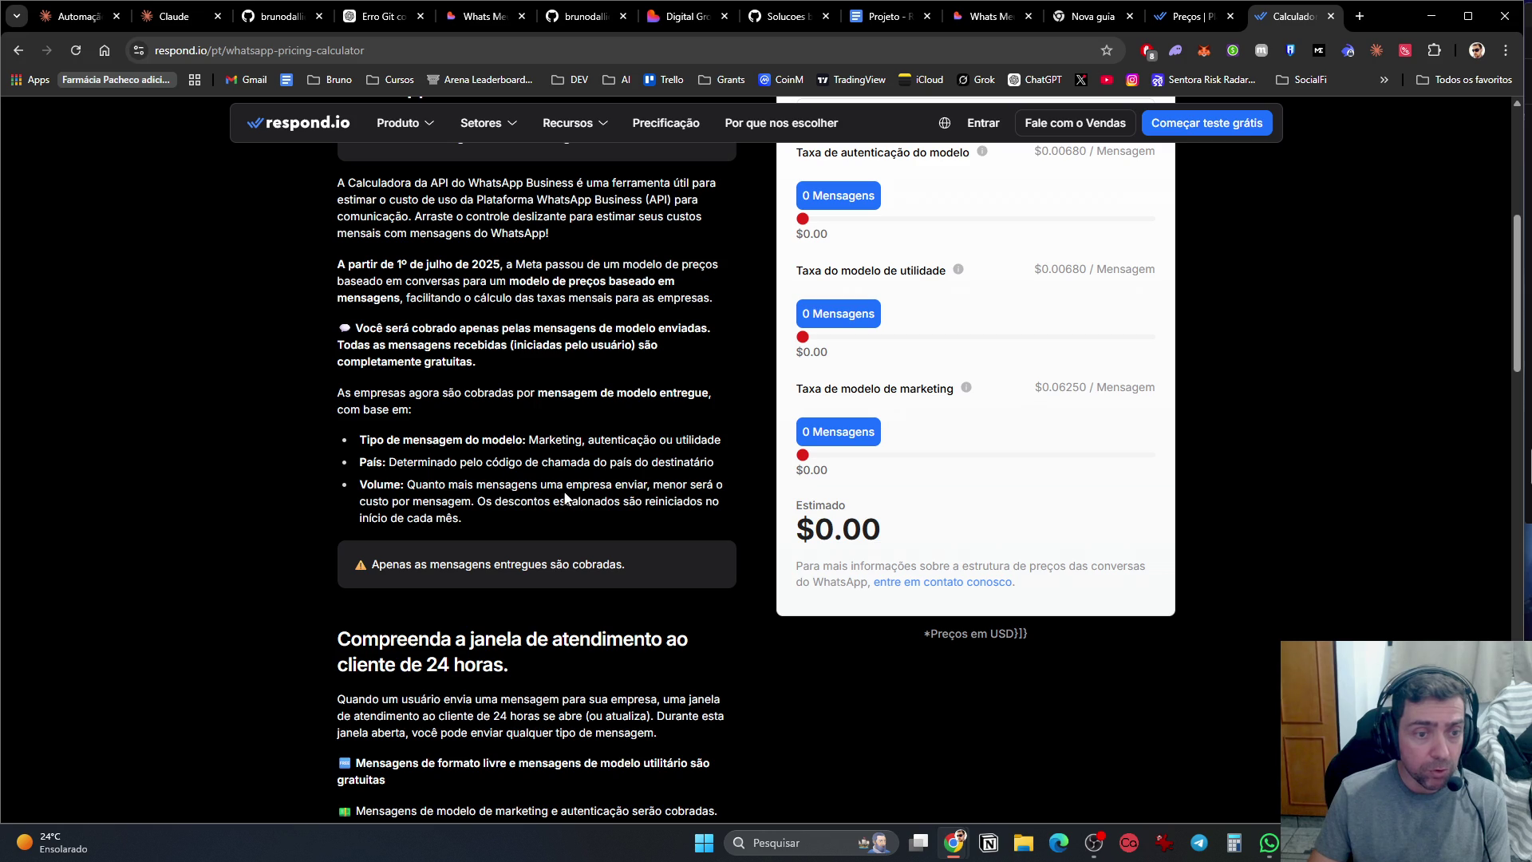
pyautogui.scroll(1, 840, 447)
pyautogui.scroll(2, 840, 447)
pyautogui.moveTo(803, 378); pyautogui.dragTo(805, 393)
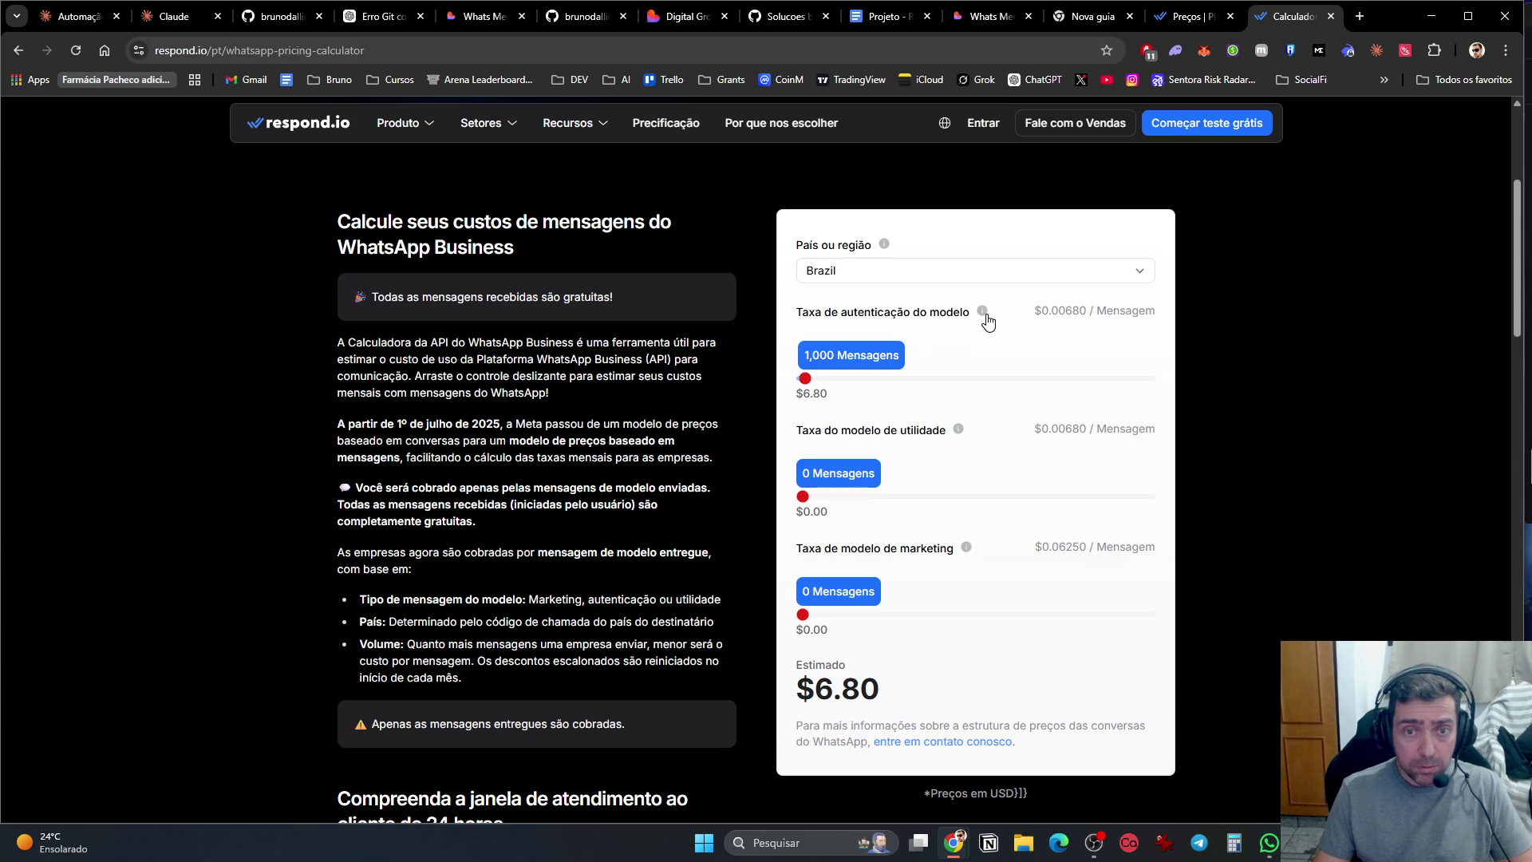
pyautogui.moveTo(987, 321)
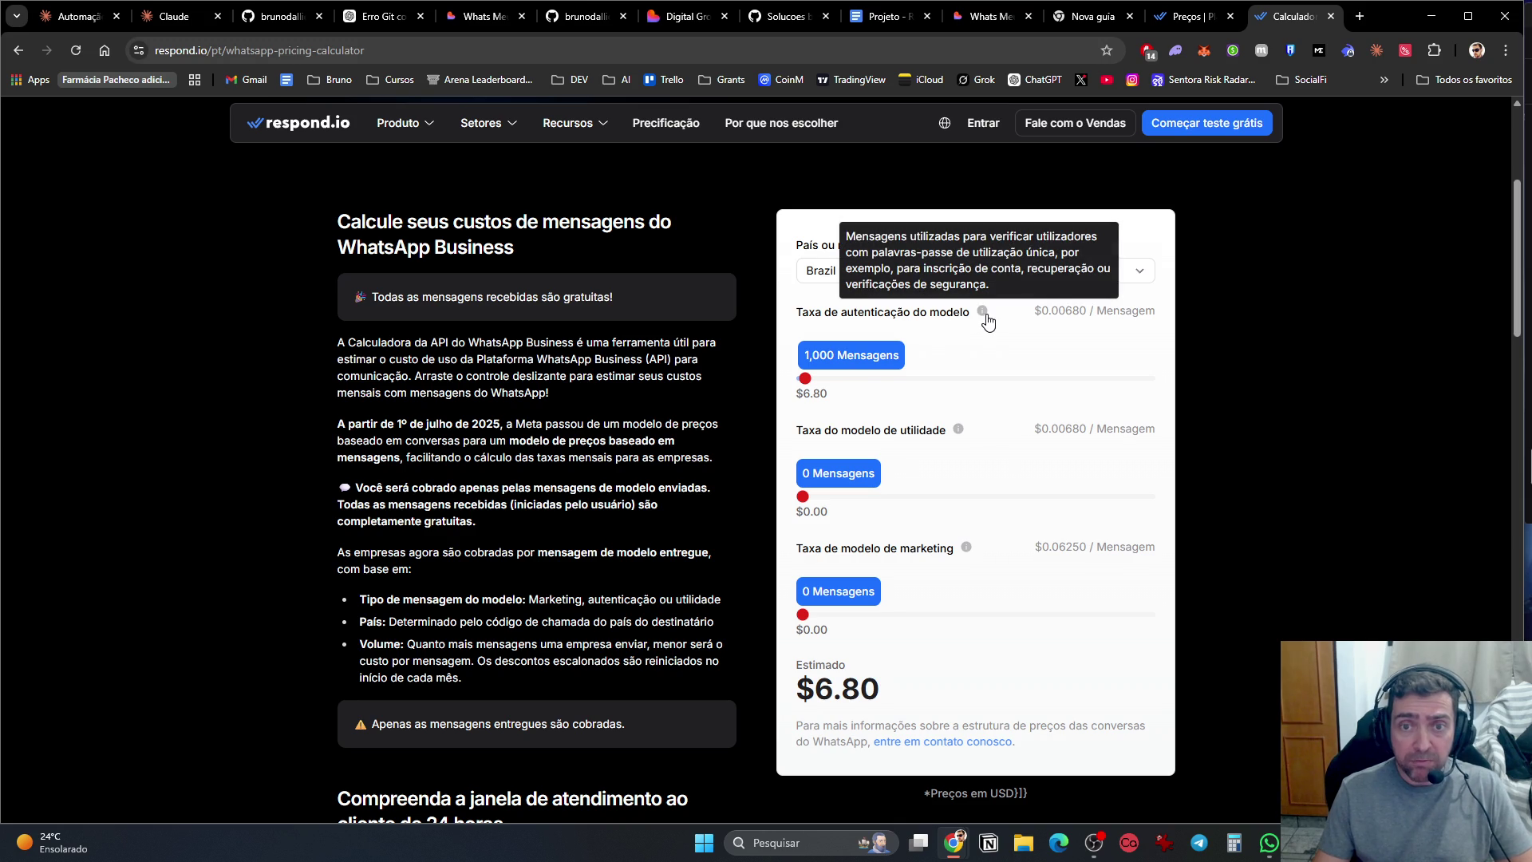
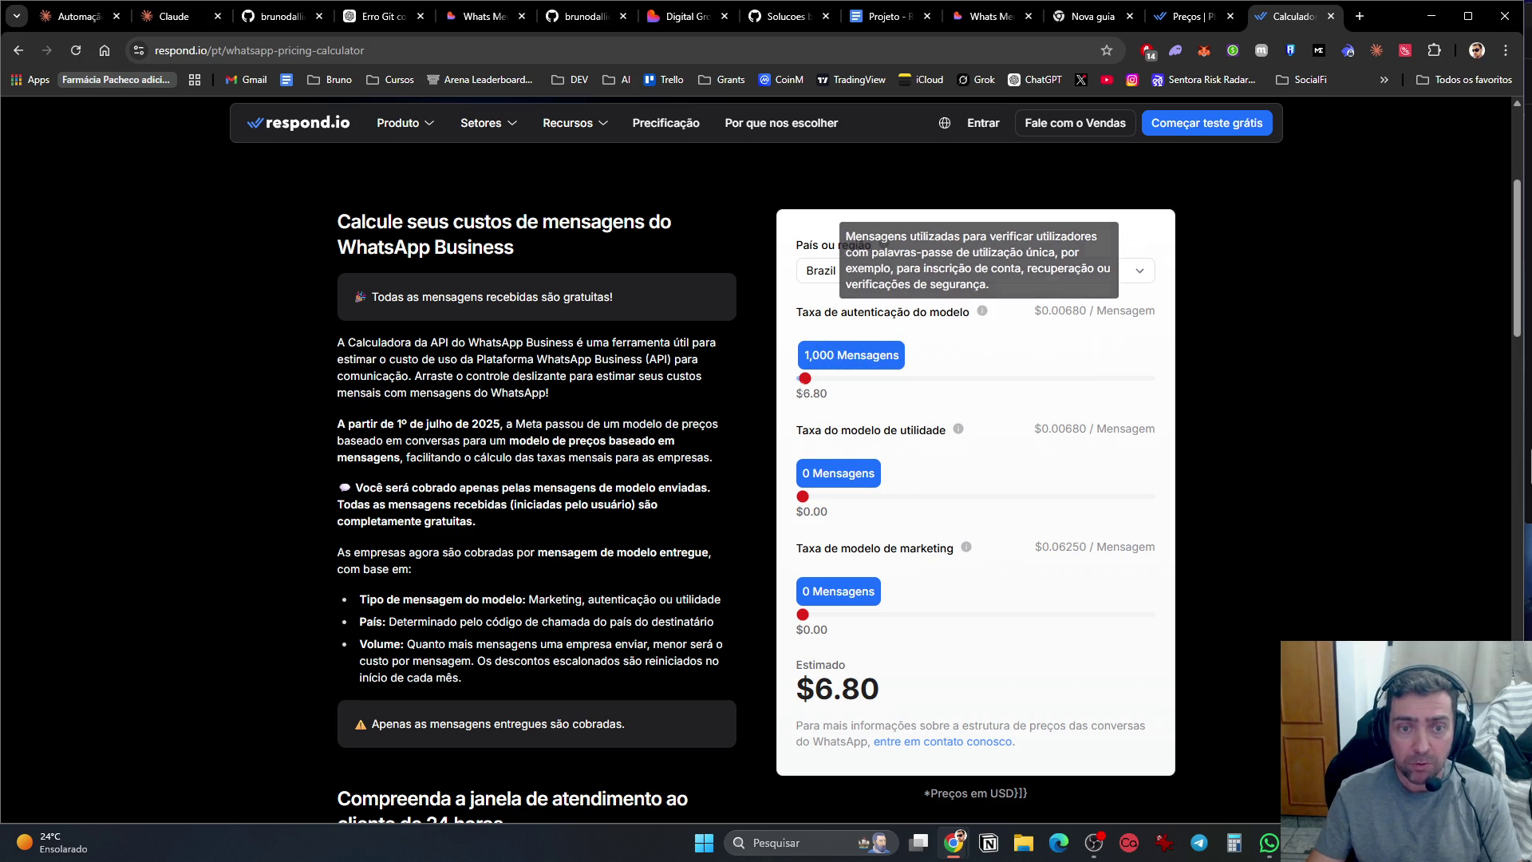
# Step: Reset authentication messages to 0 and set utility messages to 1,000, giving an estimate of $6.80
pyautogui.click(793, 380)
pyautogui.moveTo(957, 433)
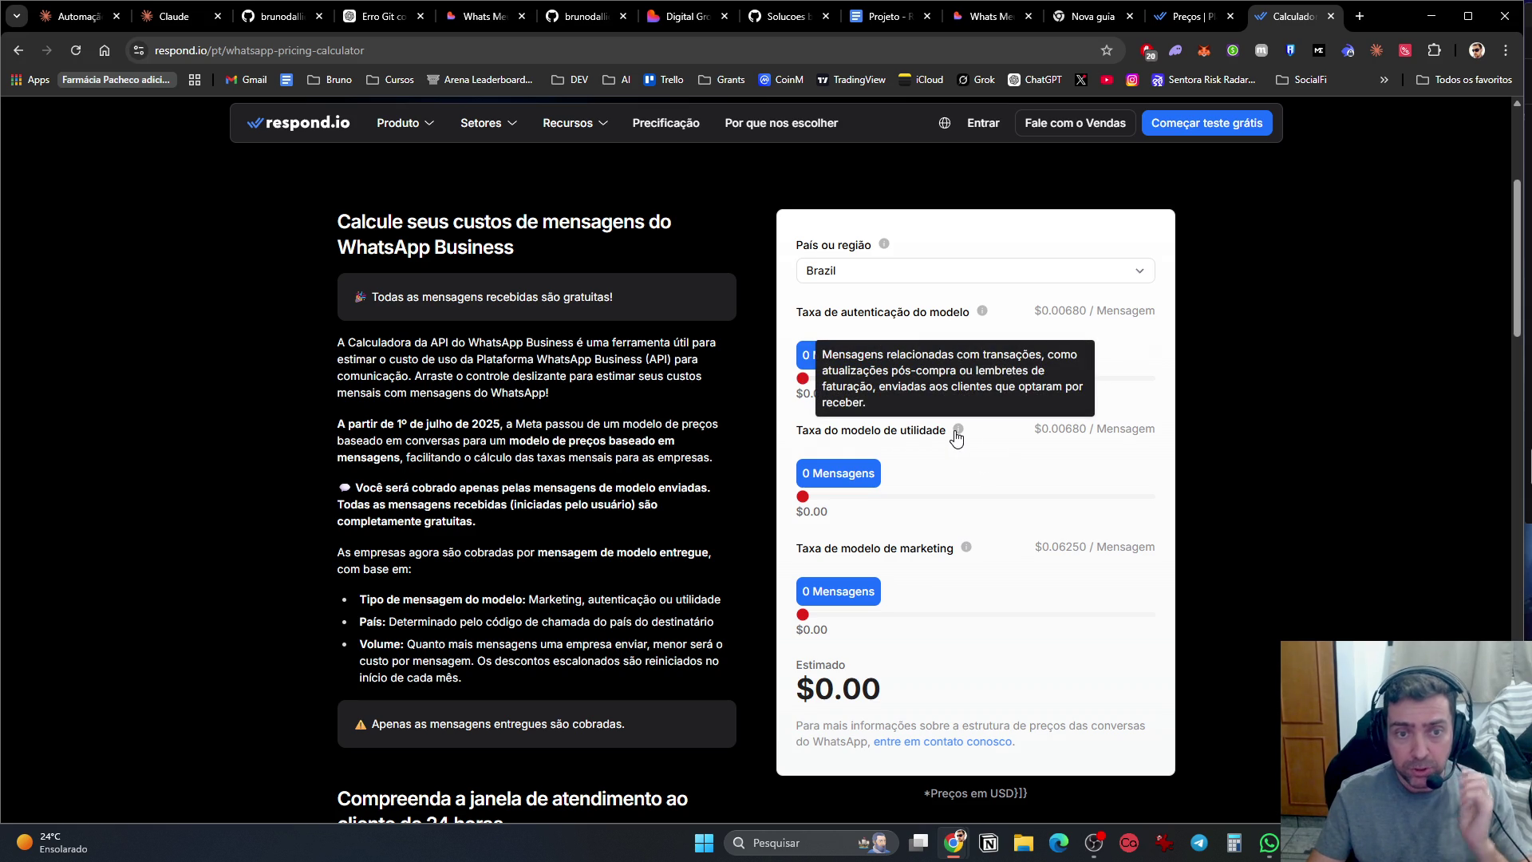
pyautogui.click(805, 497)
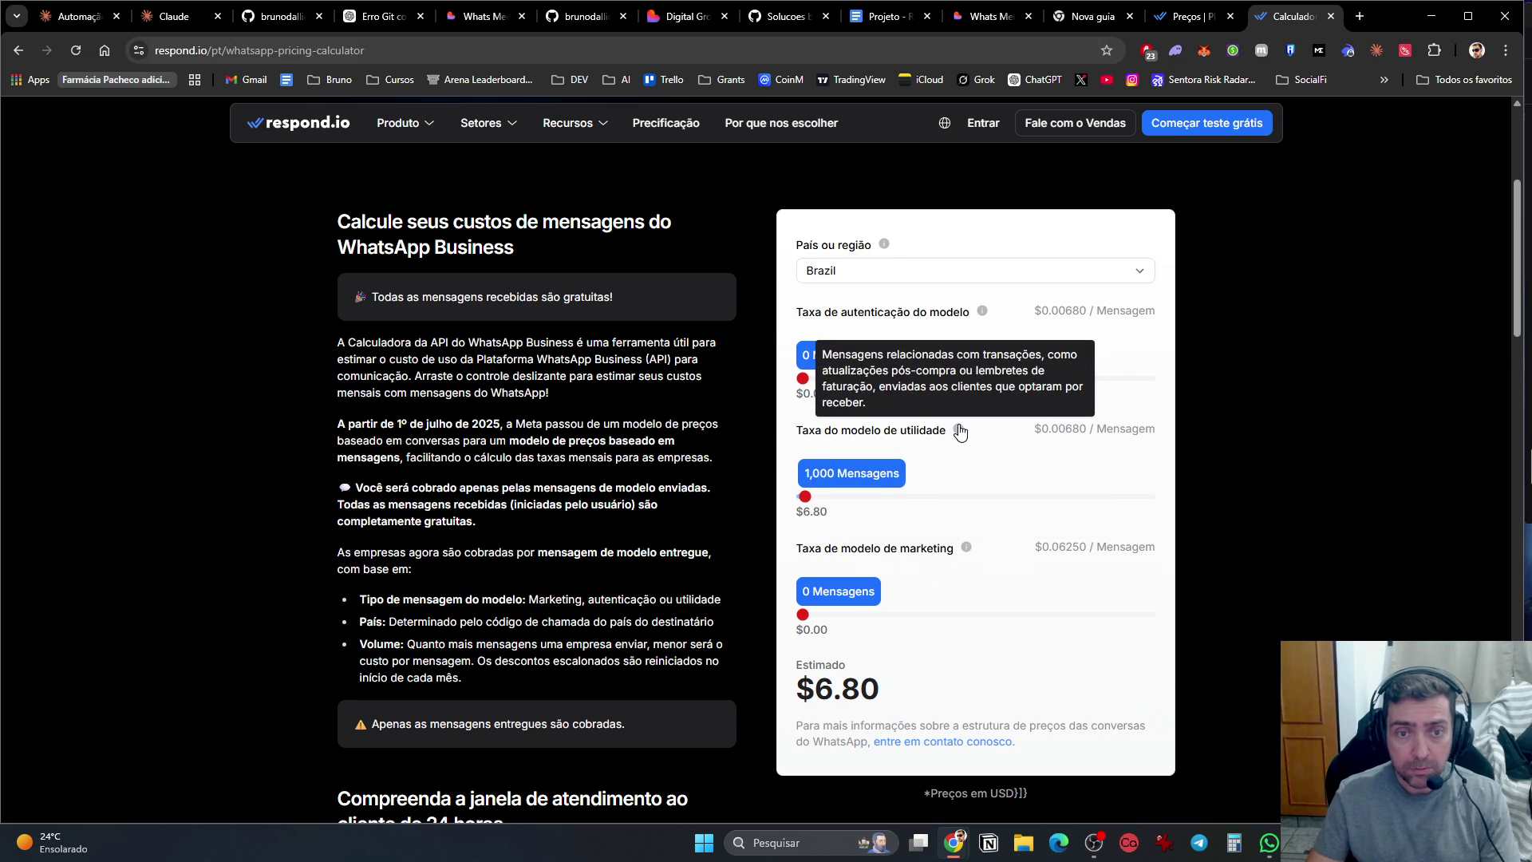
pyautogui.moveTo(979, 316)
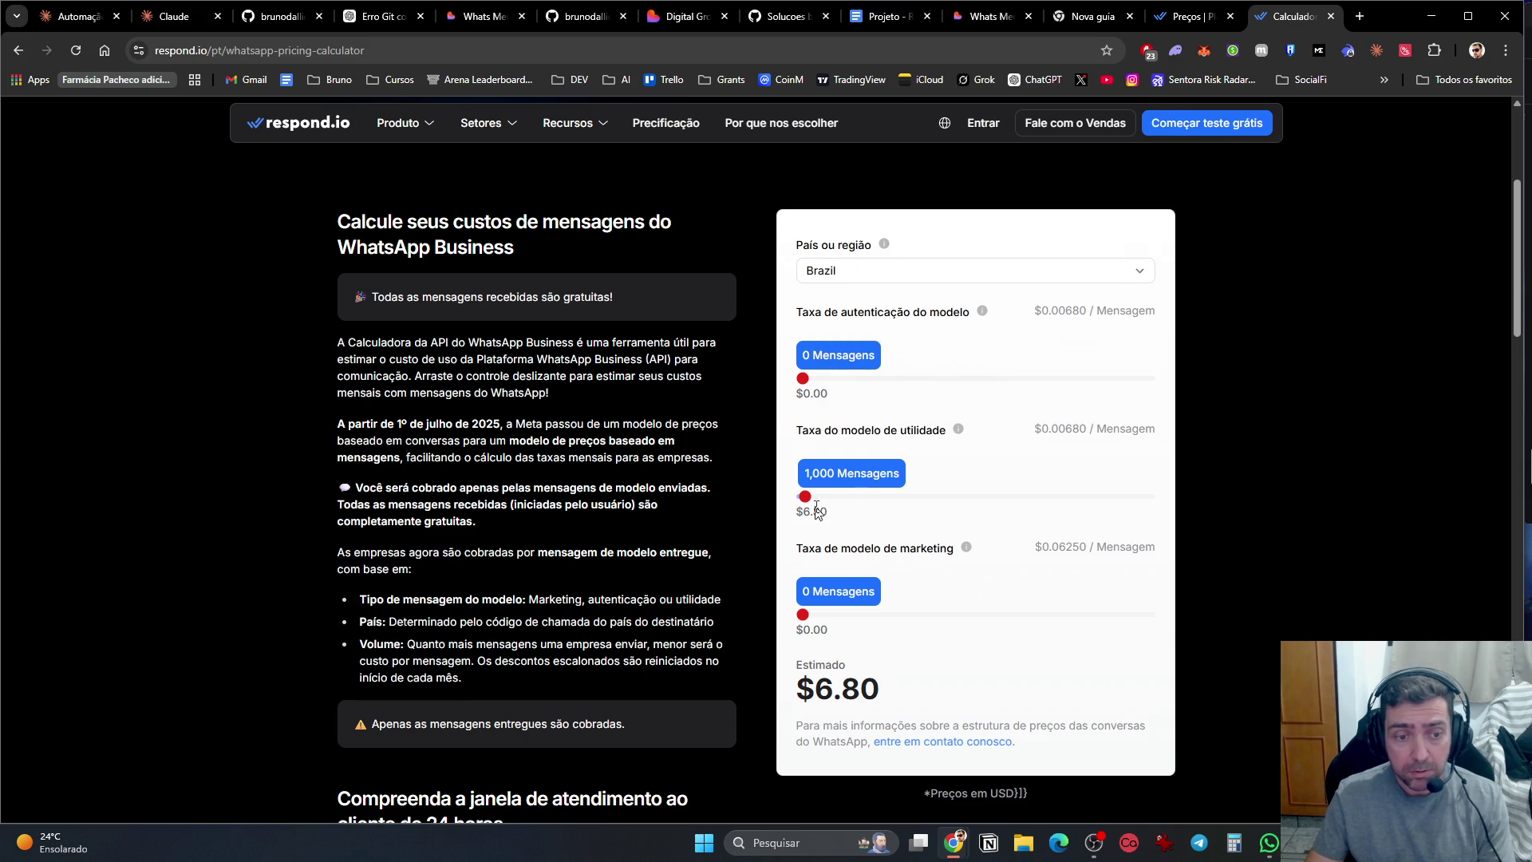
pyautogui.scroll(-4, 590, 707)
pyautogui.scroll(-4, 643, 615)
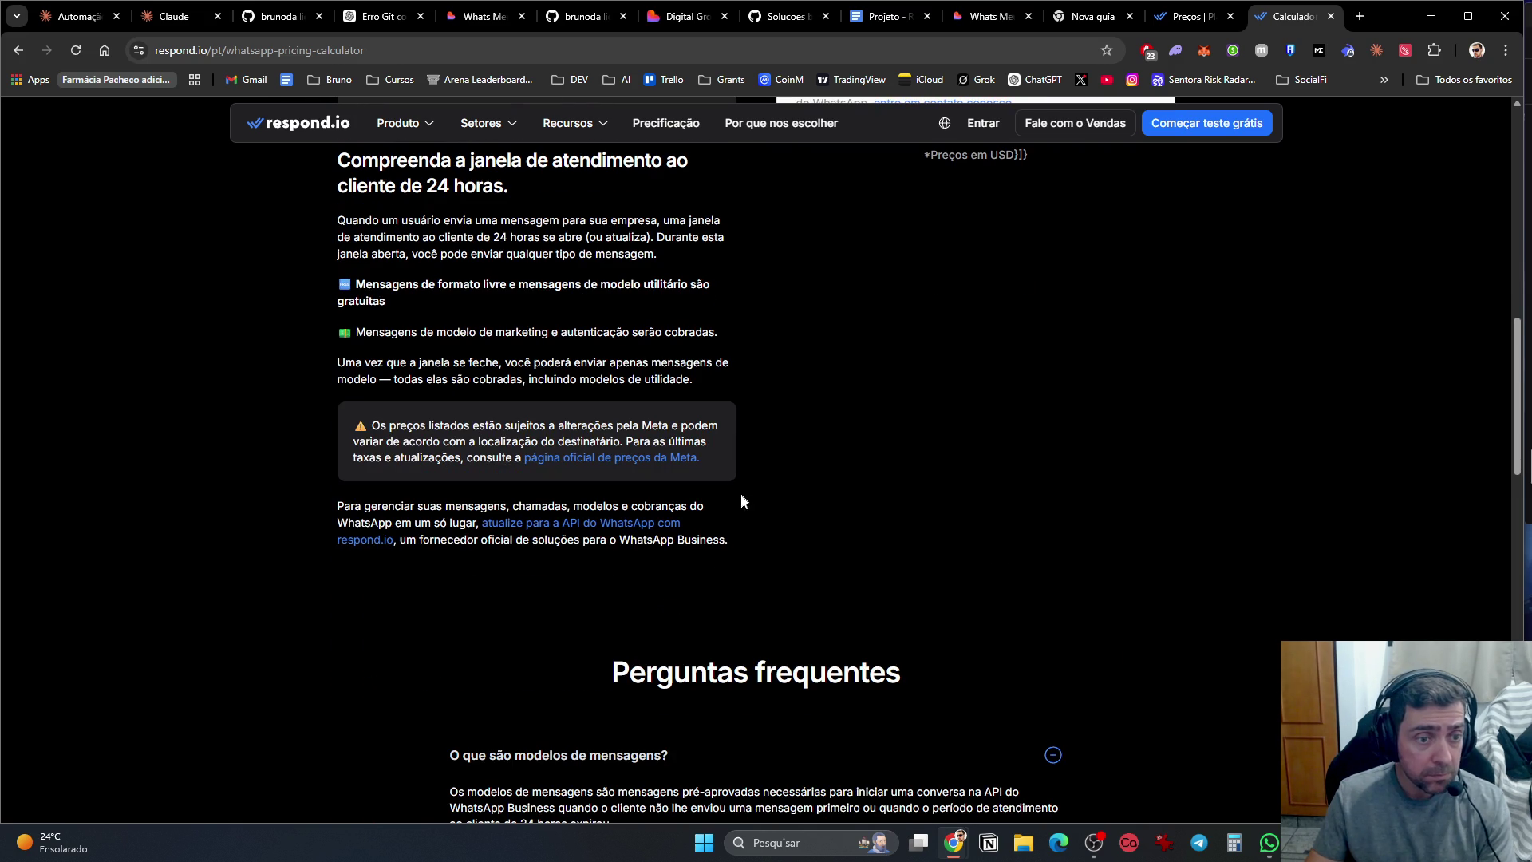
pyautogui.scroll(-5, 748, 560)
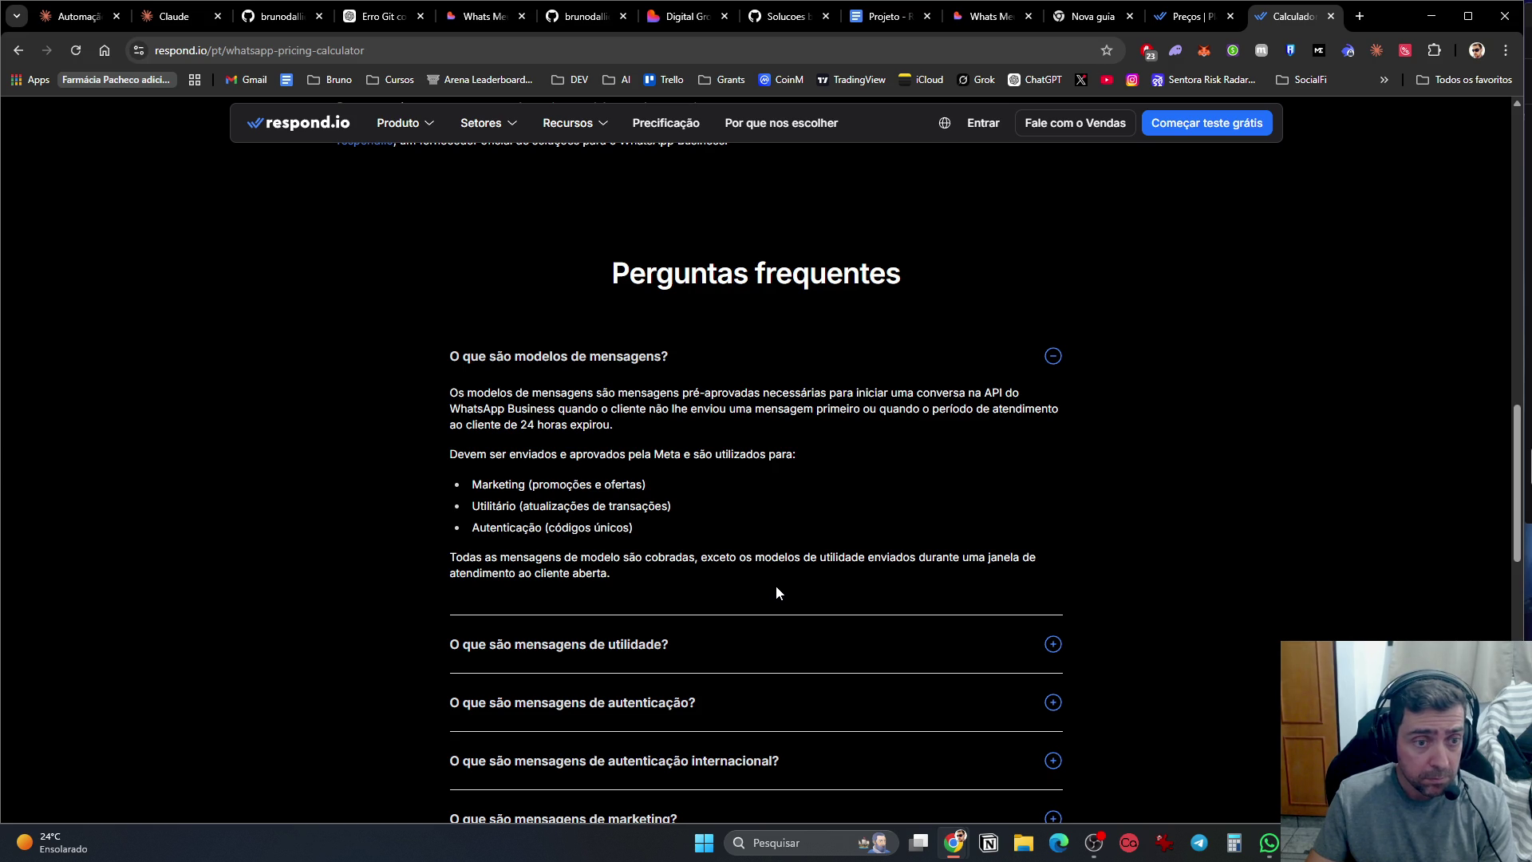
pyautogui.scroll(-4, 778, 589)
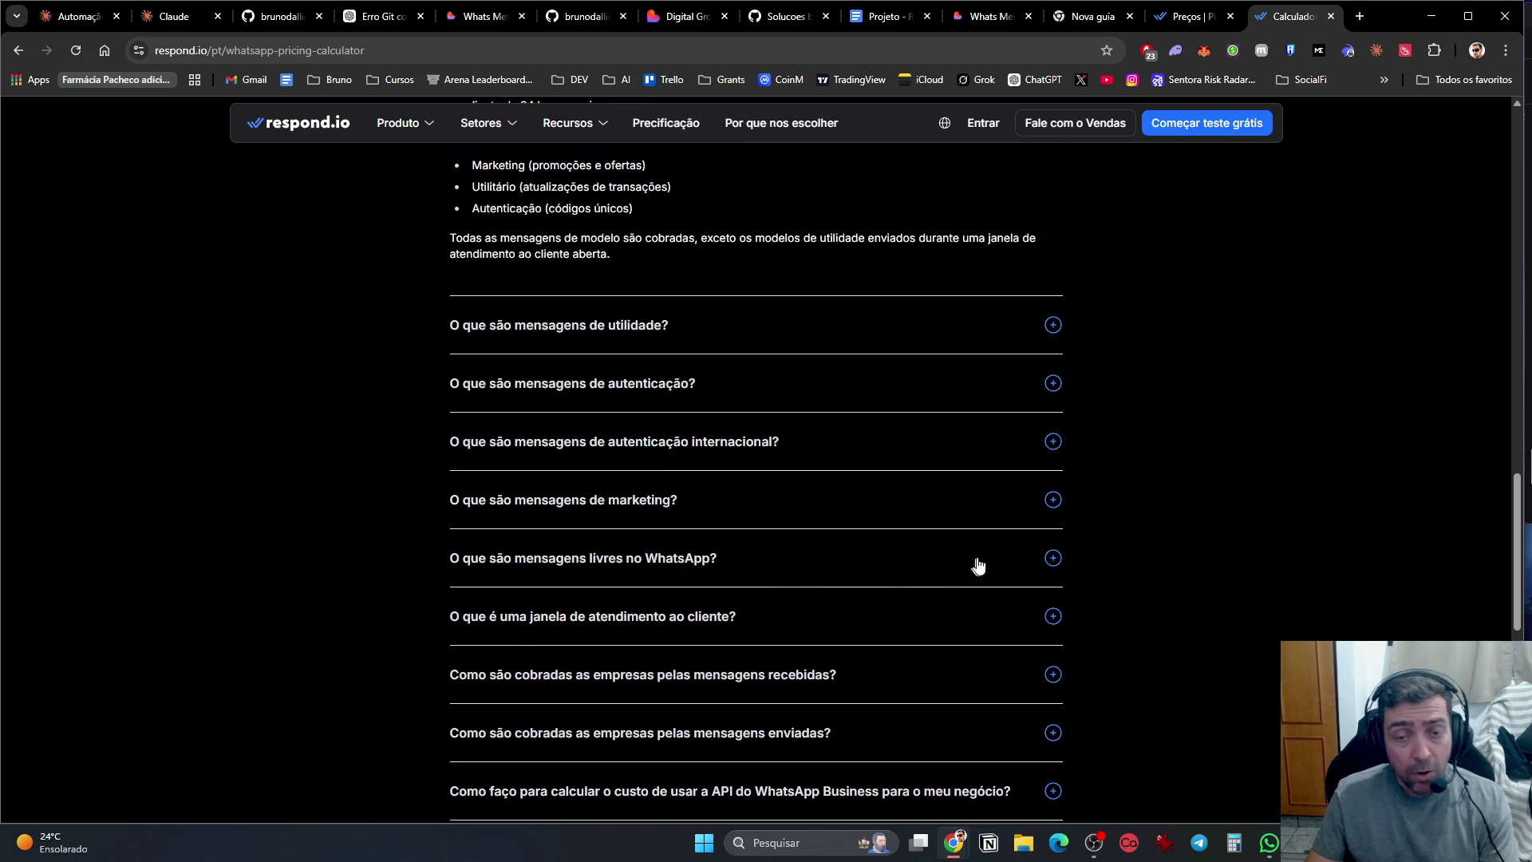
pyautogui.scroll(12, 1129, 545)
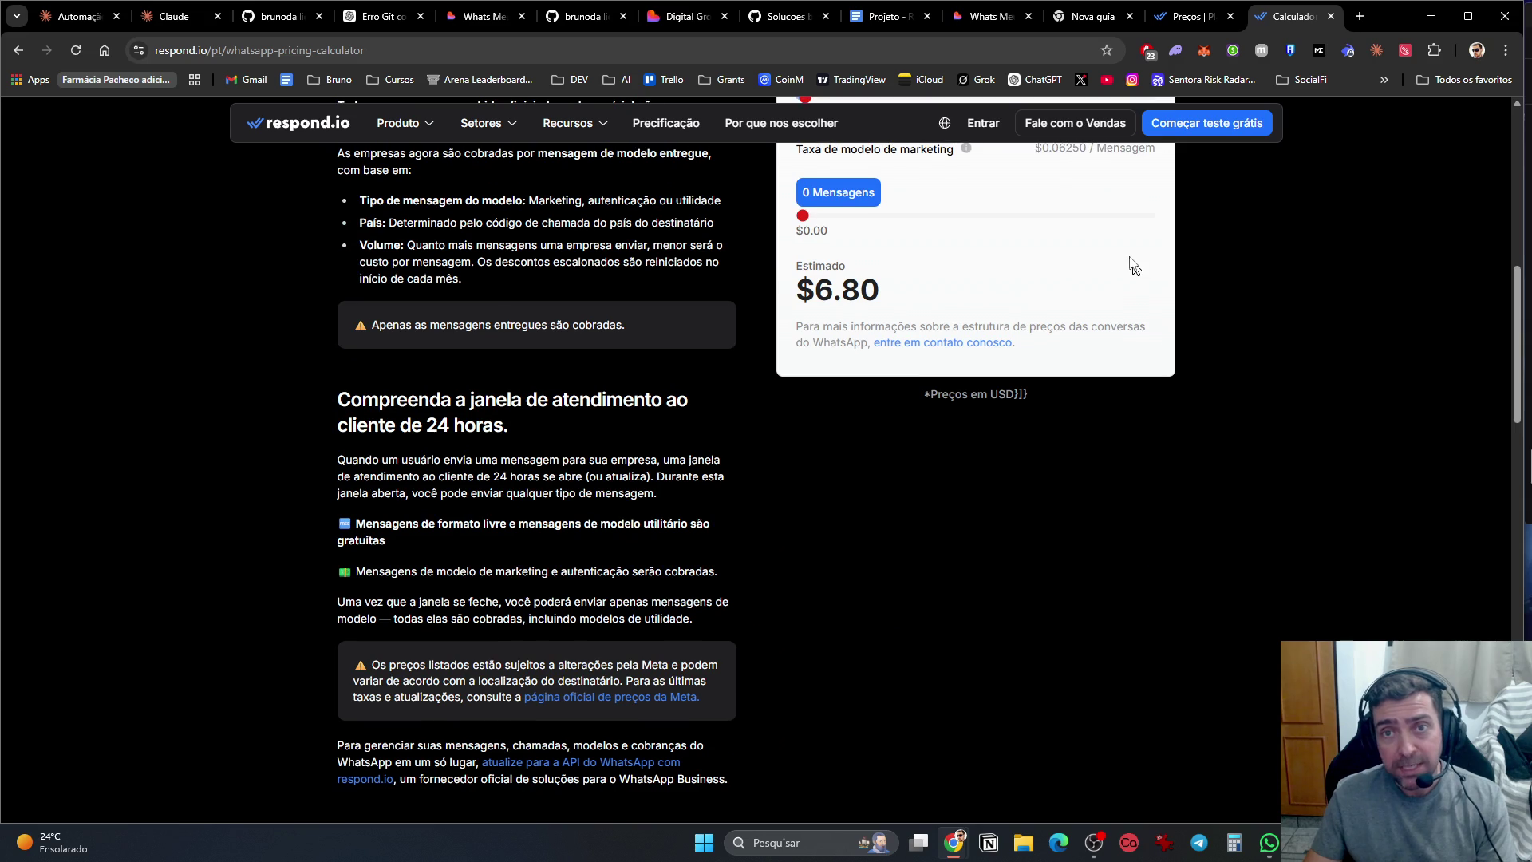
pyautogui.scroll(7, 1176, 517)
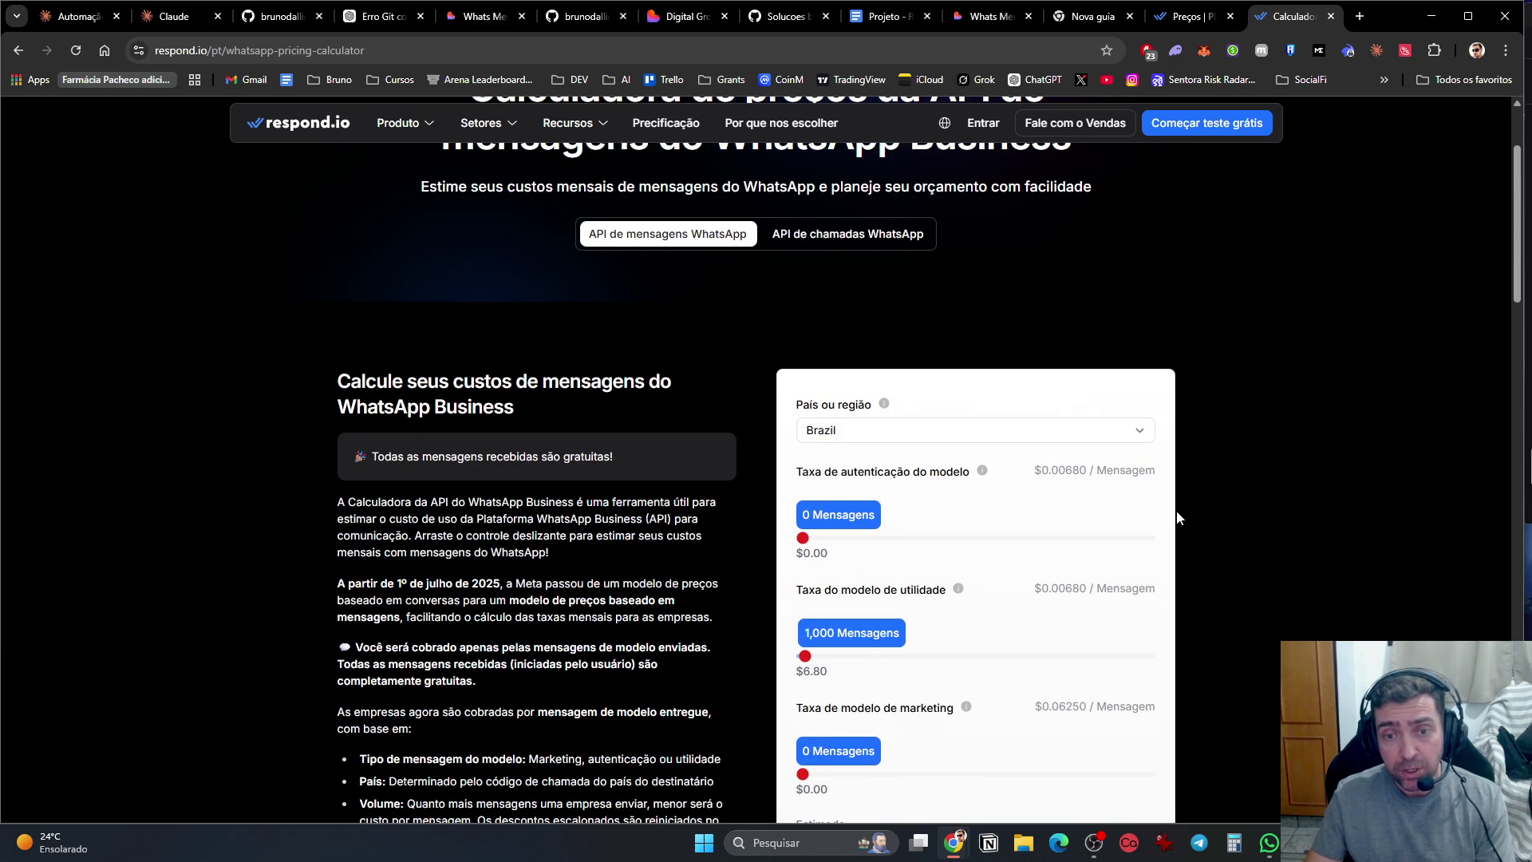
# Step: On the respond.io pricing page, expand the FAQ answers on AI agent costs, free trial, volume discounts and 28-day onboarding
pyautogui.click(1179, 18)
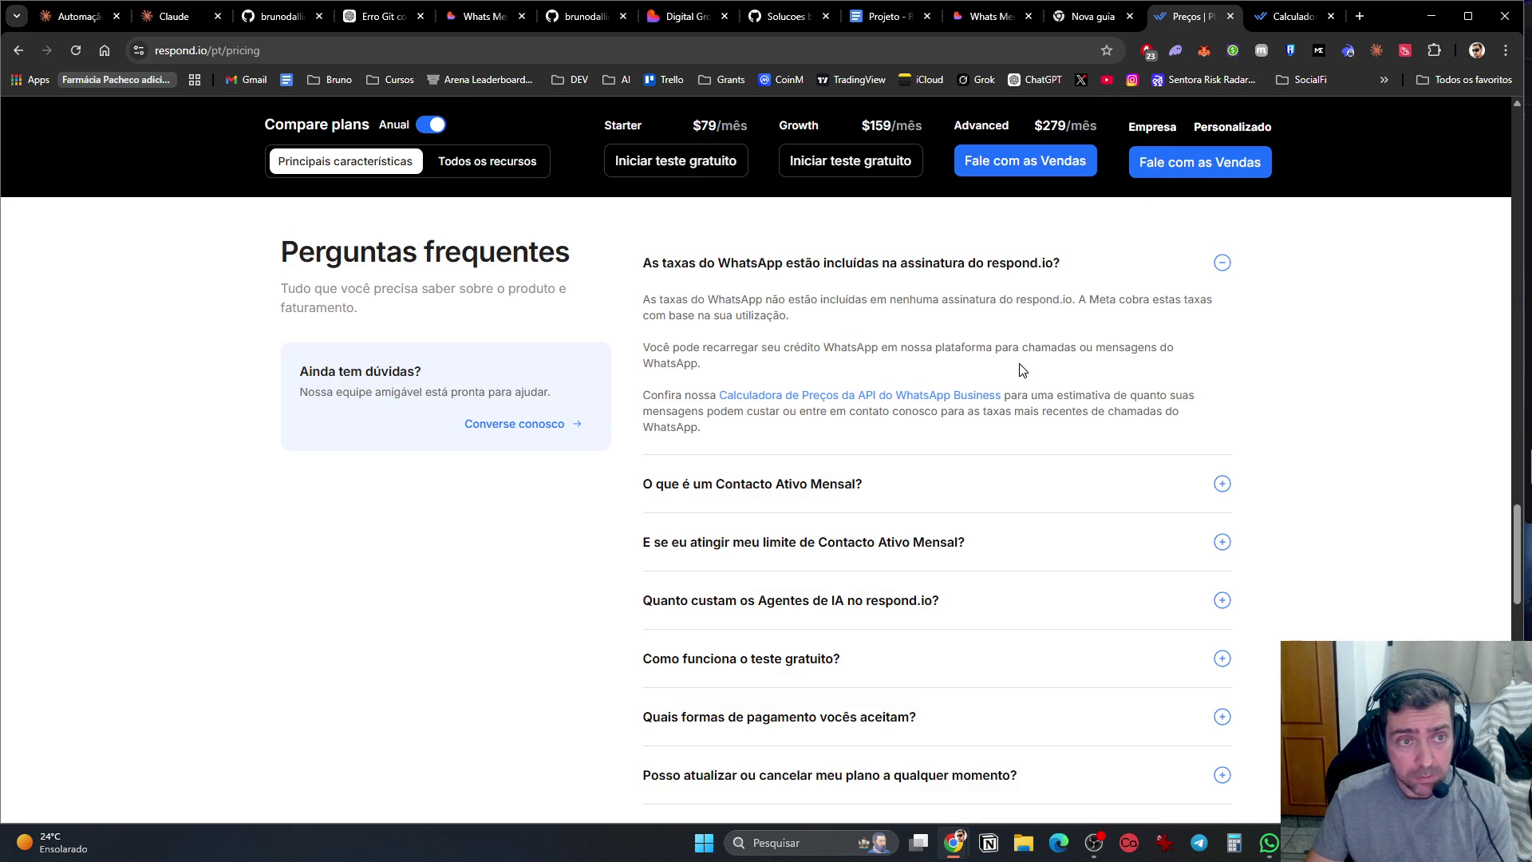
pyautogui.click(1103, 616)
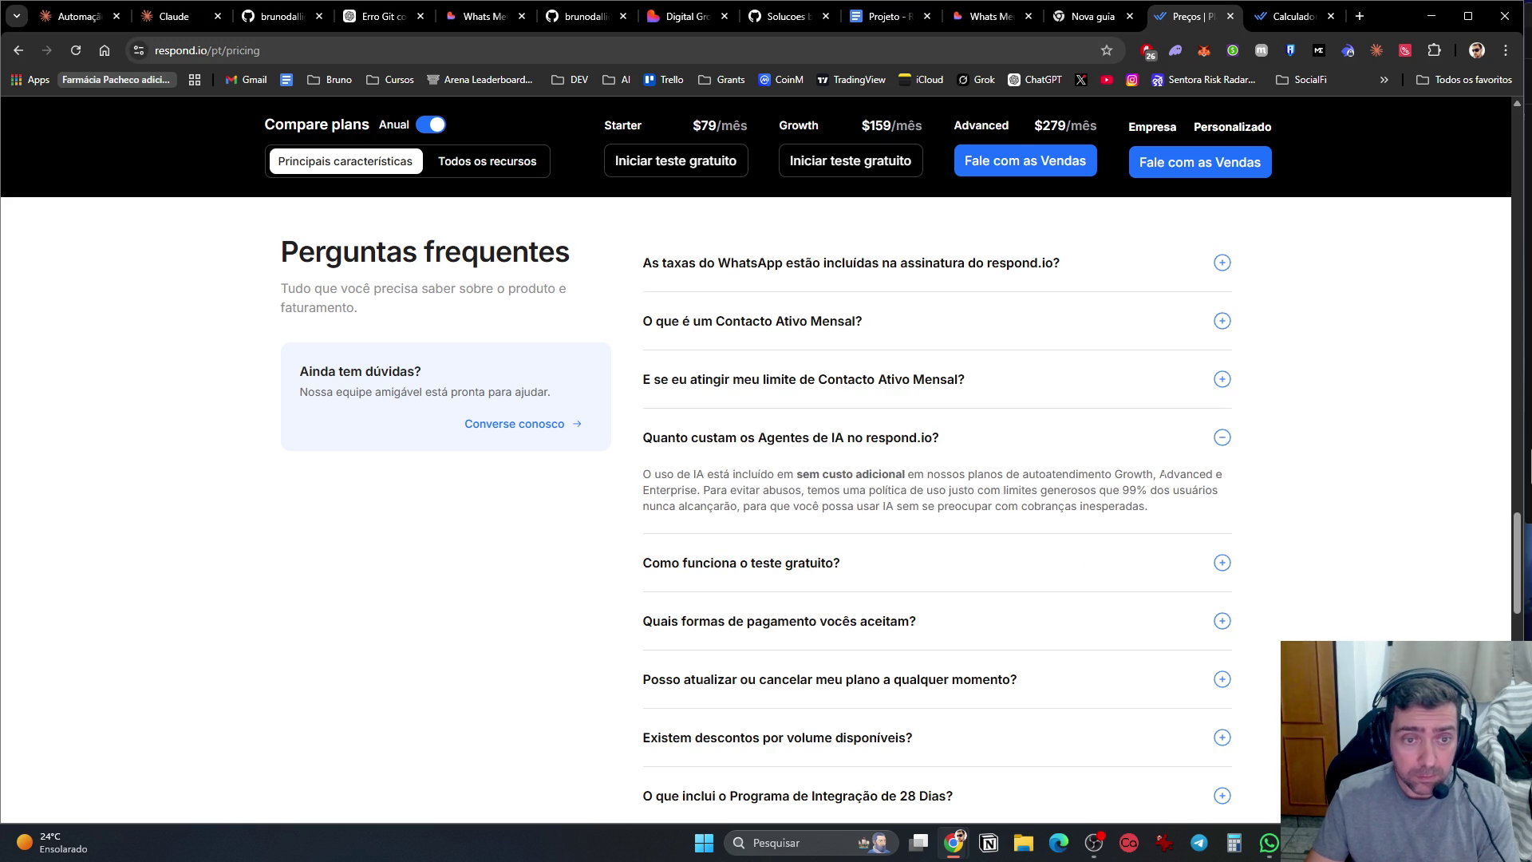
pyautogui.click(1155, 570)
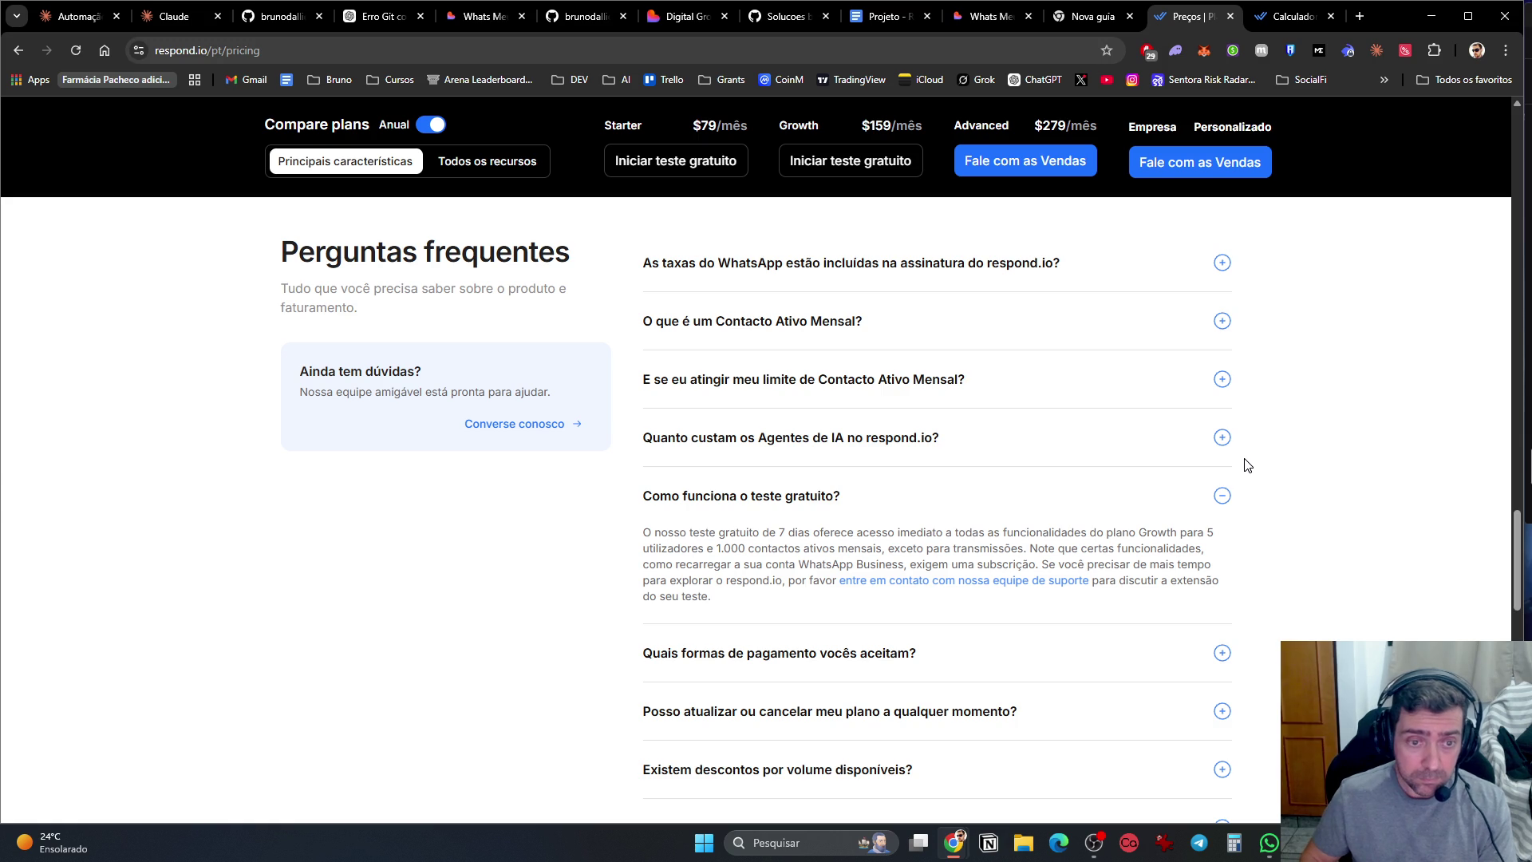
pyautogui.scroll(-2, 1157, 558)
pyautogui.click(1101, 610)
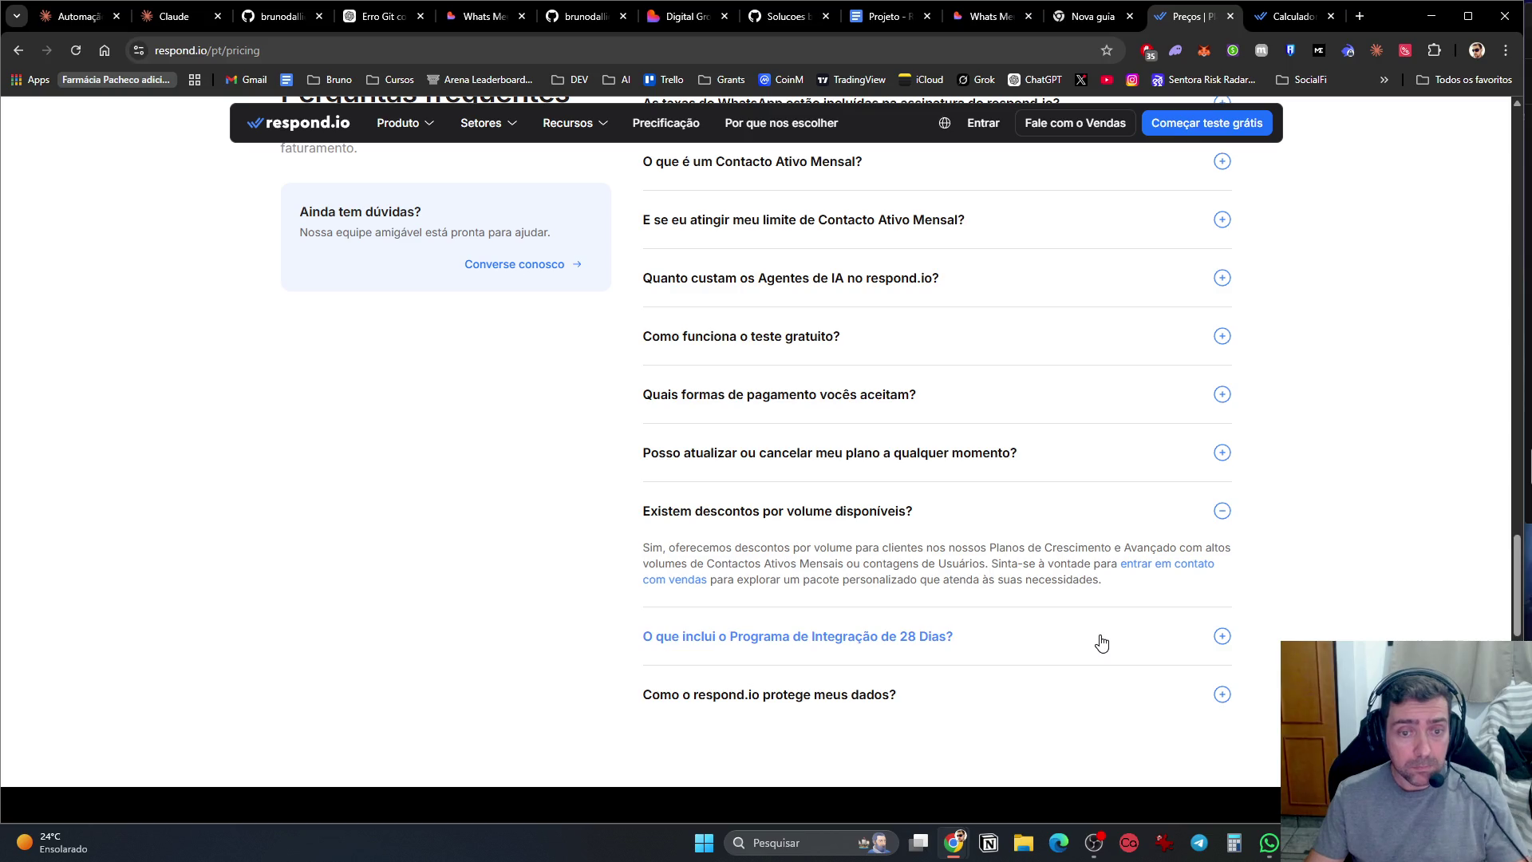
pyautogui.click(1101, 642)
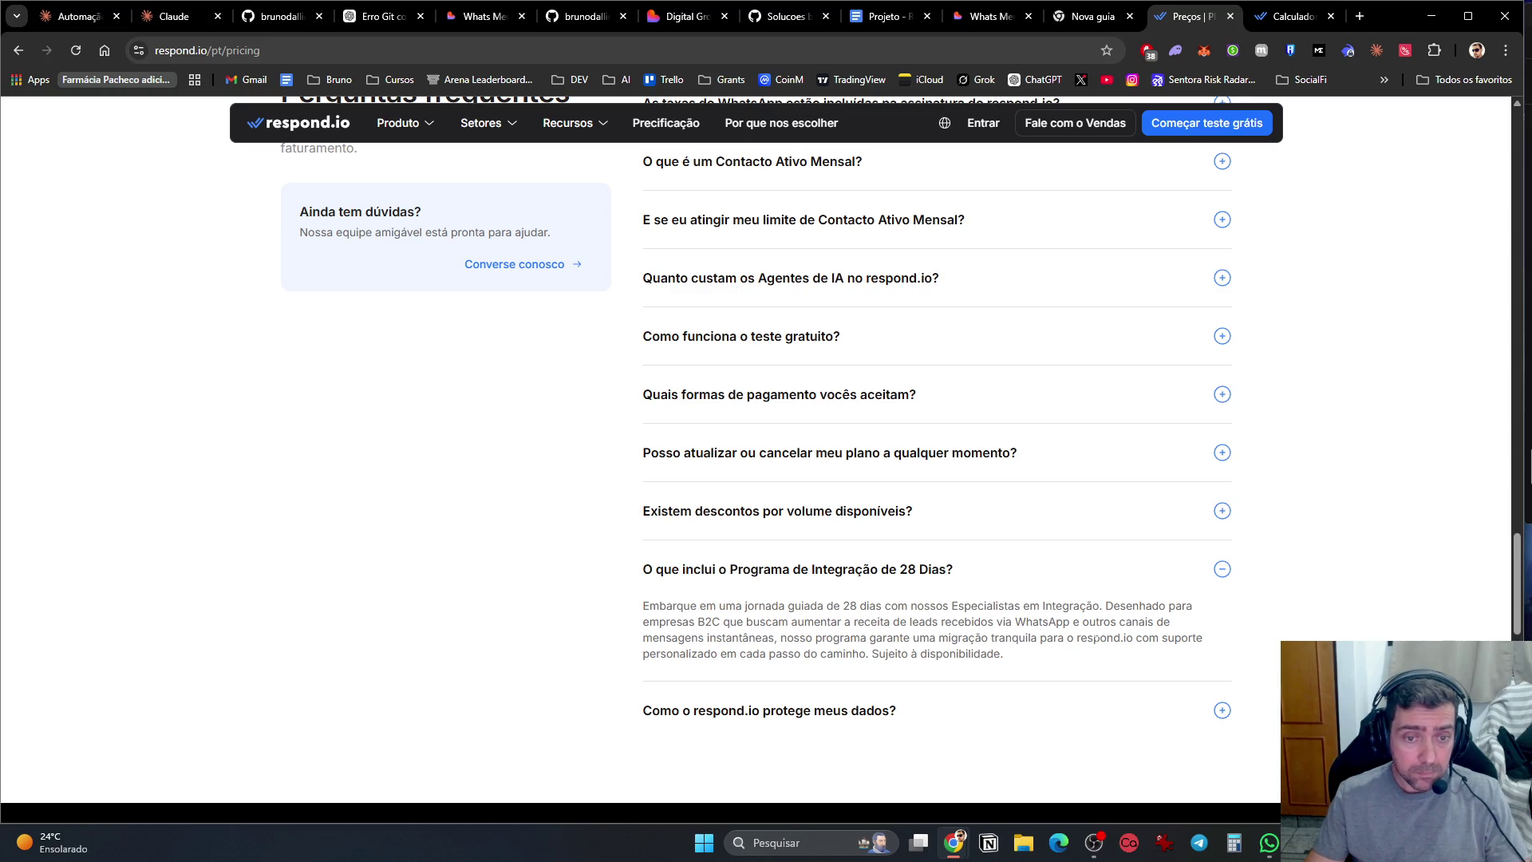
# Step: Scroll to the pricing page footer and back to the top, then return to the Claude chat
pyautogui.scroll(-2, 1105, 598)
pyautogui.scroll(-1, 1113, 568)
pyautogui.scroll(-6, 1112, 570)
pyautogui.scroll(3, 1112, 570)
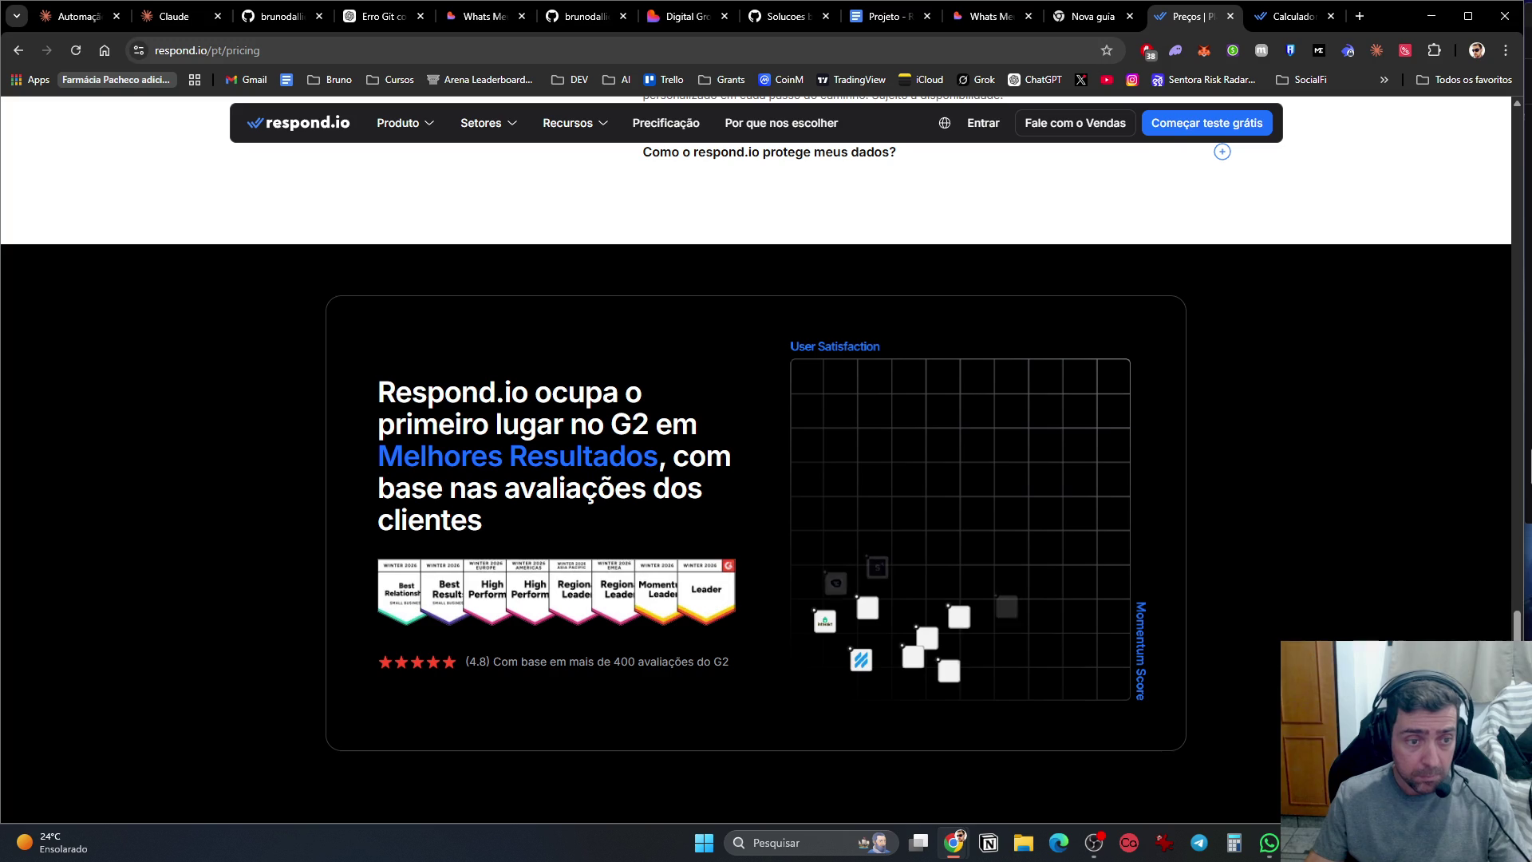
pyautogui.scroll(-5, 982, 495)
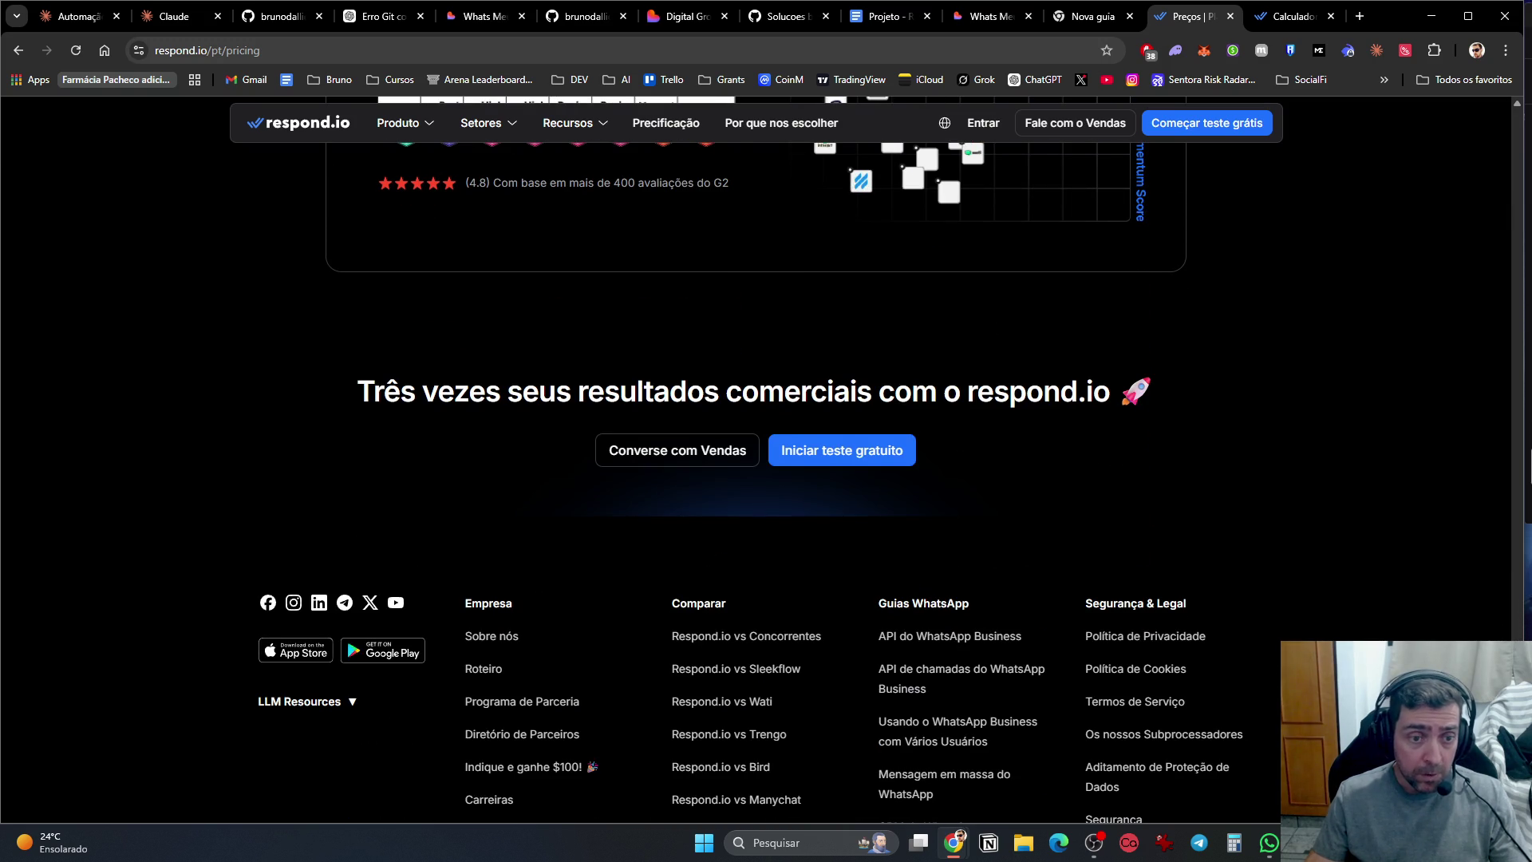
pyautogui.press('Home')
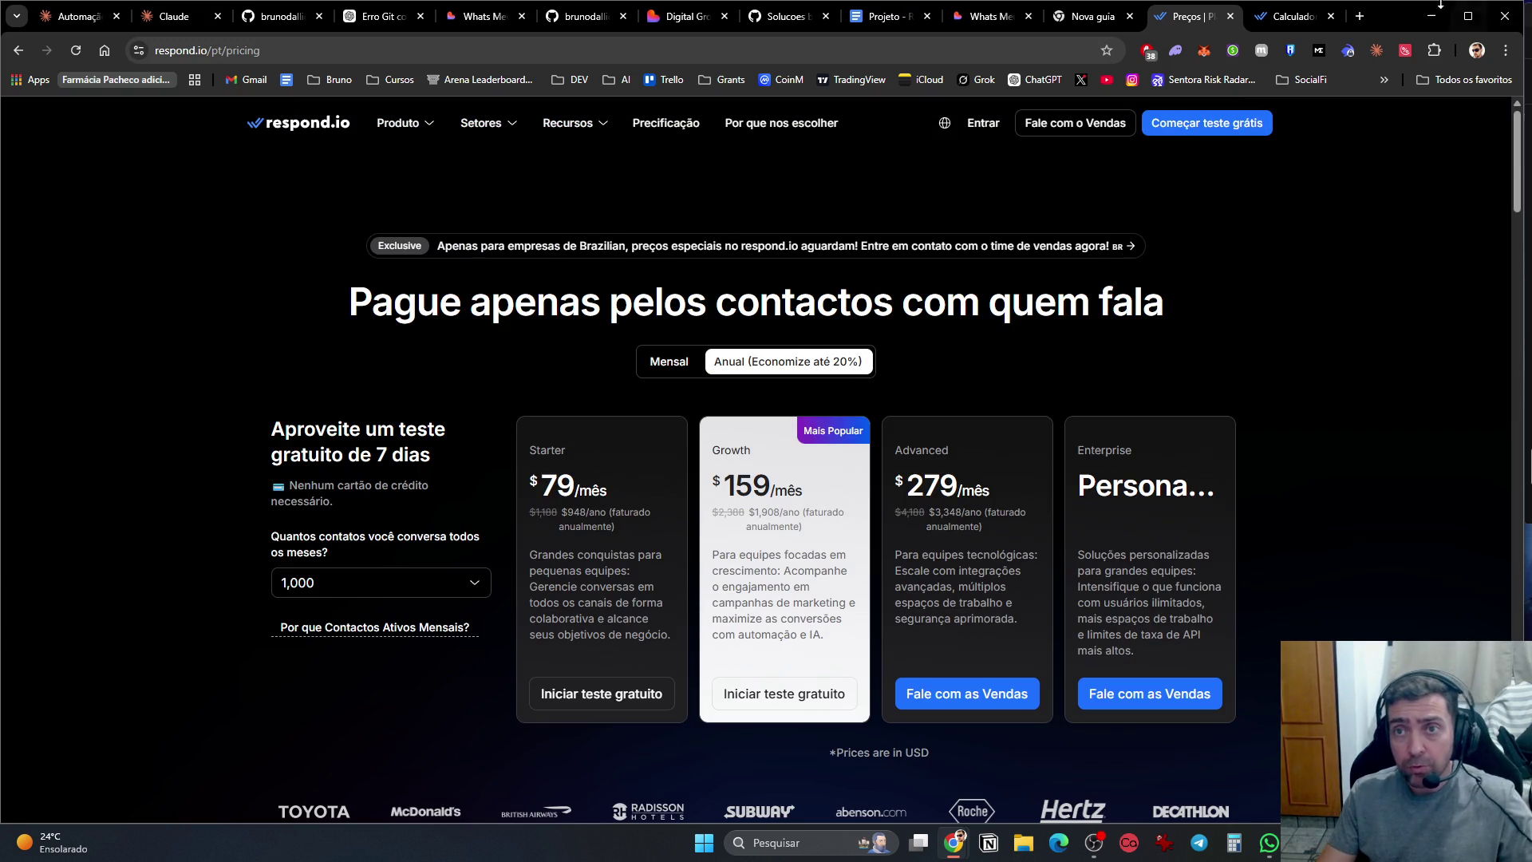
pyautogui.click(1362, 18)
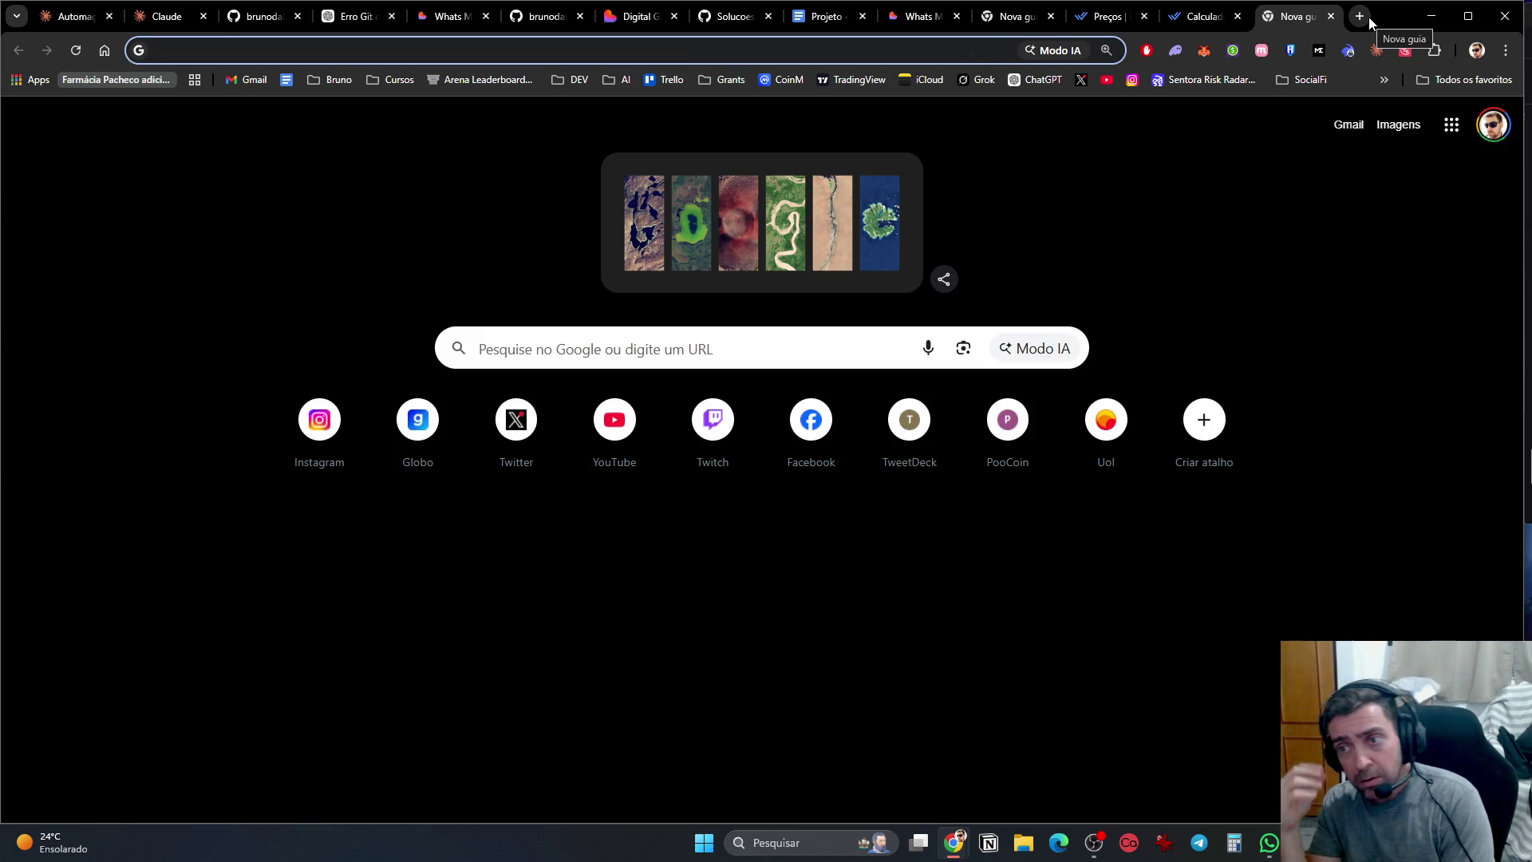
pyautogui.click(1330, 17)
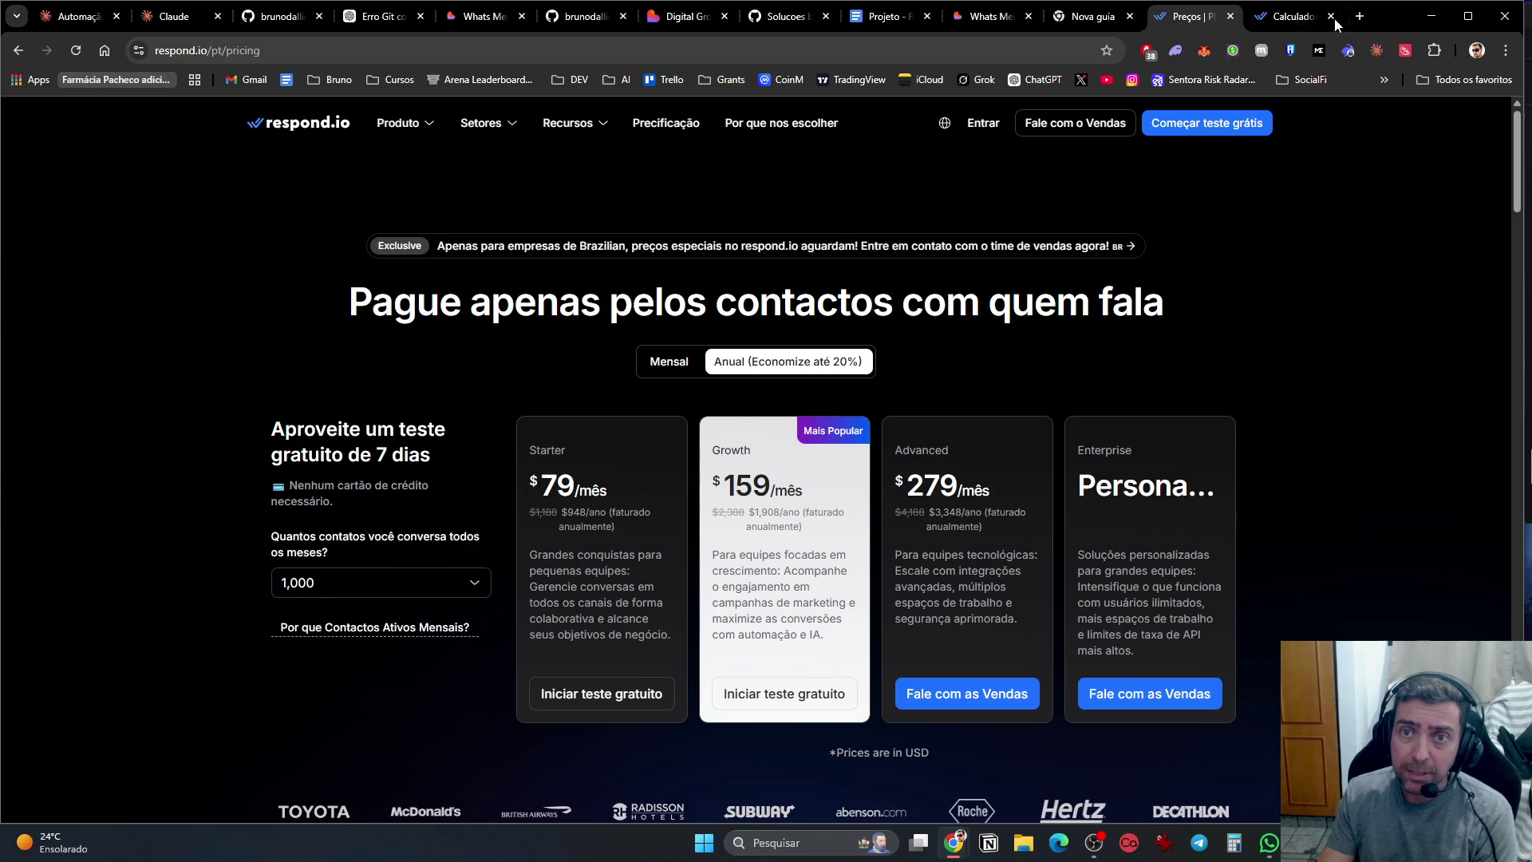
pyautogui.click(60, 20)
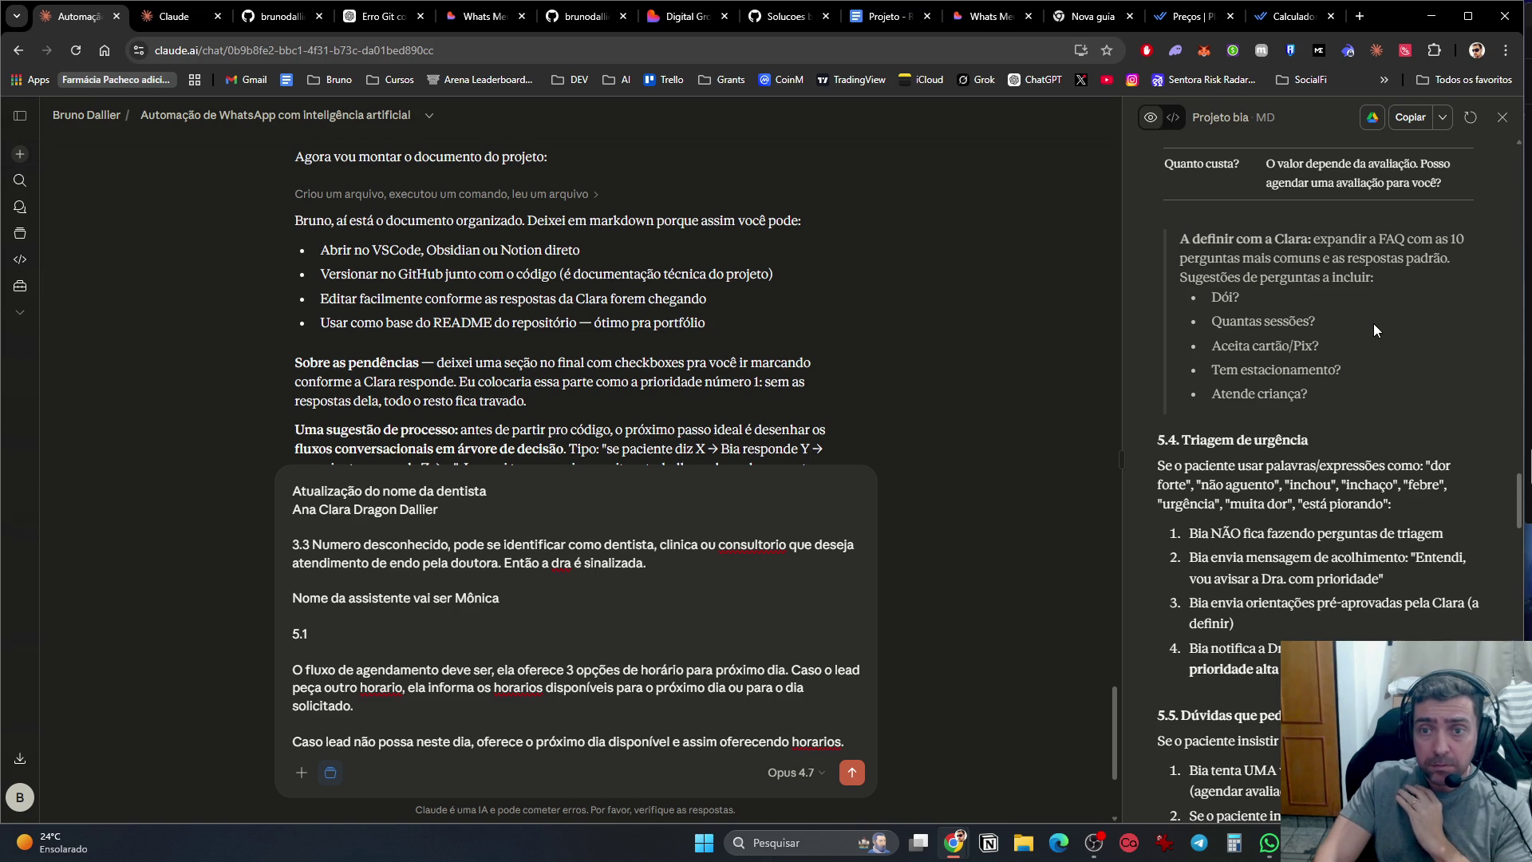
# Step: Scroll the project document from section 5.4 to section 7 and its patient data fields: name, phone, email
pyautogui.scroll(-4, 1370, 360)
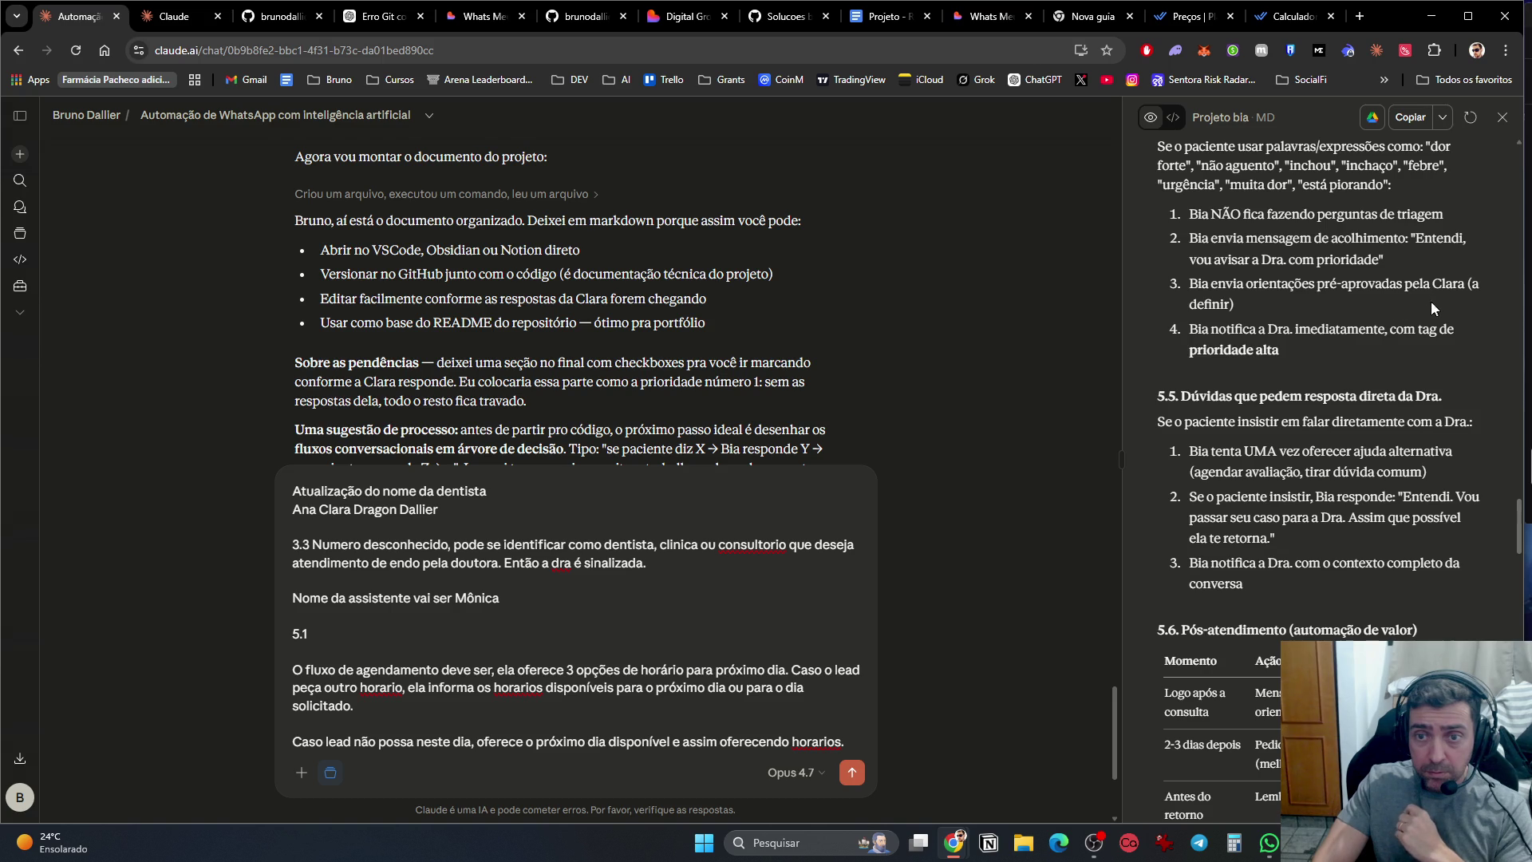
pyautogui.scroll(-2, 1361, 380)
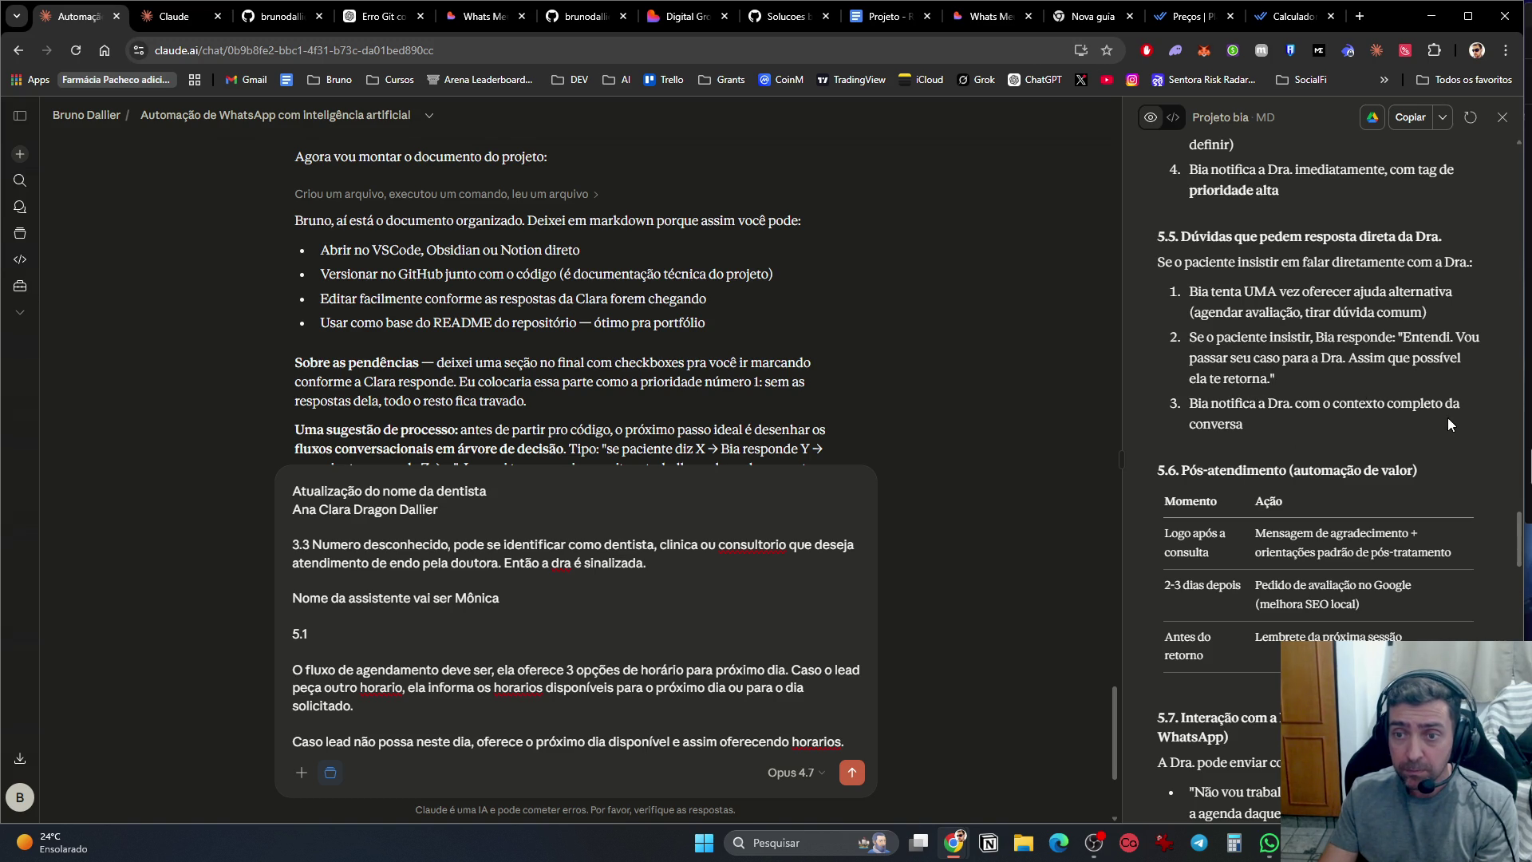
pyautogui.scroll(-3, 1412, 519)
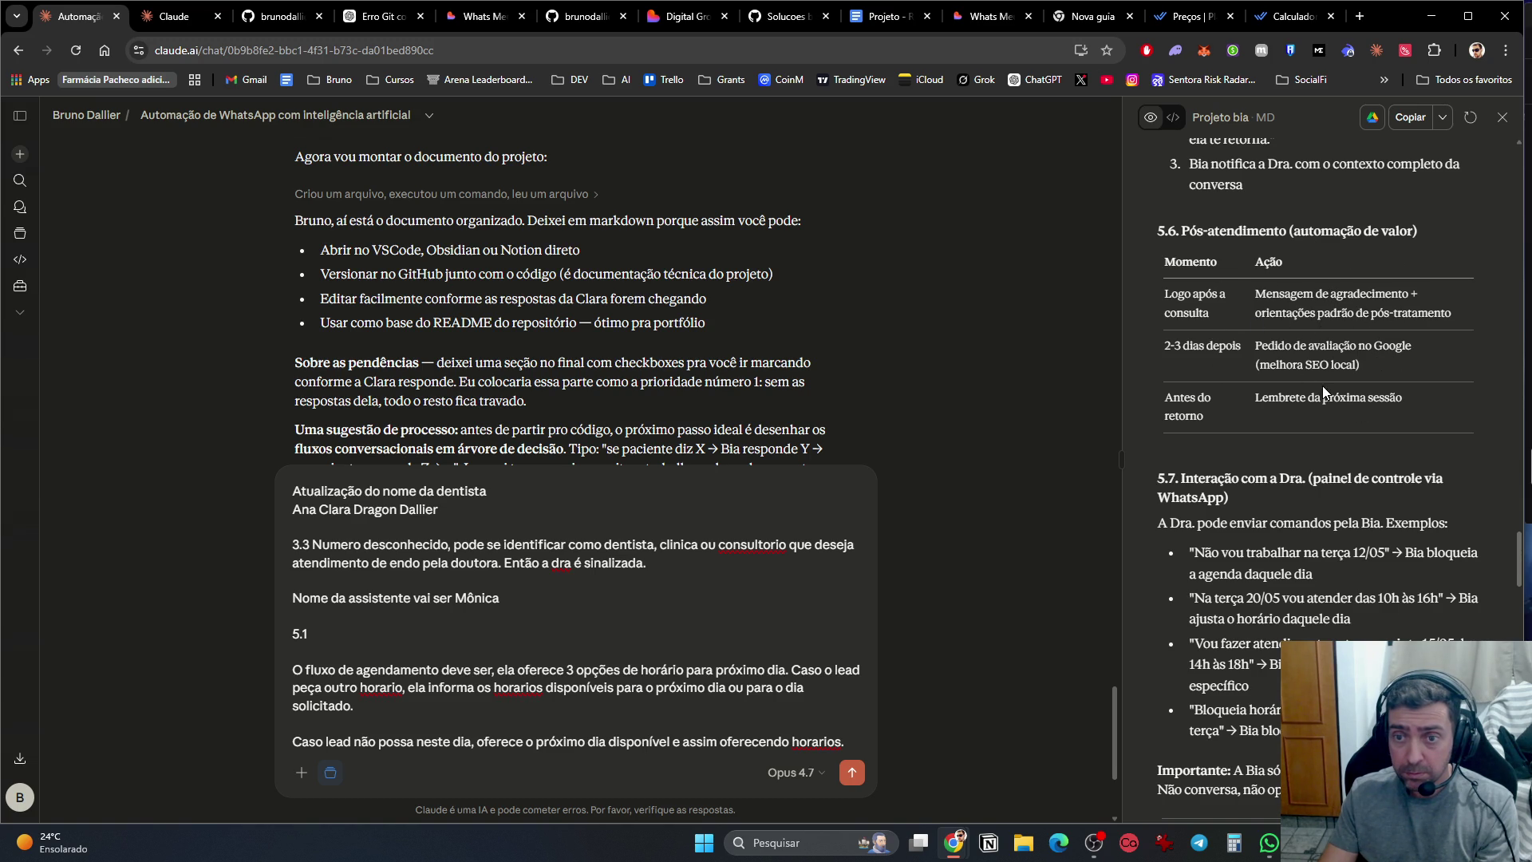
pyautogui.scroll(-3, 1370, 523)
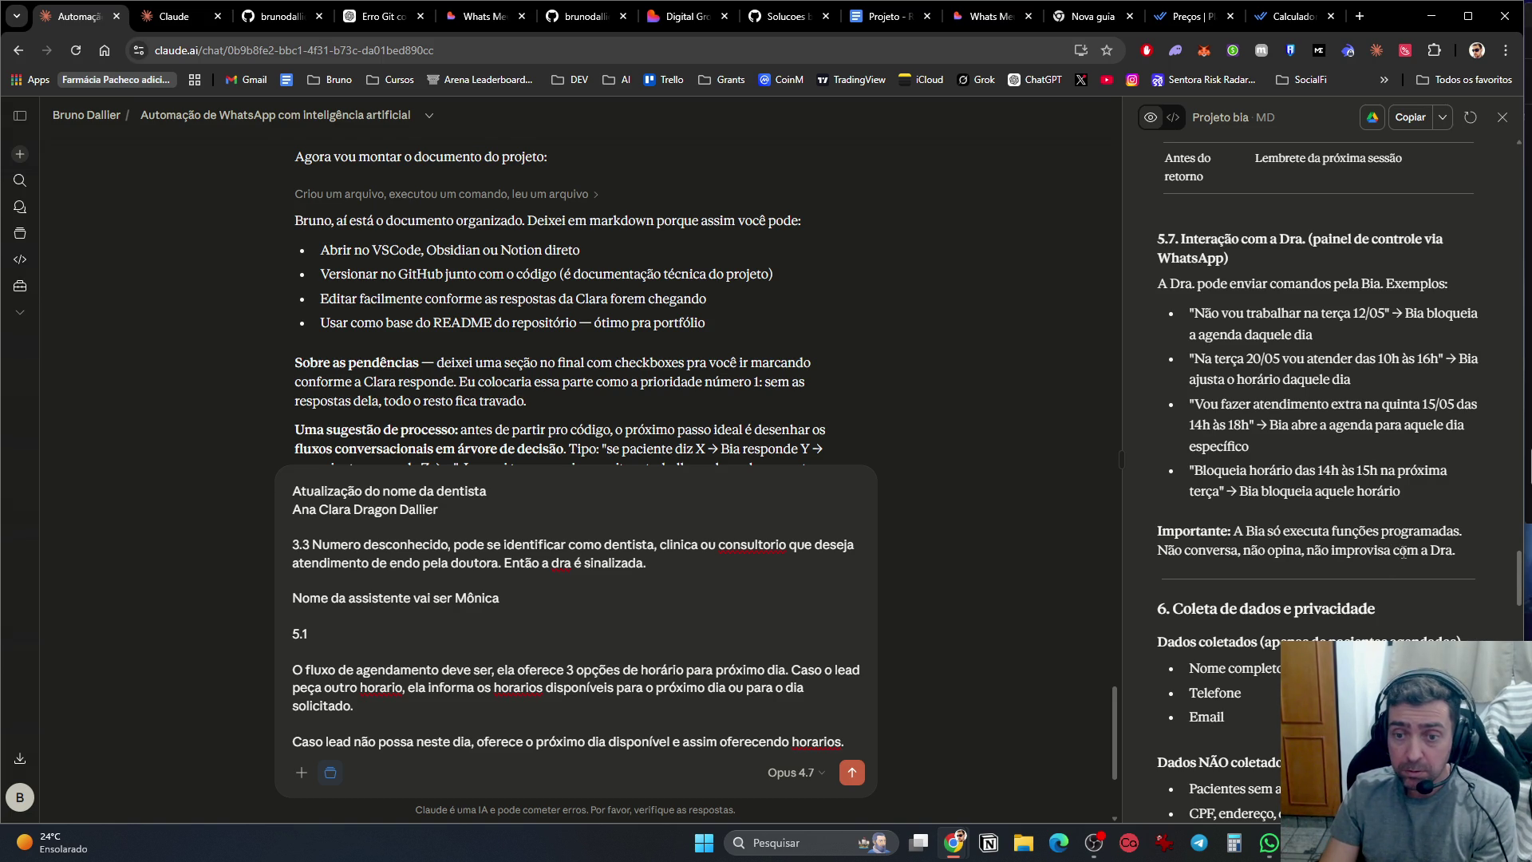
pyautogui.scroll(-4, 1404, 551)
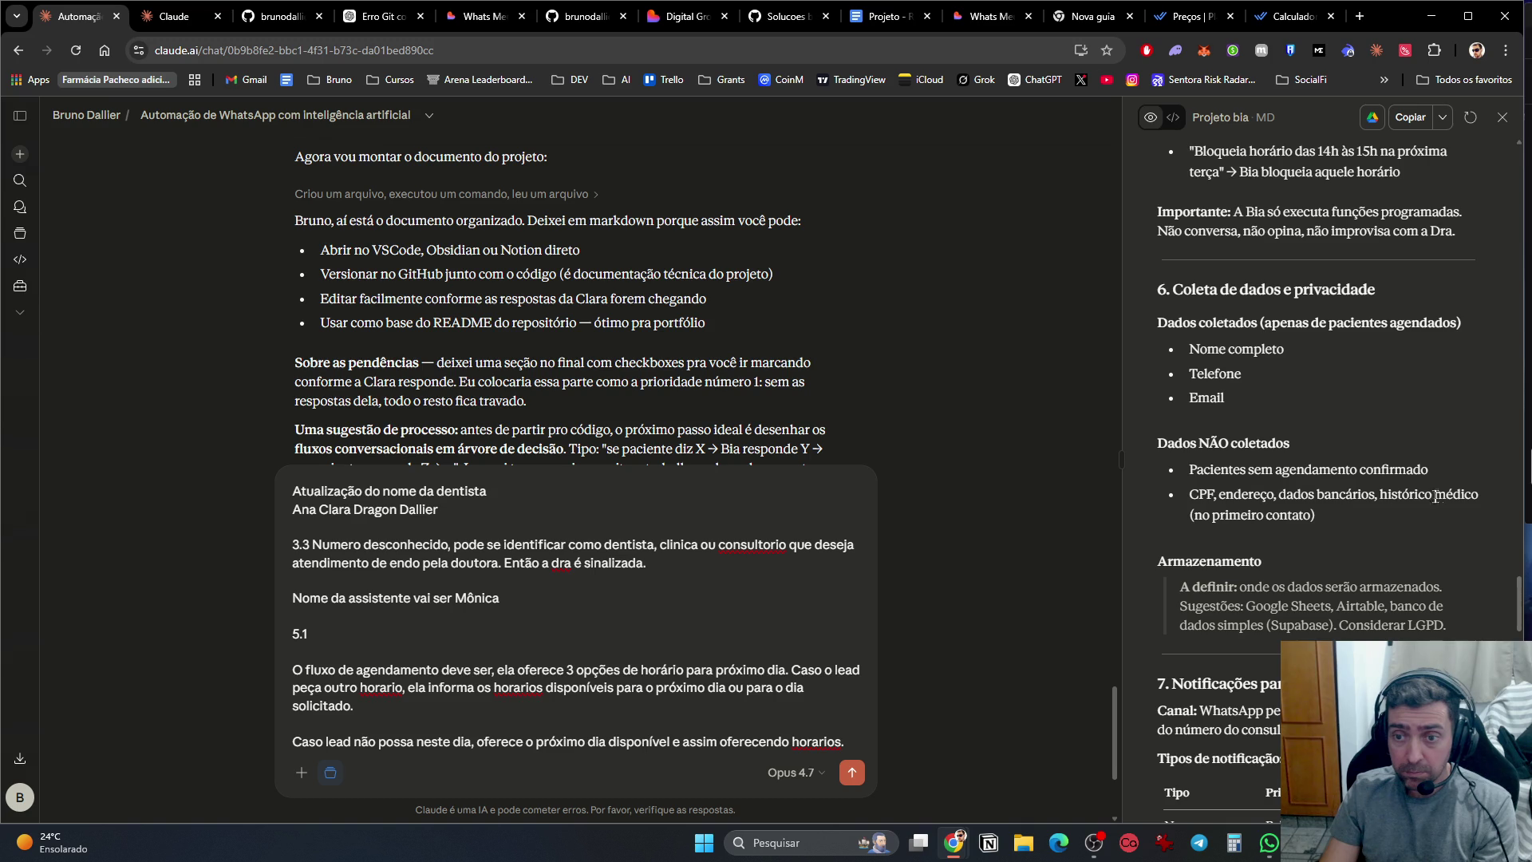
pyautogui.scroll(-1, 1318, 561)
pyautogui.scroll(-1, 1318, 561)
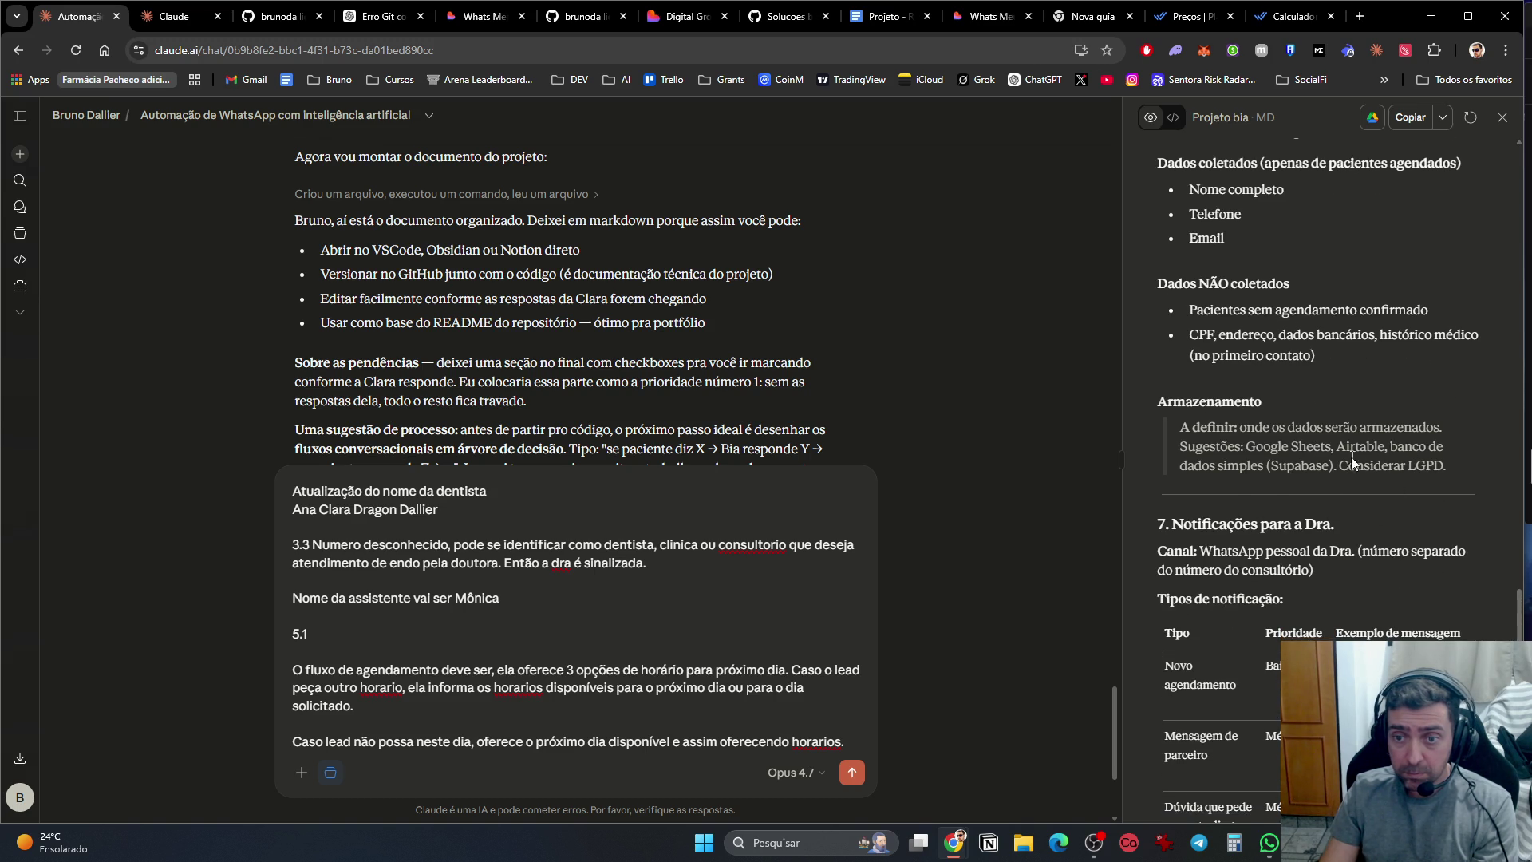
pyautogui.scroll(-3, 1393, 464)
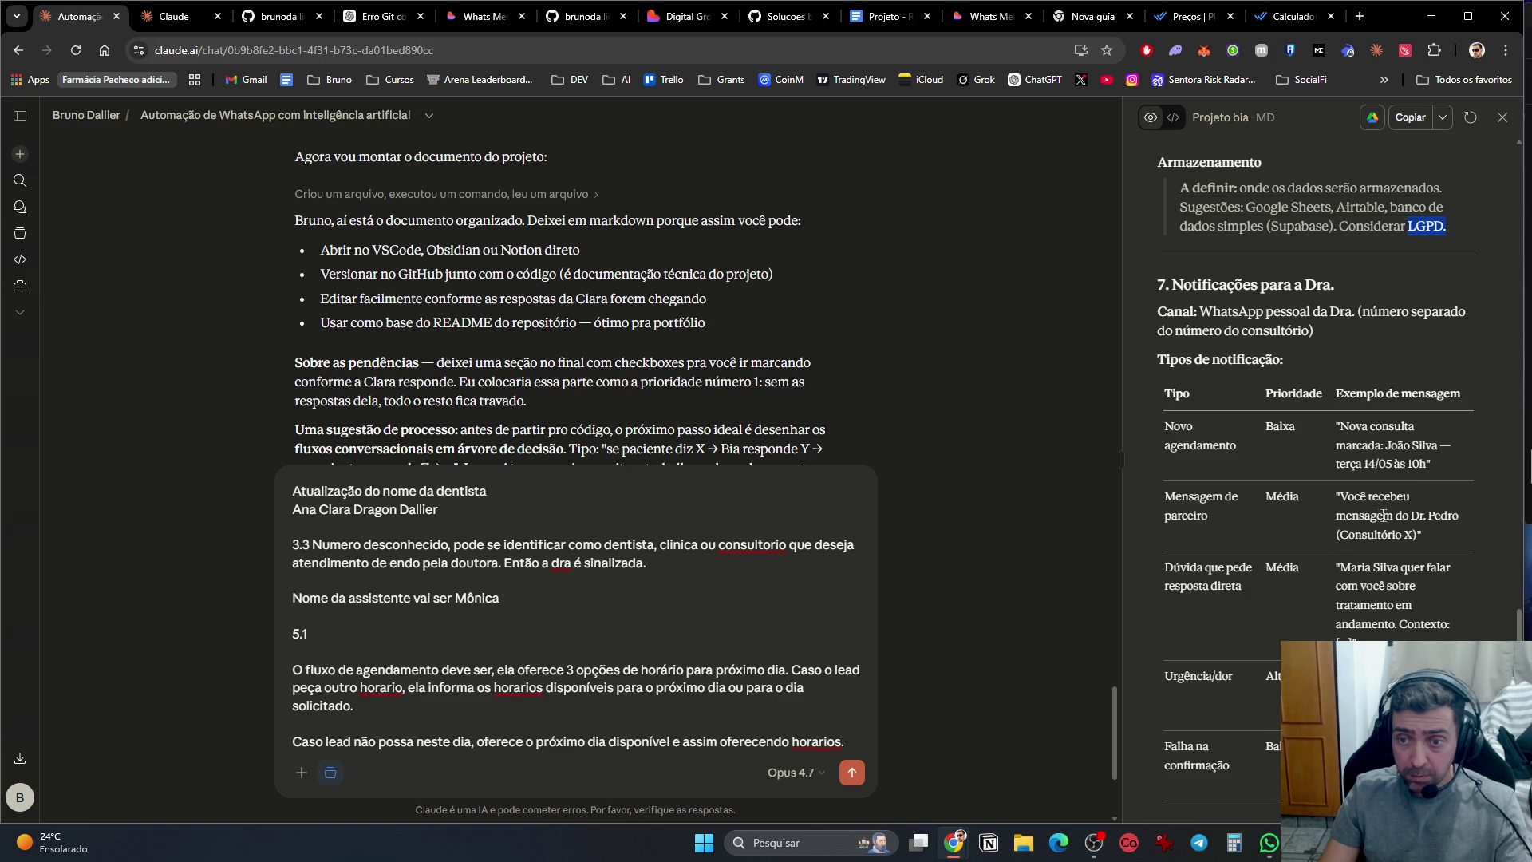
pyautogui.scroll(-2, 1416, 518)
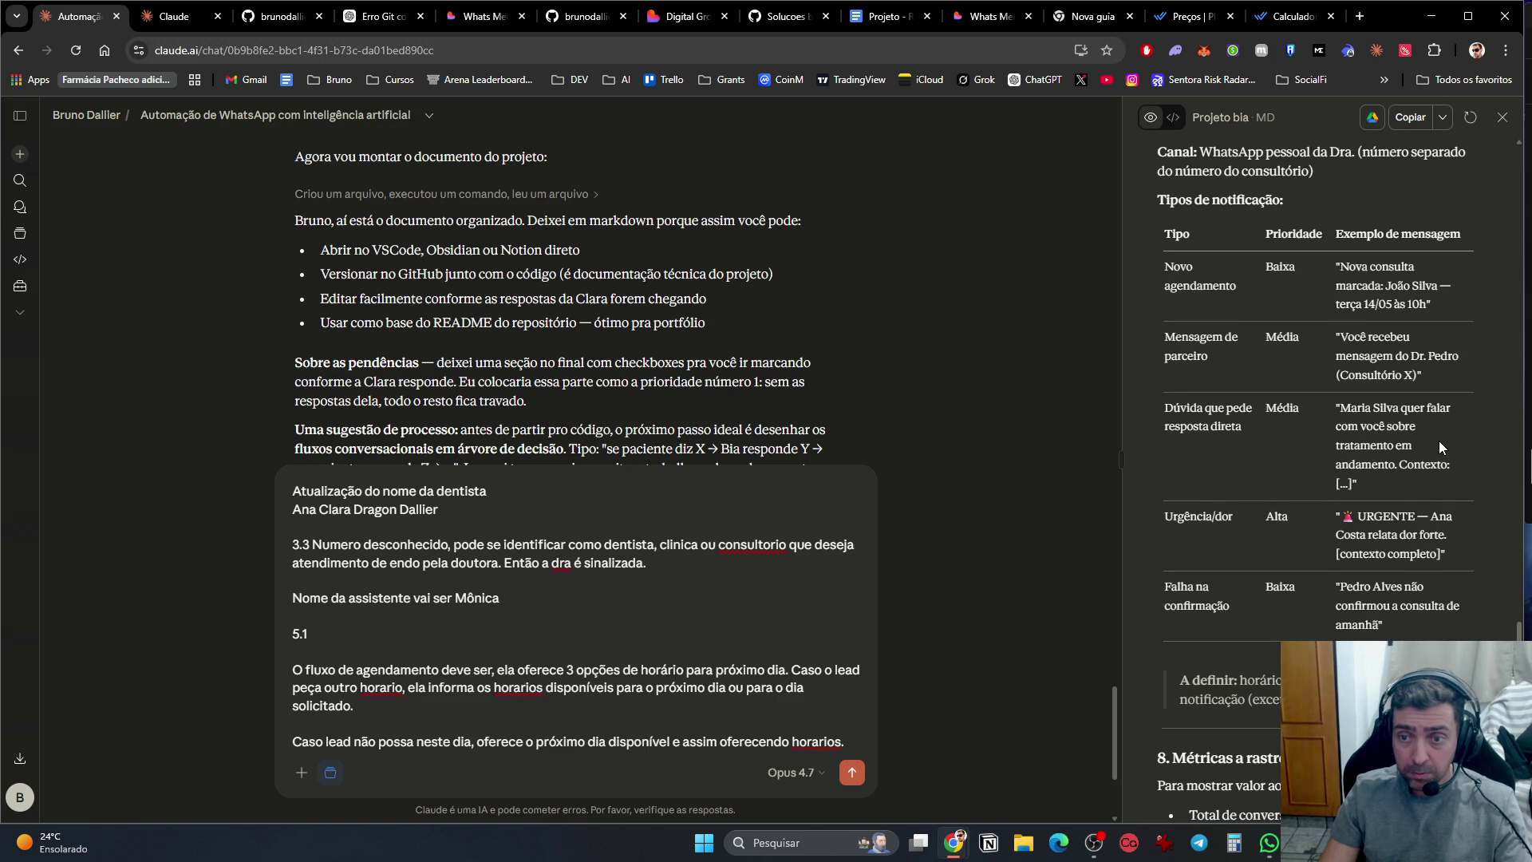
pyautogui.scroll(-1, 1439, 454)
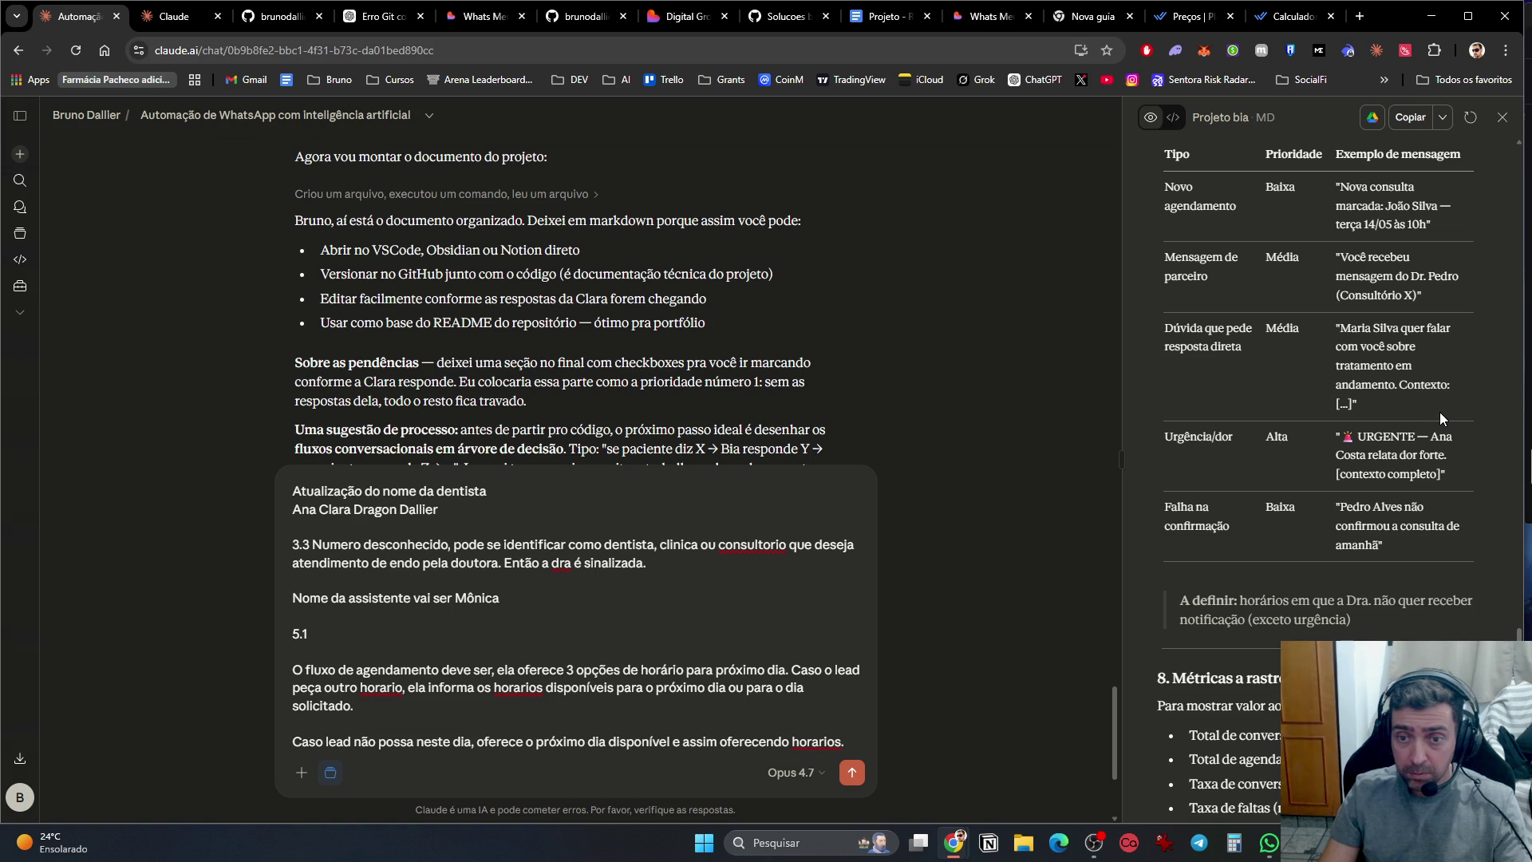
pyautogui.scroll(-3, 1443, 435)
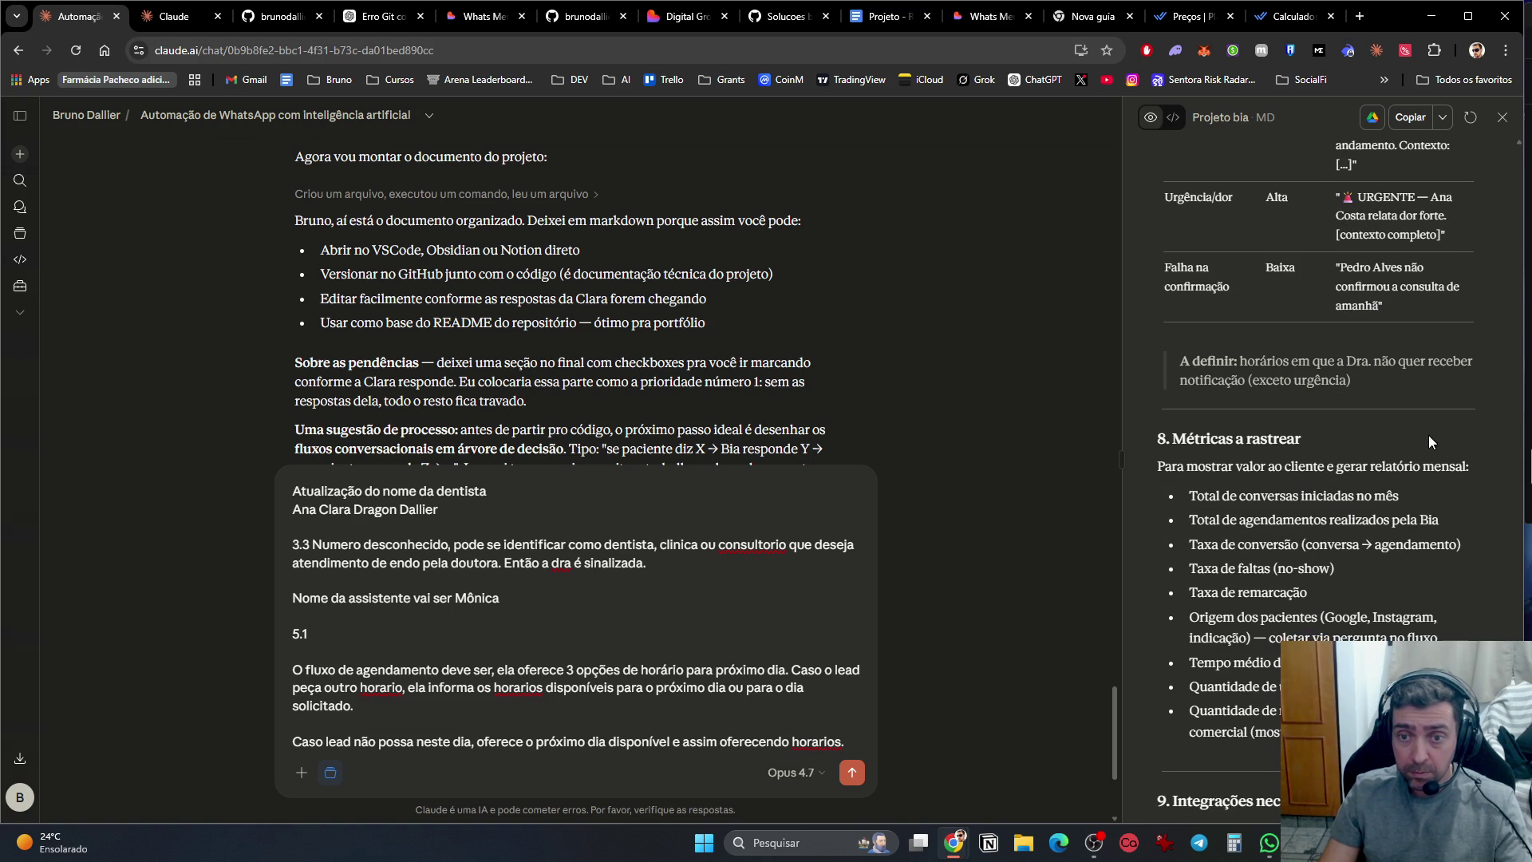
pyautogui.scroll(-2, 1429, 433)
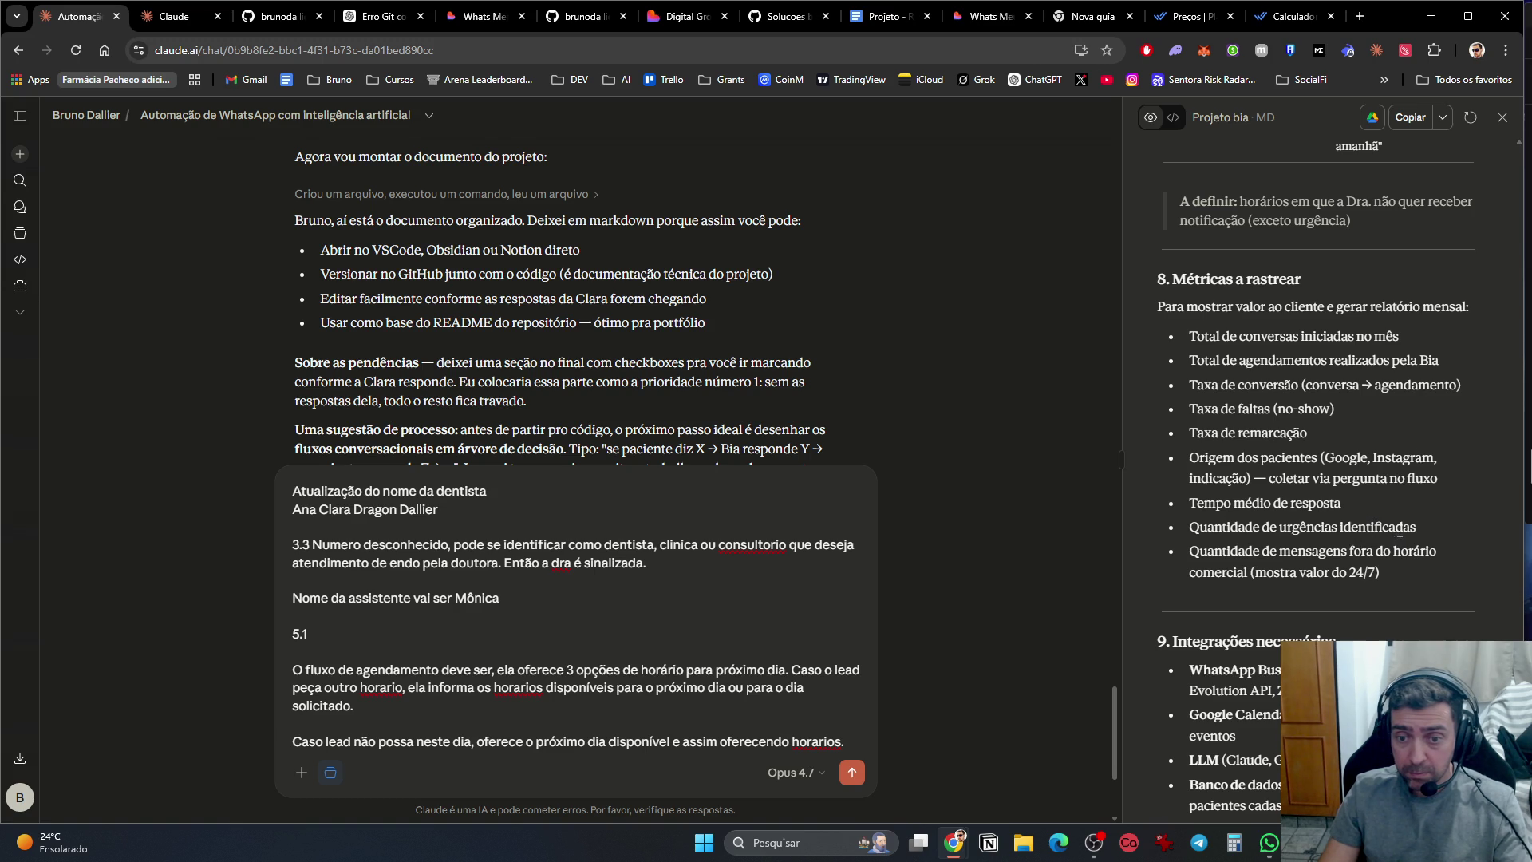
pyautogui.scroll(-5, 1399, 531)
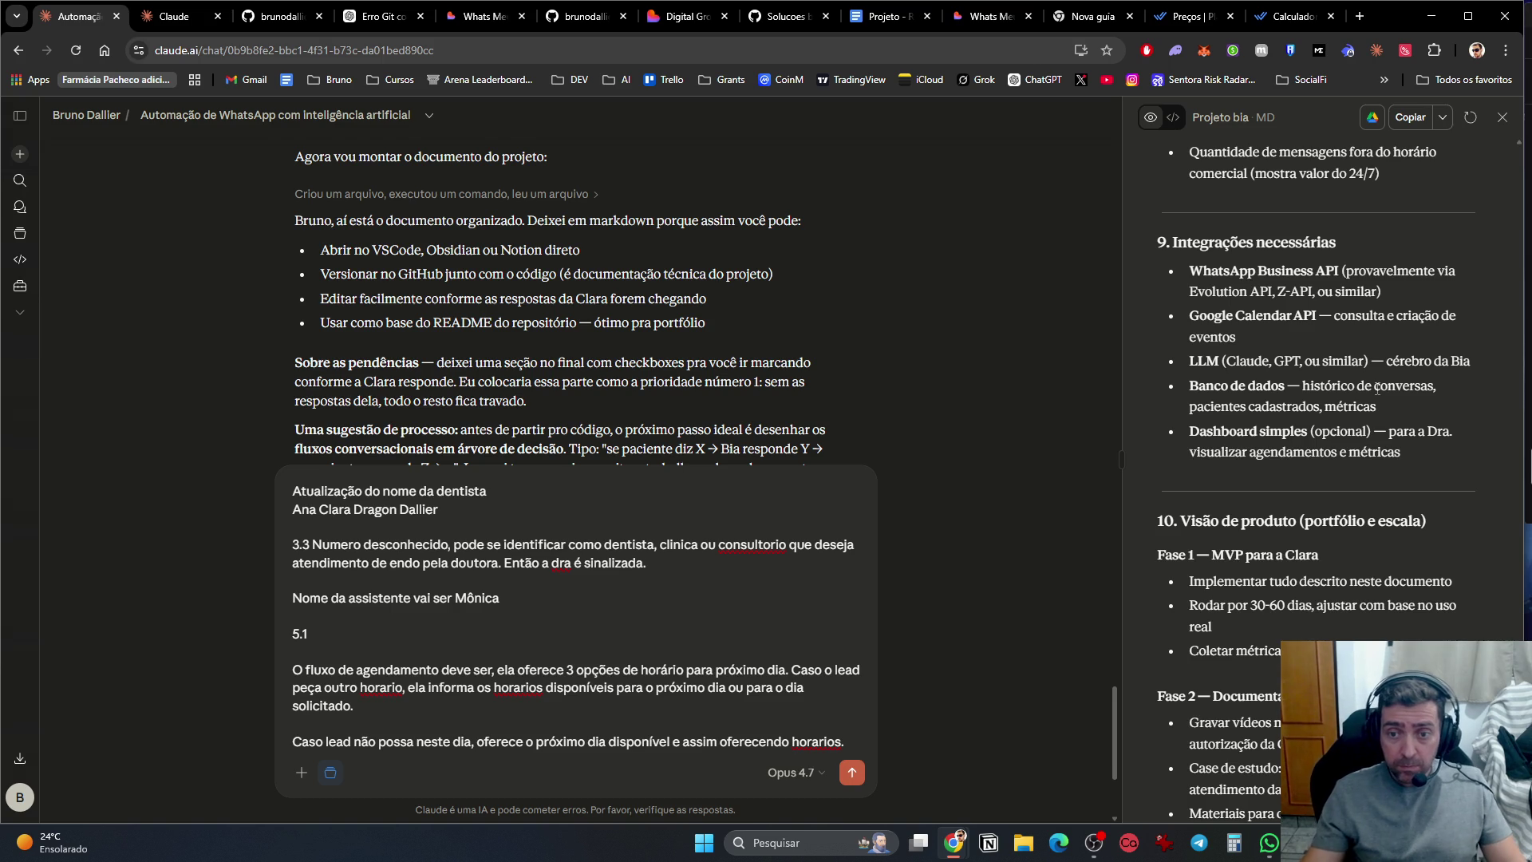
pyautogui.scroll(-3, 1366, 355)
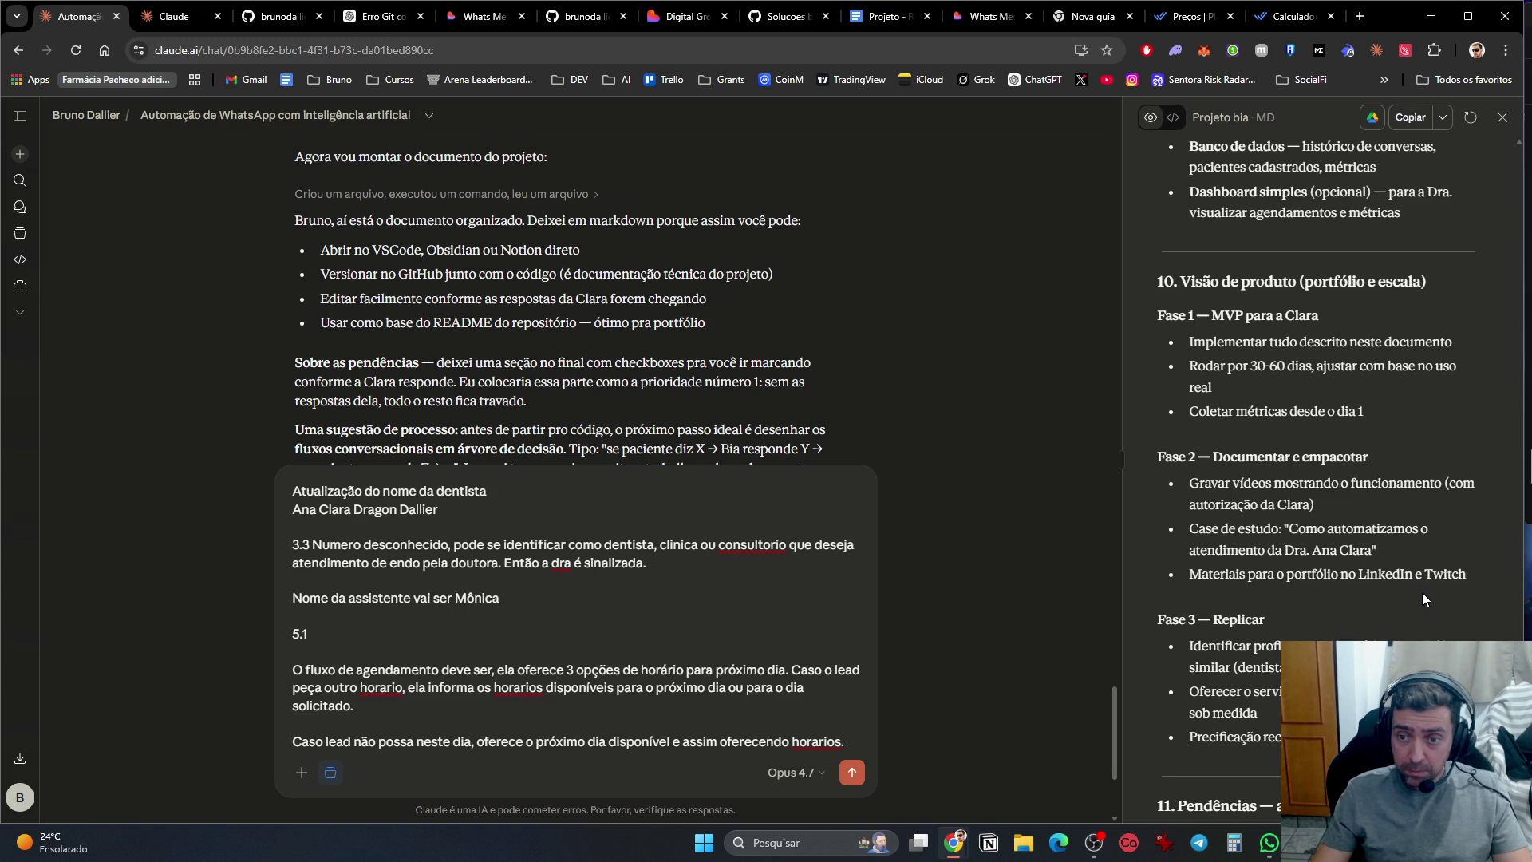
pyautogui.scroll(-3, 1425, 594)
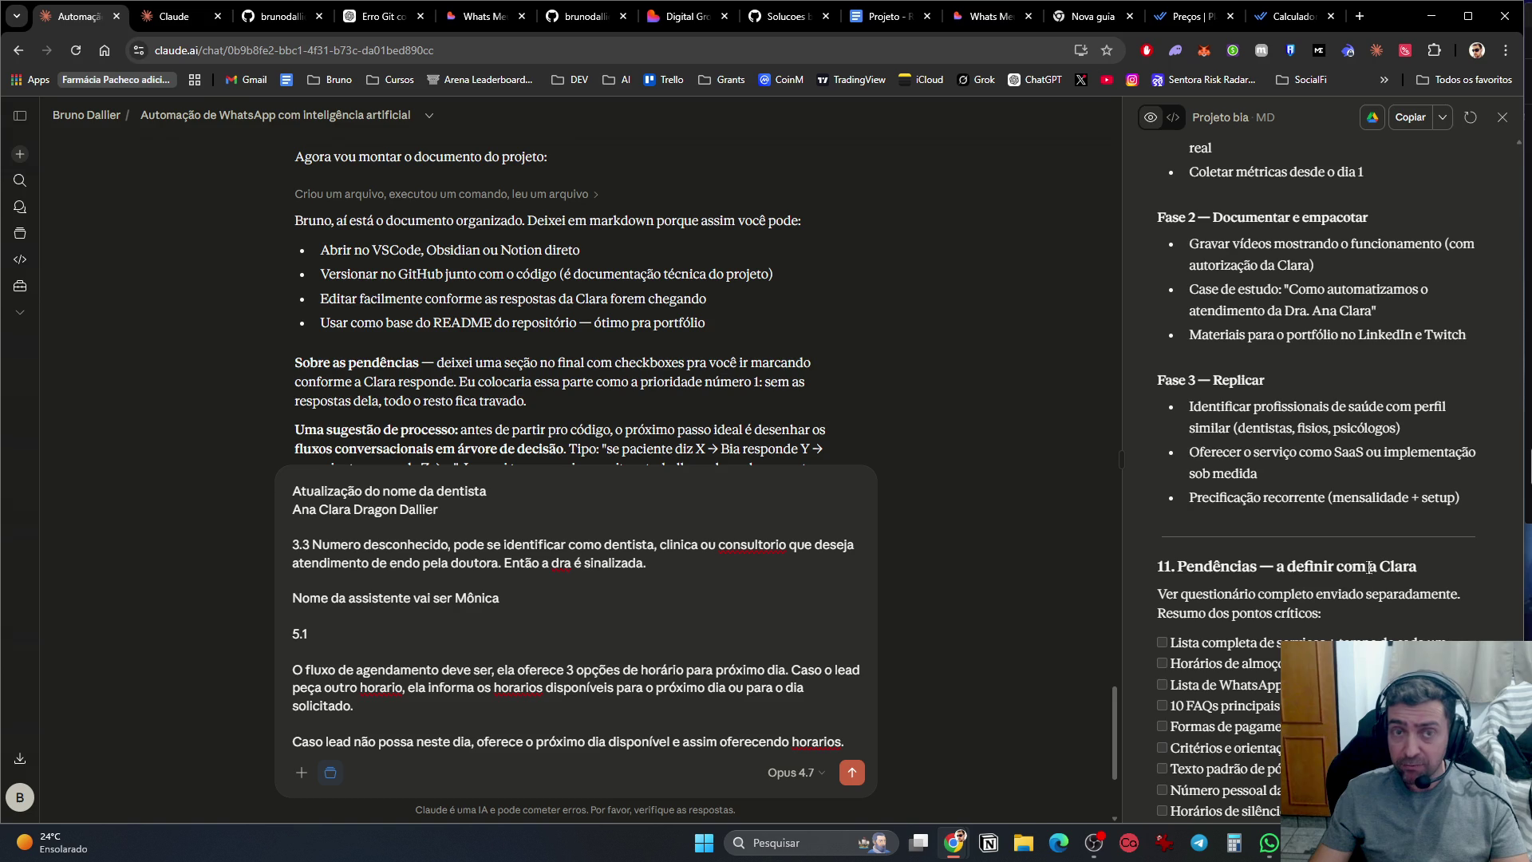
pyautogui.scroll(-4, 1356, 576)
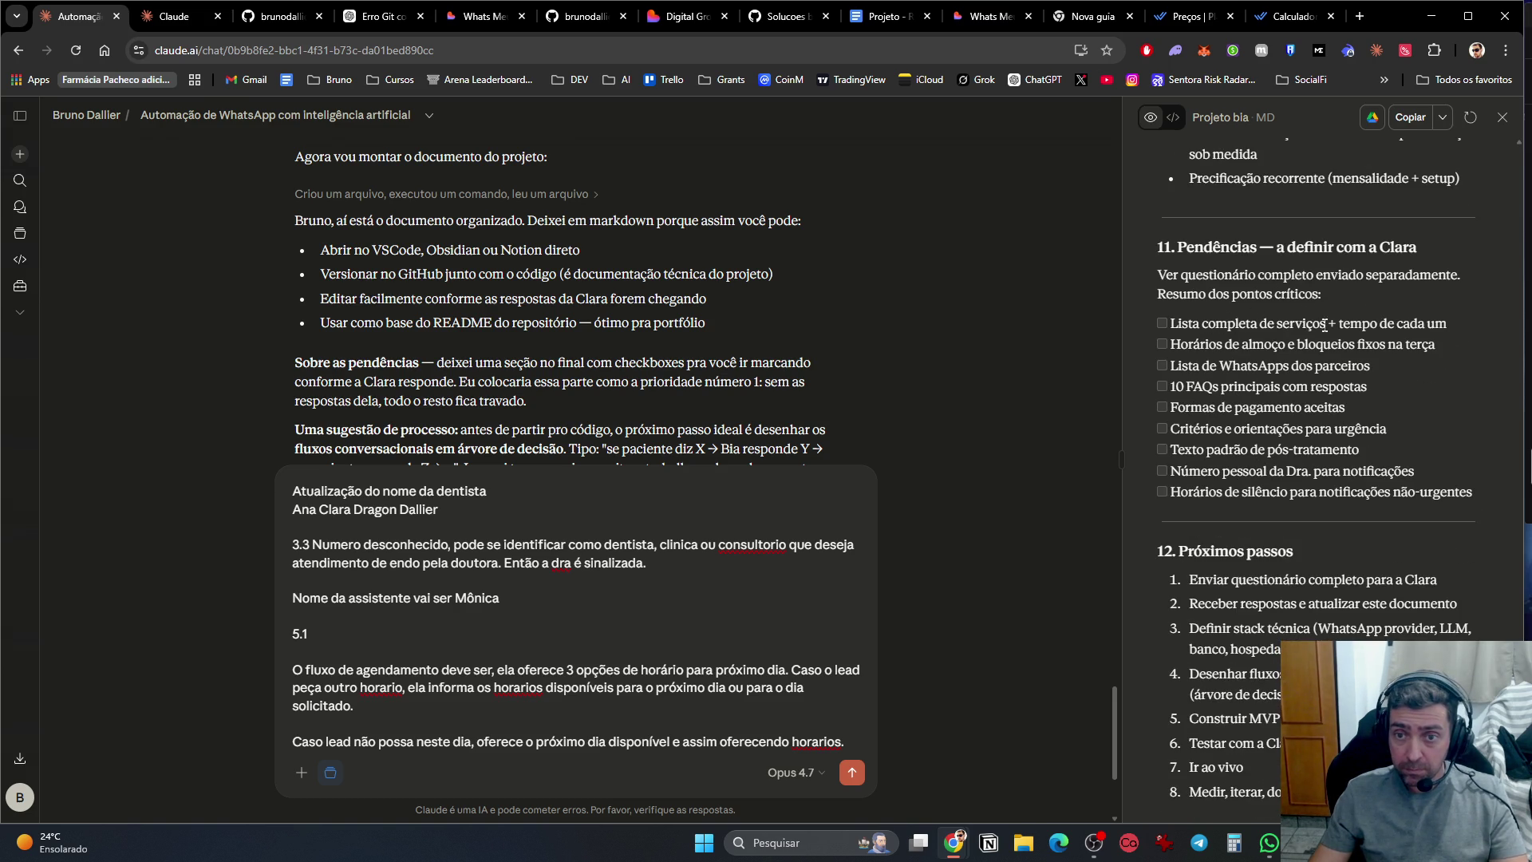
pyautogui.scroll(-1, 1352, 408)
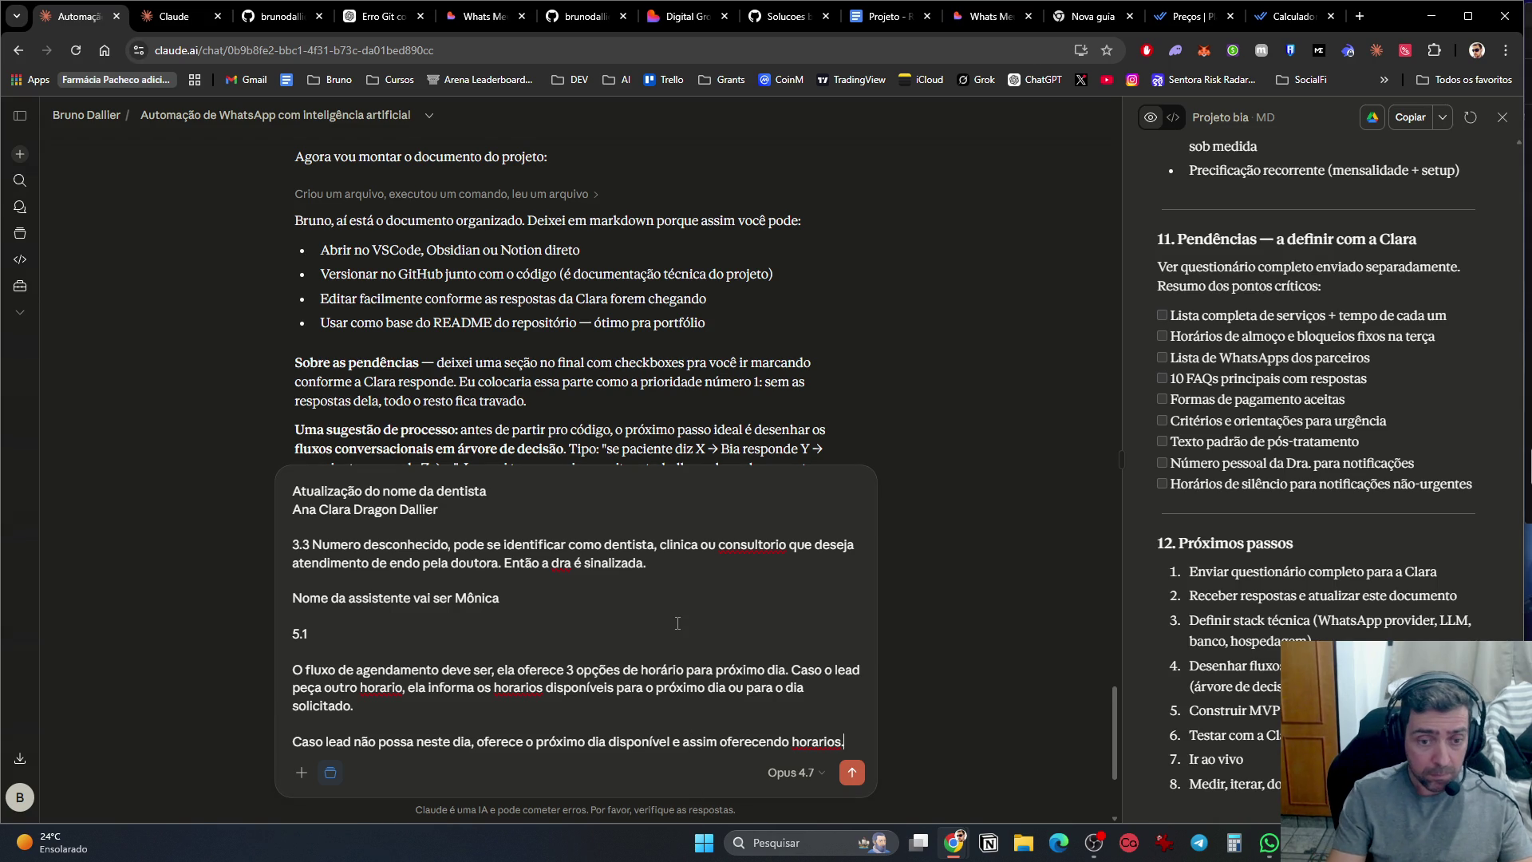
# Step: Swap the pasted price list for a snipped image of the service price table in the prompt
pyautogui.hotkey('ctrl', 'v')
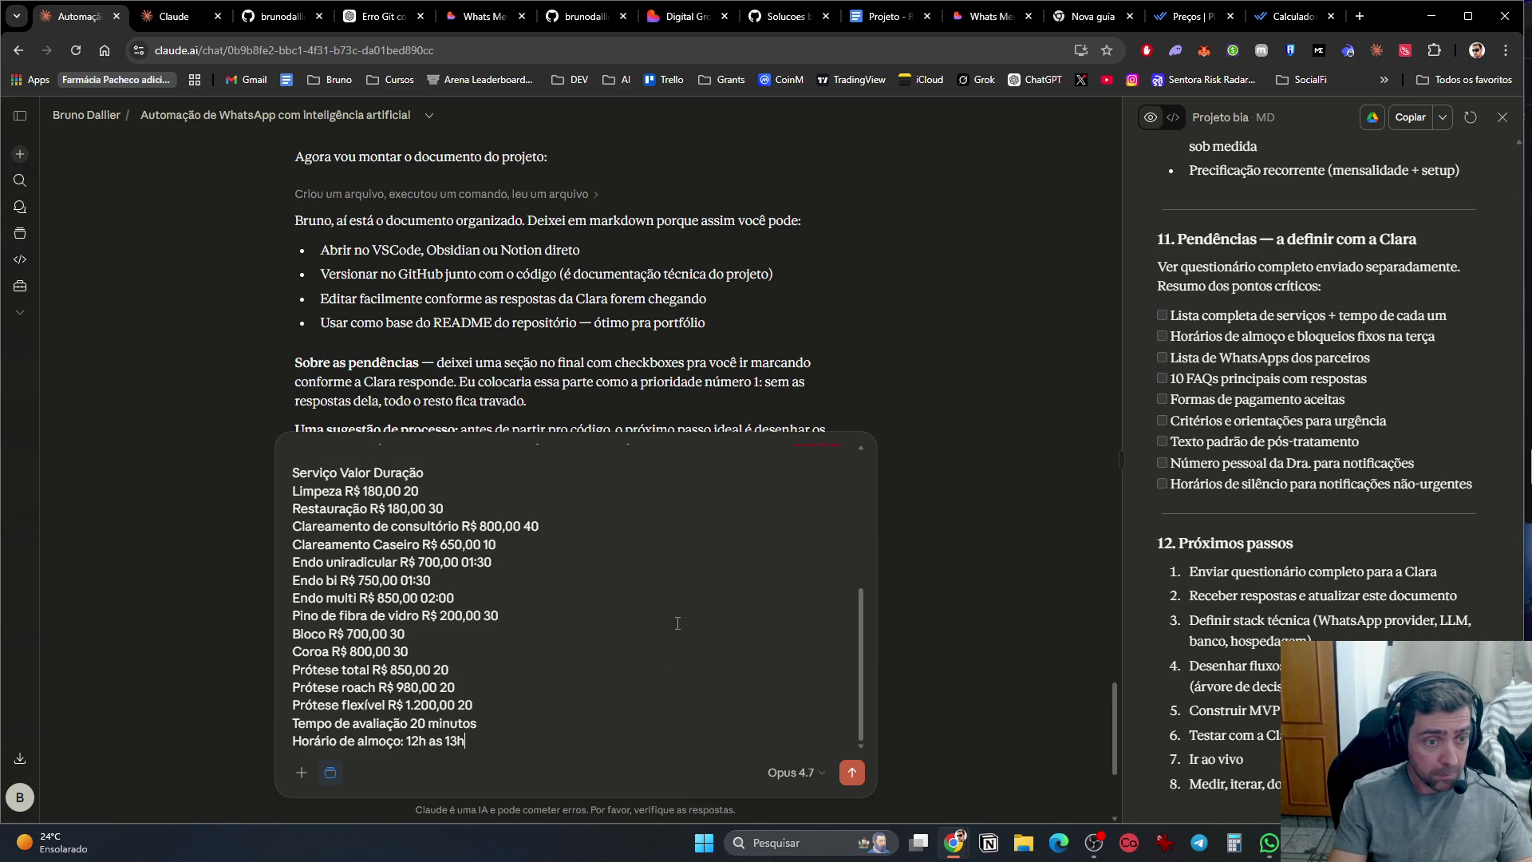
pyautogui.hotkey('ctrl', 'v')
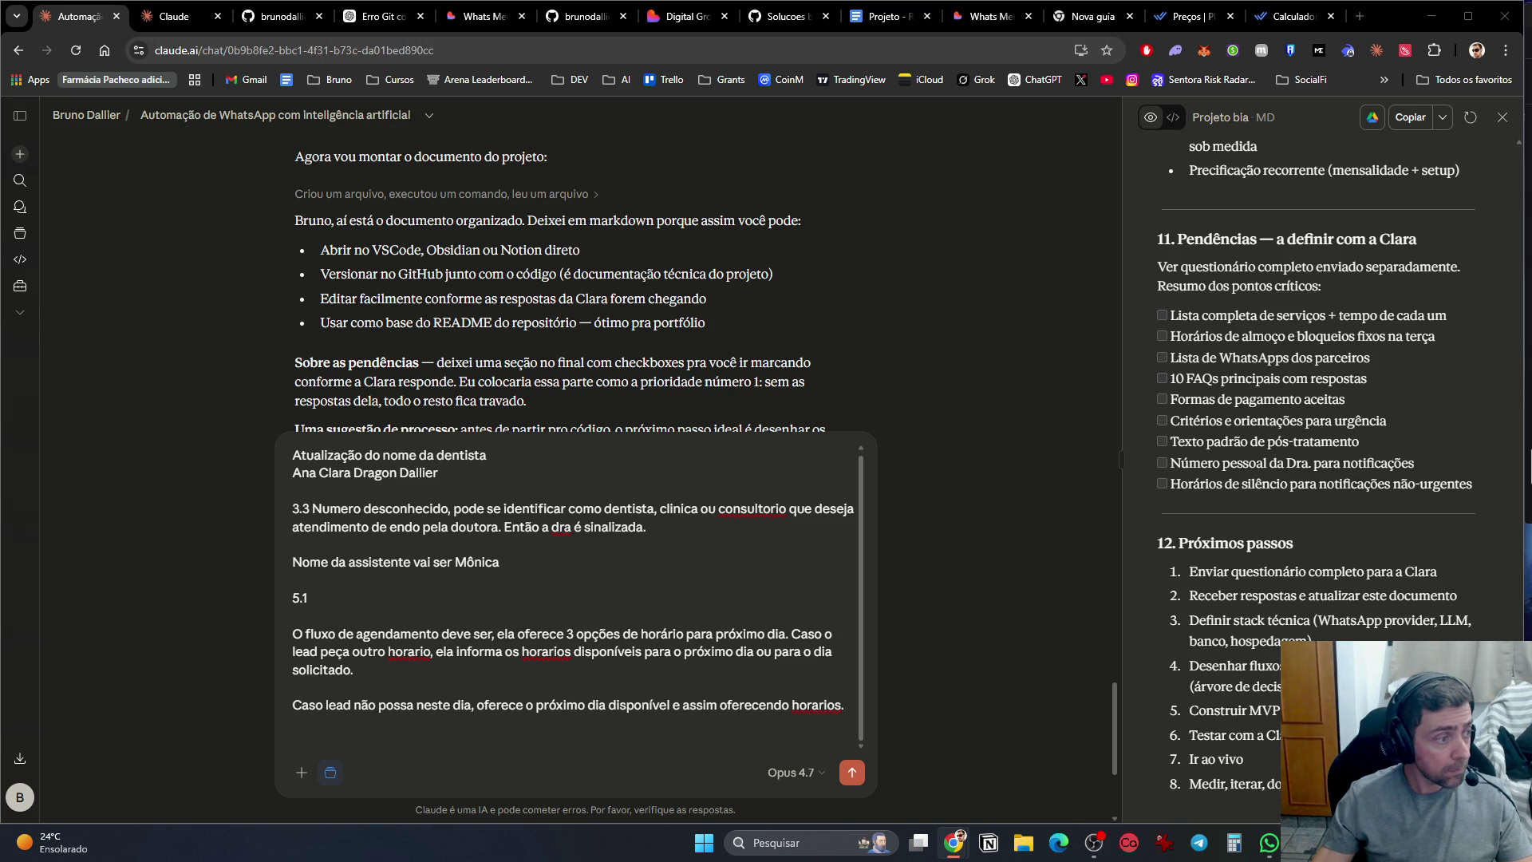
pyautogui.press('super+shift+s')
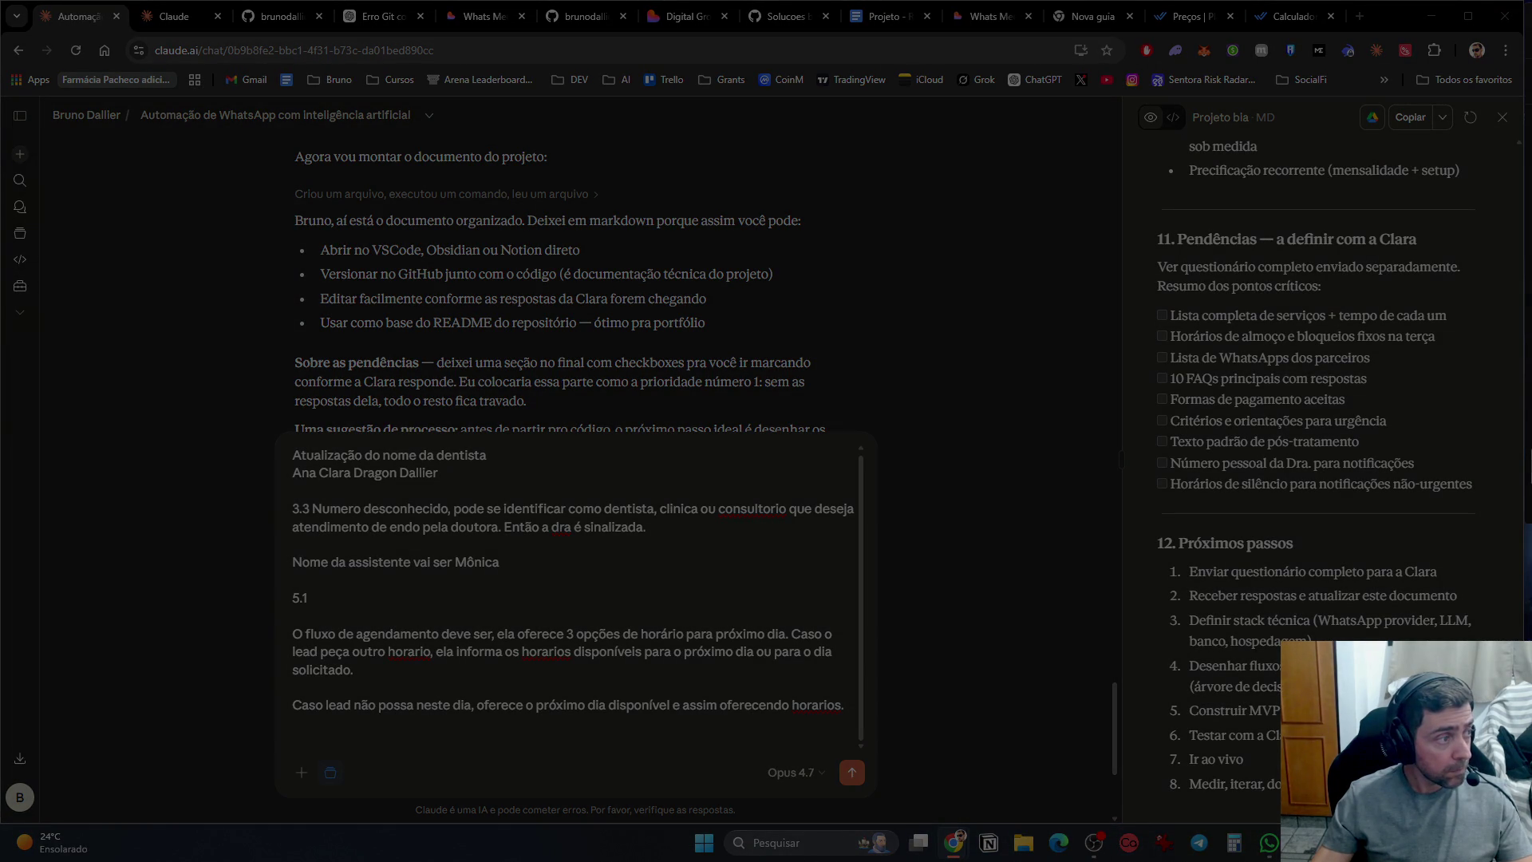
pyautogui.moveTo(81, 107); pyautogui.dragTo(137, 156)
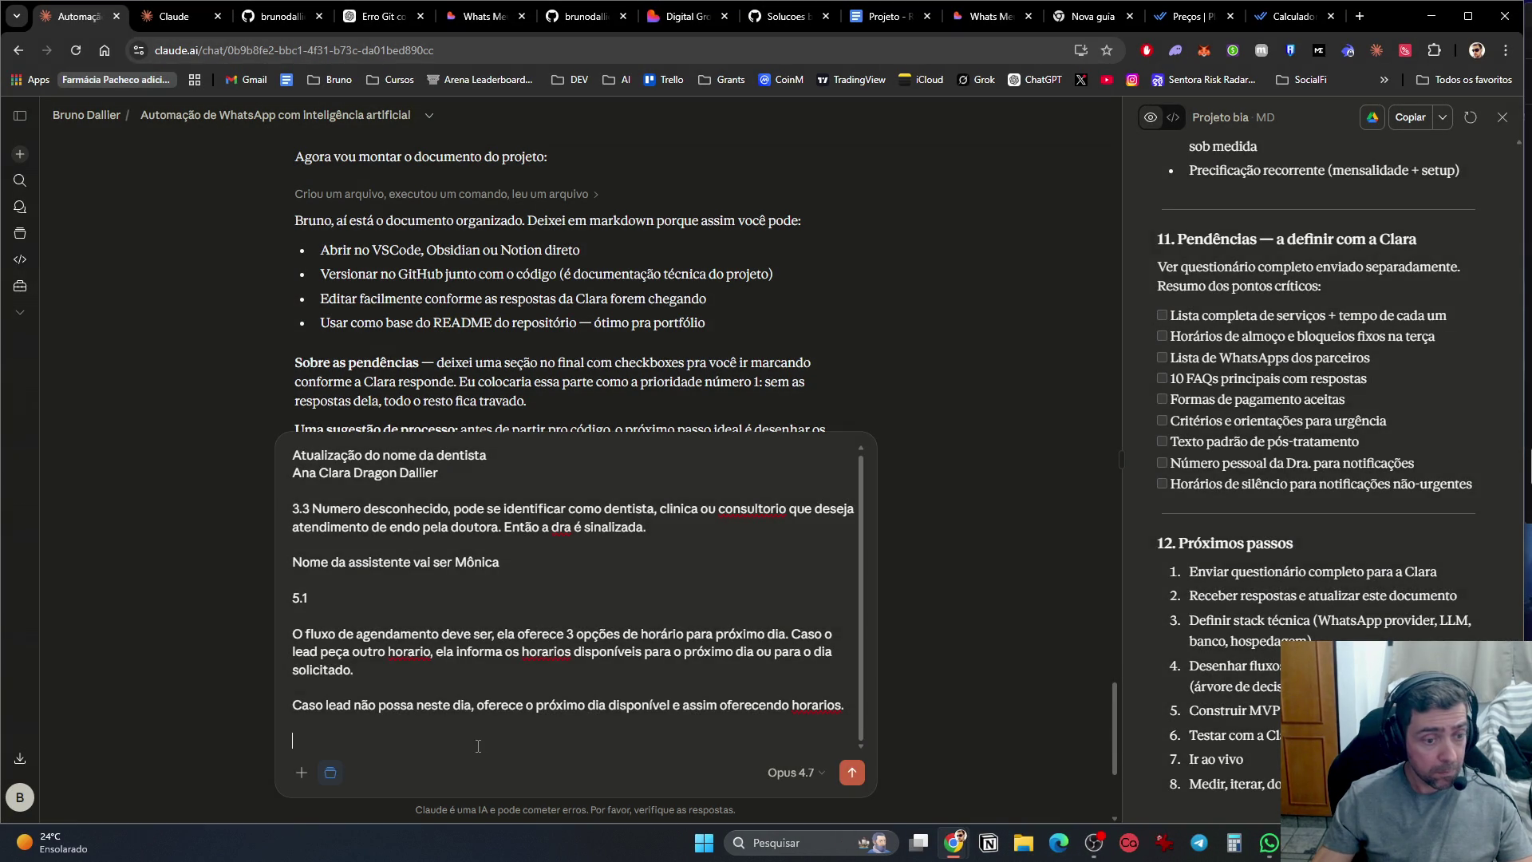
pyautogui.hotkey('ctrl', 'v')
# Step: Add the FAQ note 'Aceita plano? Não' under a questions heading and send the message
pyautogui.write('Pe')
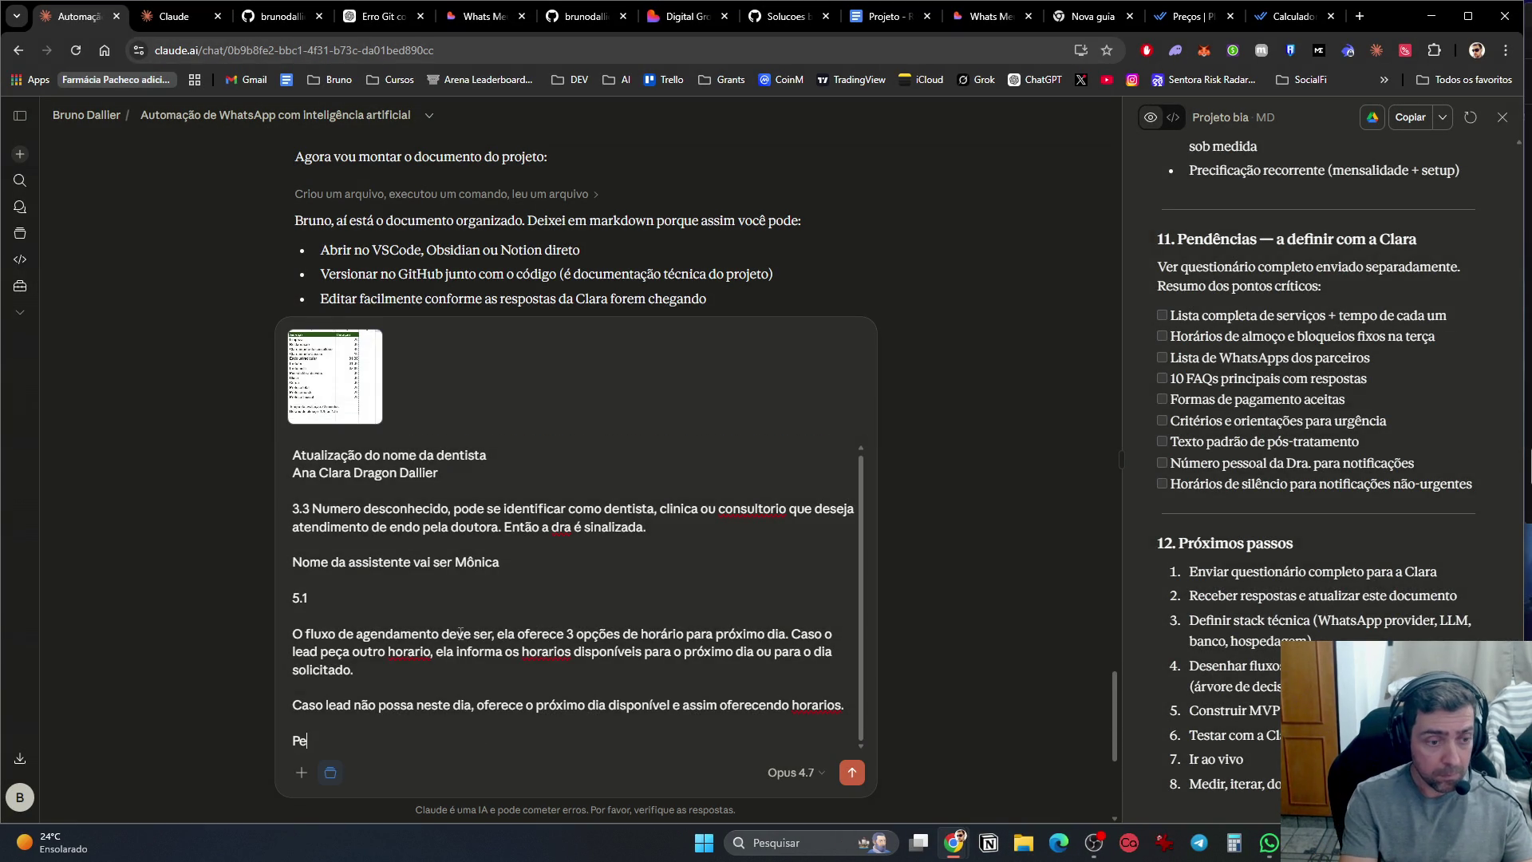
pyautogui.write('rgfntas frequenets:')
pyautogui.hotkey('shift', 'Return')
pyautogui.write('Aceita plano? Não')
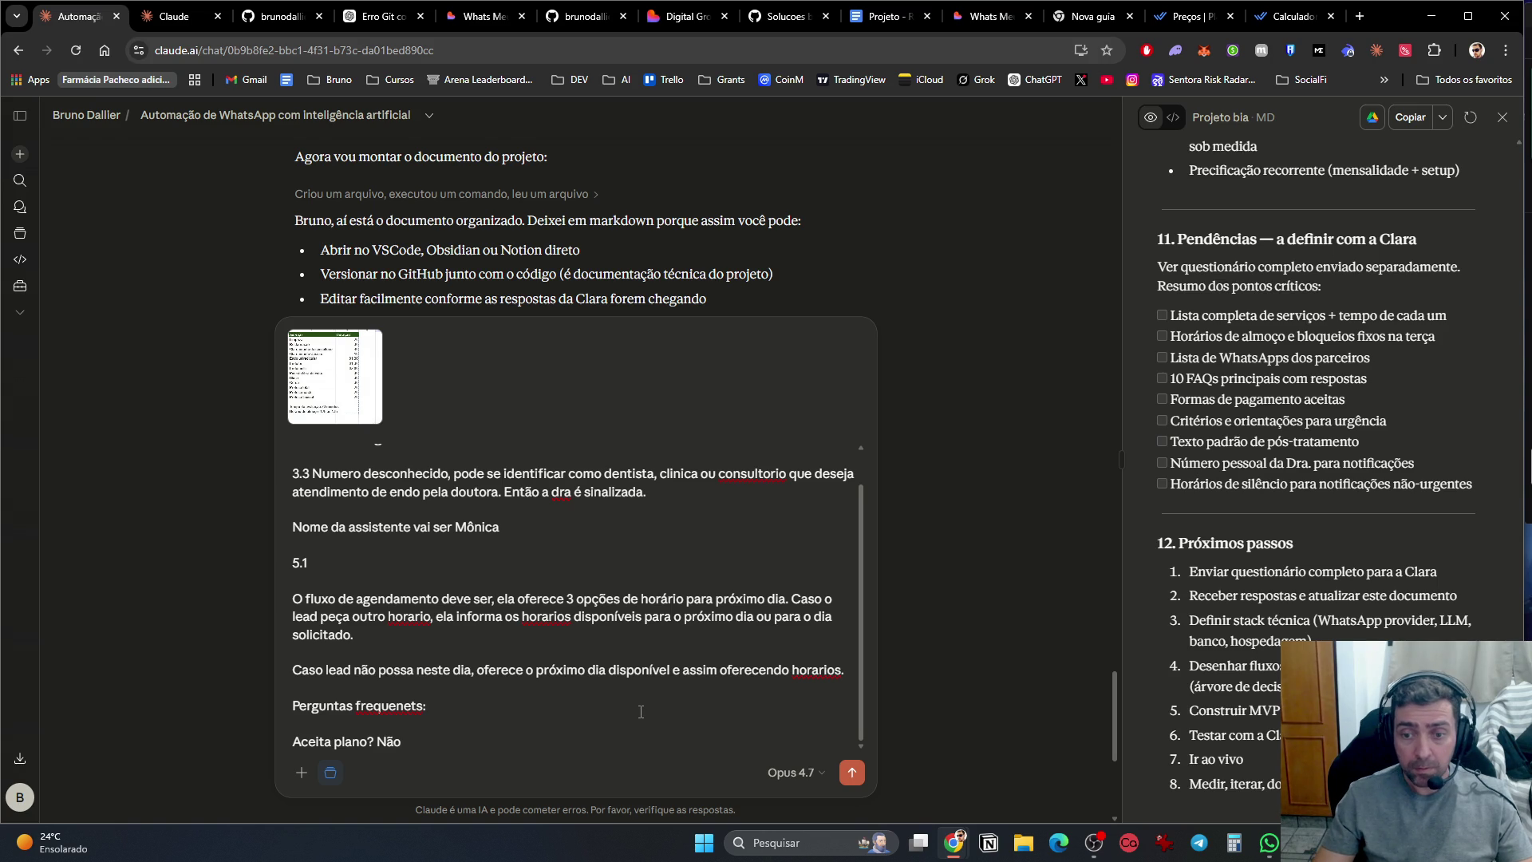
pyautogui.press('Return')
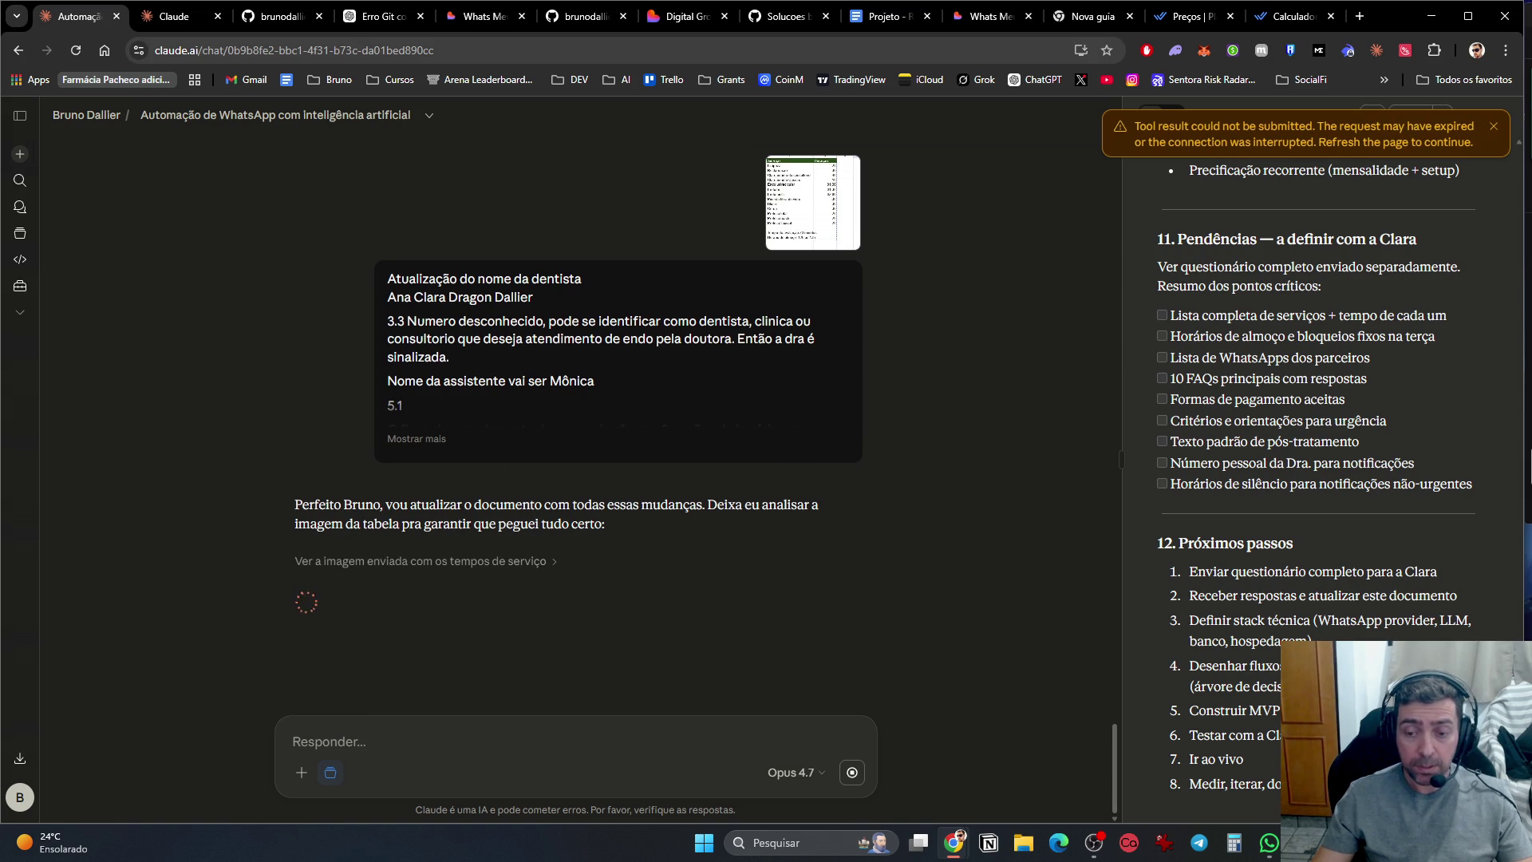
pyautogui.hotkey('alt', 'Tab')
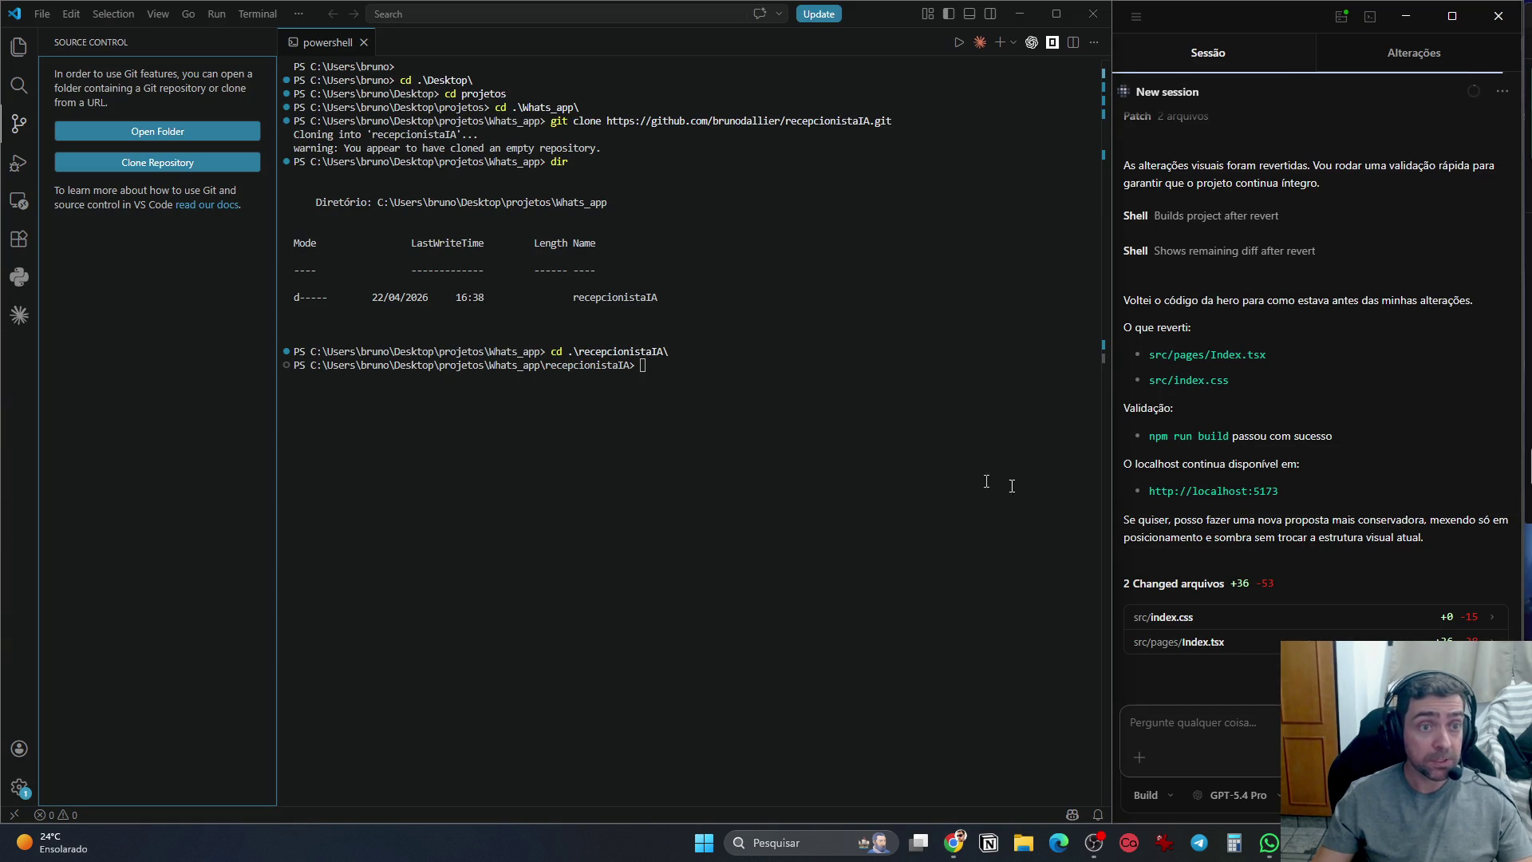
# Step: Check the digitalkid-pro dev server in VS Code, then return to Chrome
pyautogui.click(1303, 842)
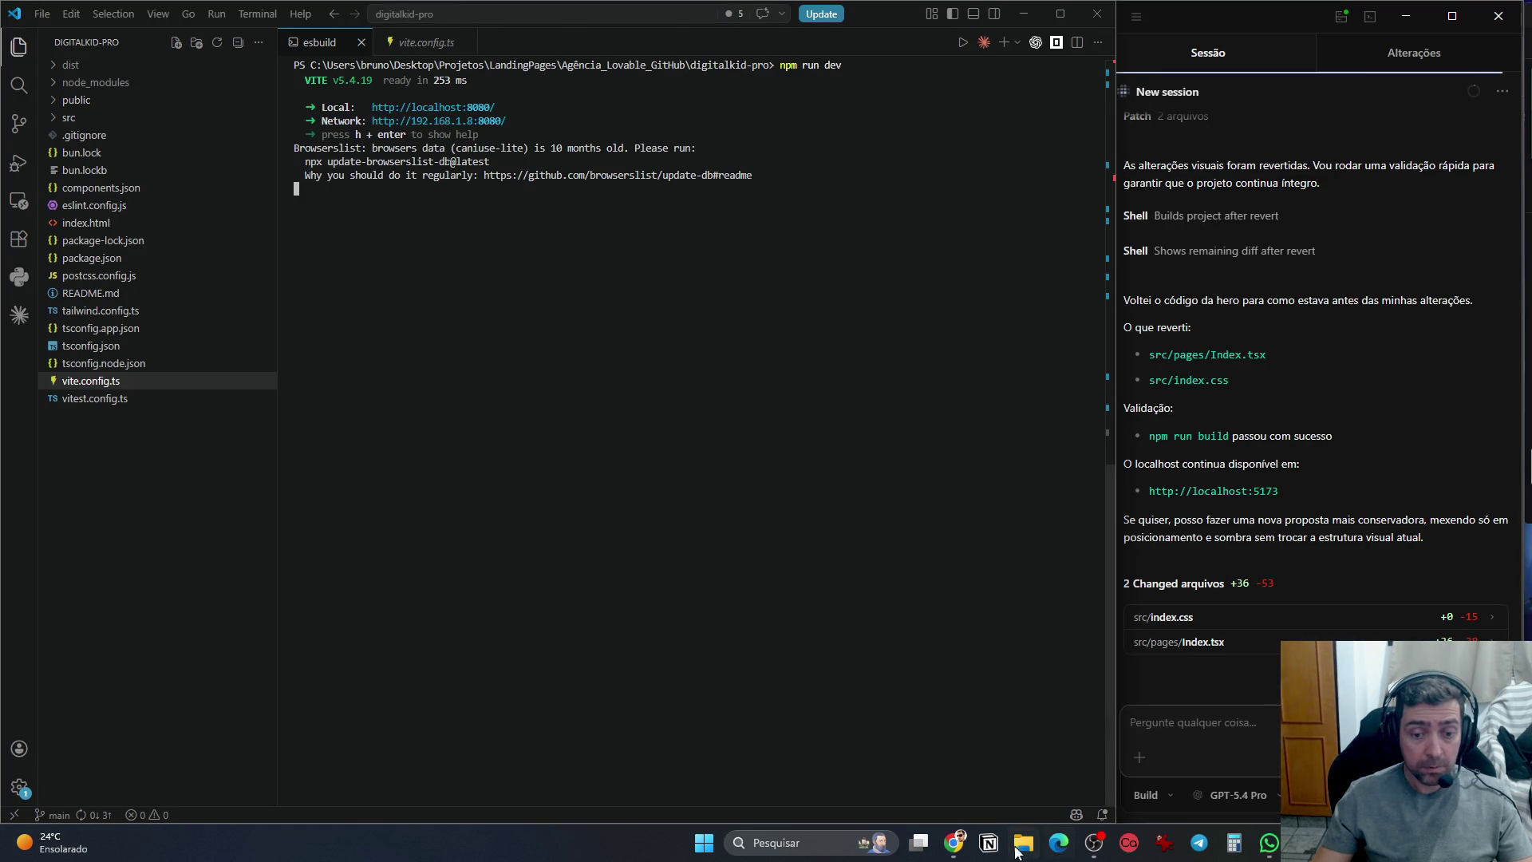
pyautogui.click(954, 842)
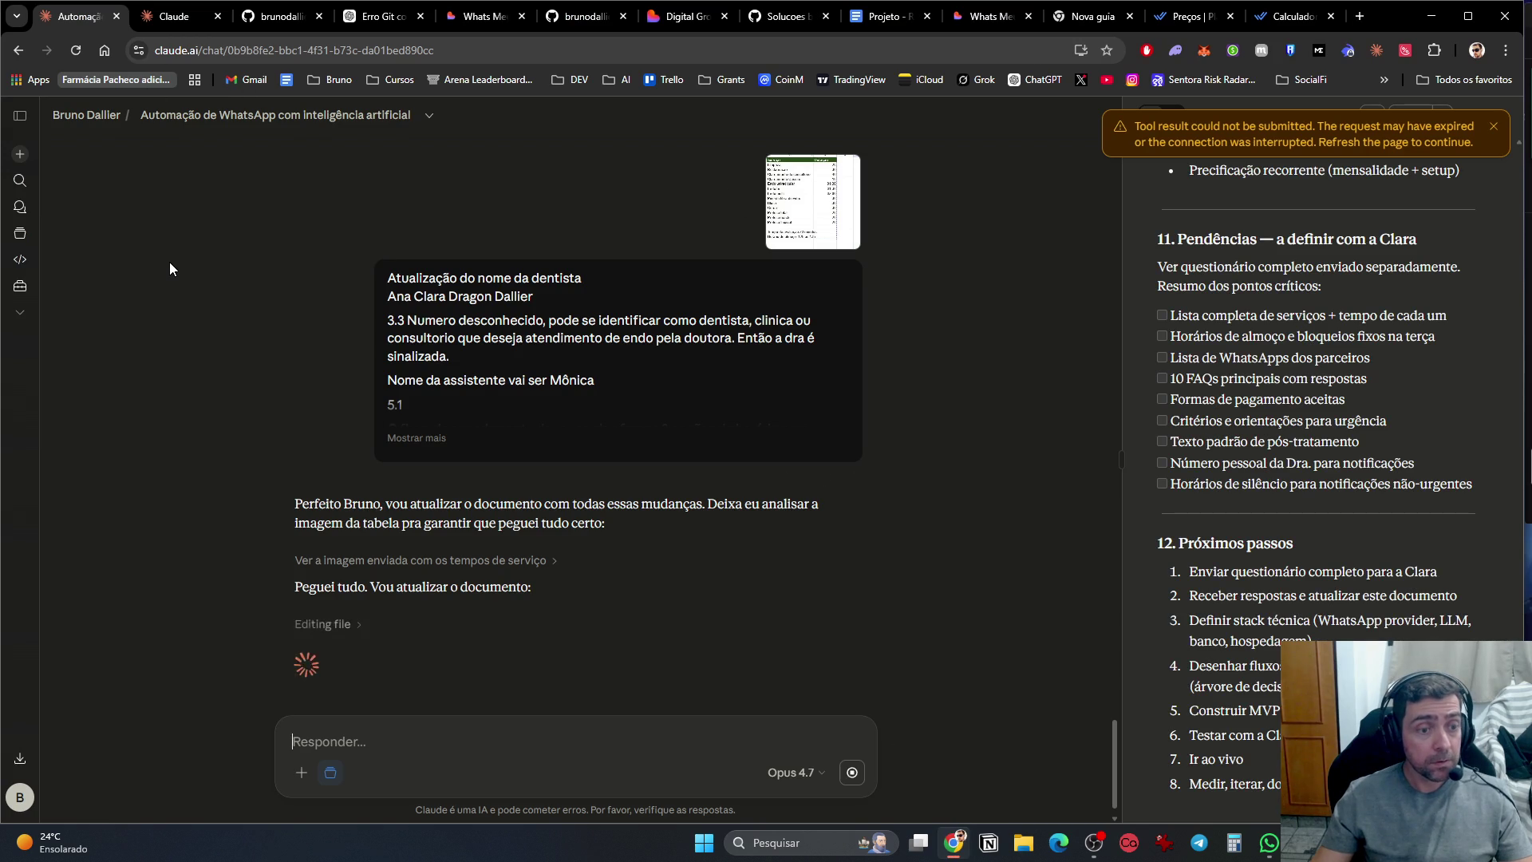
# Step: Close the GitHub repository tab and the ChatGPT troubleshooting tab
pyautogui.hotkey('ctrl', 'Tab')
pyautogui.hotkey('ctrl', 'Tab')
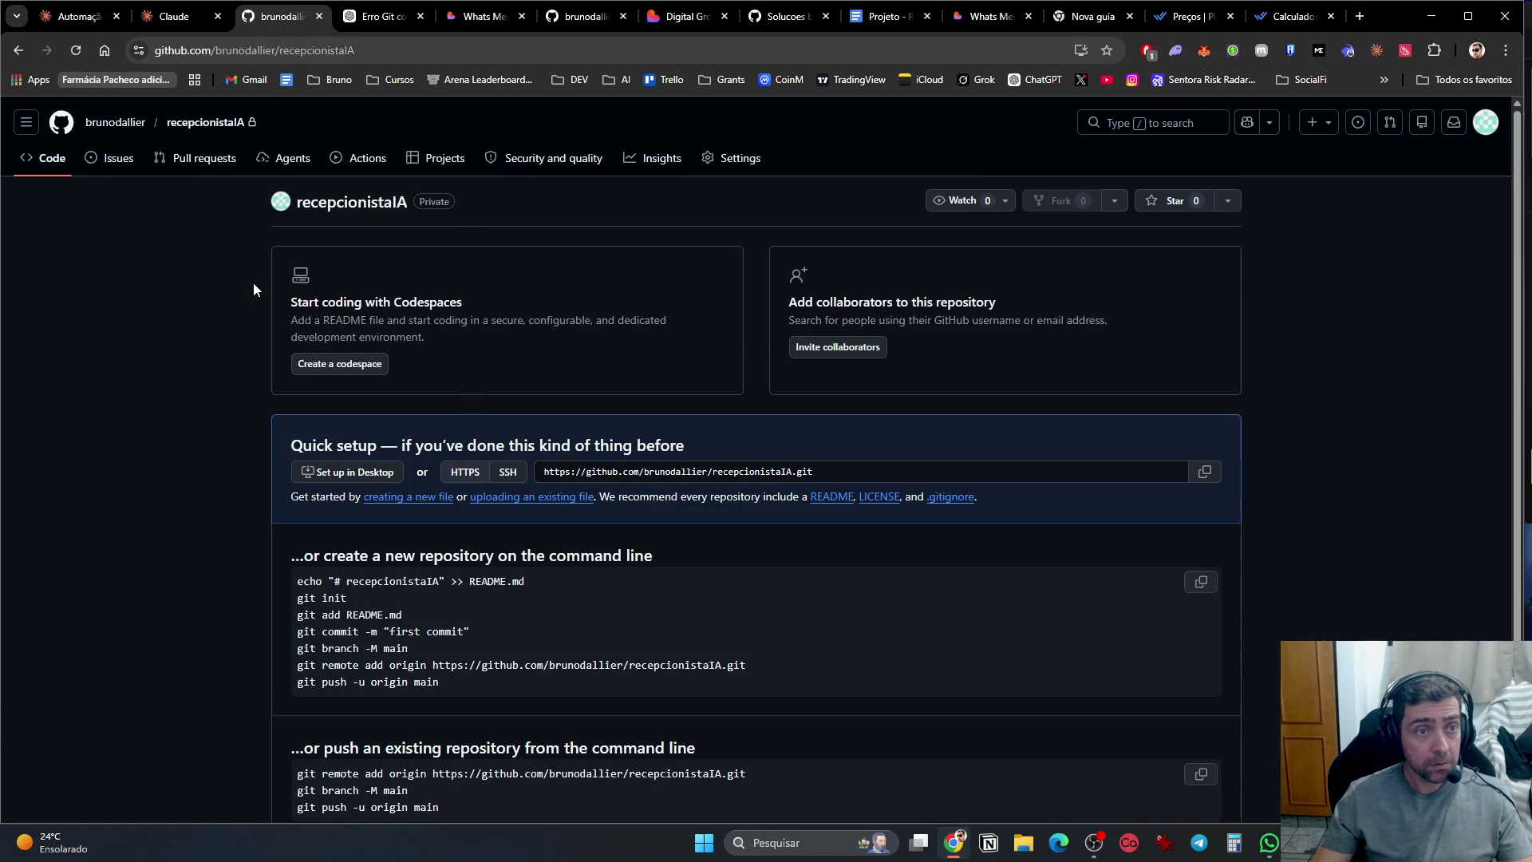
pyautogui.hotkey('ctrl', 'w')
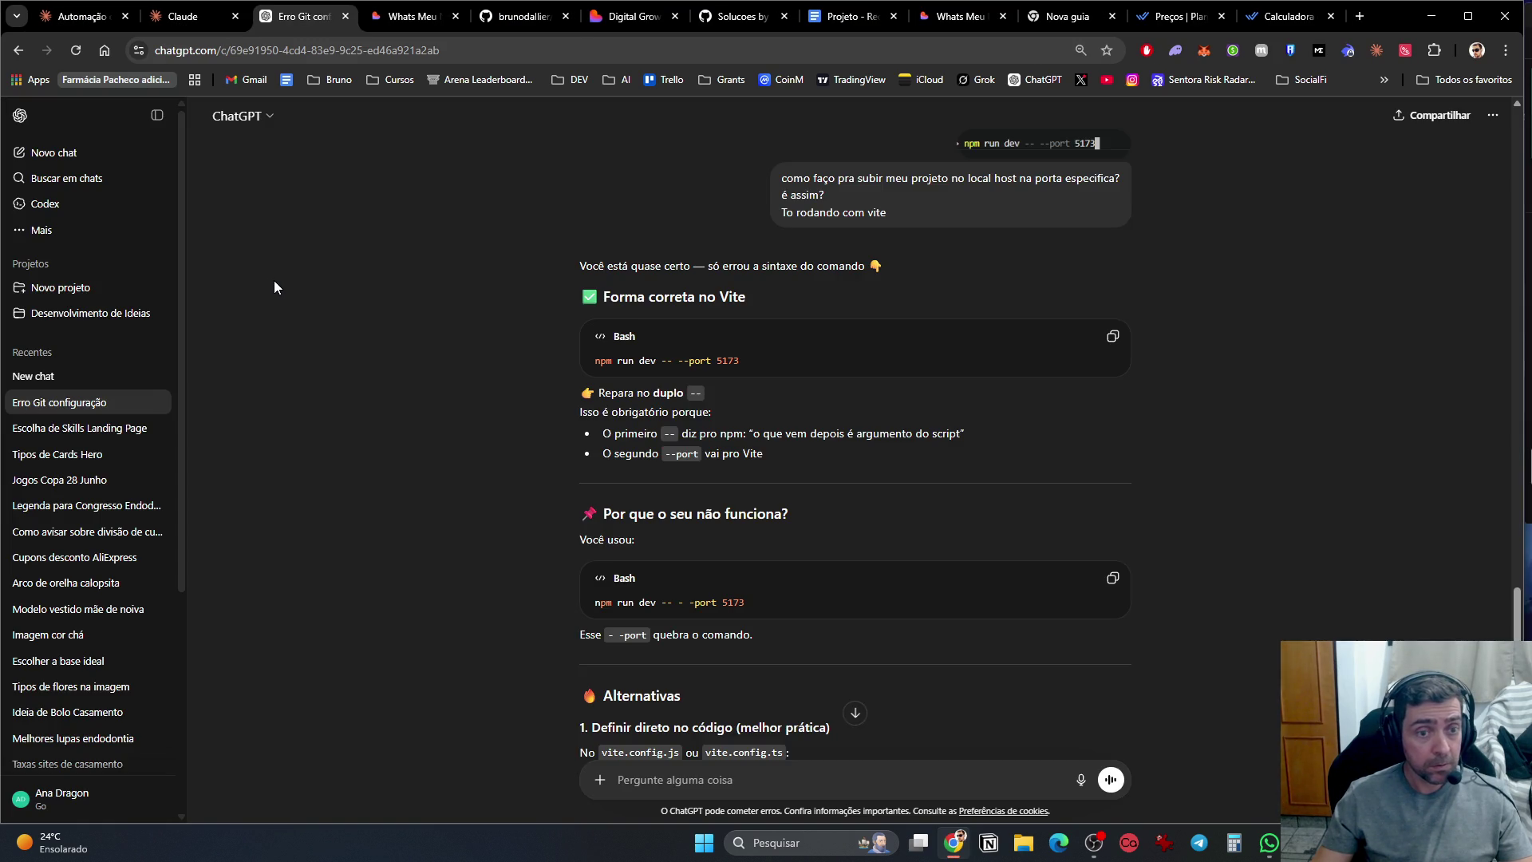
pyautogui.hotkey('ctrl', 'w')
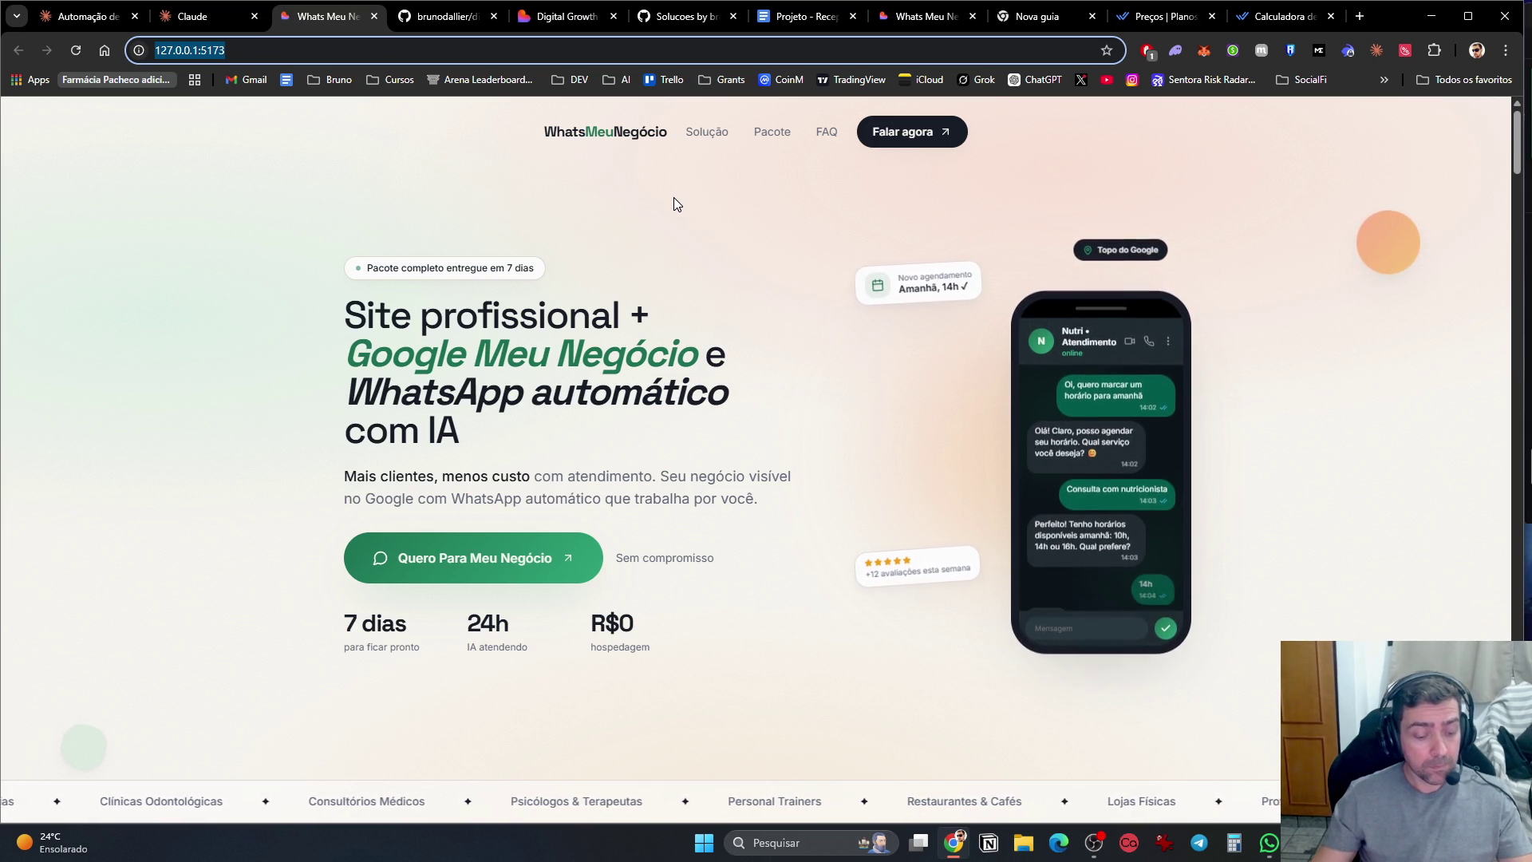
pyautogui.press('Return')
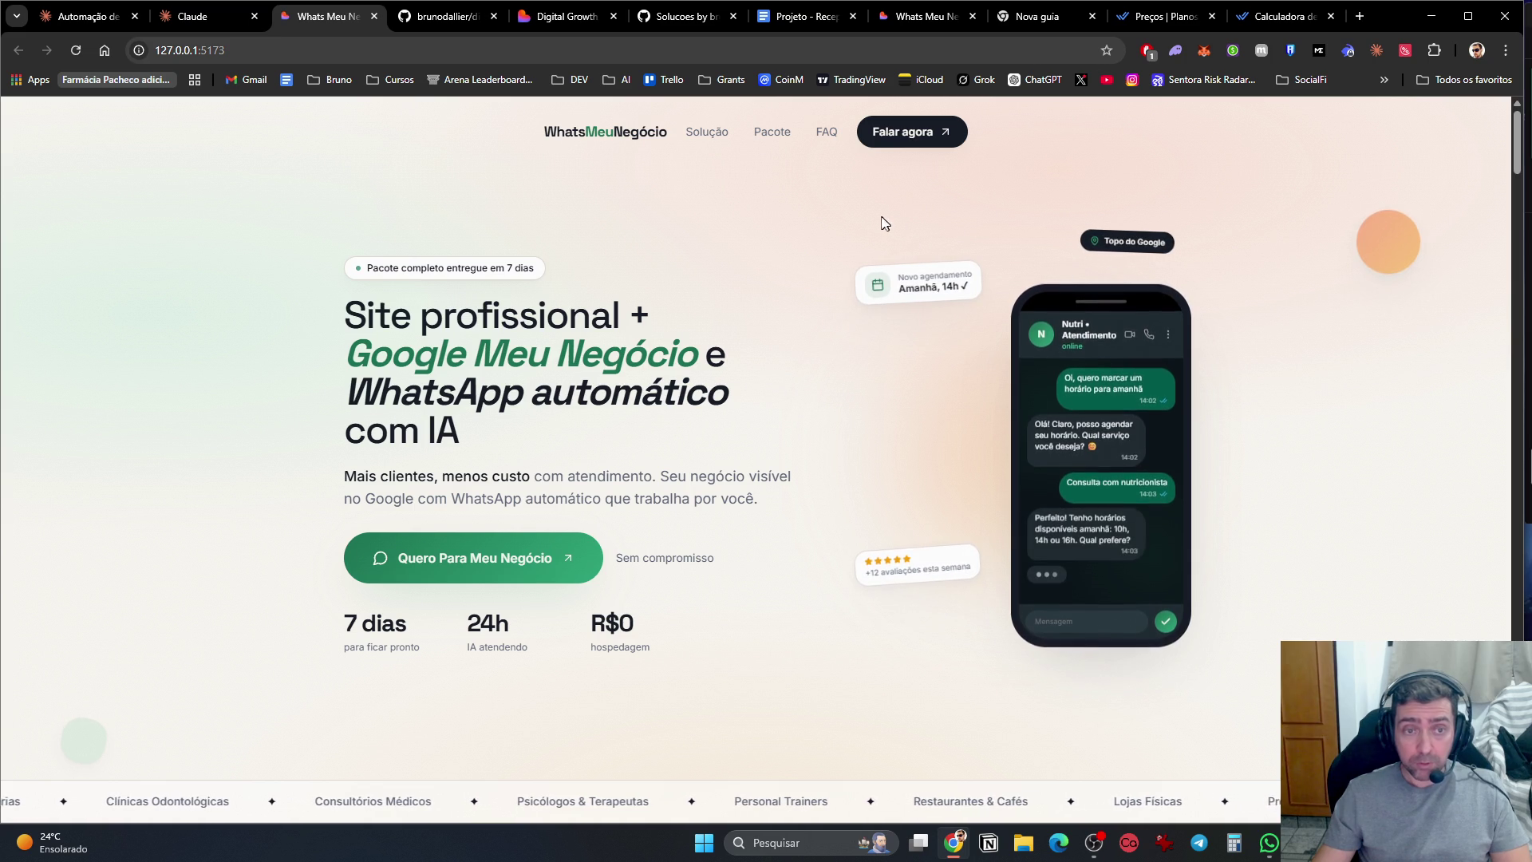
pyautogui.scroll(-8, 773, 492)
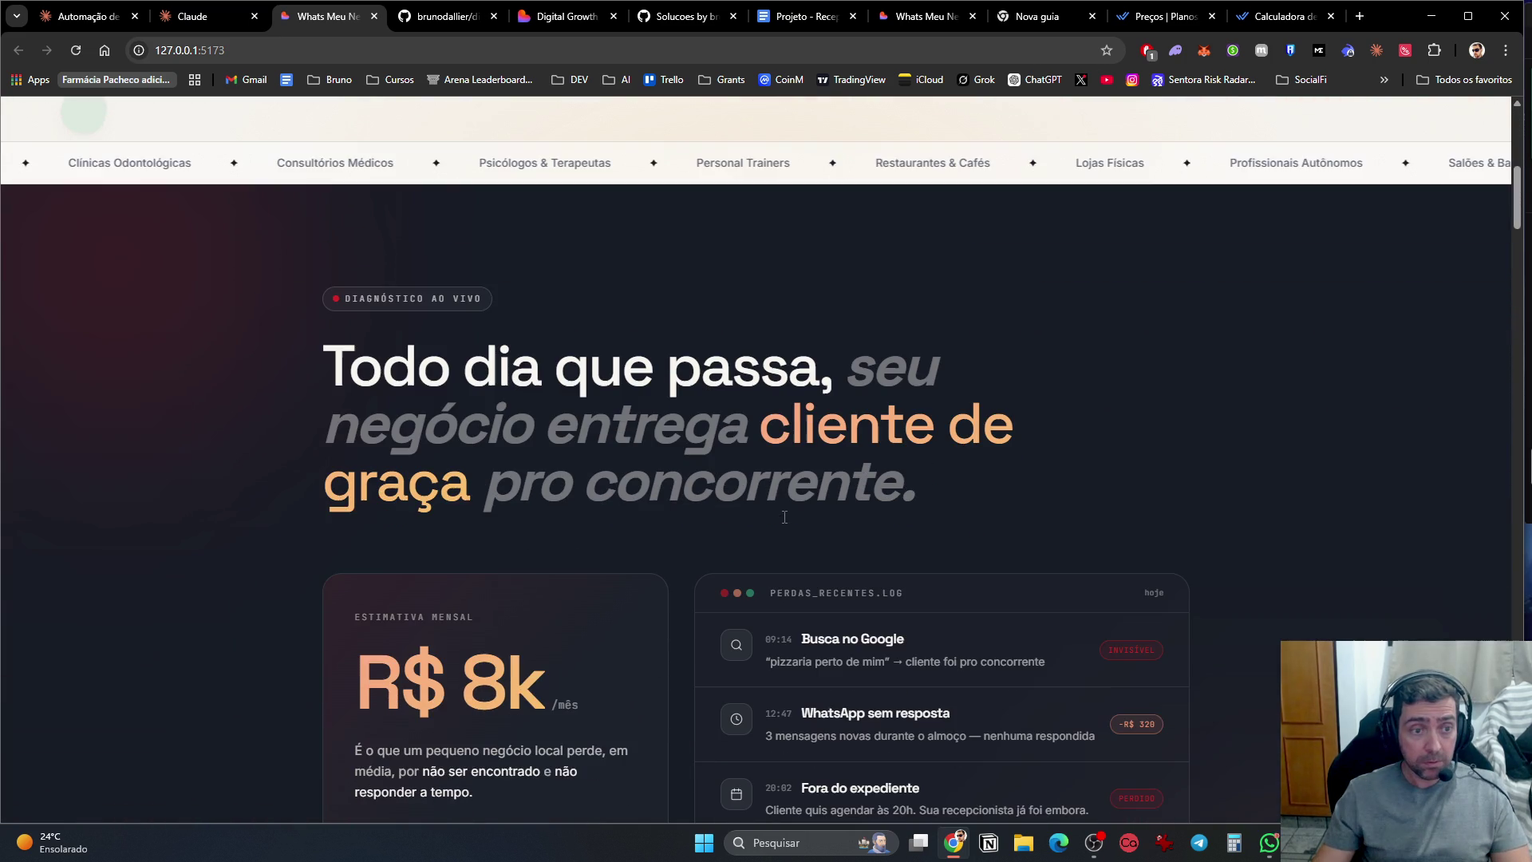
pyautogui.scroll(3, 784, 522)
pyautogui.scroll(5, 784, 519)
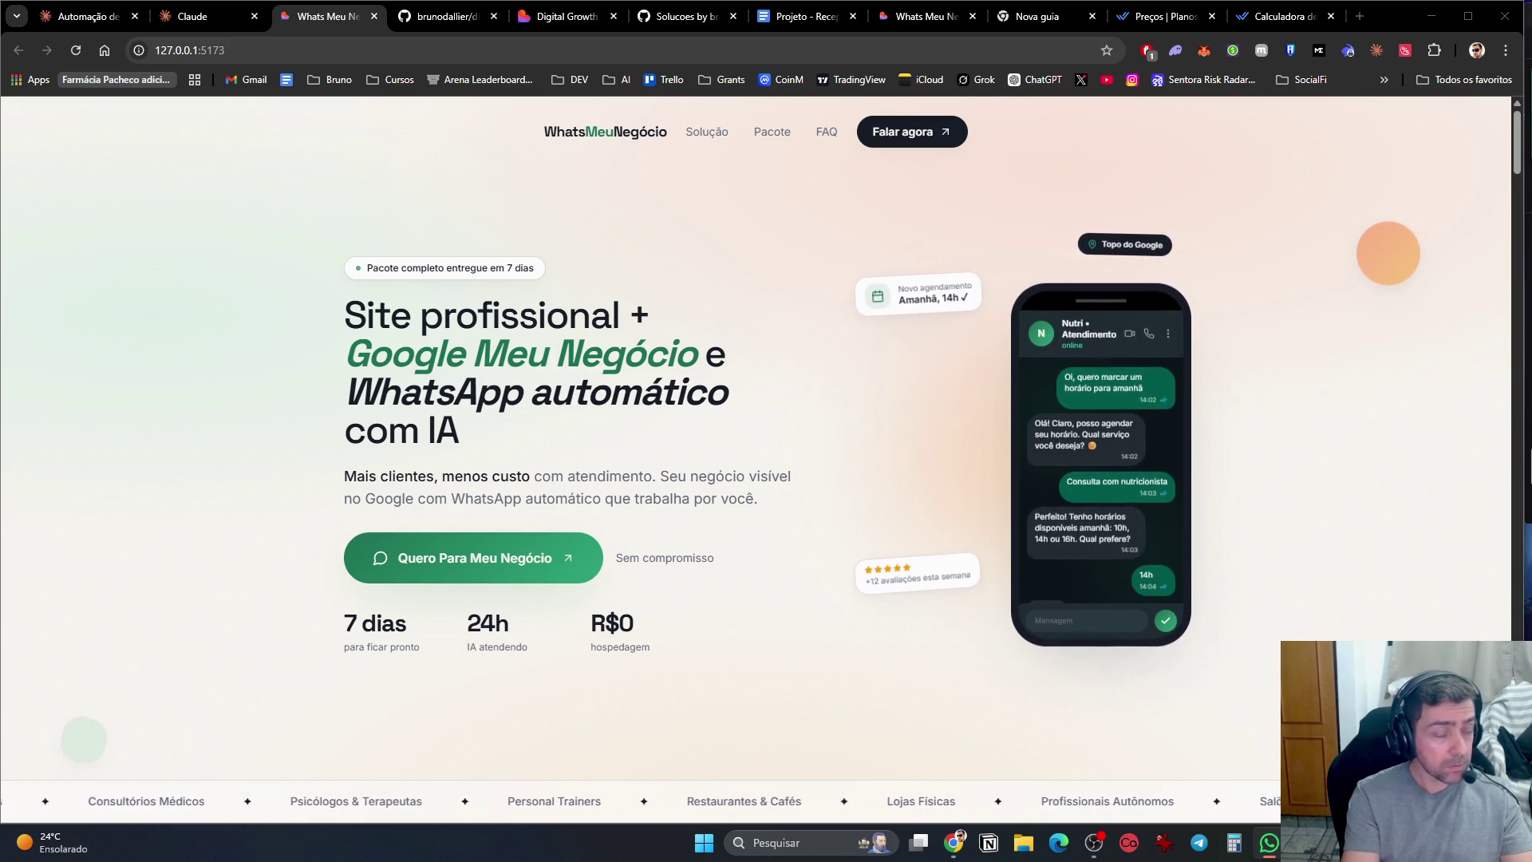
pyautogui.scroll(-10, 455, 463)
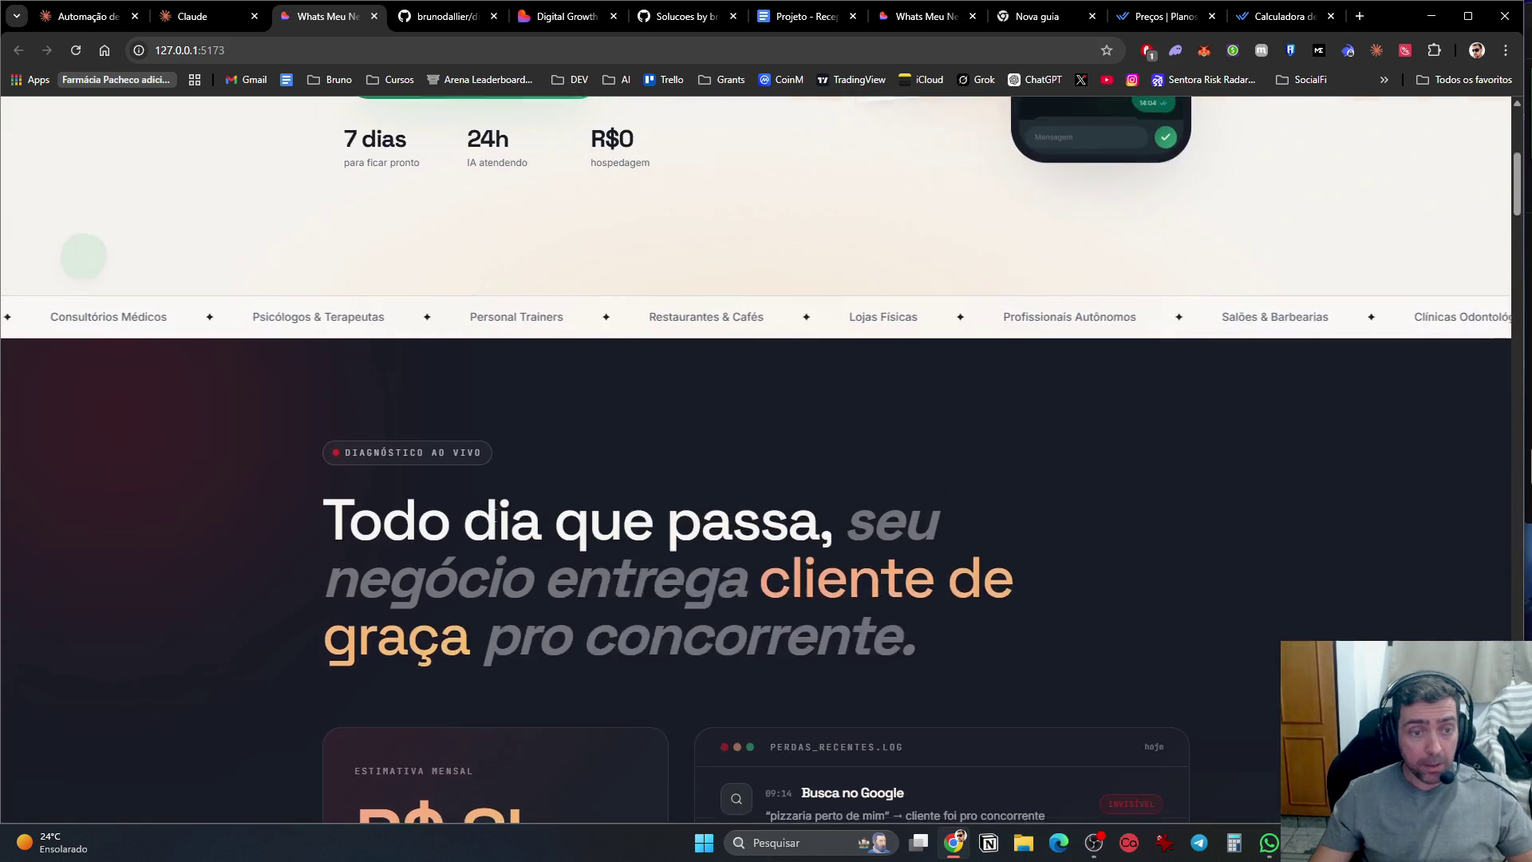
pyautogui.scroll(1, 453, 442)
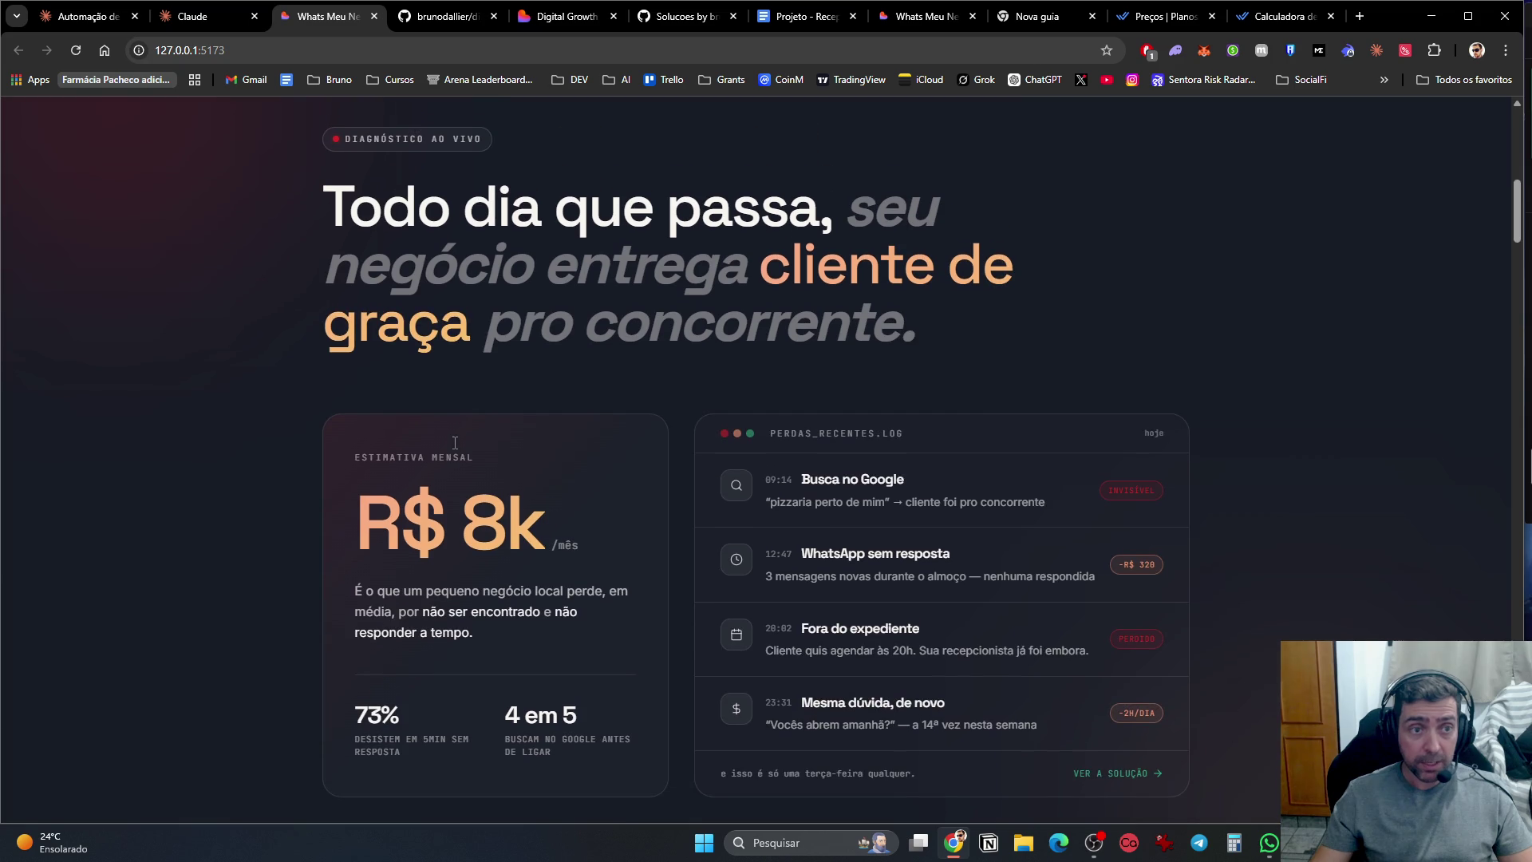
pyautogui.scroll(-3, 454, 442)
pyautogui.scroll(4, 453, 447)
pyautogui.scroll(-2, 454, 447)
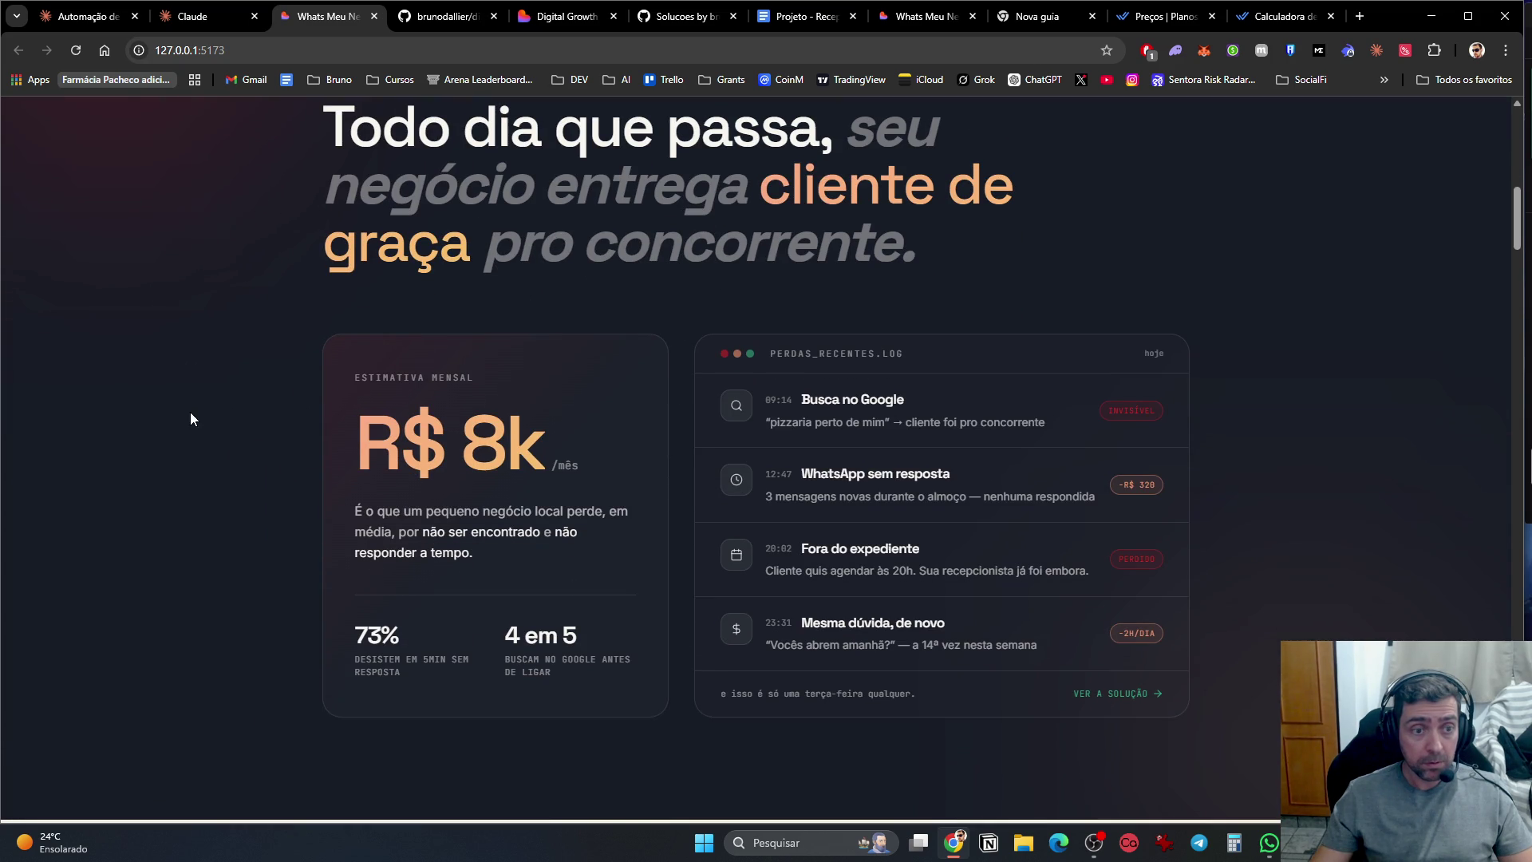
pyautogui.scroll(-10, 190, 412)
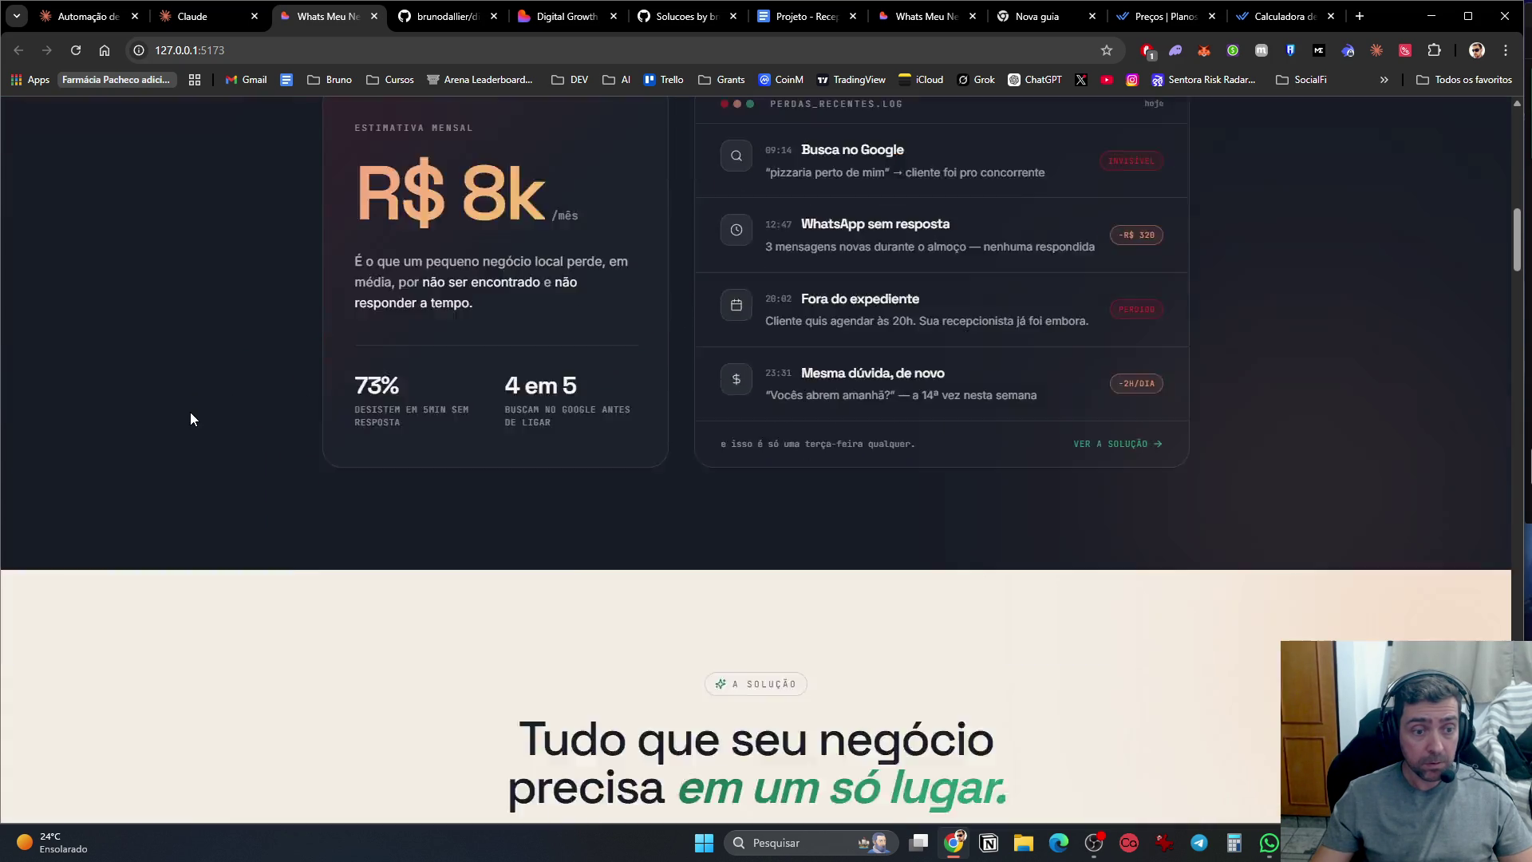
pyautogui.scroll(1, 190, 412)
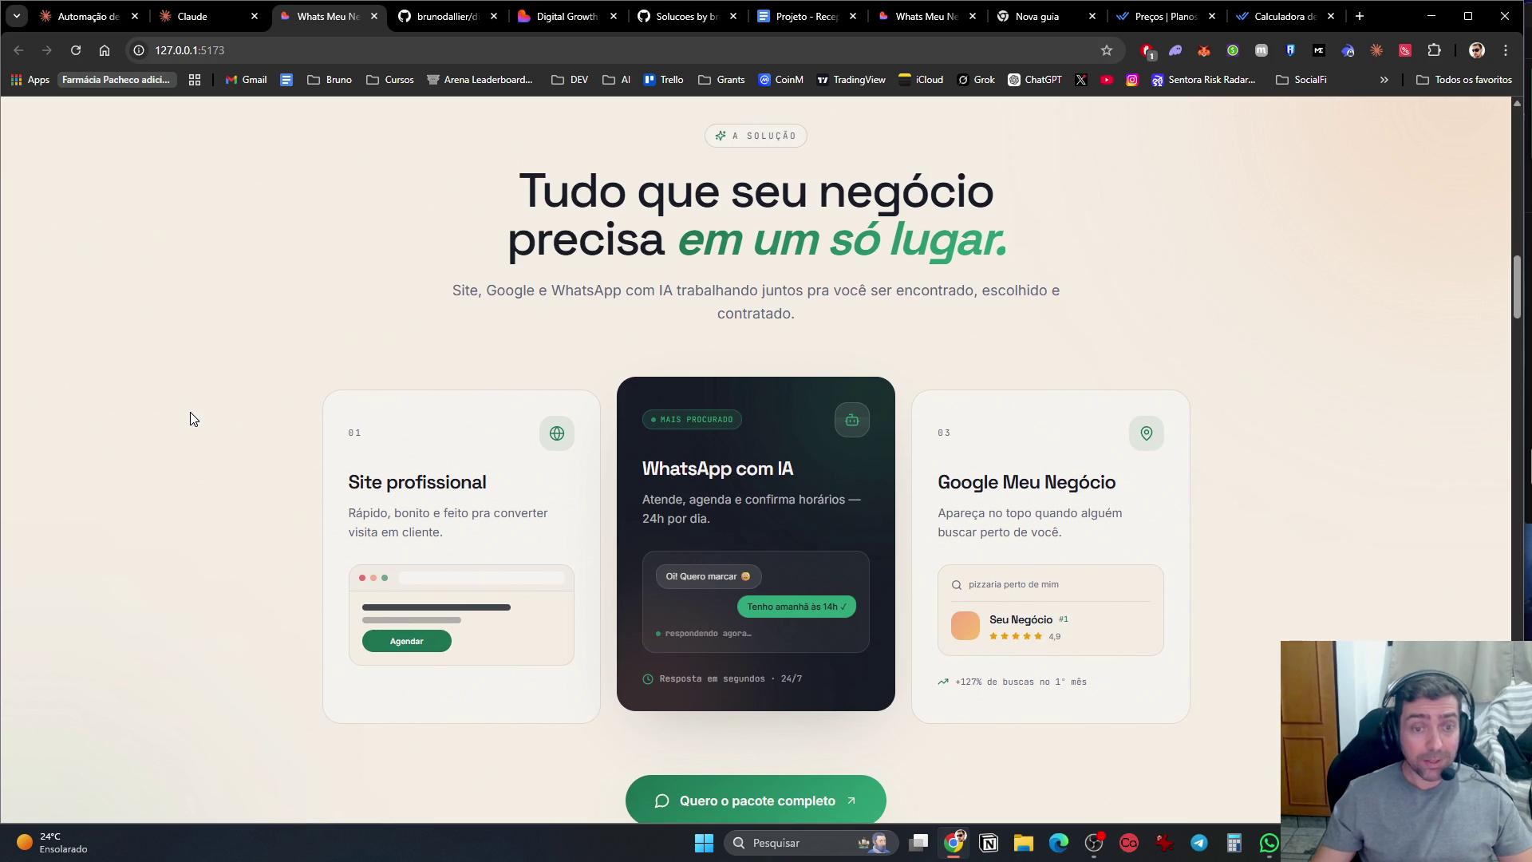
pyautogui.scroll(-10, 203, 409)
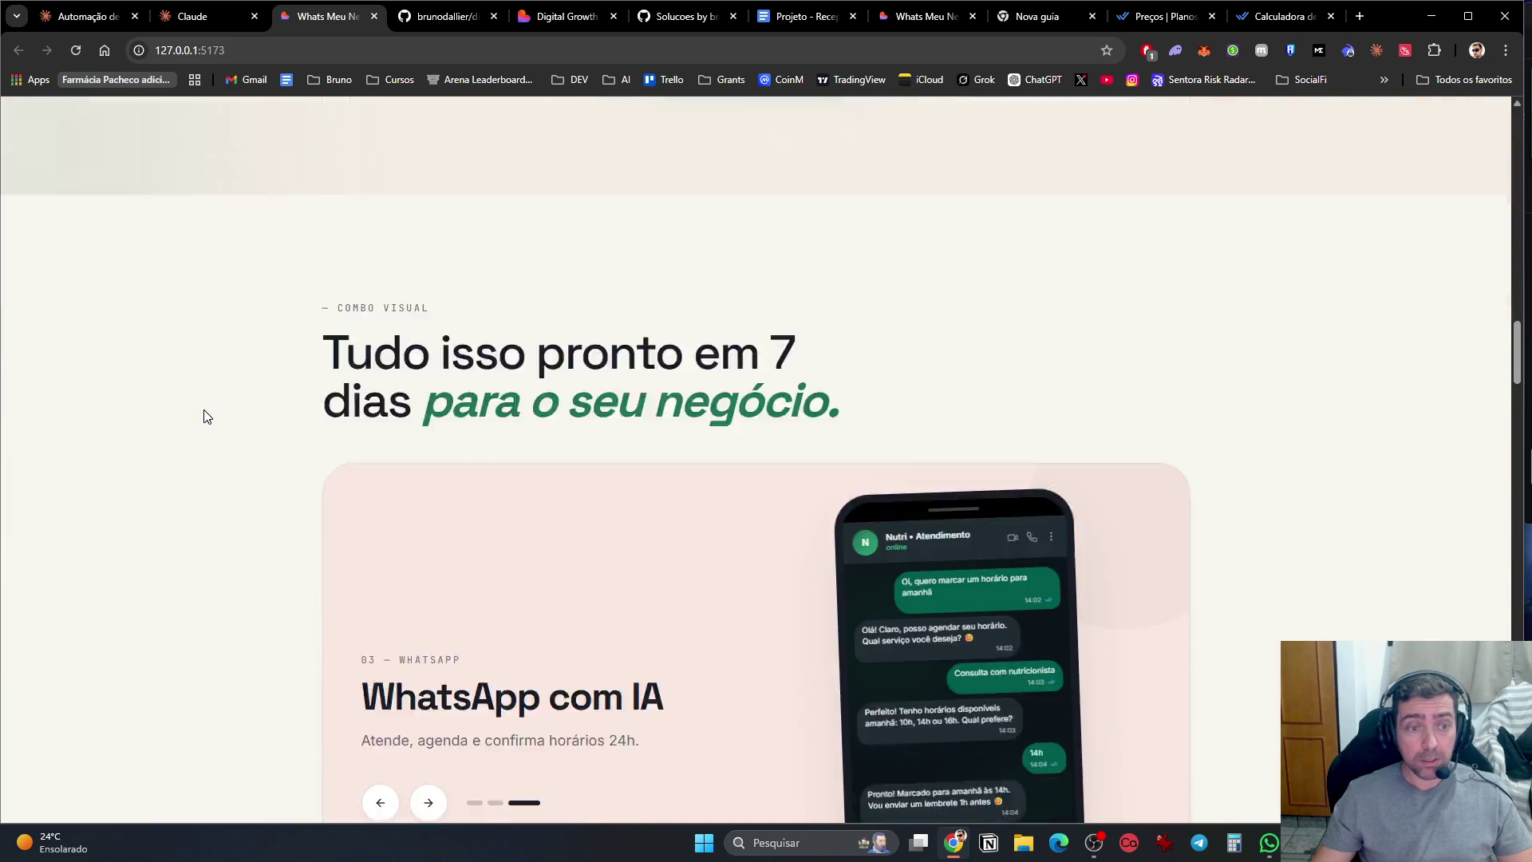
pyautogui.scroll(-12, 549, 352)
pyautogui.scroll(2, 576, 466)
pyautogui.scroll(-5, 523, 435)
pyautogui.scroll(-5, 506, 456)
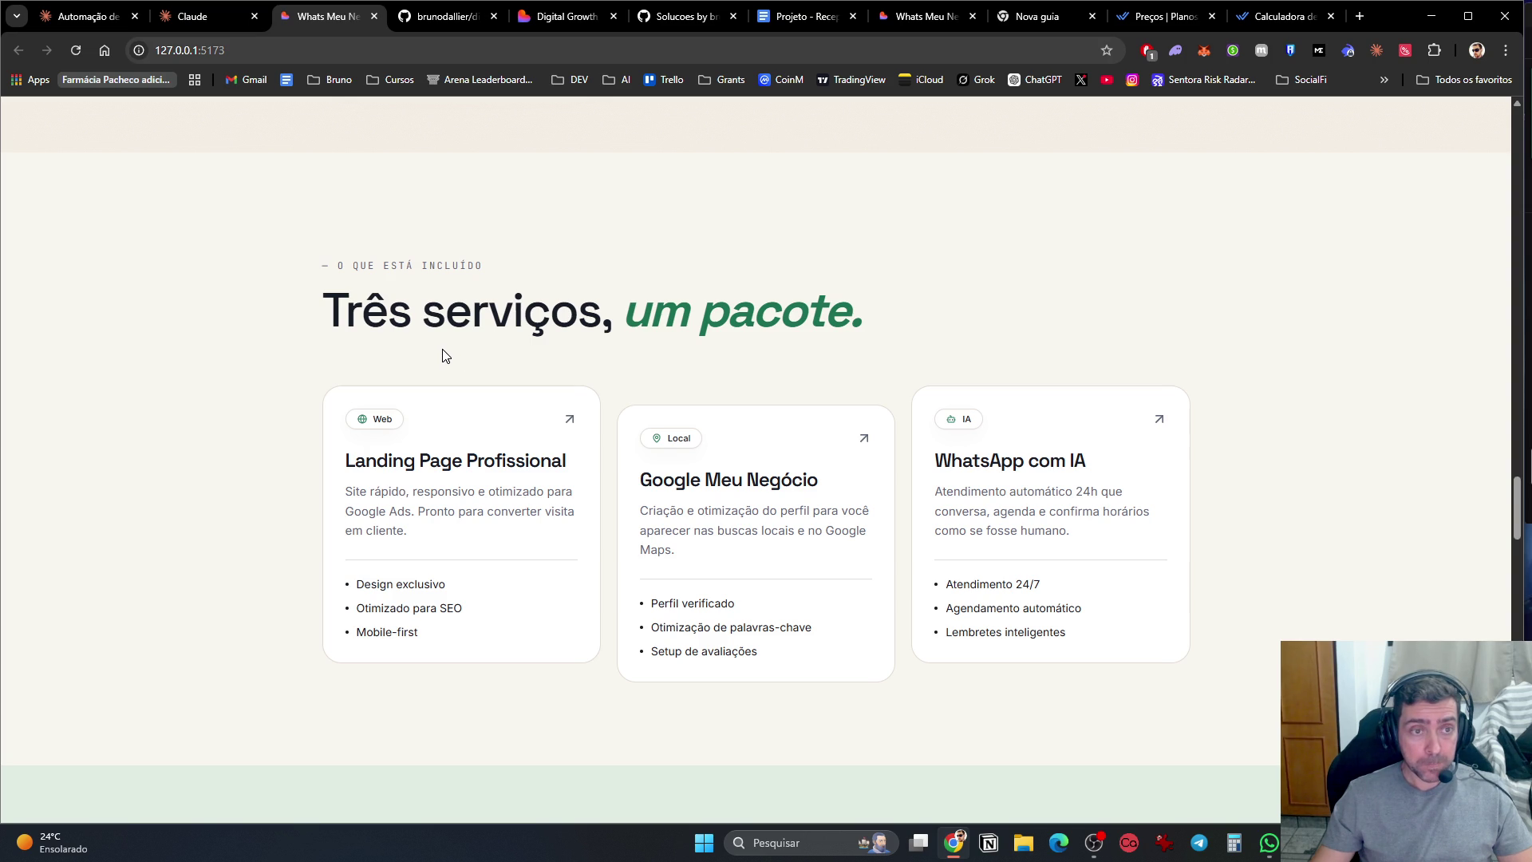
pyautogui.scroll(-8, 444, 351)
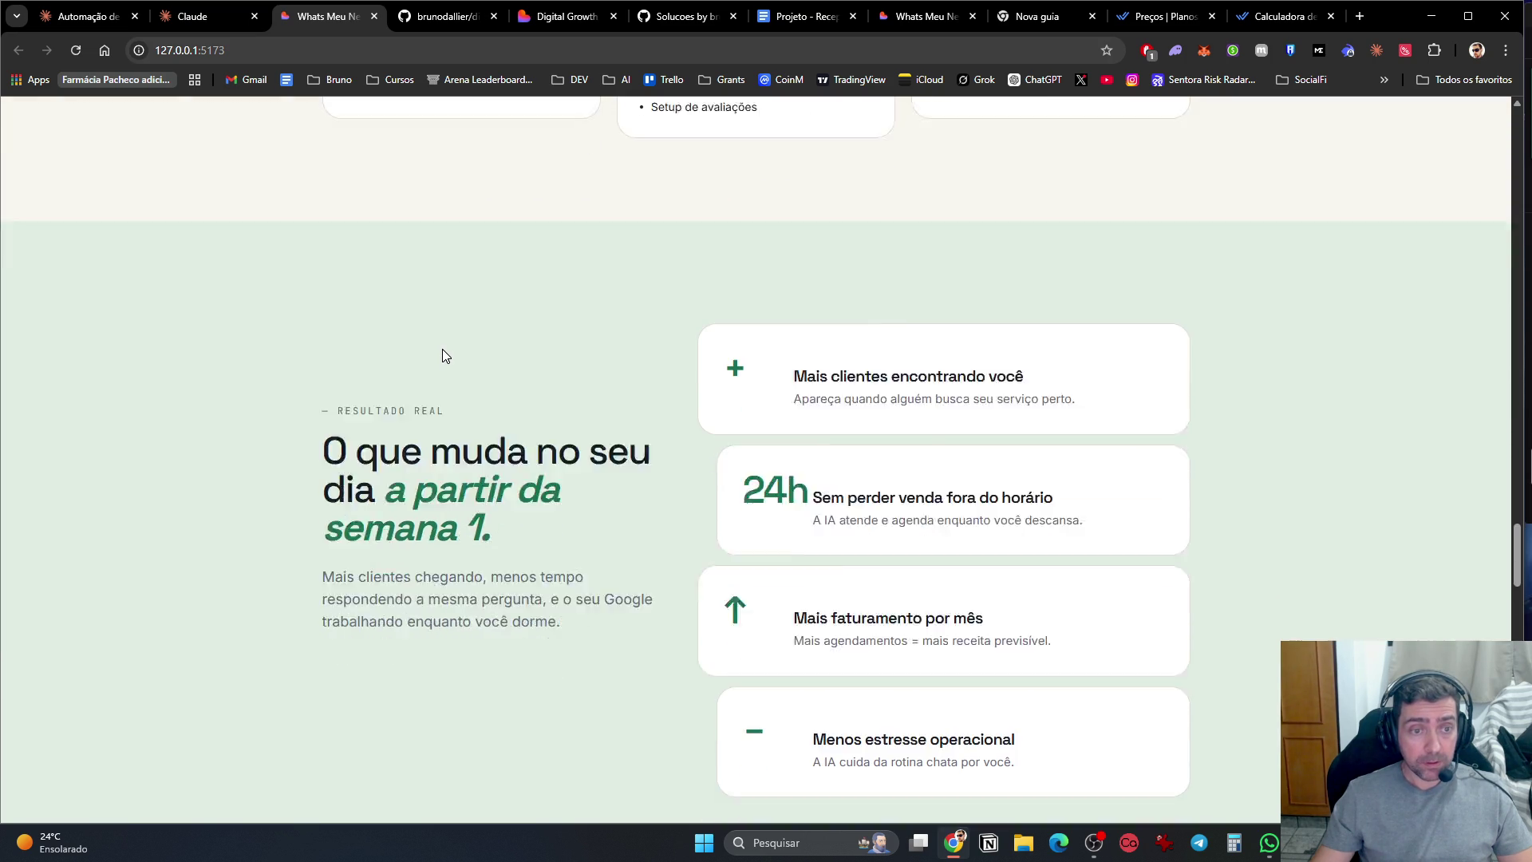
pyautogui.scroll(-10, 439, 356)
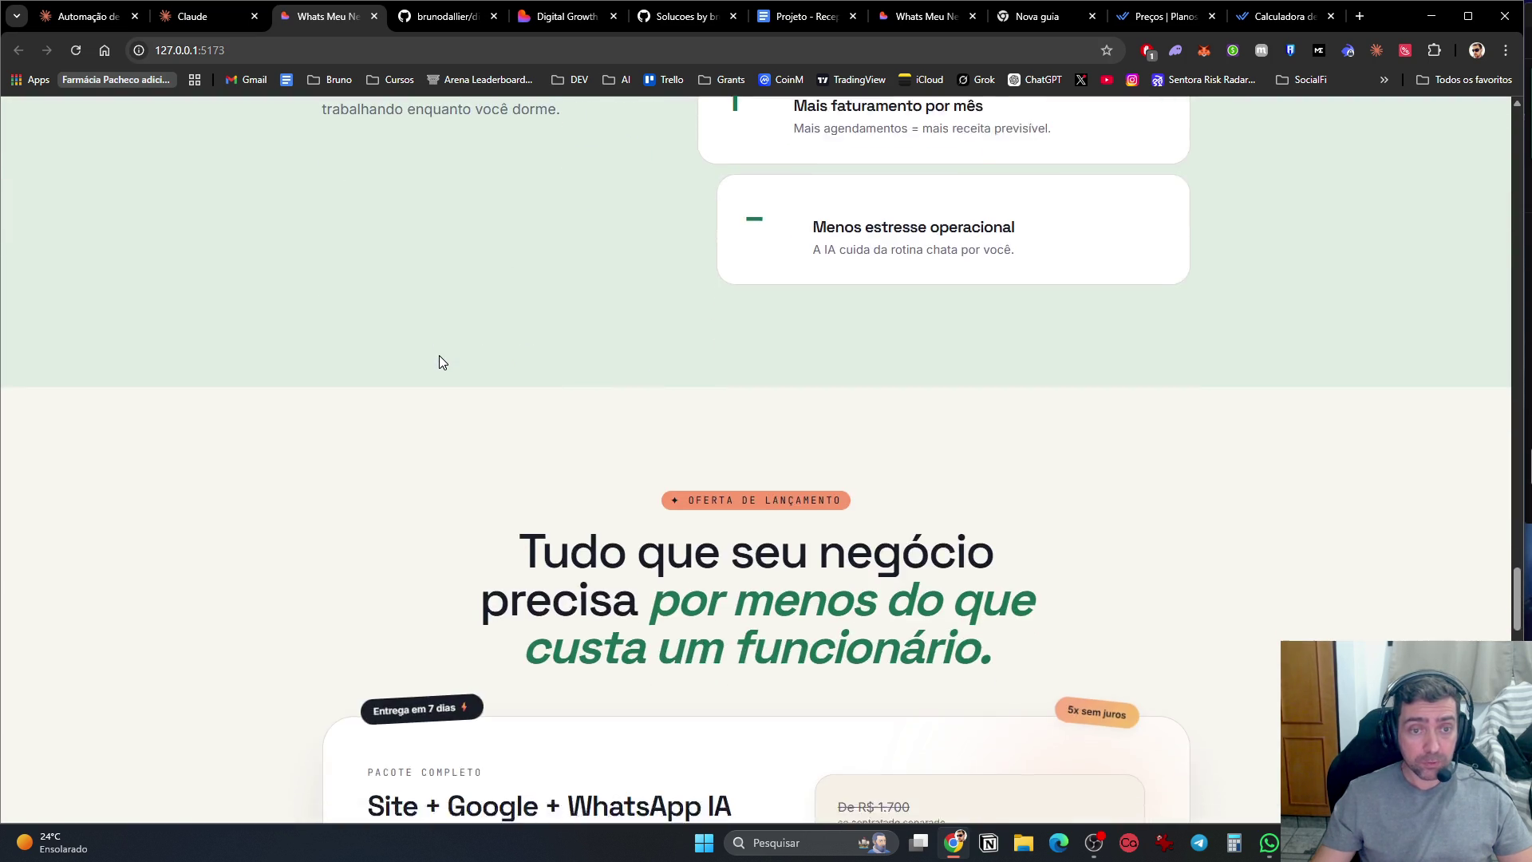
pyautogui.scroll(-5, 578, 480)
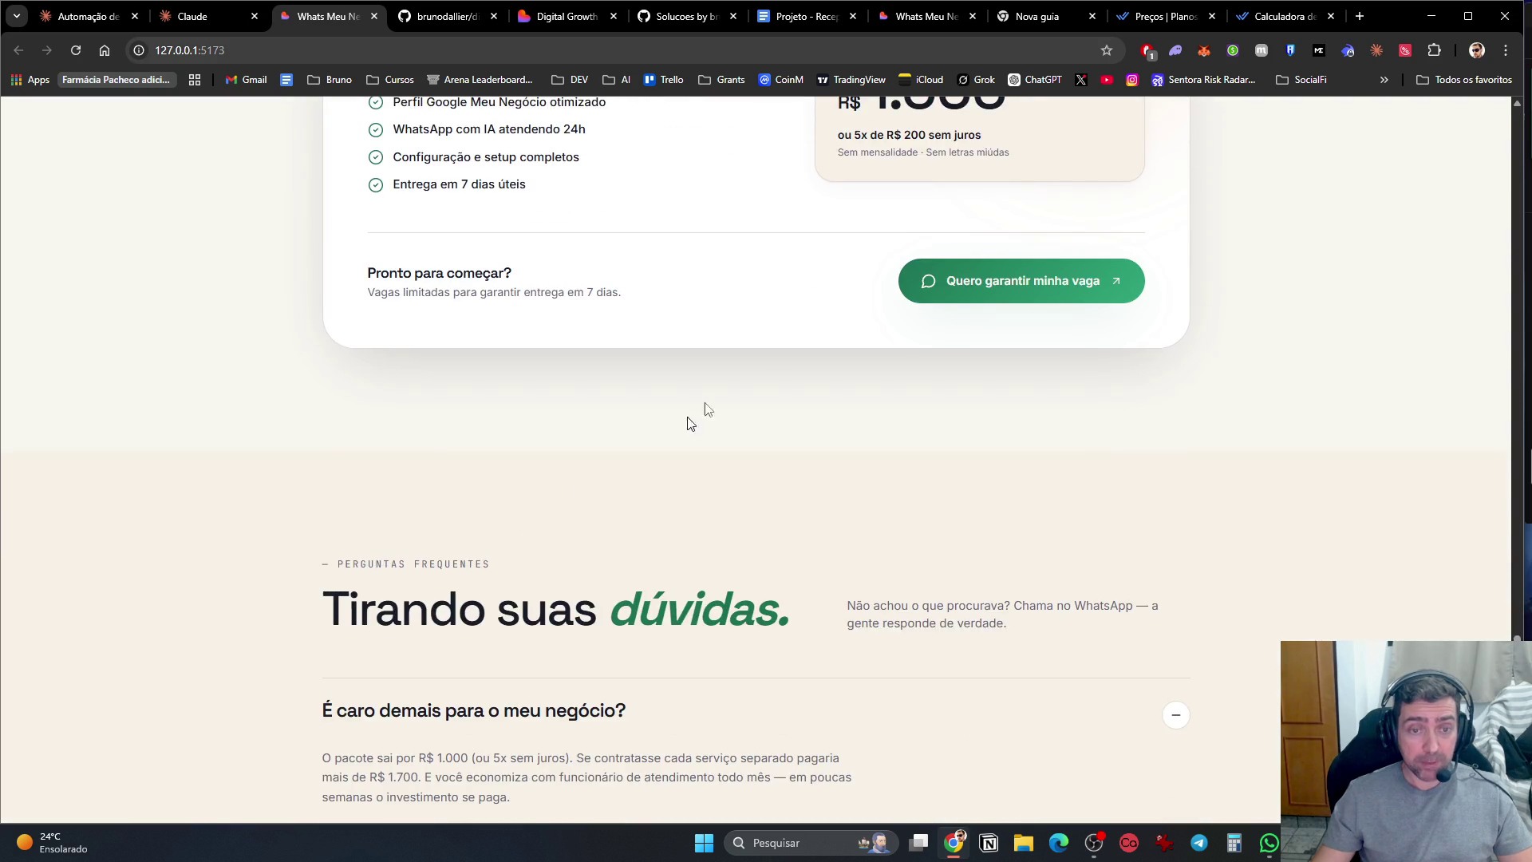
pyautogui.scroll(3, 577, 480)
pyautogui.scroll(-8, 734, 415)
pyautogui.scroll(-8, 718, 435)
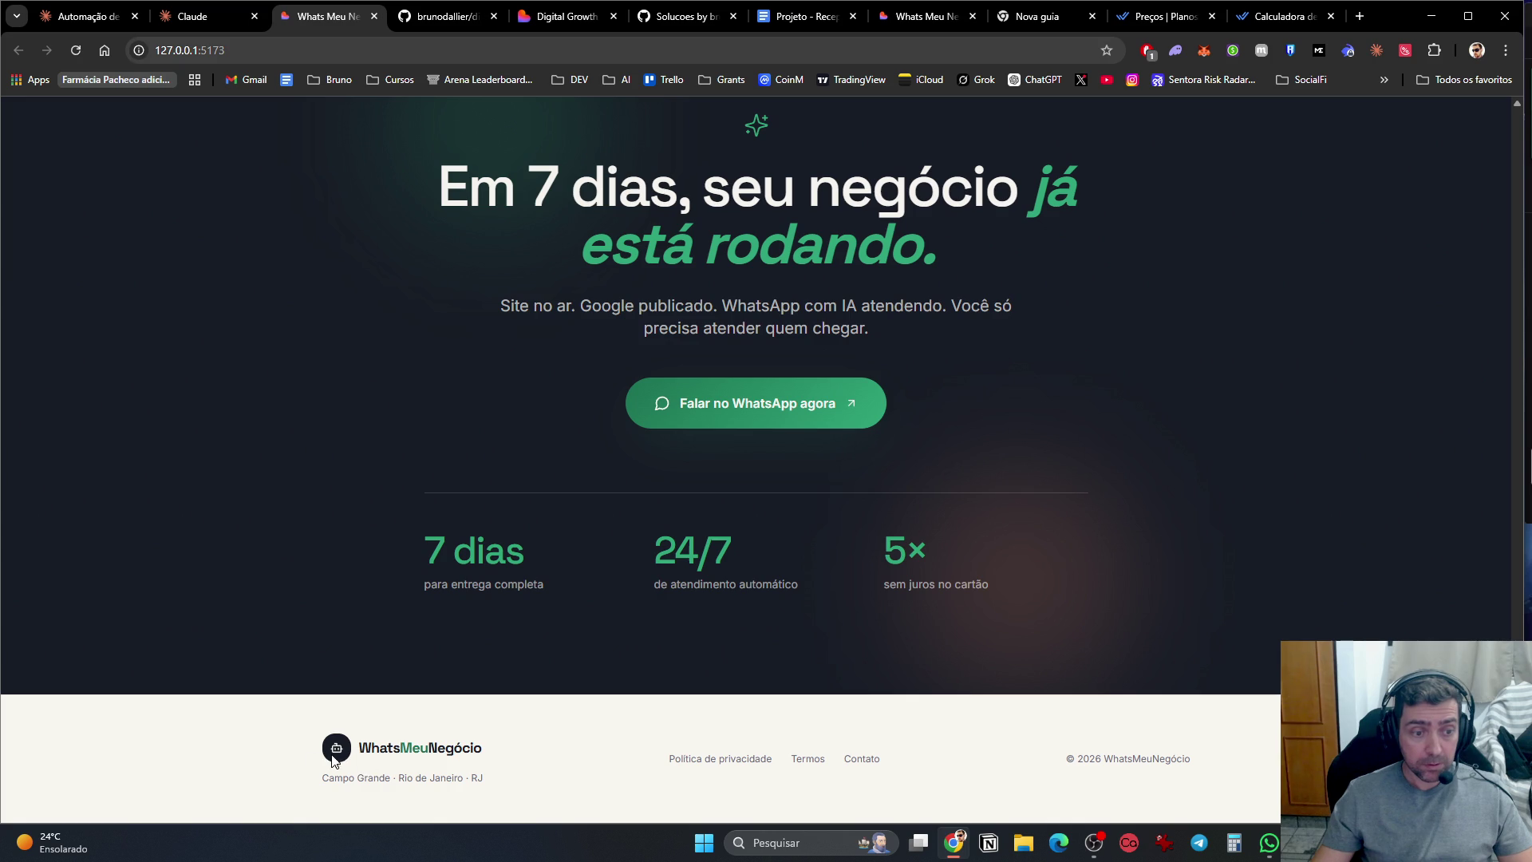
pyautogui.moveTo(490, 753); pyautogui.dragTo(350, 737)
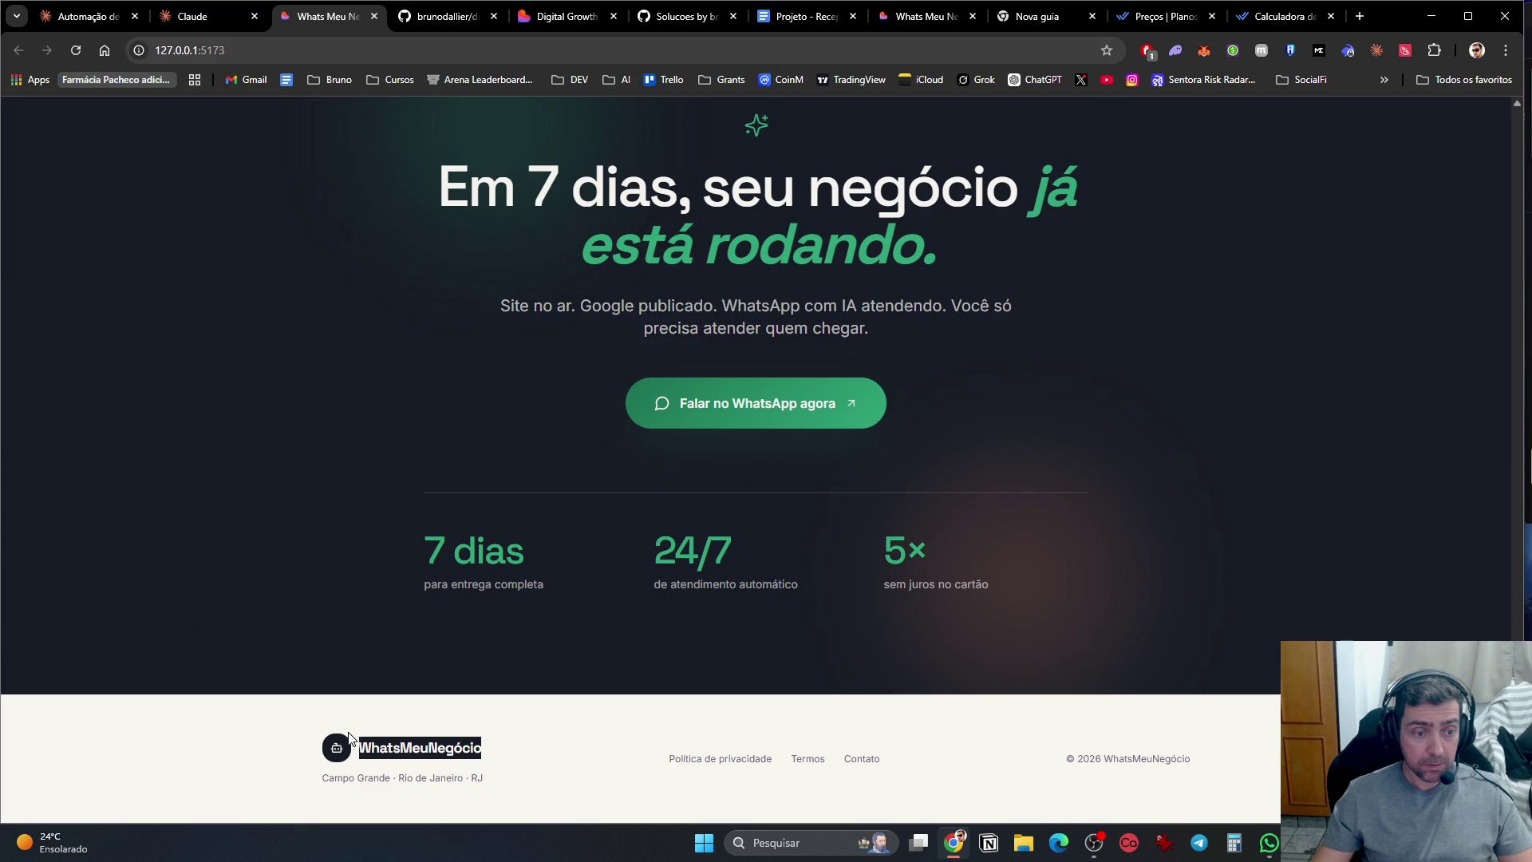
pyautogui.click(520, 754)
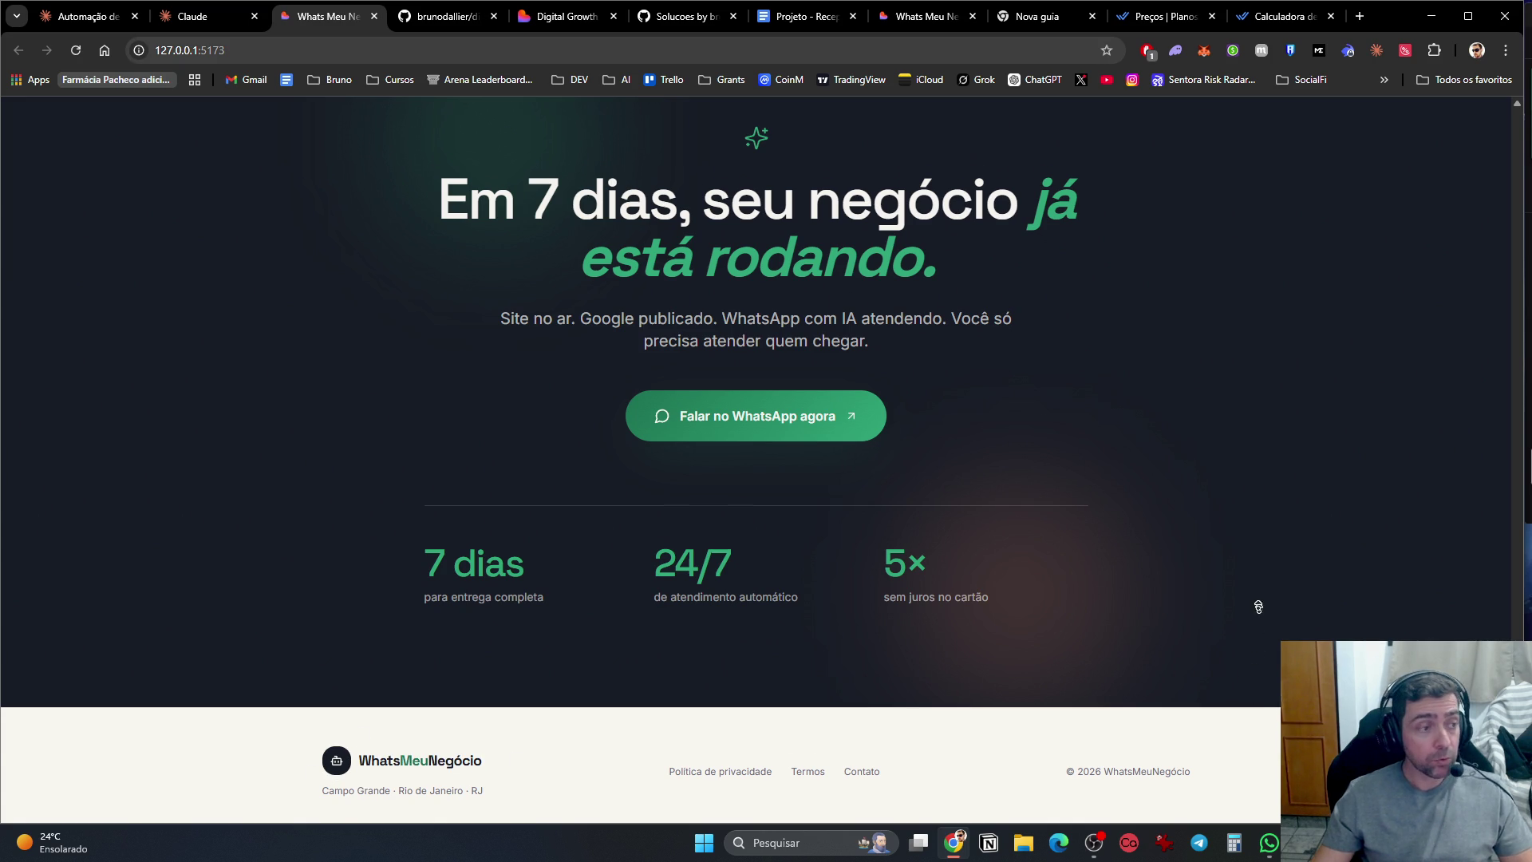
pyautogui.scroll(20, 1258, 629)
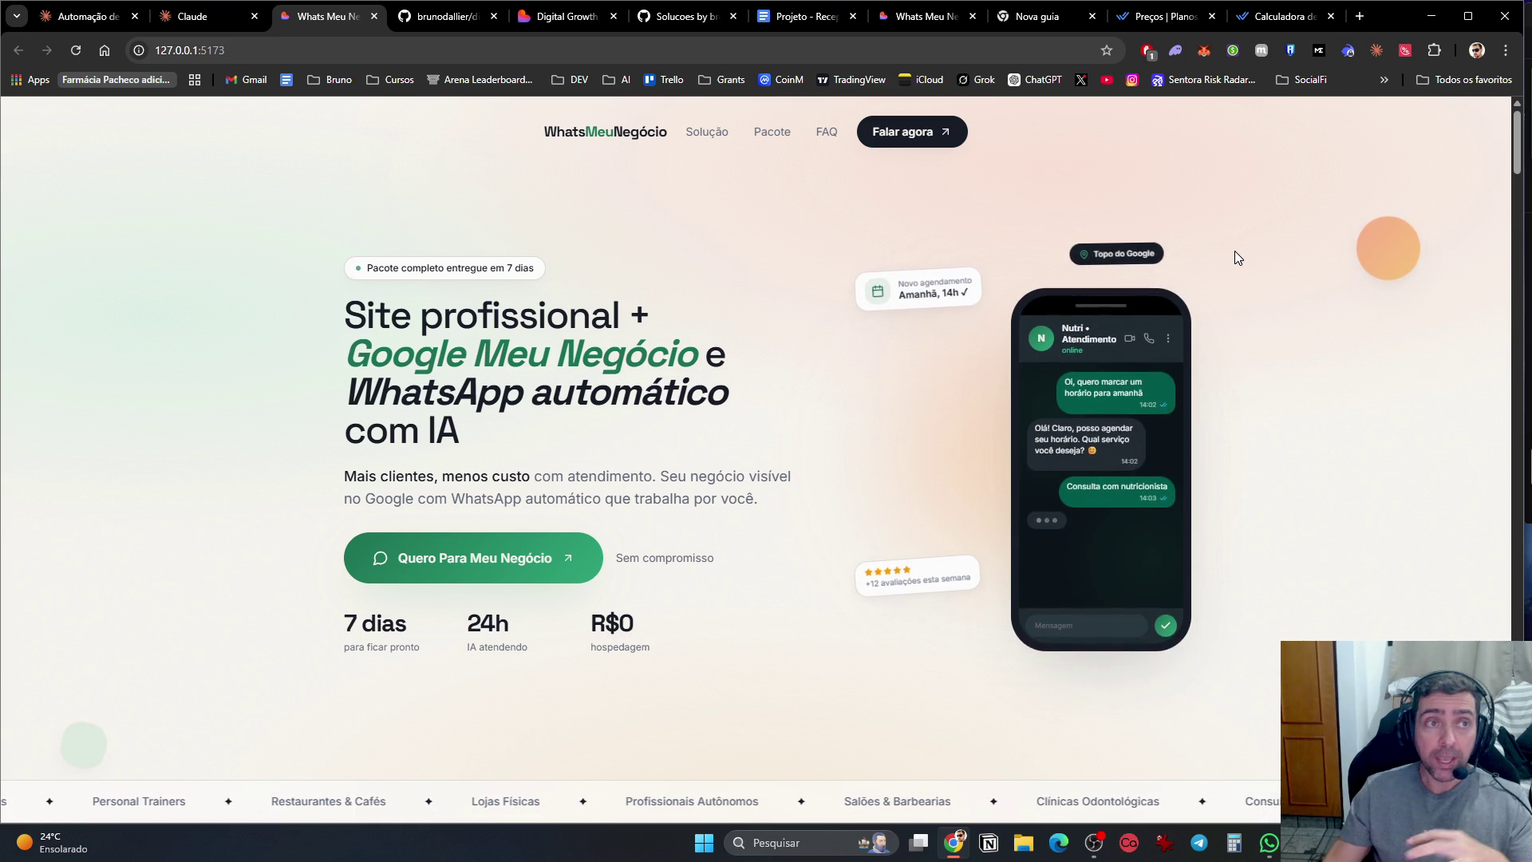
pyautogui.click(213, 17)
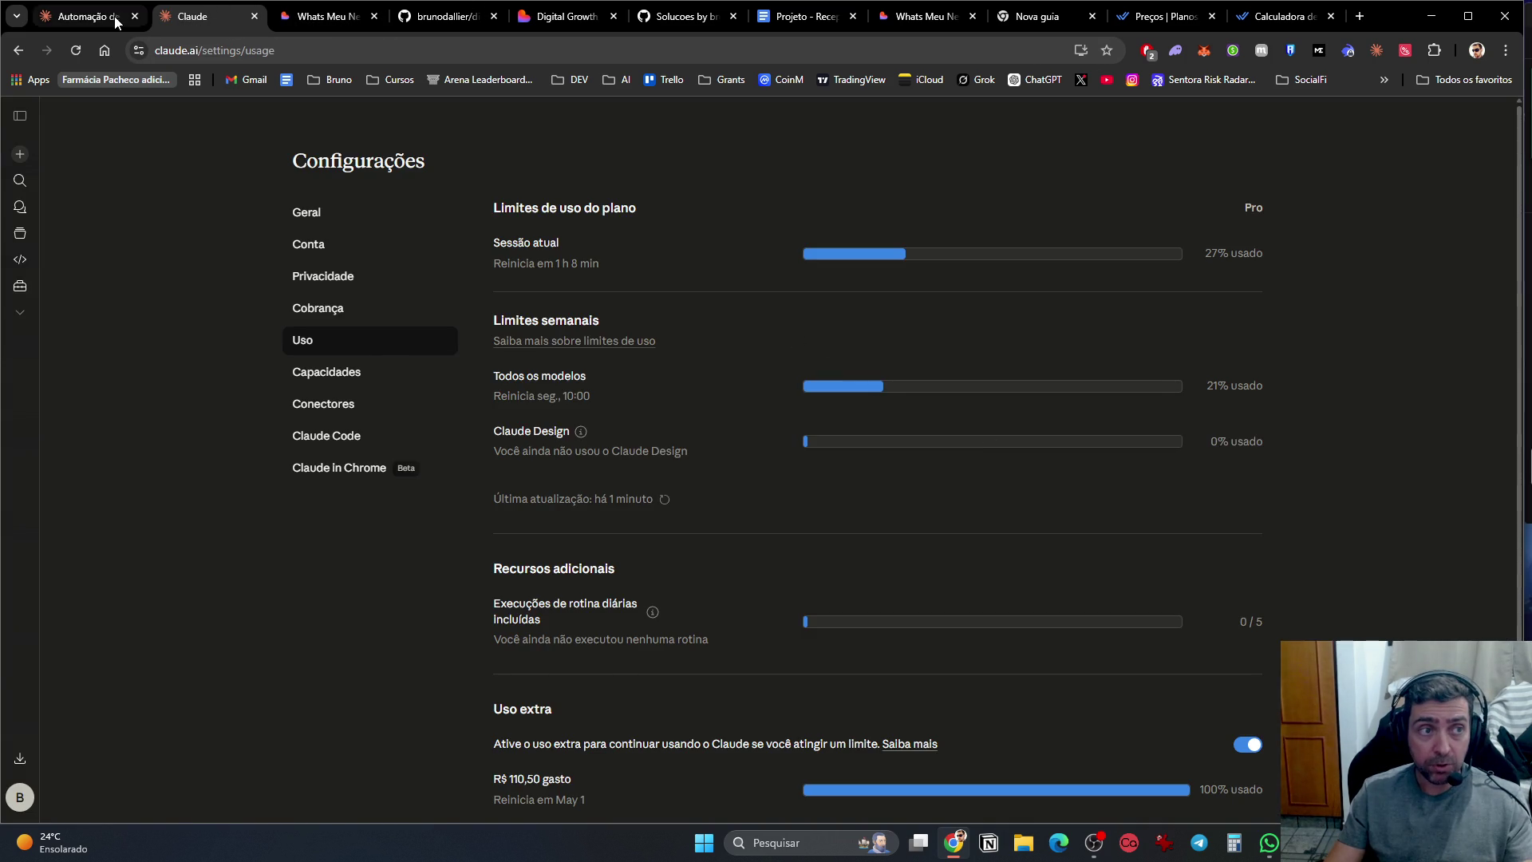
# Step: Return to the 'Automação de…' WhatsApp automation chat tab in Claude
pyautogui.click(88, 16)
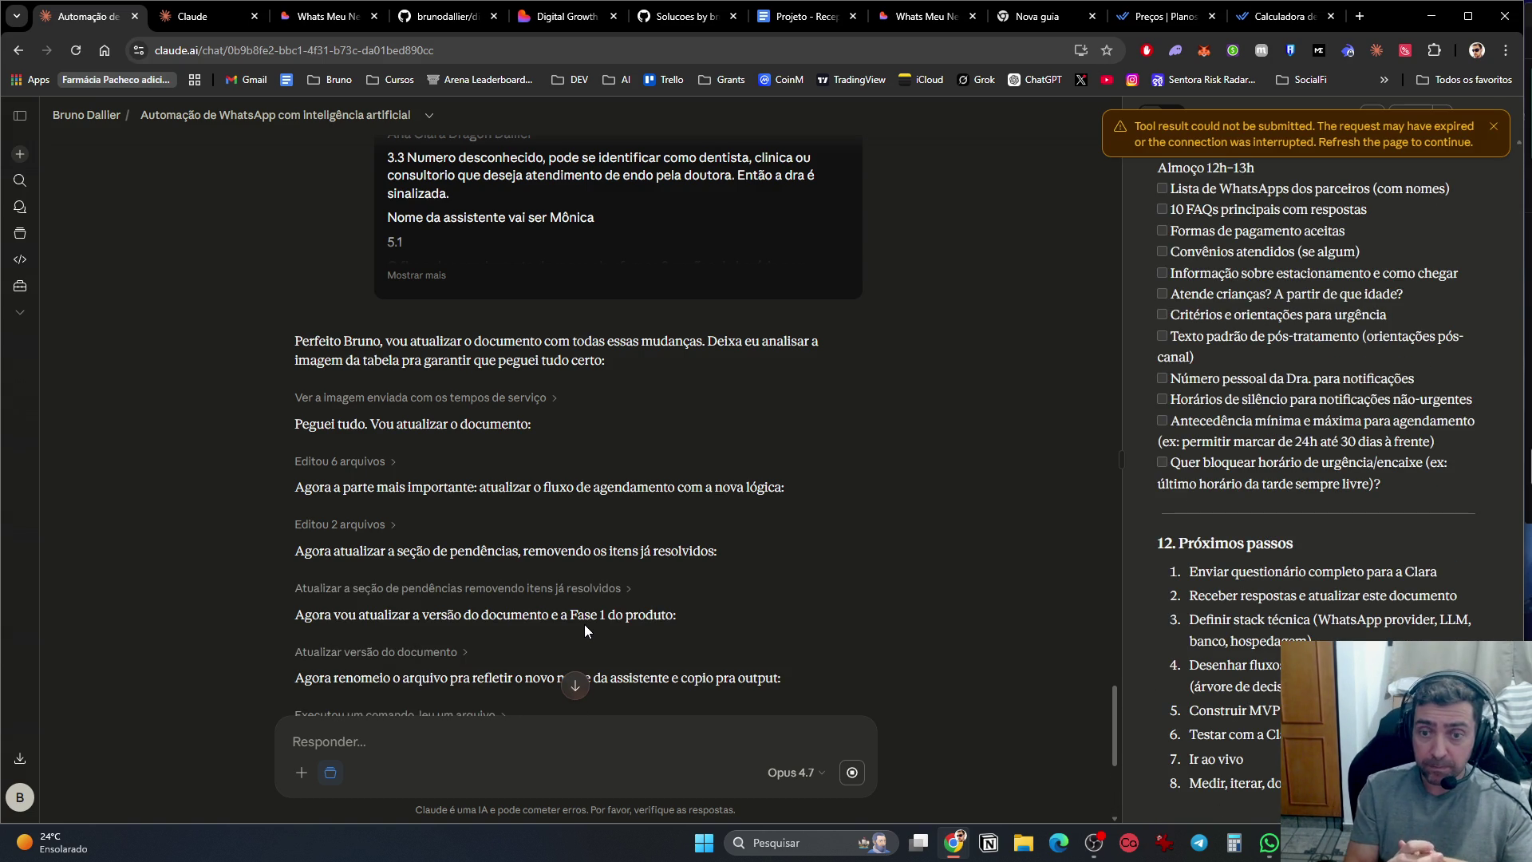
pyautogui.scroll(10, 1287, 347)
pyautogui.scroll(15, 1321, 351)
pyautogui.scroll(15, 1349, 348)
pyautogui.scroll(10, 1357, 346)
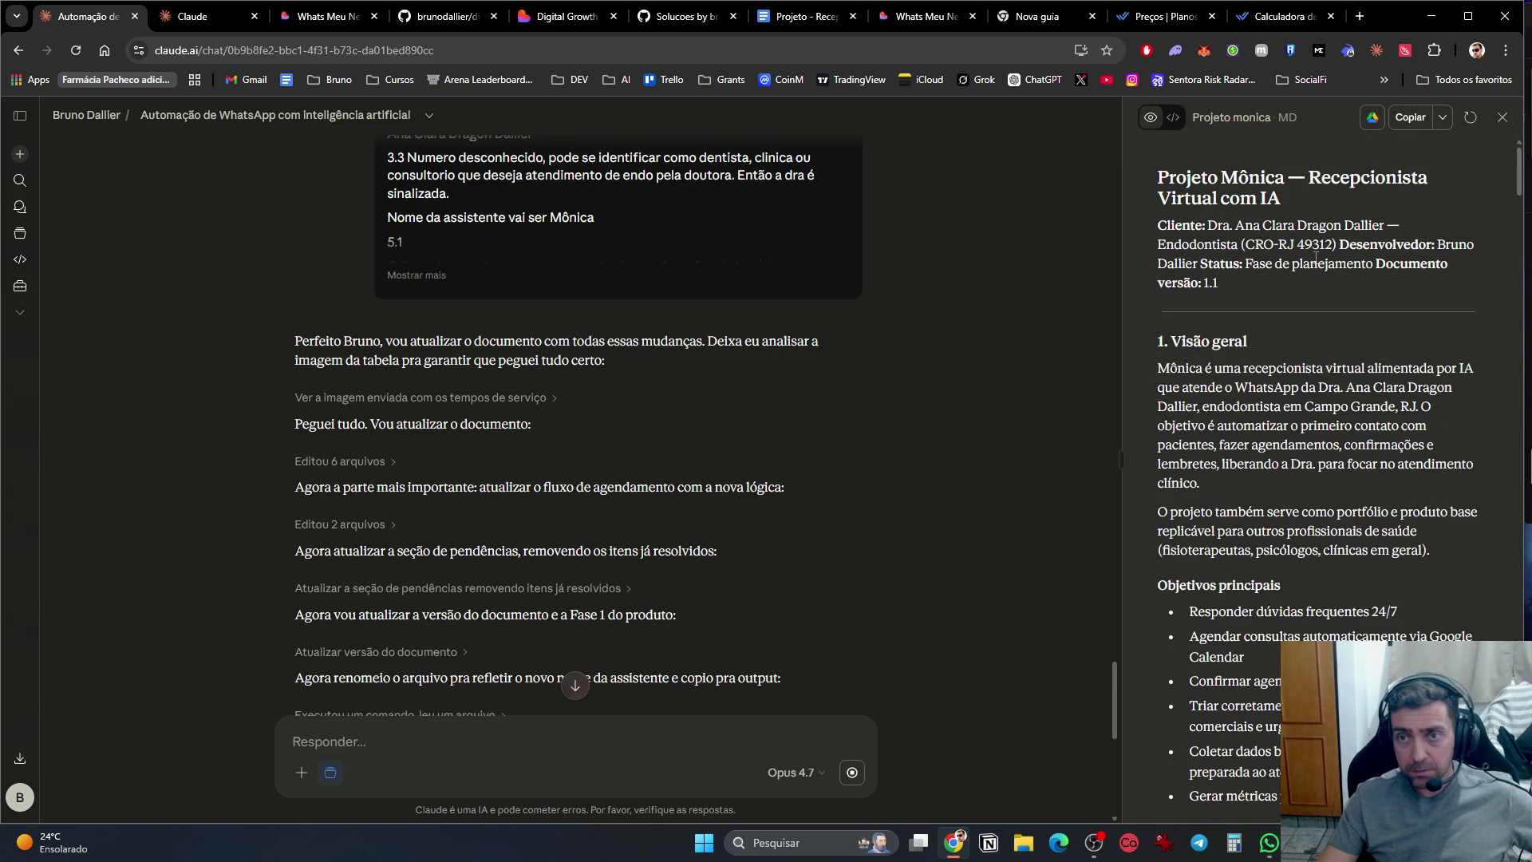
pyautogui.scroll(-20, 1313, 256)
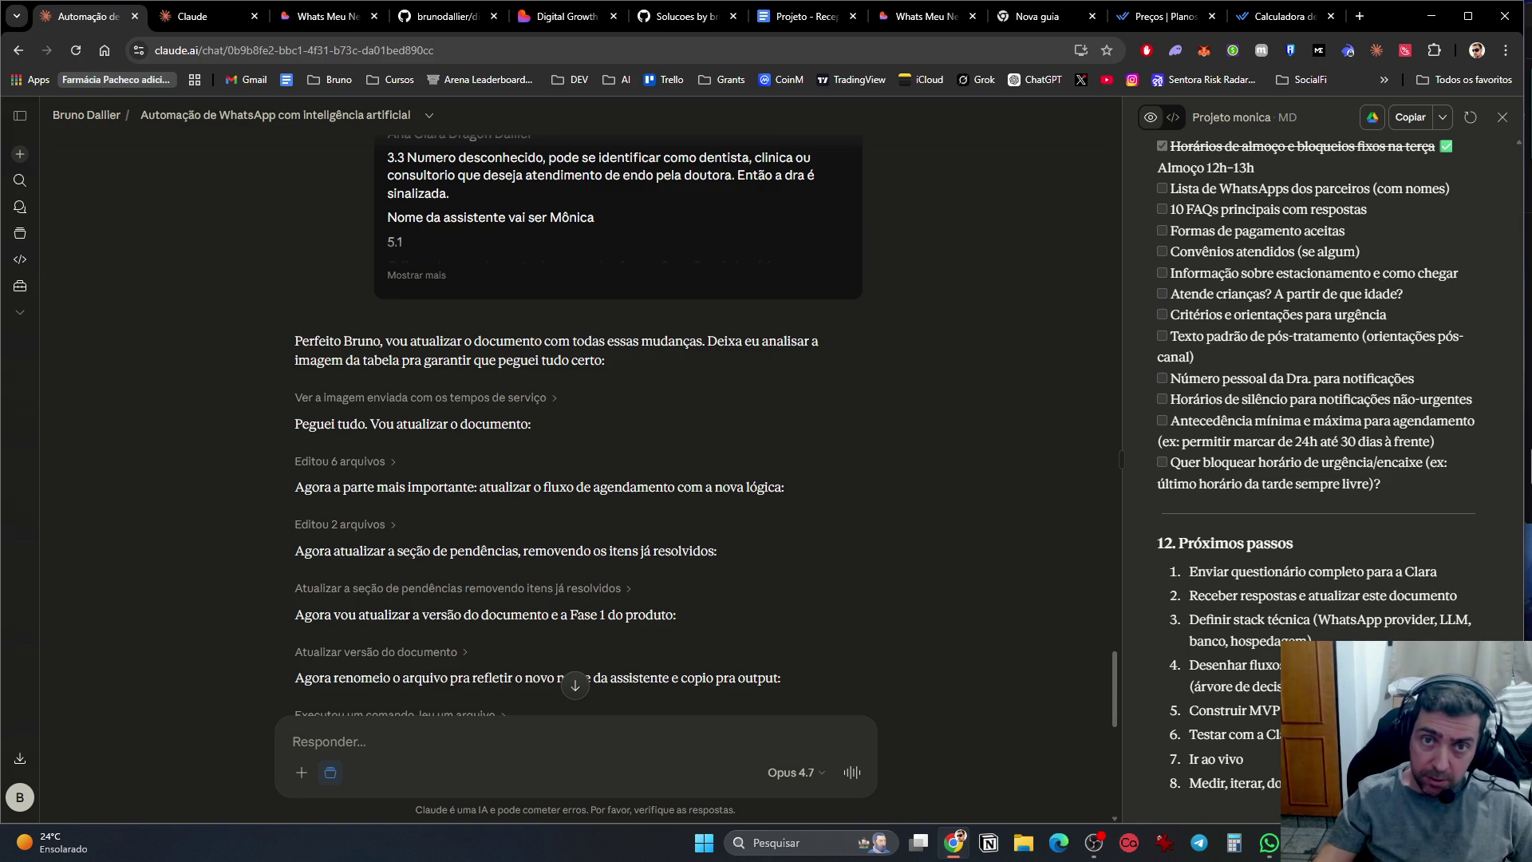
pyautogui.click(1025, 16)
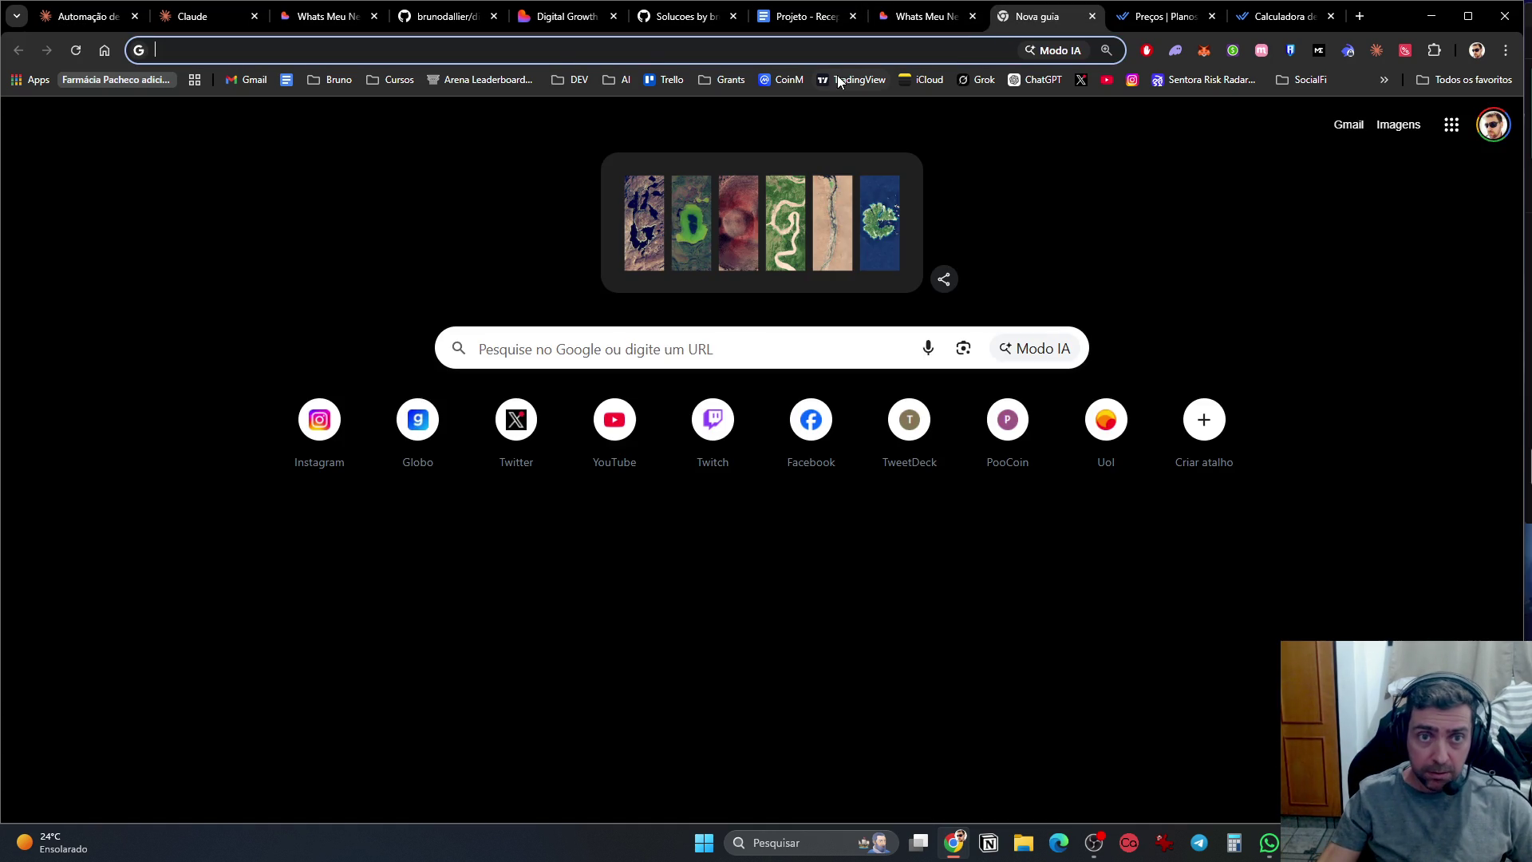
# Step: Open the Trendshift bookmark from the DEV bookmarks folder
pyautogui.click(561, 80)
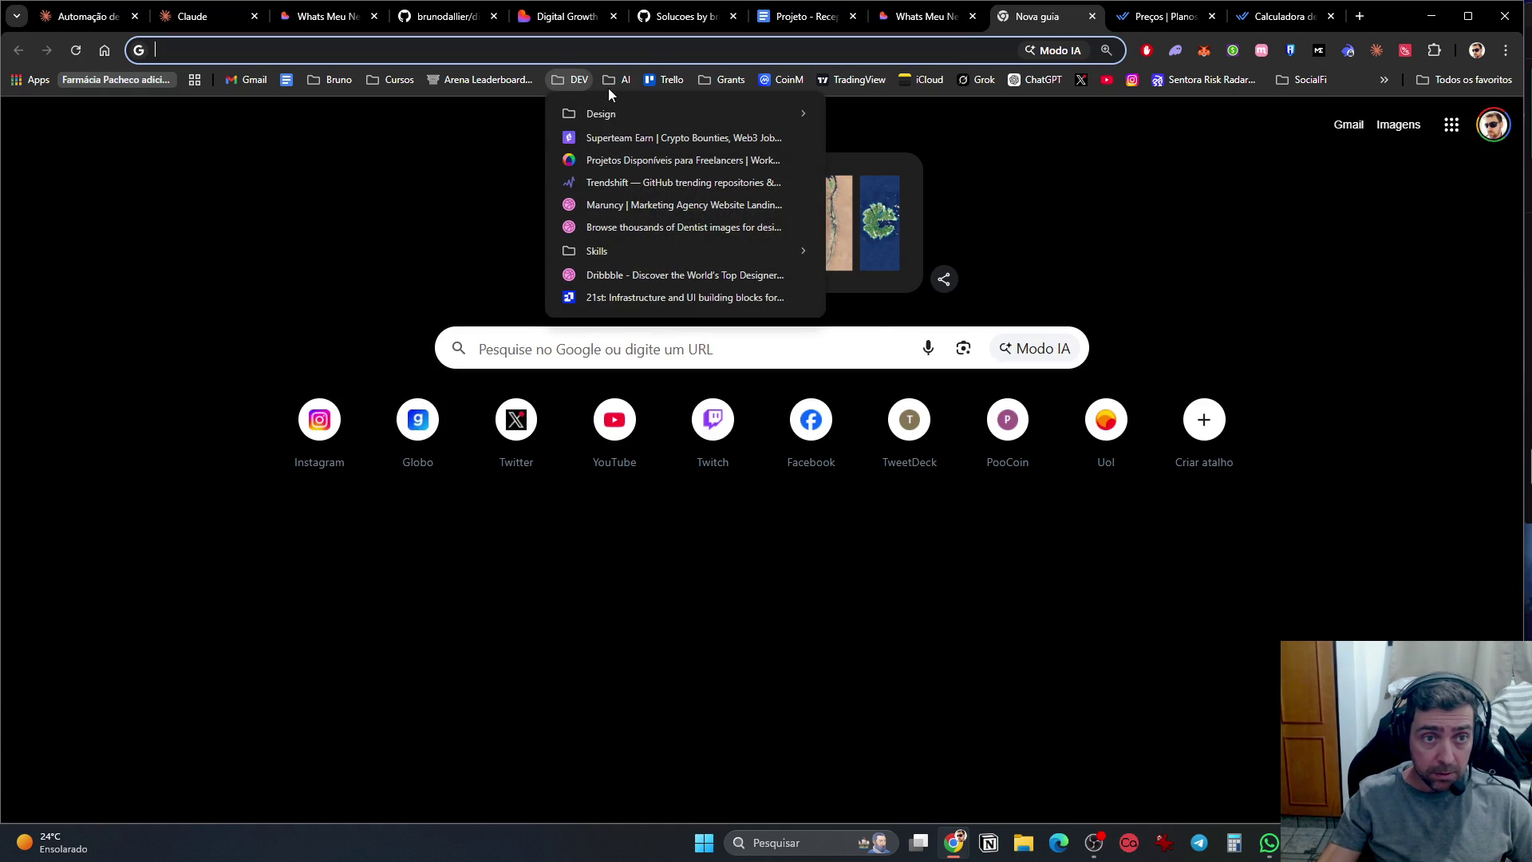
pyautogui.moveTo(617, 79)
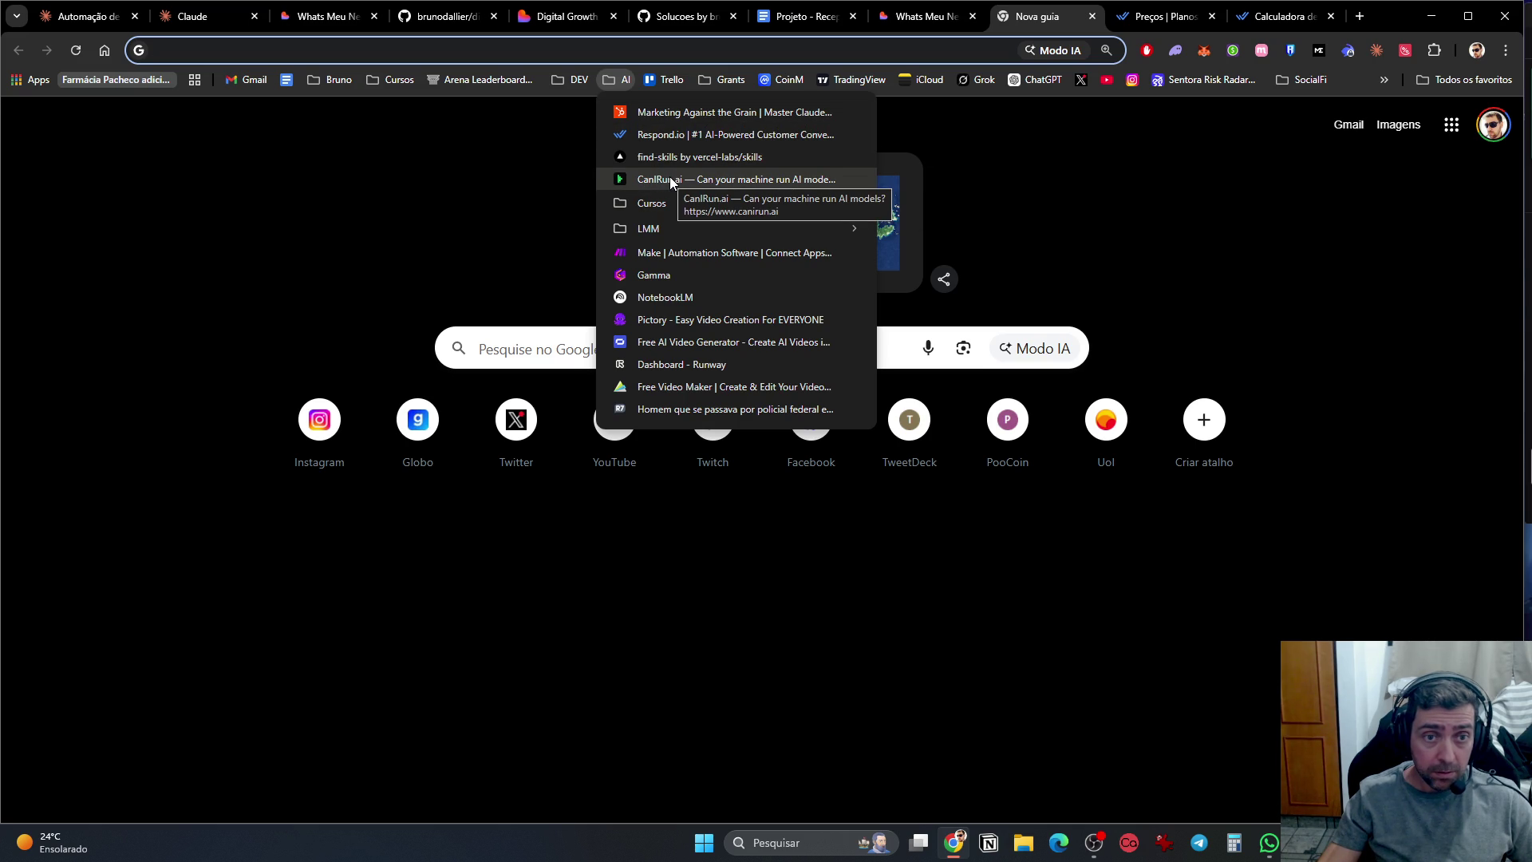
pyautogui.moveTo(565, 73)
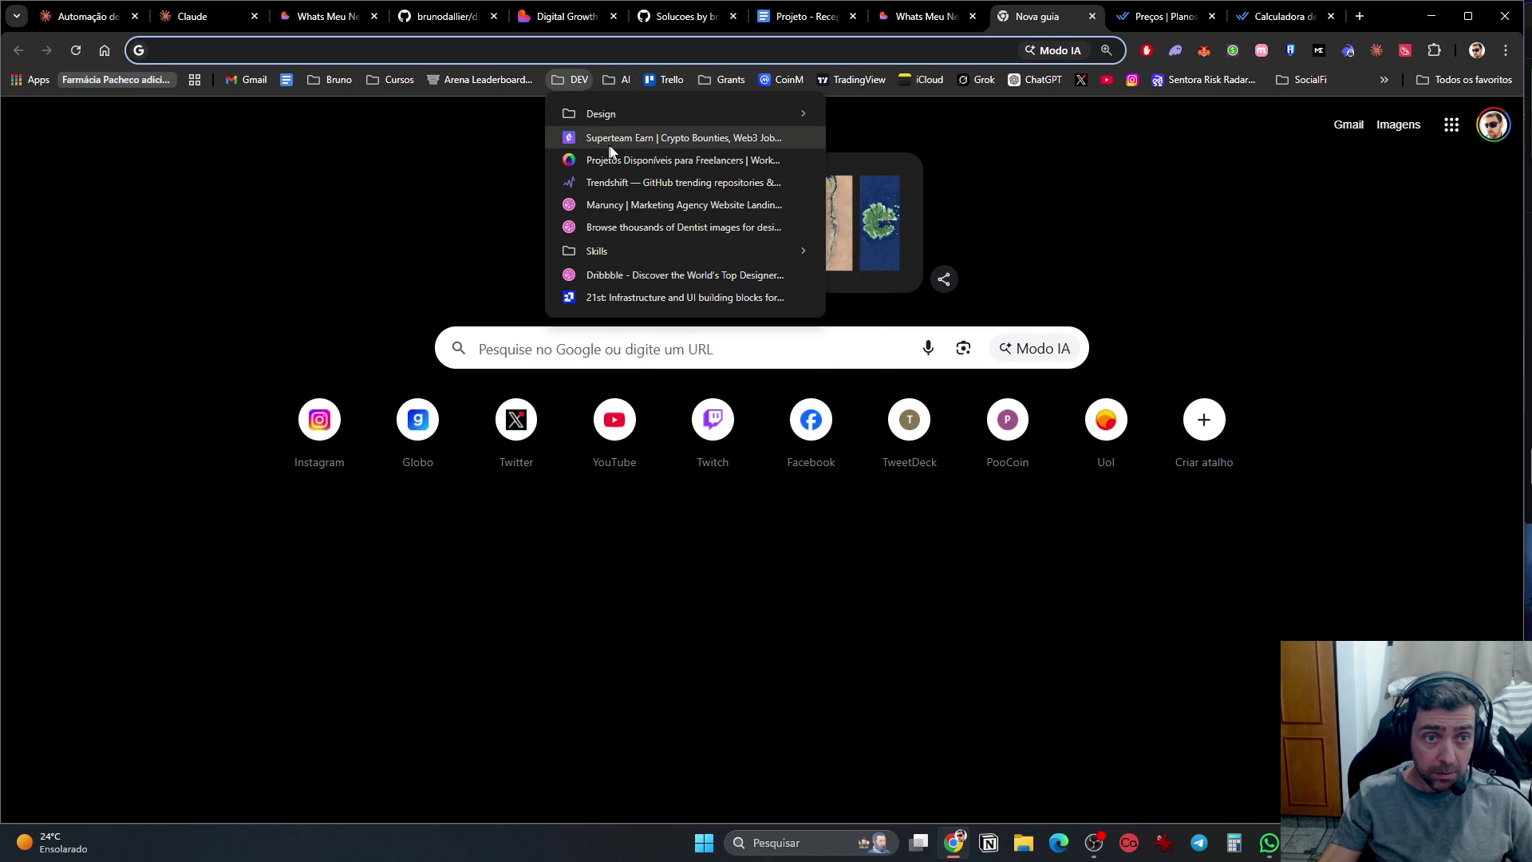
pyautogui.click(625, 183)
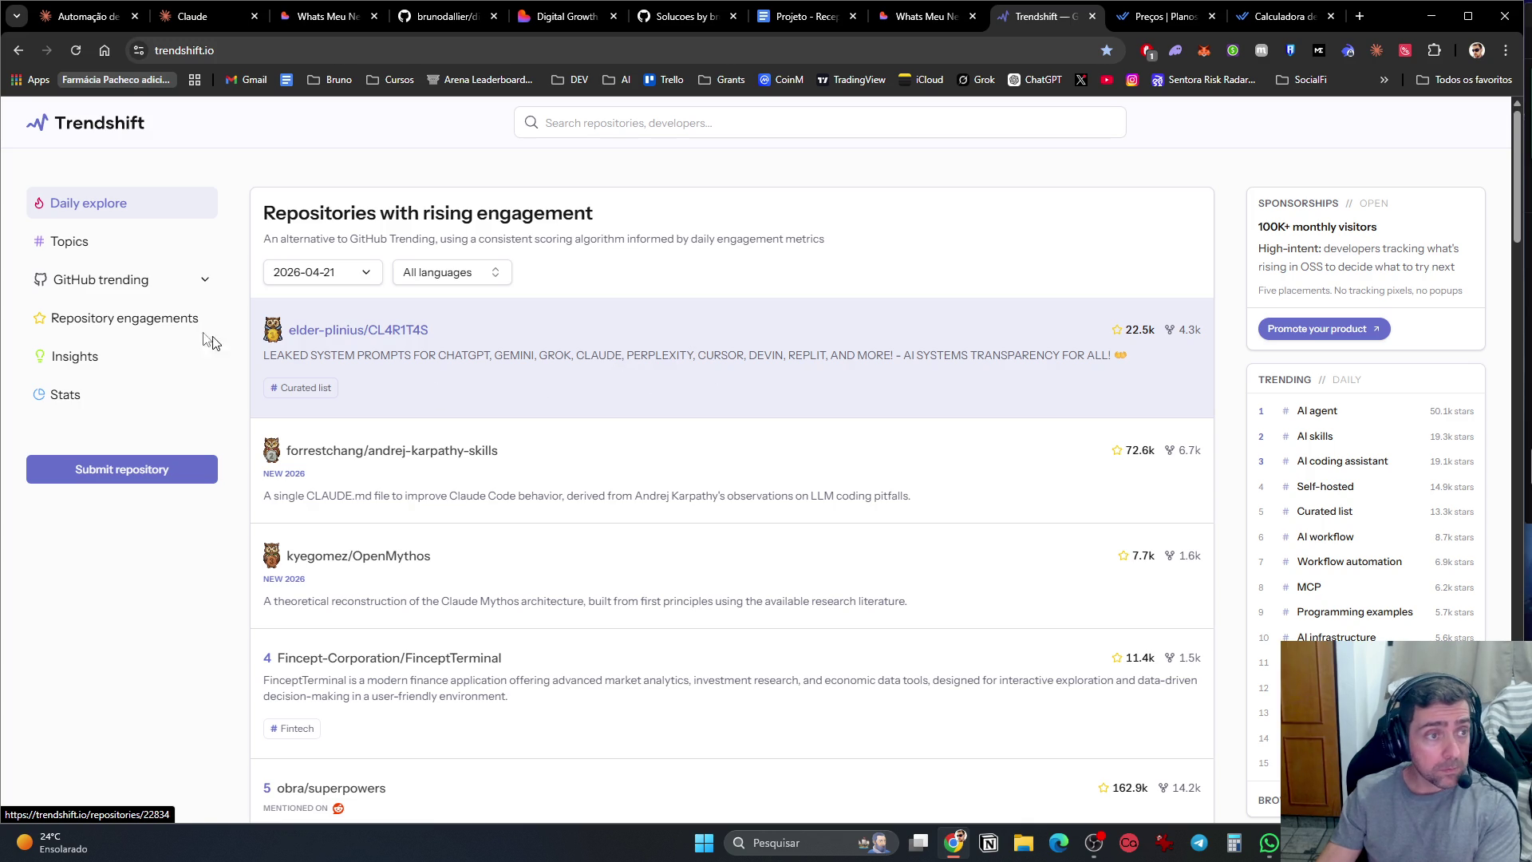
# Step: Browse Trendshift's Topics and GitHub trending repositories list, then open the Repository engagements ranking
pyautogui.click(125, 252)
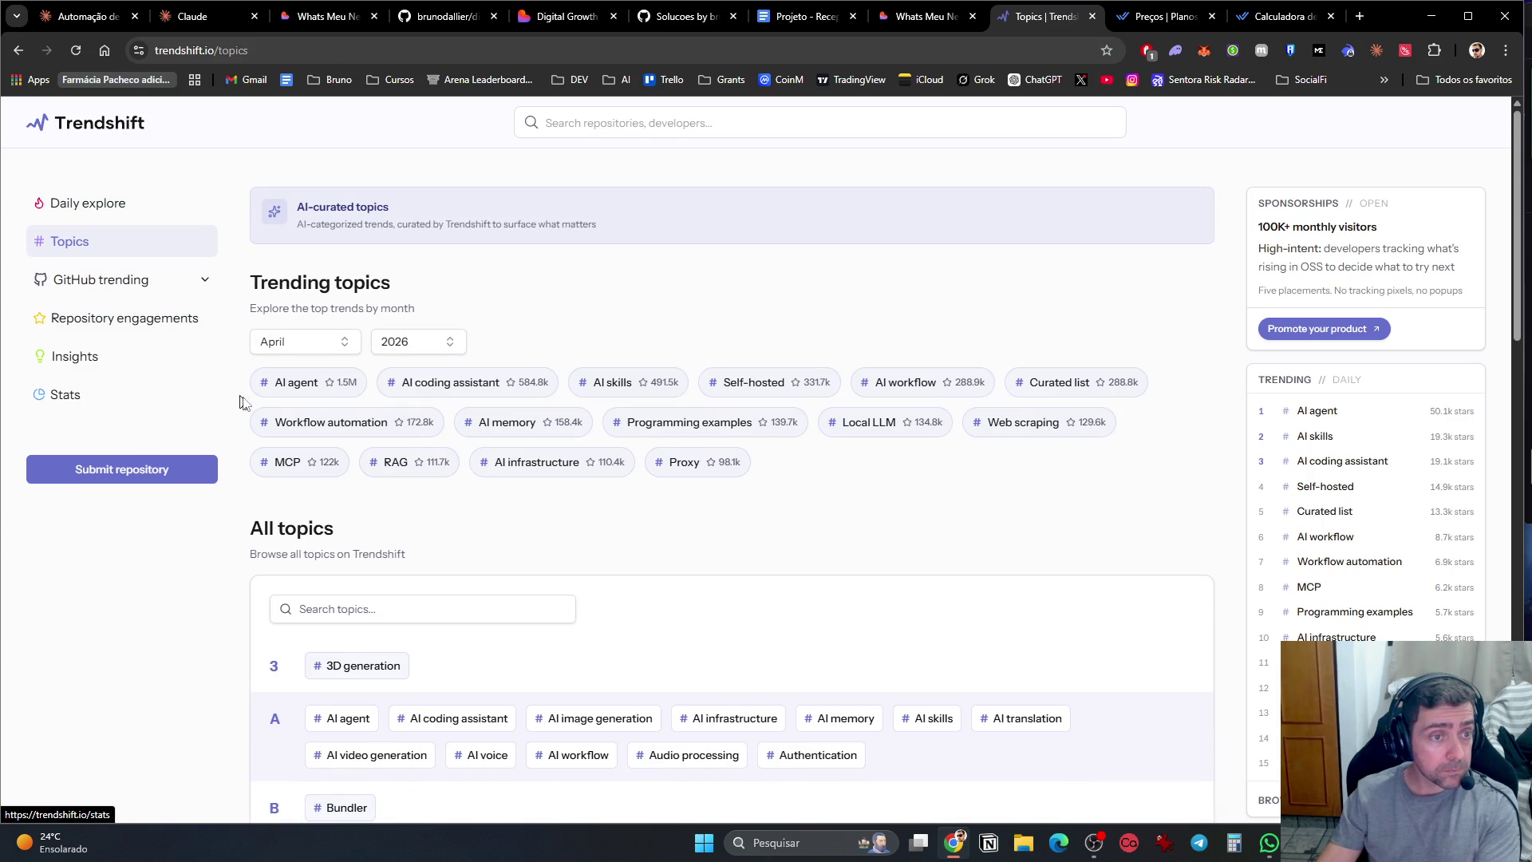
pyautogui.click(110, 279)
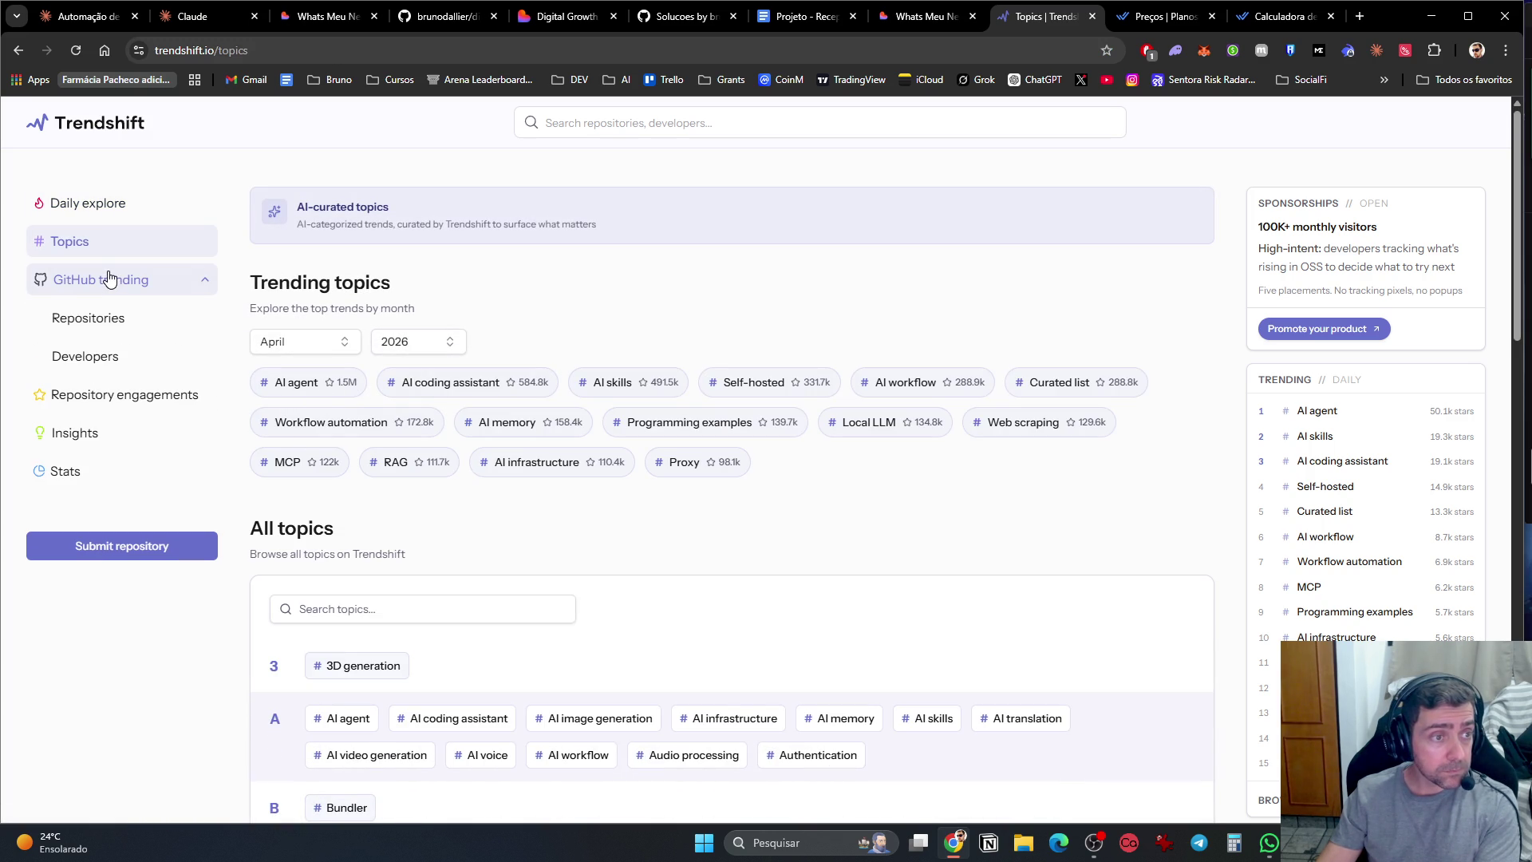
pyautogui.click(109, 317)
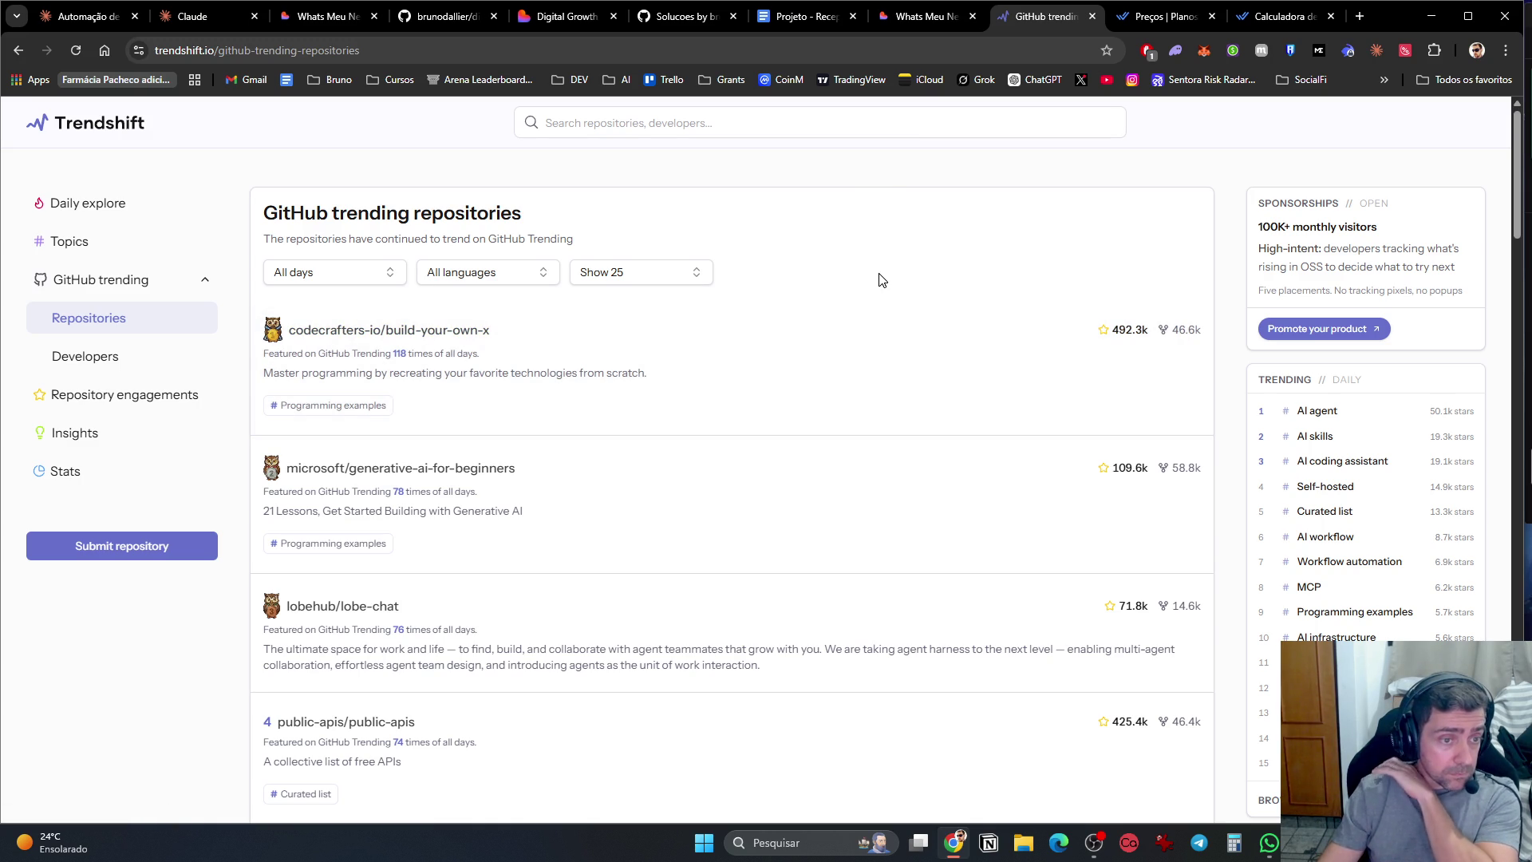
pyautogui.scroll(-4, 880, 283)
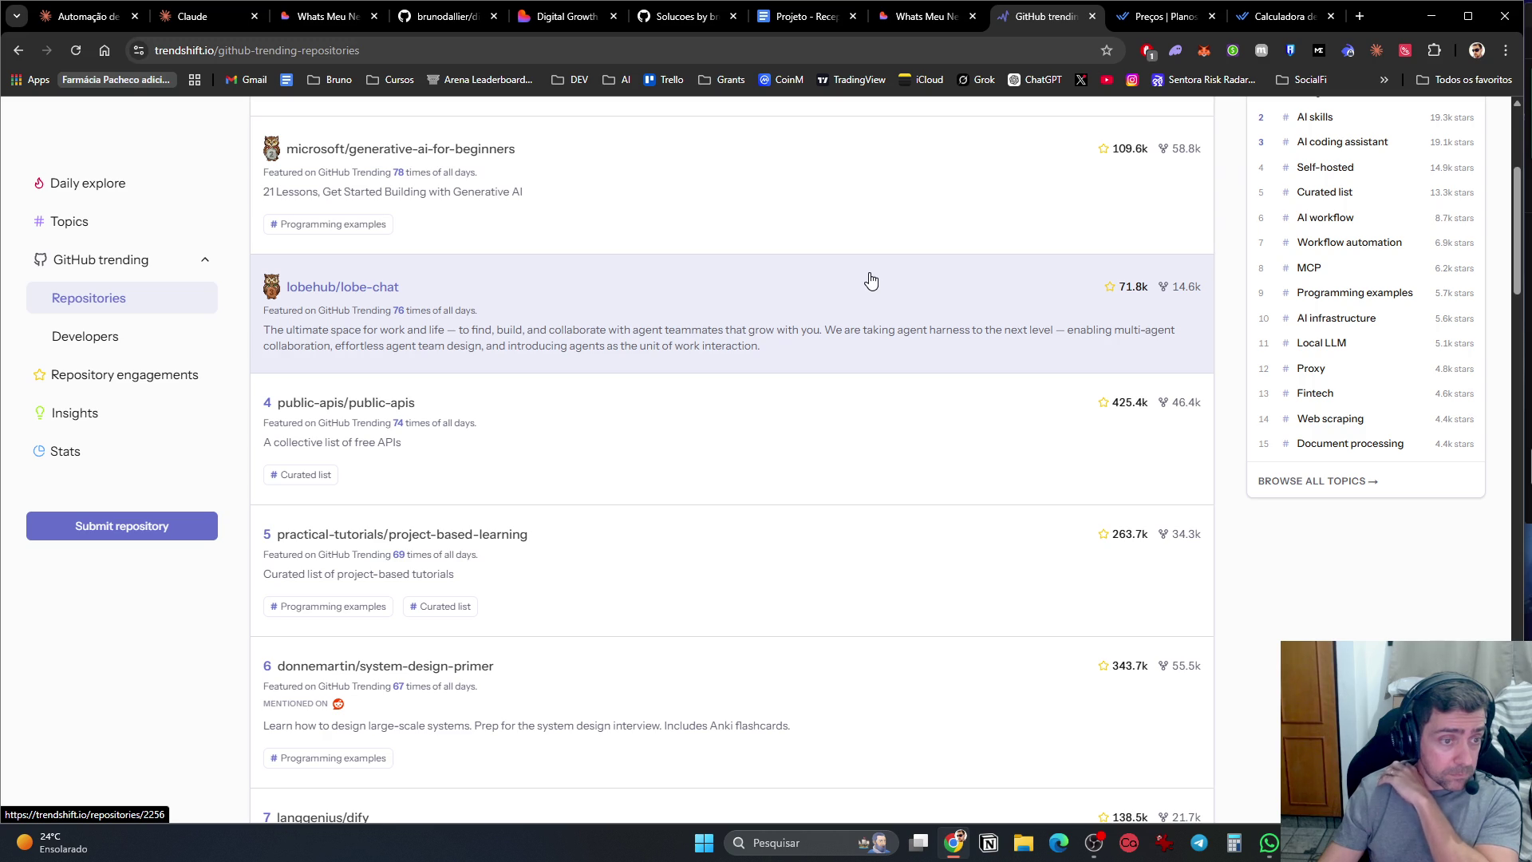
pyautogui.scroll(-3, 870, 280)
pyautogui.scroll(-4, 870, 280)
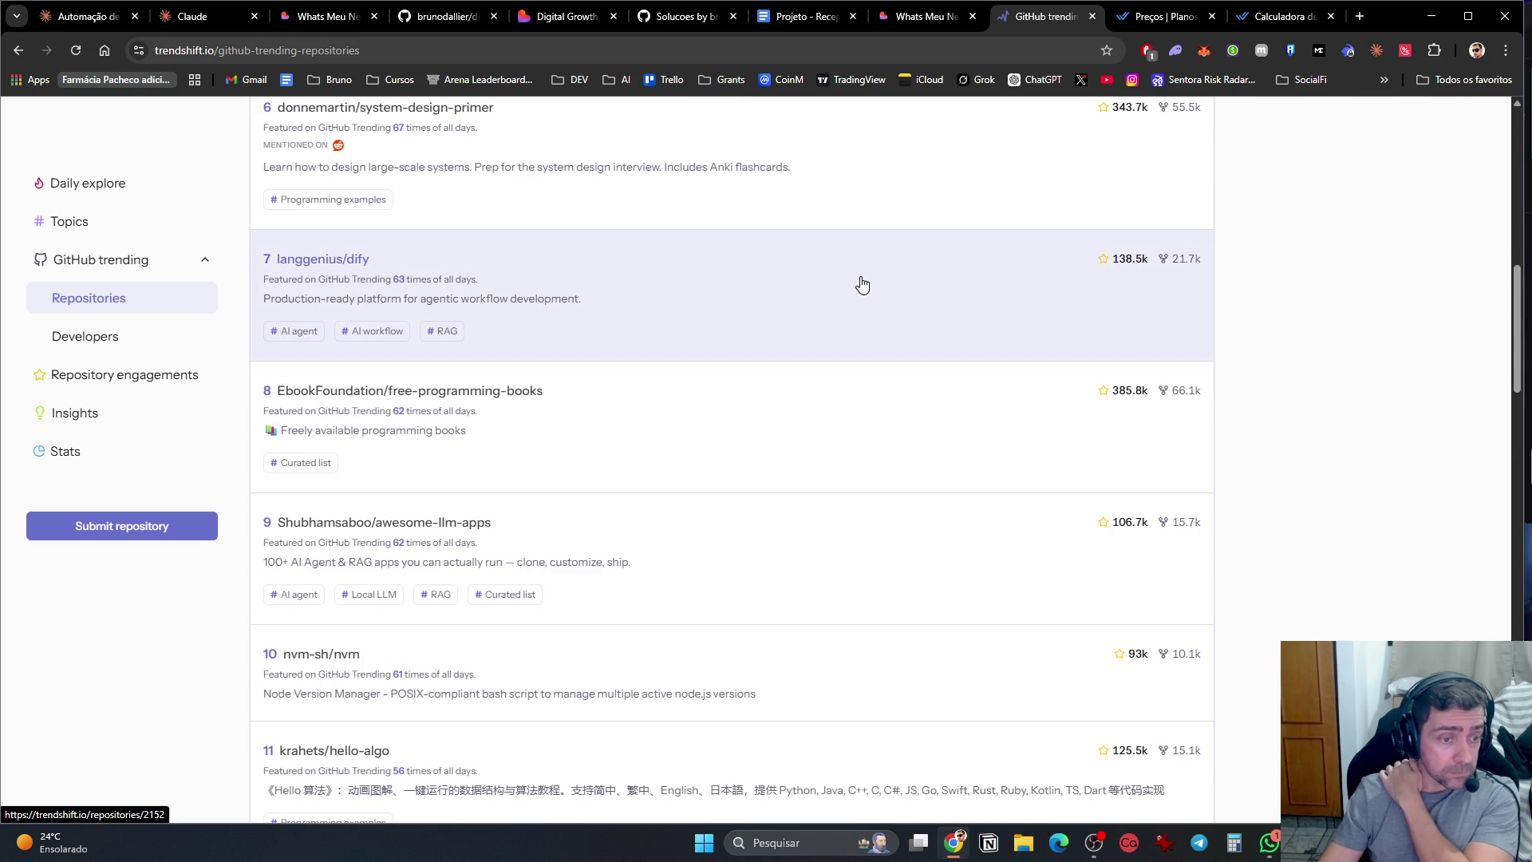
pyautogui.scroll(-4, 862, 284)
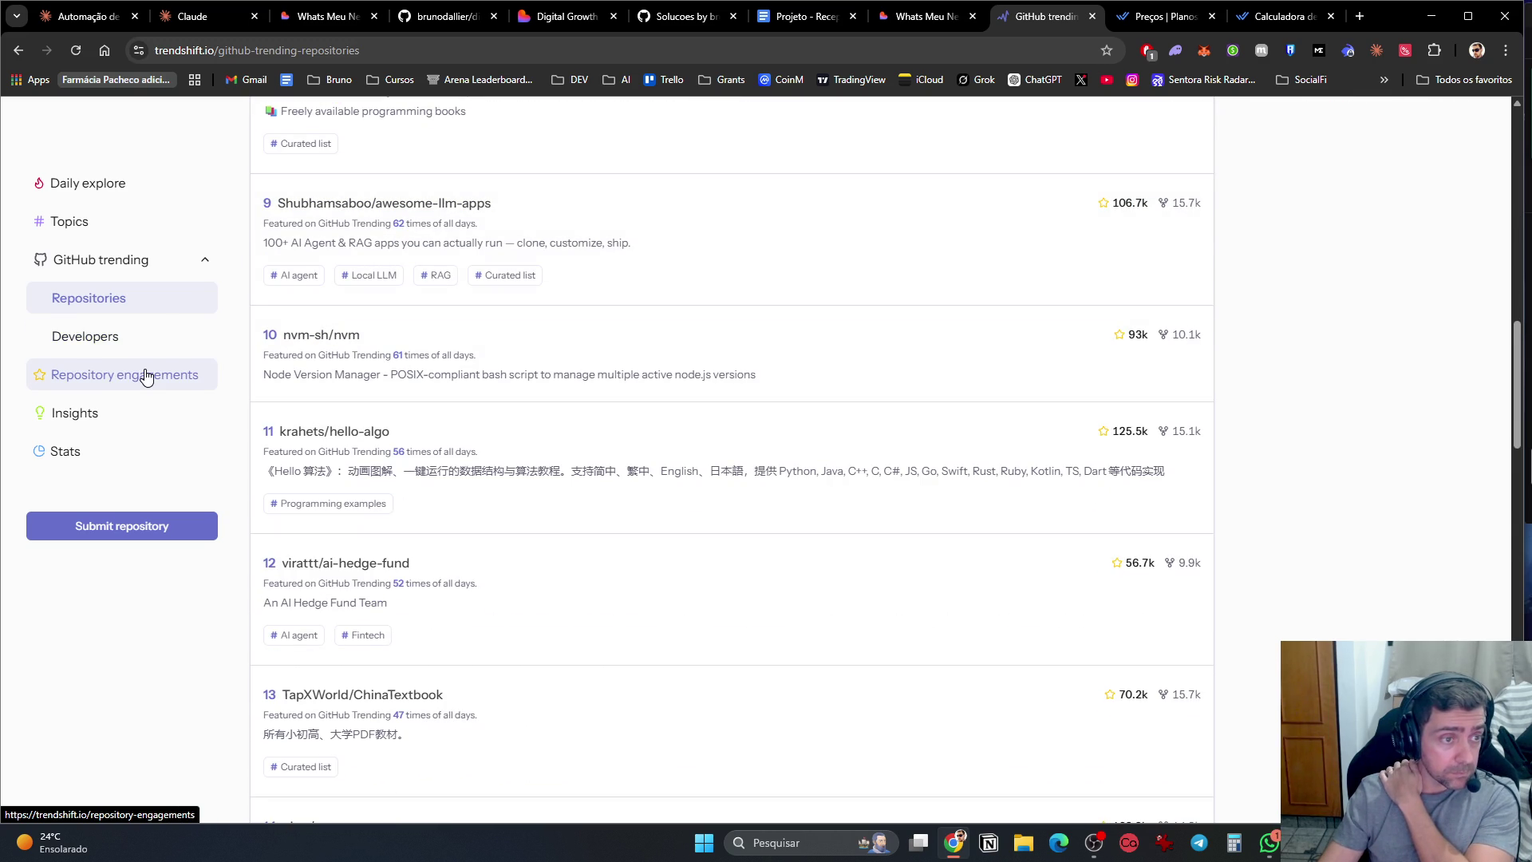
pyautogui.click(142, 374)
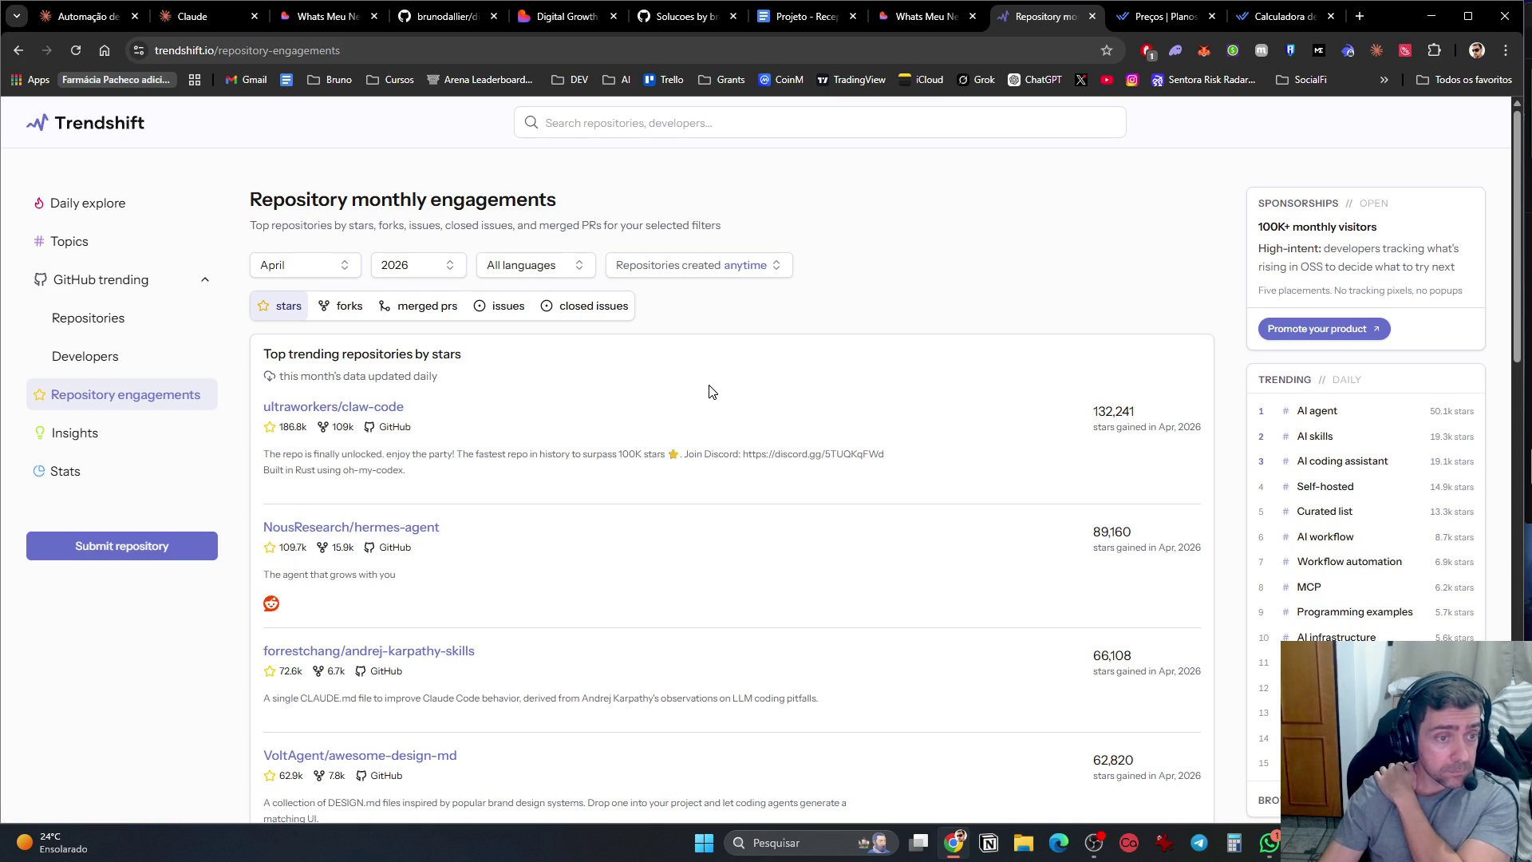
pyautogui.scroll(-2, 713, 392)
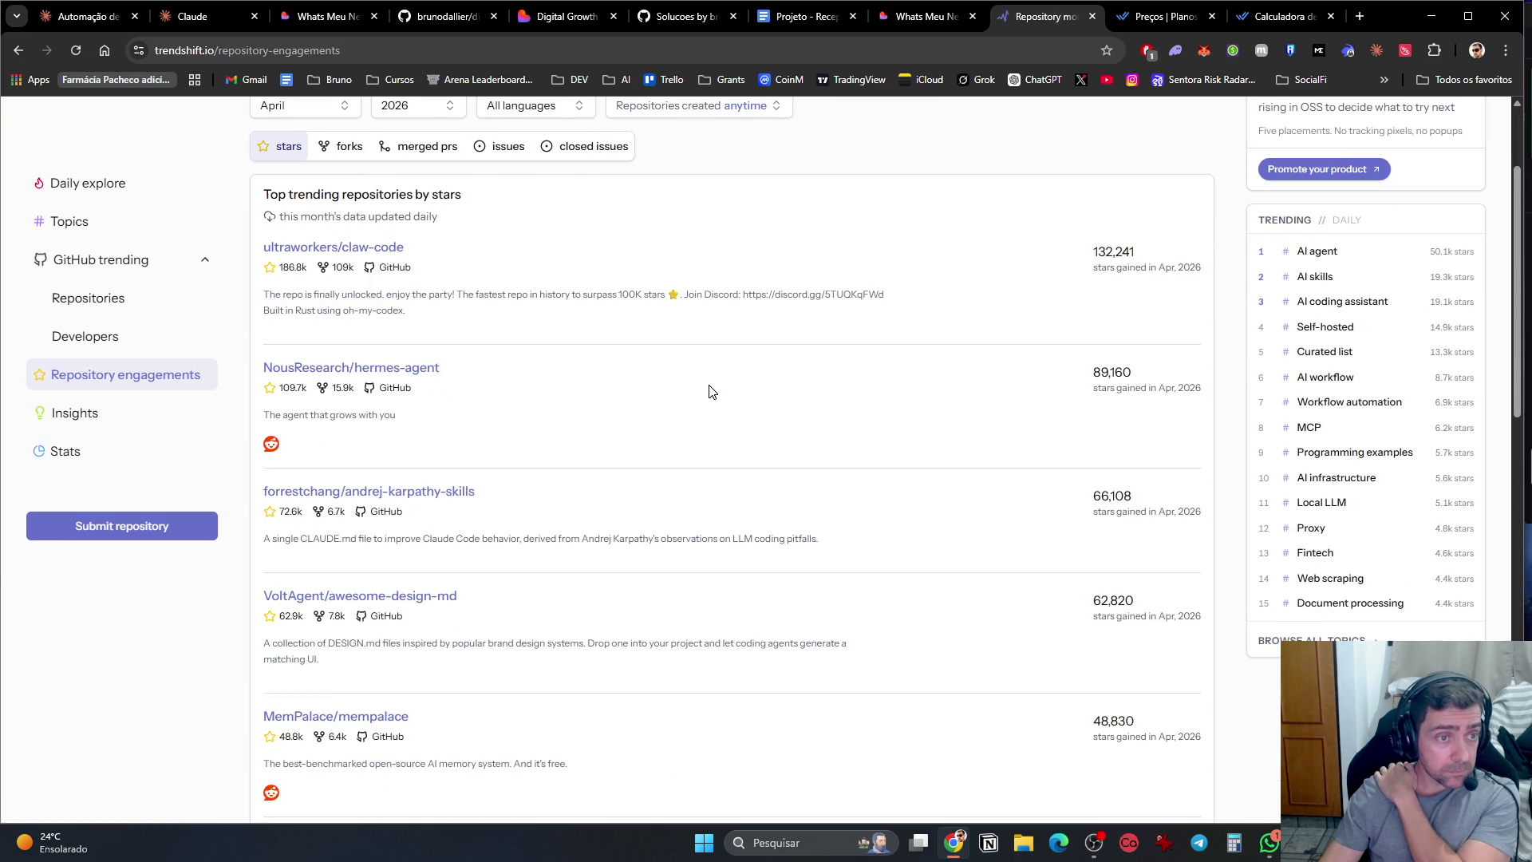
pyautogui.click(312, 368)
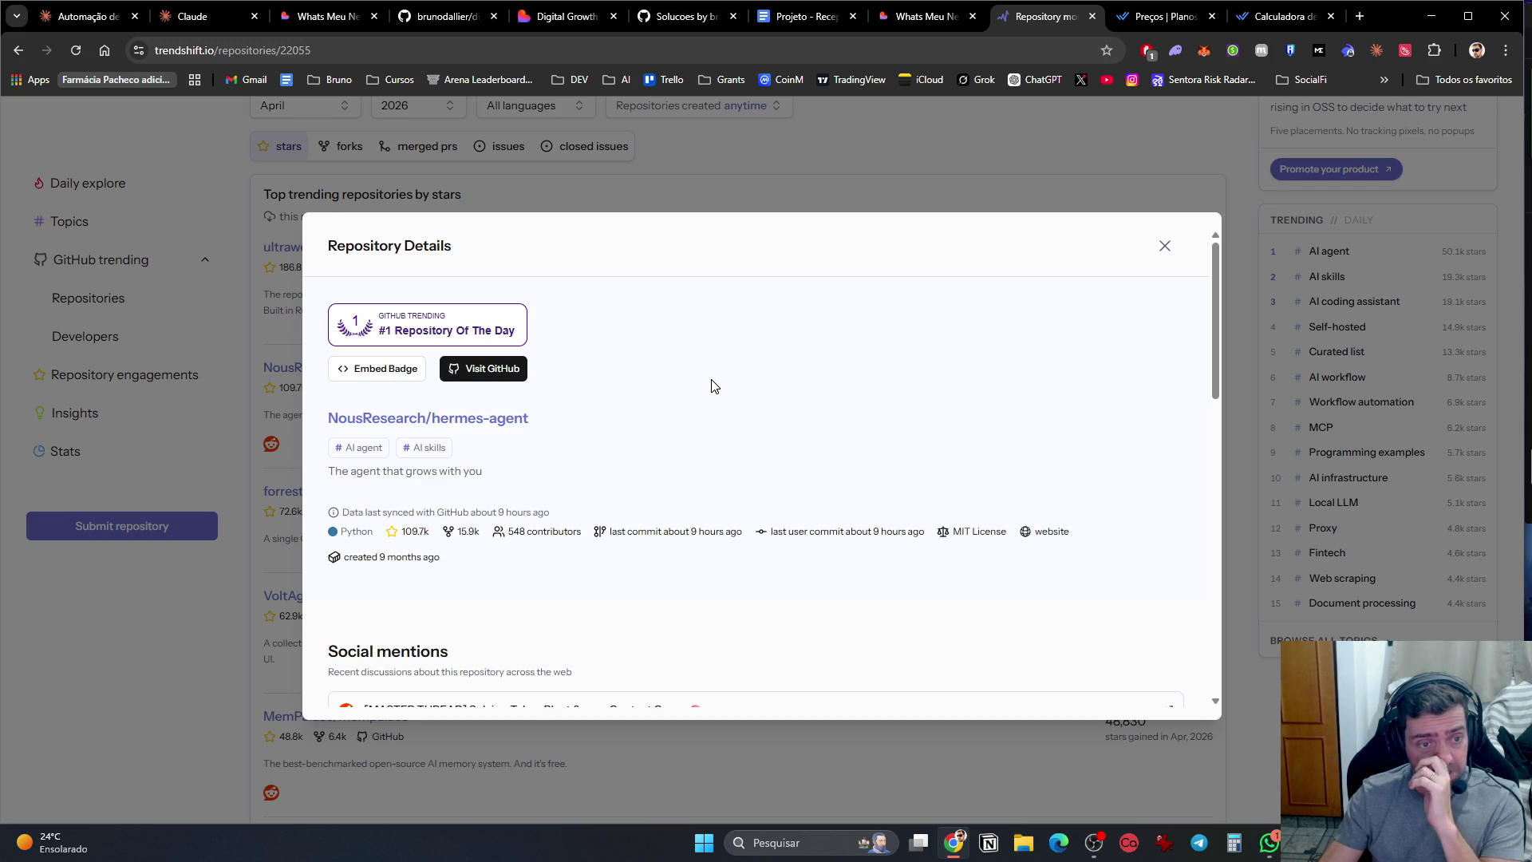
pyautogui.scroll(-2, 712, 384)
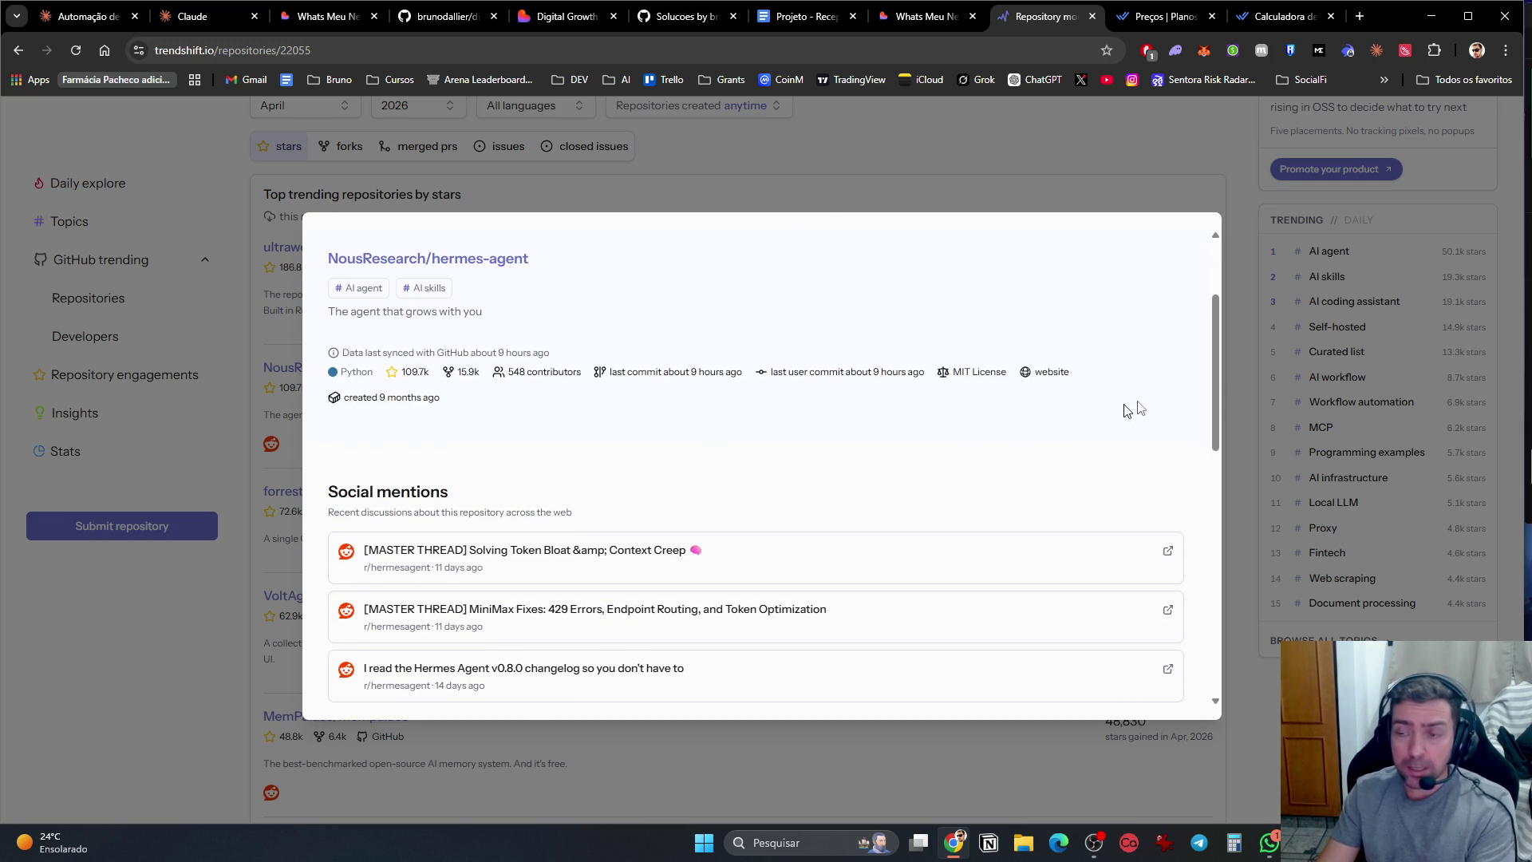
pyautogui.hotkey('alt', 'Tab')
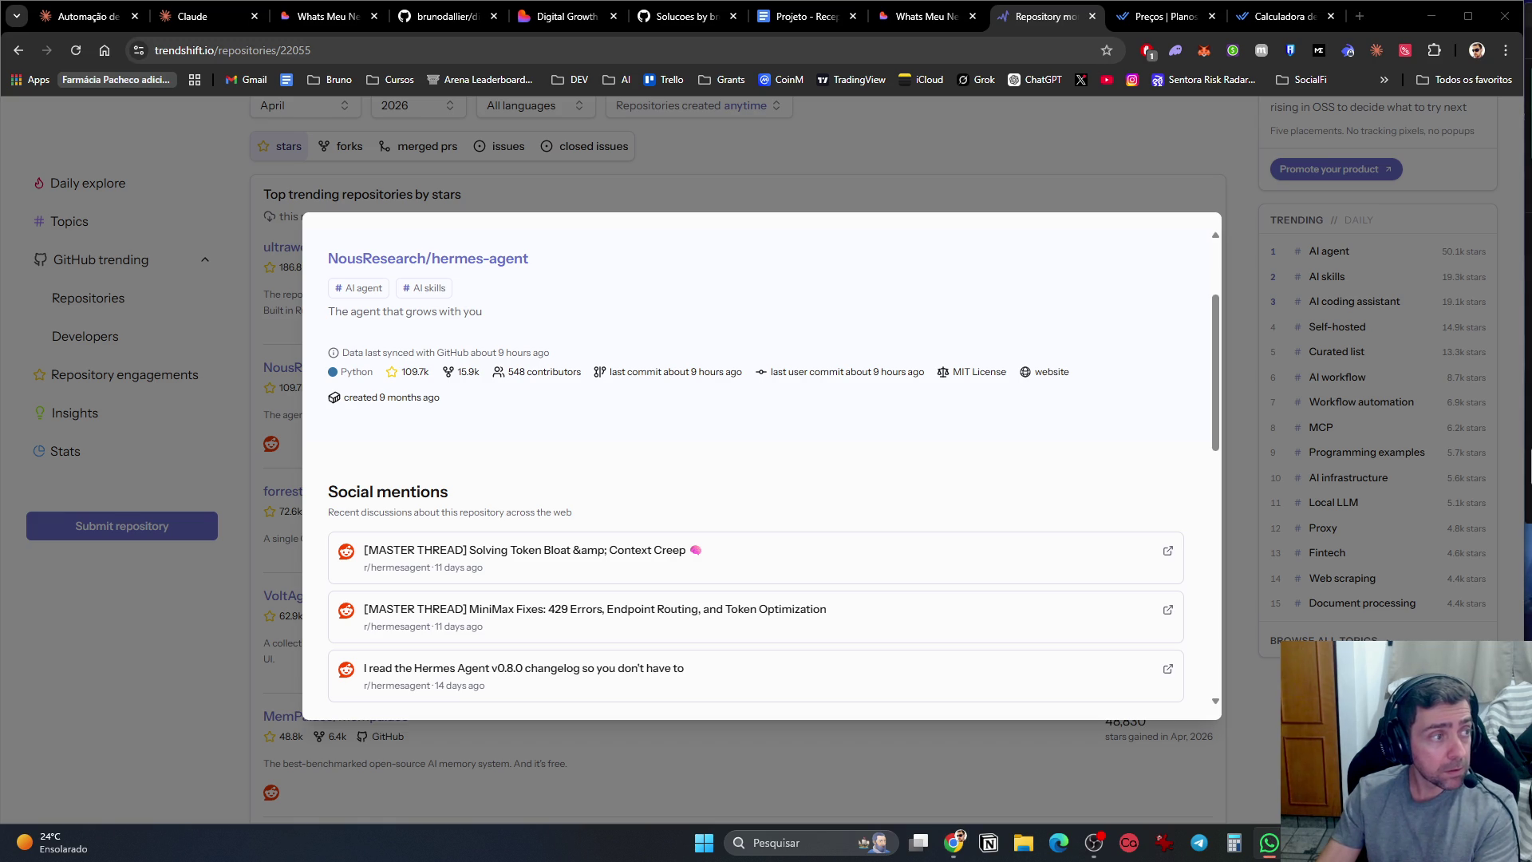
pyautogui.click(563, 363)
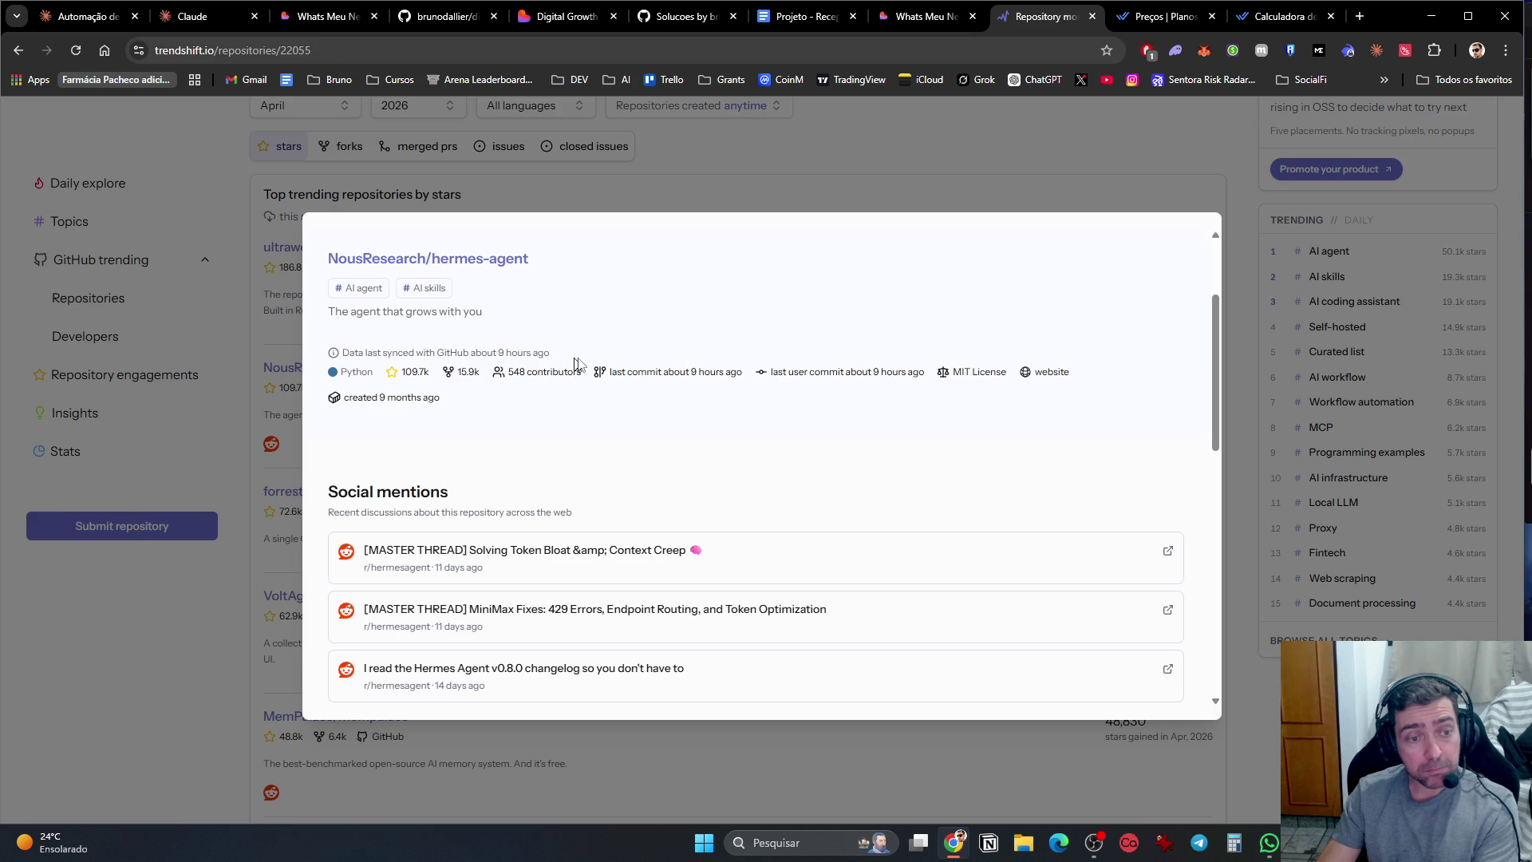
pyautogui.click(1050, 148)
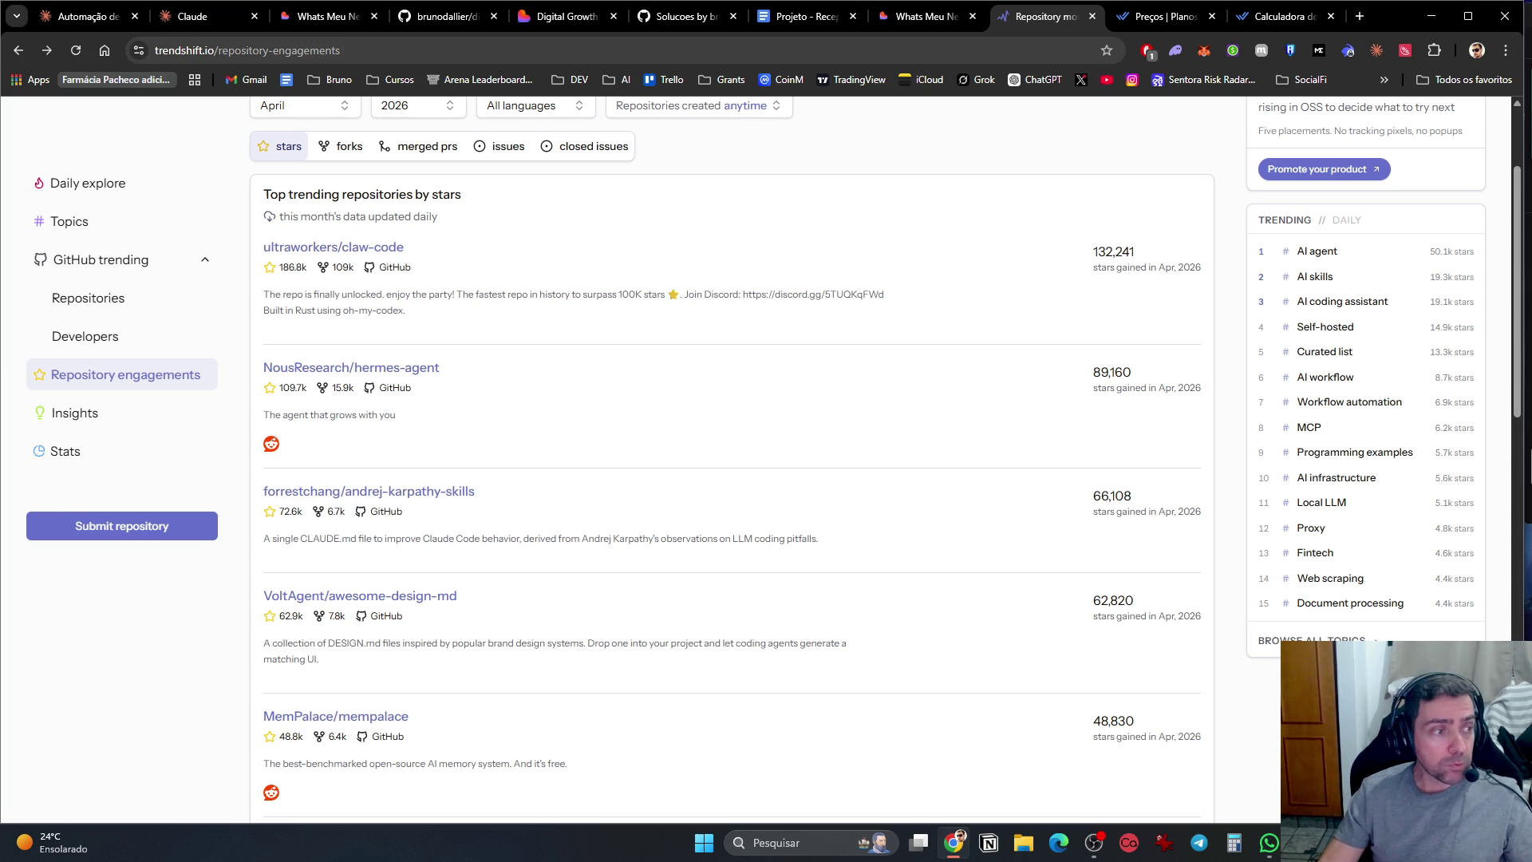
pyautogui.hotkey('alt', 'Tab')
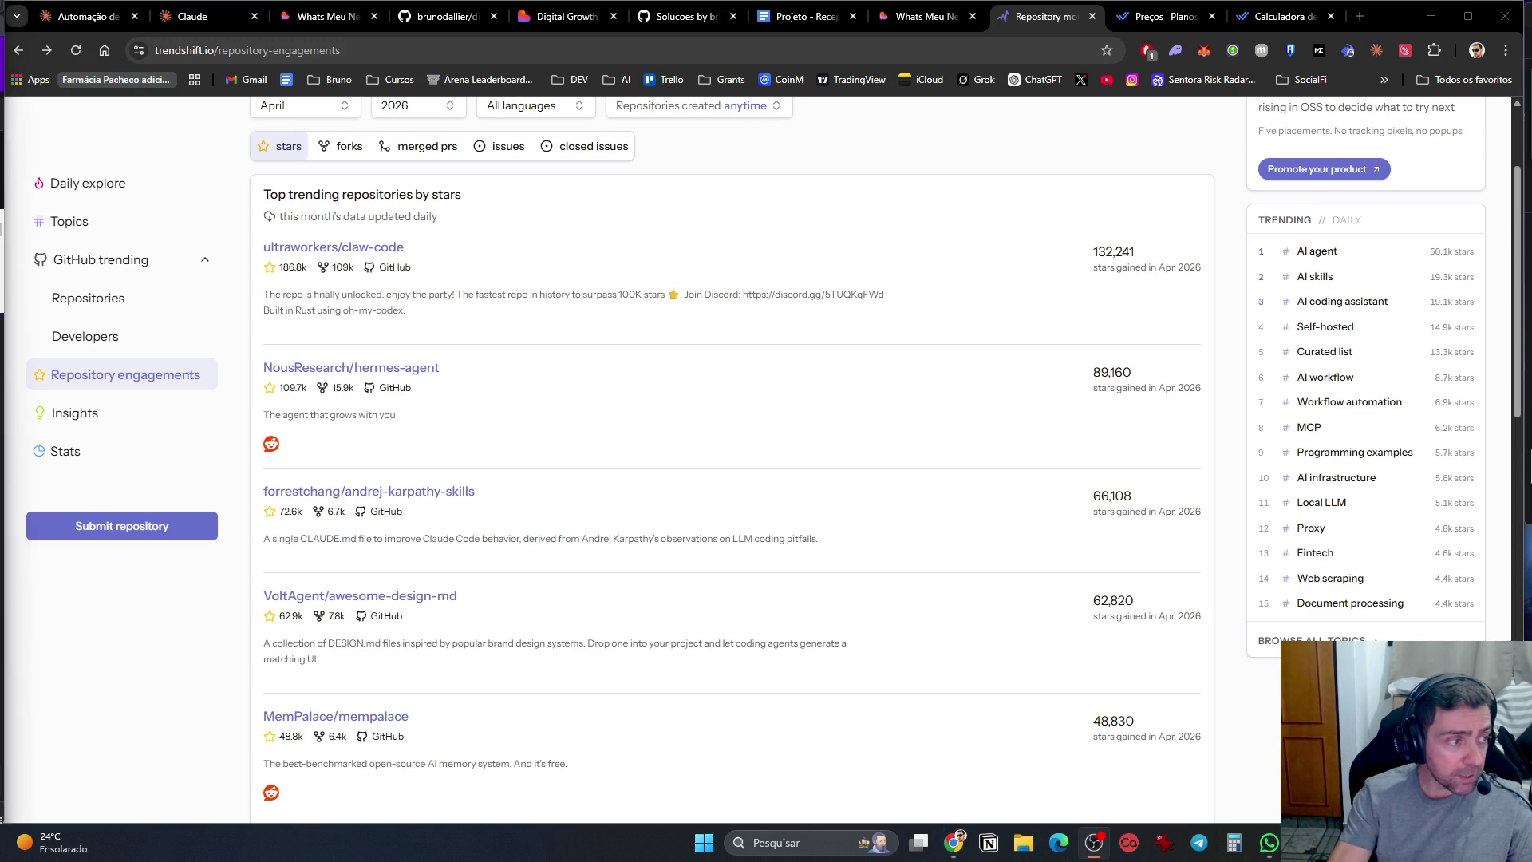